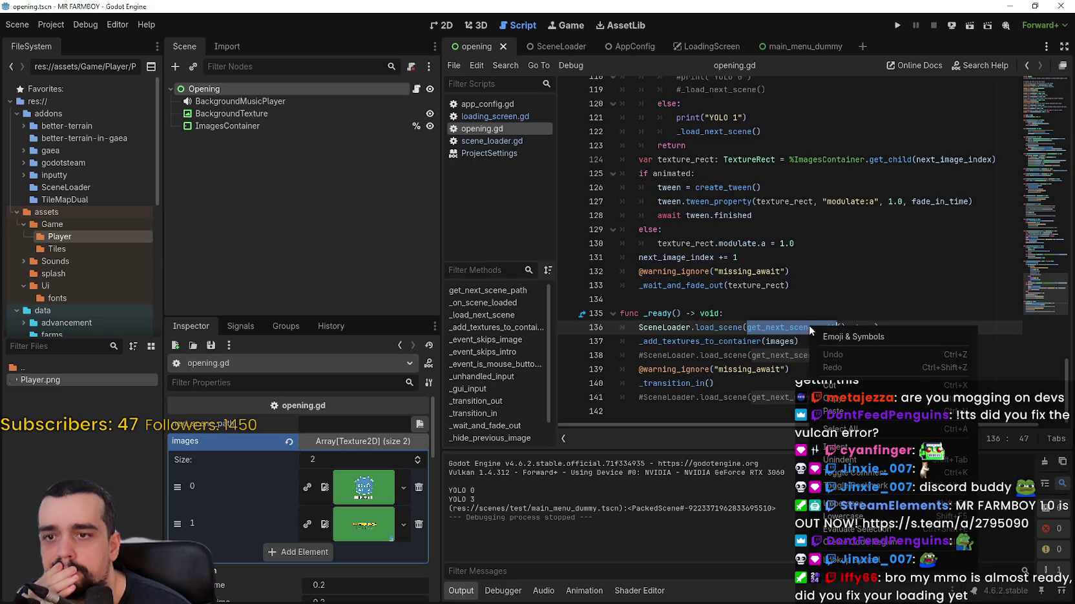
- Set the Opening node's next_scene_path to res://scenes/test/main_menu_dummy.tscn and run the game
{"action": "left_click", "coordinate": [805, 330], "text": "ctrl"}
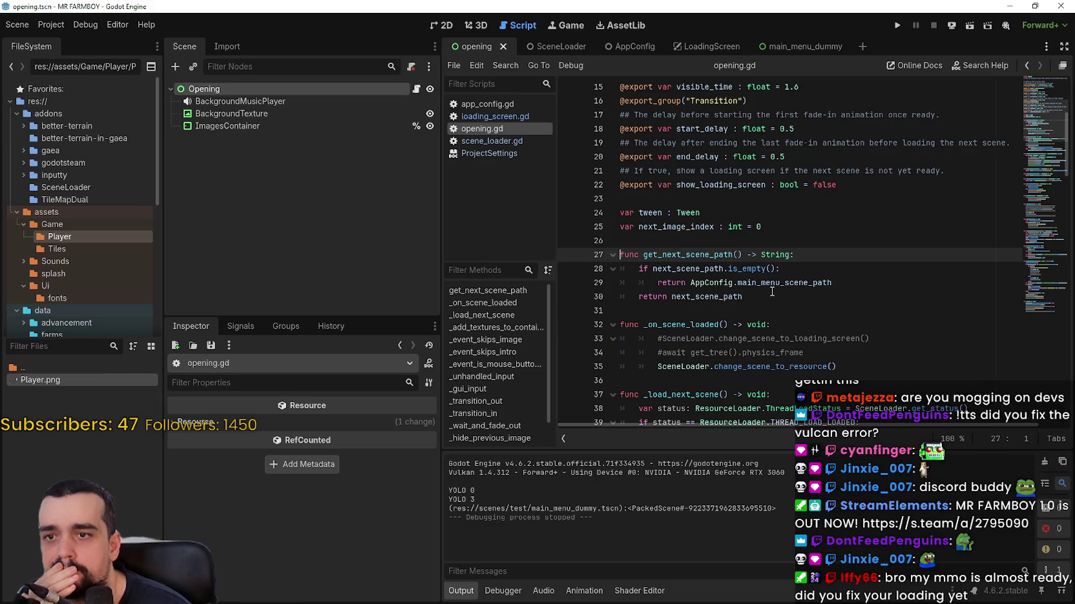
{"action": "mouse_move", "coordinate": [771, 287]}
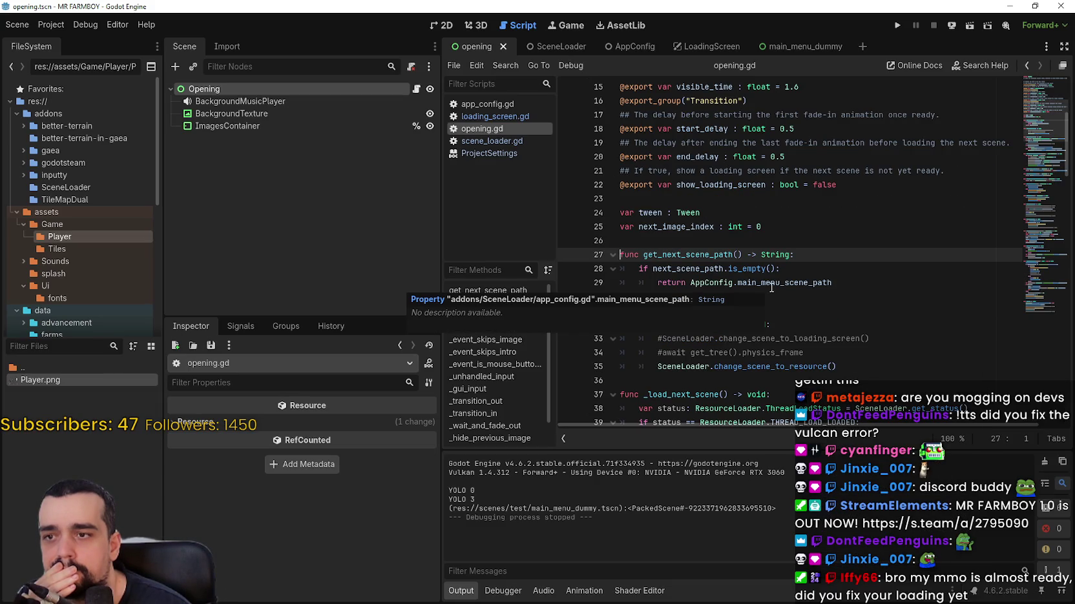
{"action": "left_click", "coordinate": [272, 87]}
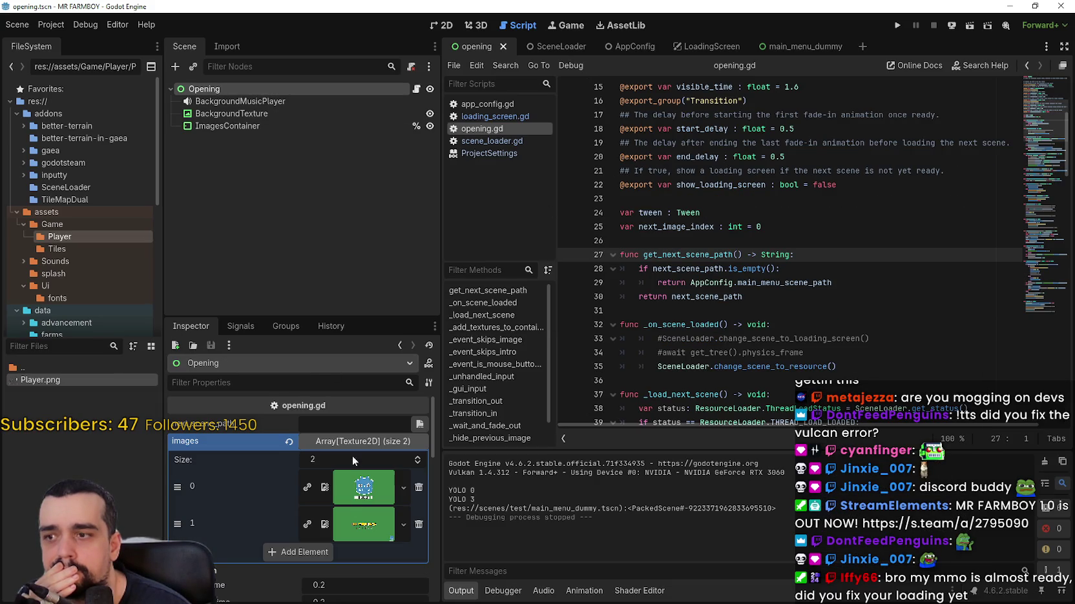
{"action": "left_click", "coordinate": [418, 427]}
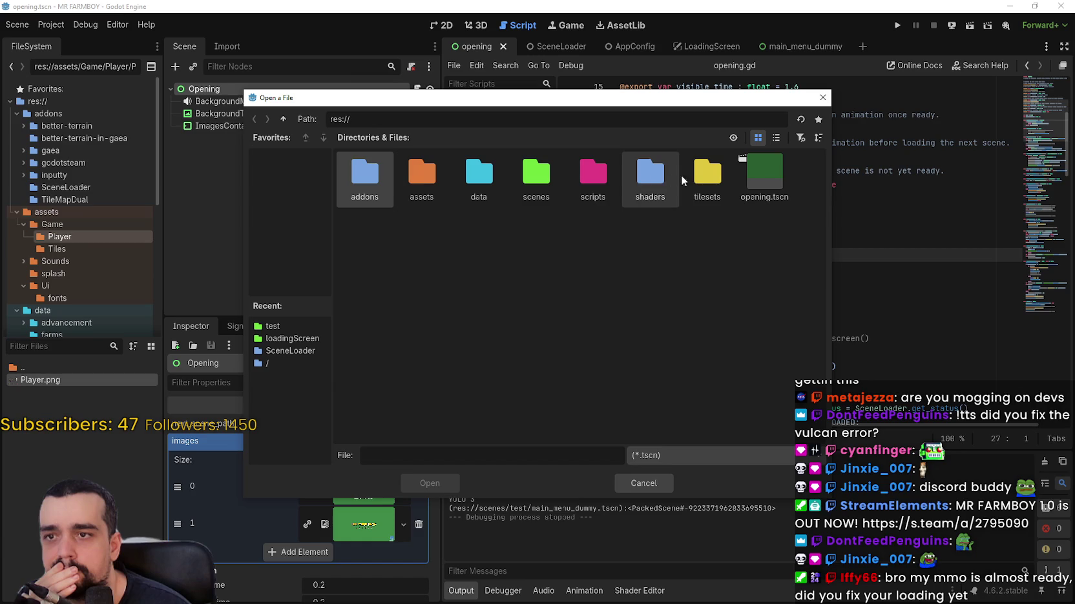
{"action": "double_click", "coordinate": [536, 174]}
{"action": "double_click", "coordinate": [632, 182]}
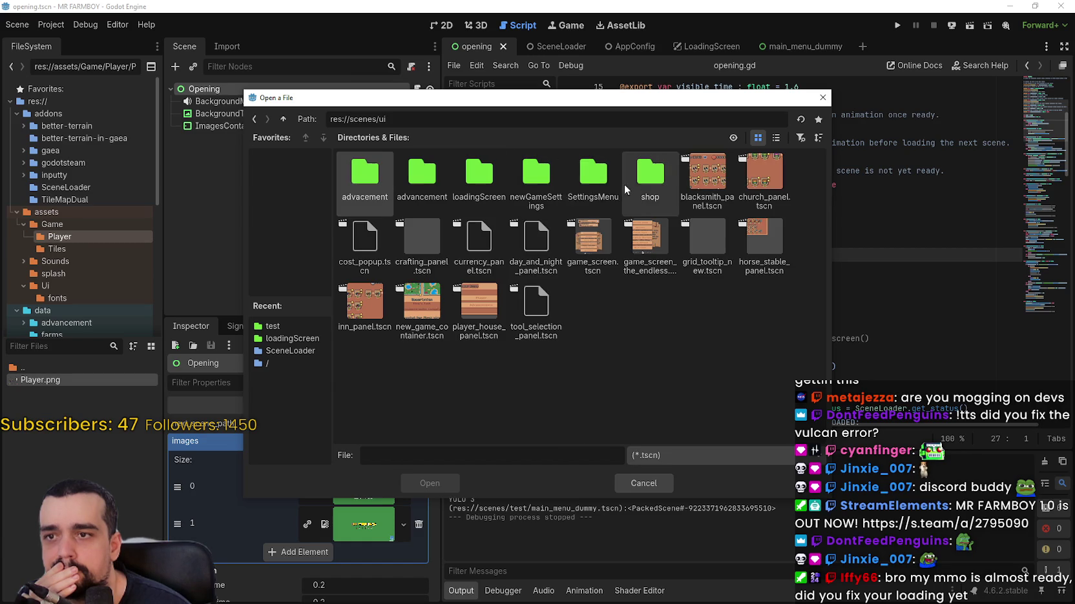
{"action": "left_click", "coordinate": [254, 119]}
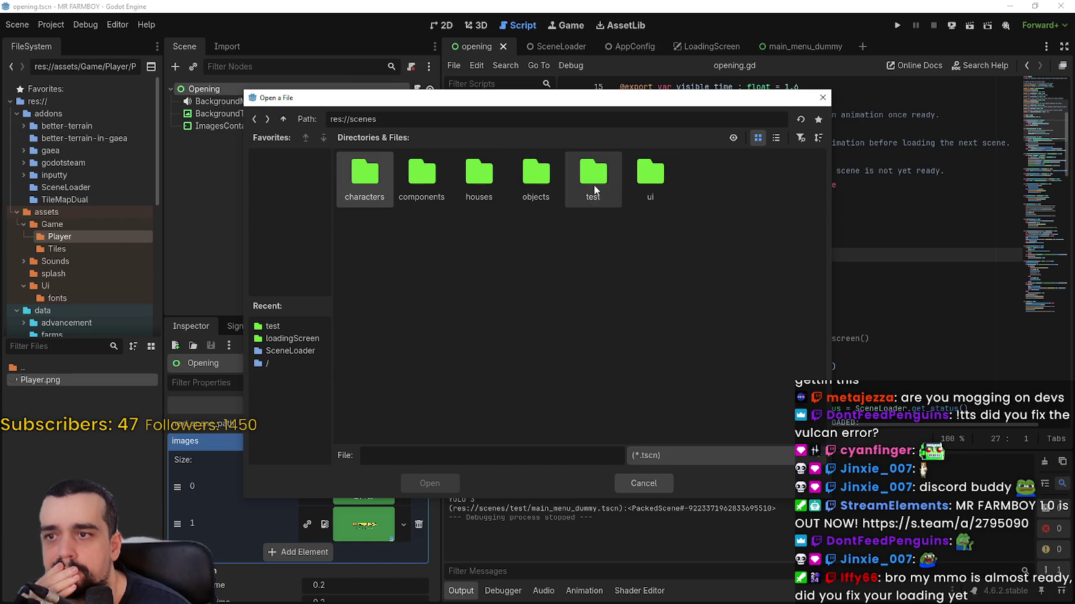
{"action": "double_click", "coordinate": [594, 188]}
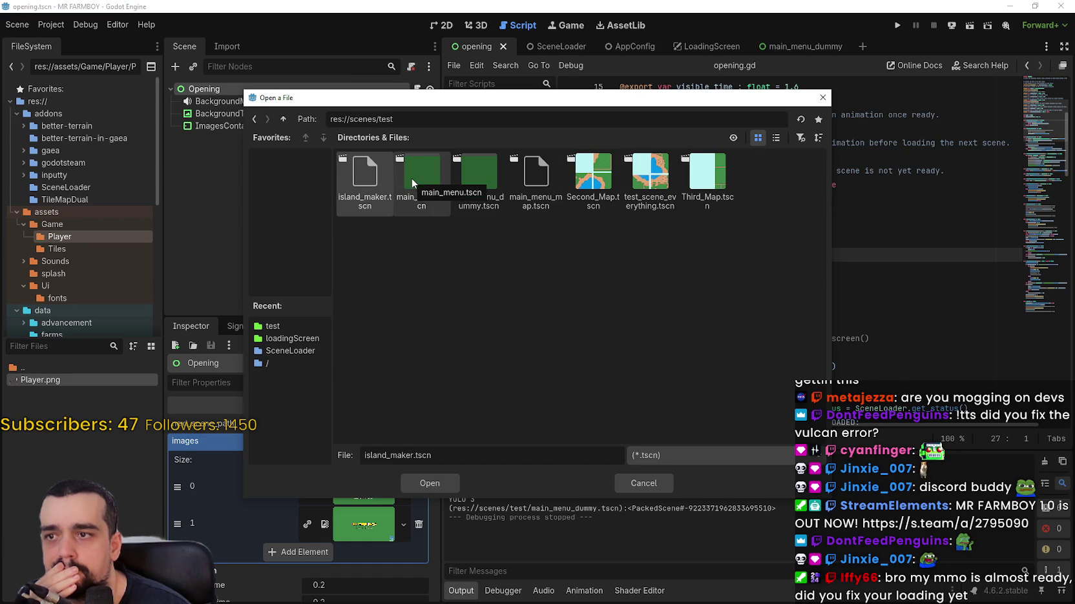
{"action": "double_click", "coordinate": [464, 168]}
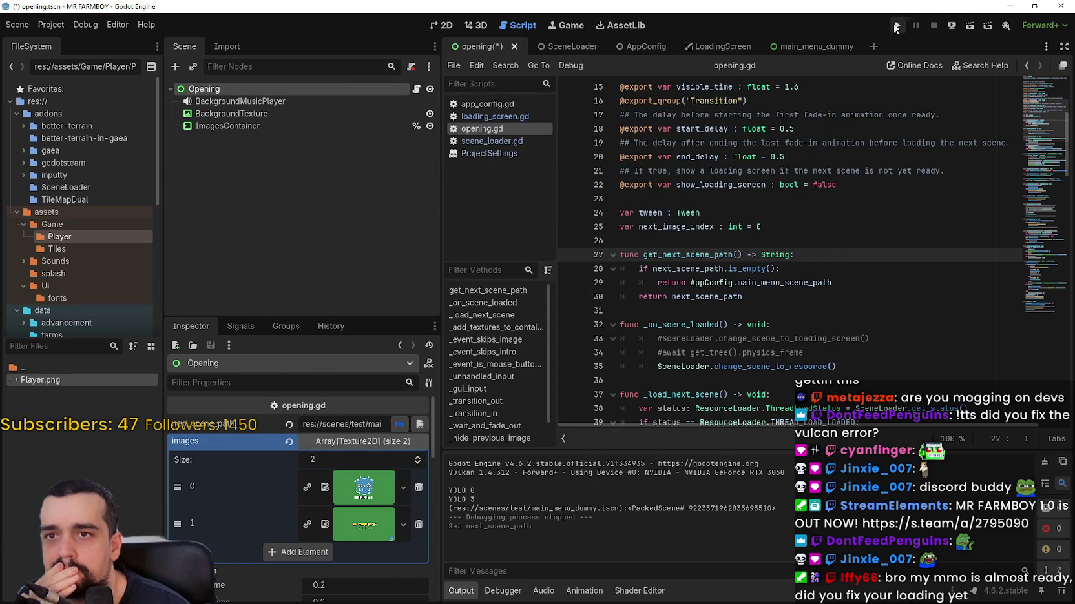
{"action": "left_click", "coordinate": [896, 25]}
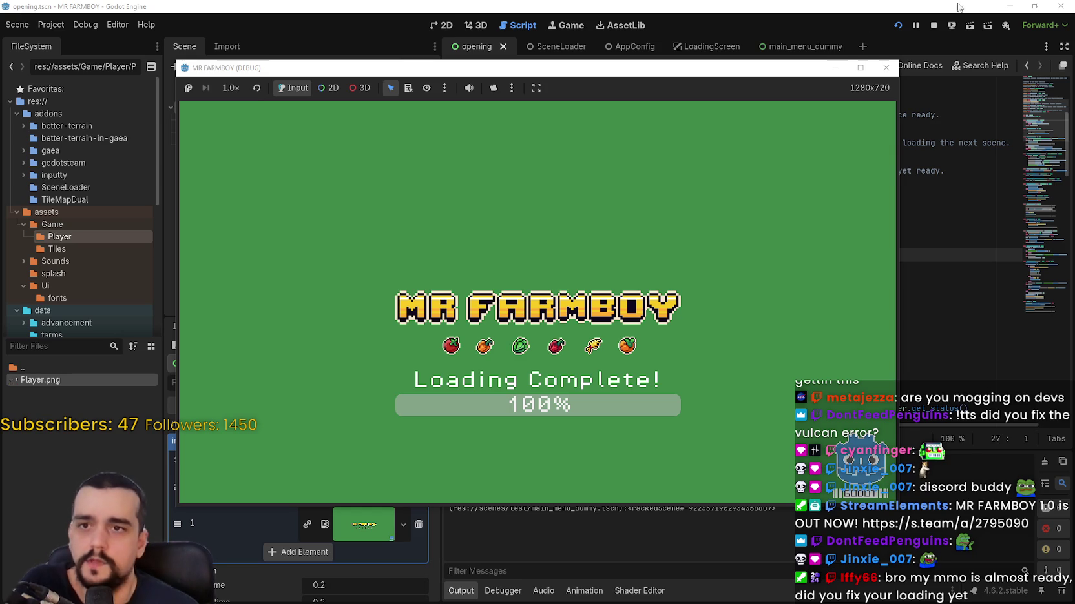
- Stop the MR FARMBOY test run once it shows Loading Complete
{"action": "left_click", "coordinate": [933, 25]}
{"action": "scroll", "coordinate": [771, 381], "scroll_direction": "down", "scroll_amount": 3}
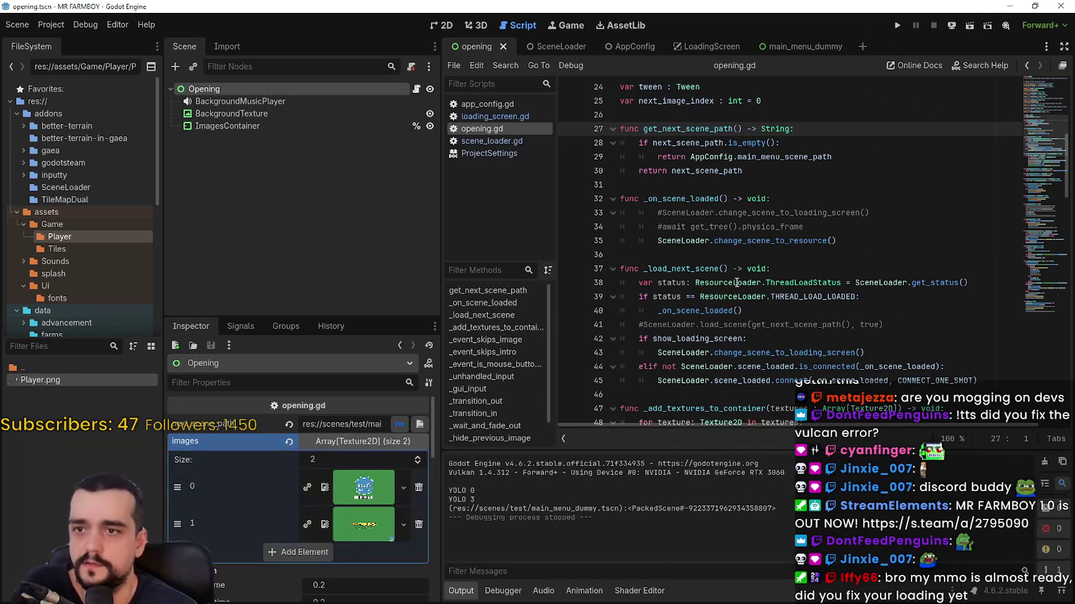
- Look up change_scene_to_resource and read its code in scene_loader.gd
{"action": "double_click", "coordinate": [794, 240]}
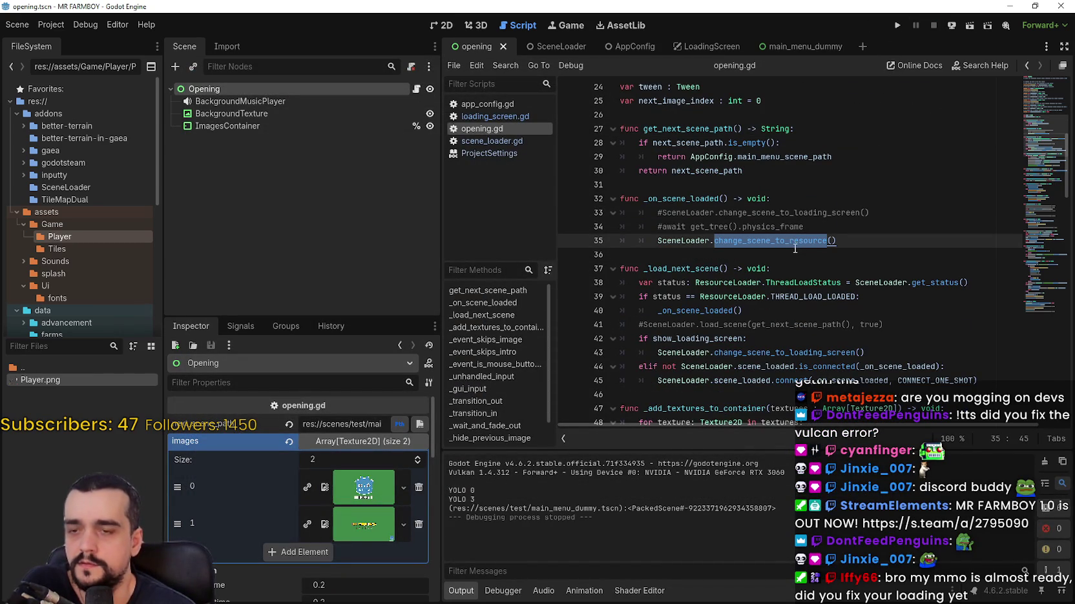
{"action": "right_click", "coordinate": [794, 245]}
{"action": "left_click", "coordinate": [845, 413]}
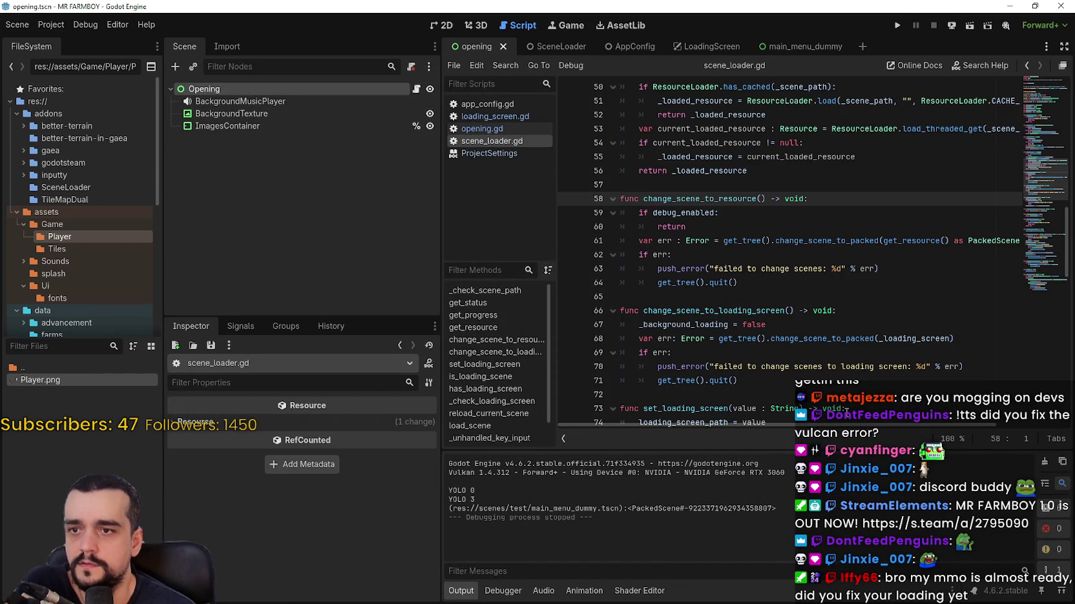
{"action": "left_click", "coordinate": [801, 308]}
{"action": "scroll", "coordinate": [791, 329], "scroll_direction": "down", "scroll_amount": 4}
{"action": "left_click", "coordinate": [784, 284]}
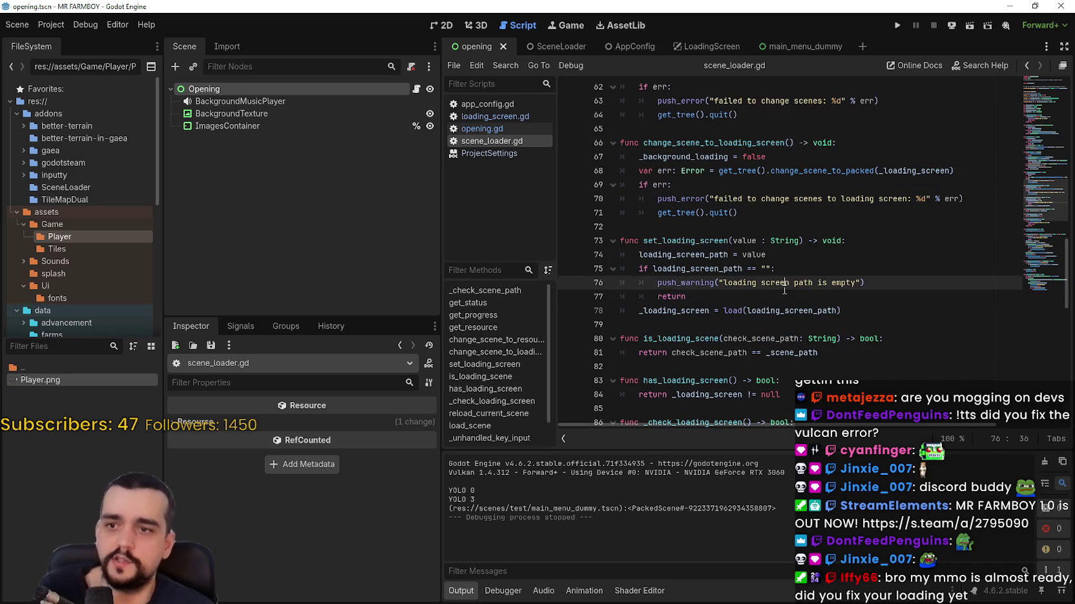
{"action": "scroll", "coordinate": [784, 291], "scroll_direction": "down", "scroll_amount": 10}
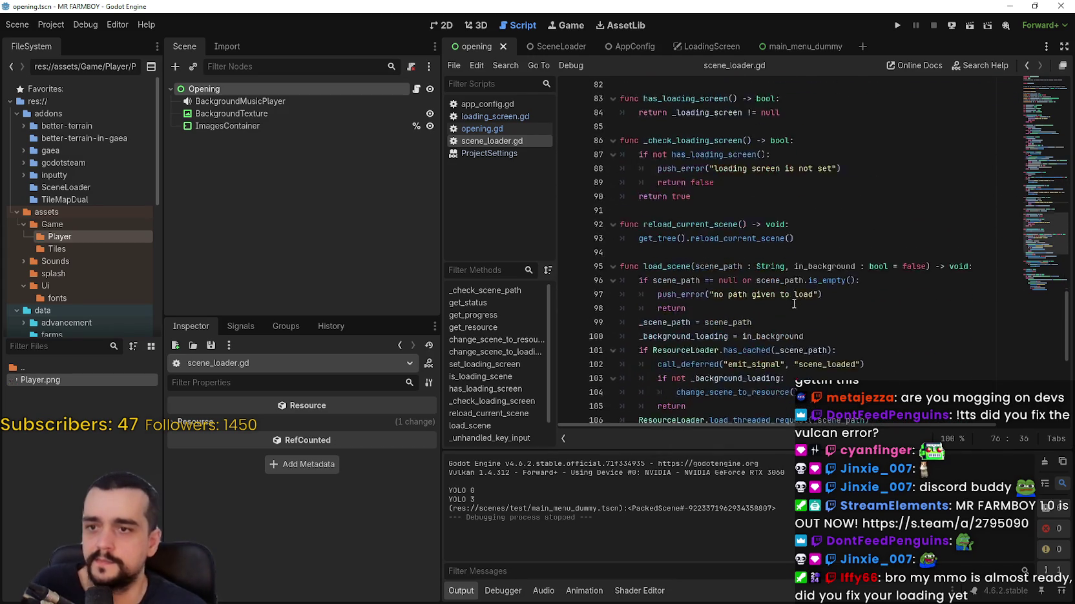
{"action": "mouse_move", "coordinate": [1053, 287]}
{"action": "left_mouse_down"}
{"action": "mouse_move", "coordinate": [1053, 297]}
{"action": "mouse_move", "coordinate": [1058, 90]}
{"action": "left_mouse_up"}
- Review the commented loading-screen lines and the _load_next_scene call in opening.gd, then run again
{"action": "left_click", "coordinate": [417, 89]}
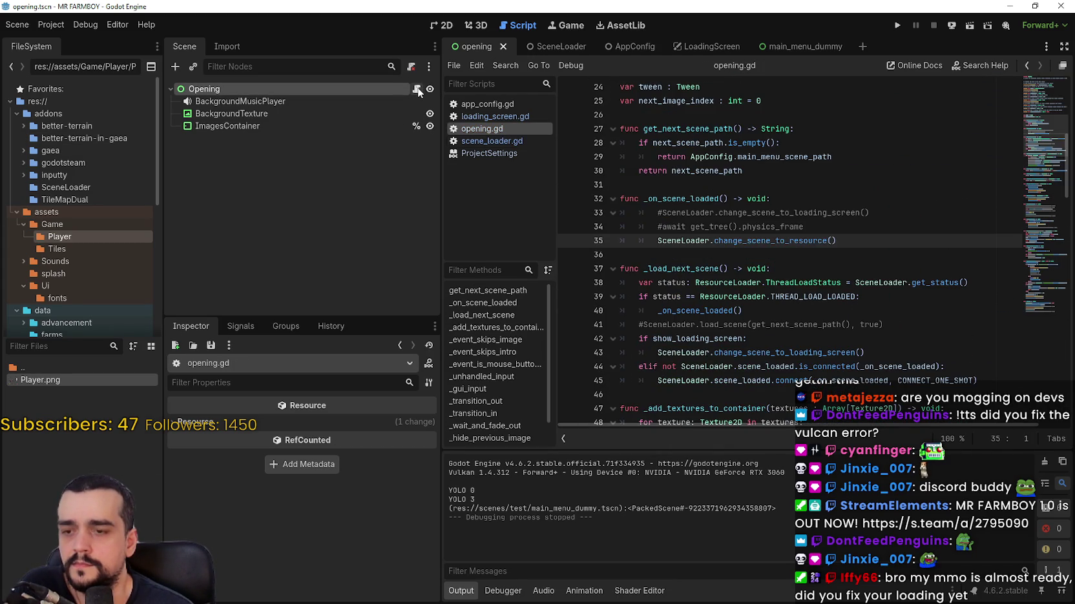
{"action": "left_click", "coordinate": [811, 255]}
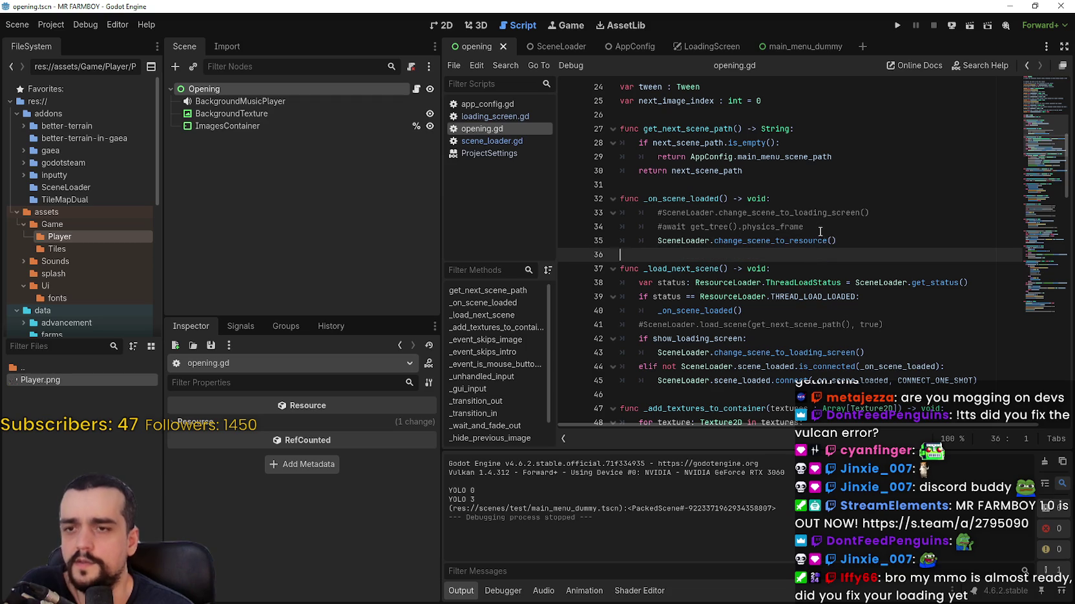
{"action": "left_click_drag", "start_coordinate": [822, 229], "coordinate": [620, 216]}
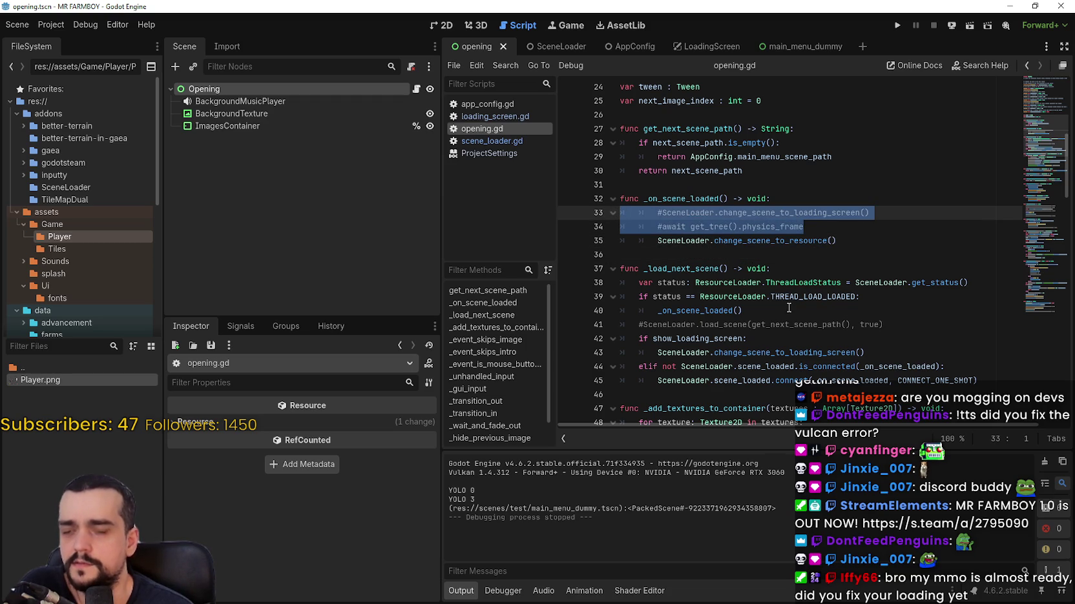
{"action": "scroll", "coordinate": [797, 314], "scroll_direction": "down", "scroll_amount": 3}
{"action": "scroll", "coordinate": [804, 308], "scroll_direction": "down", "scroll_amount": 3}
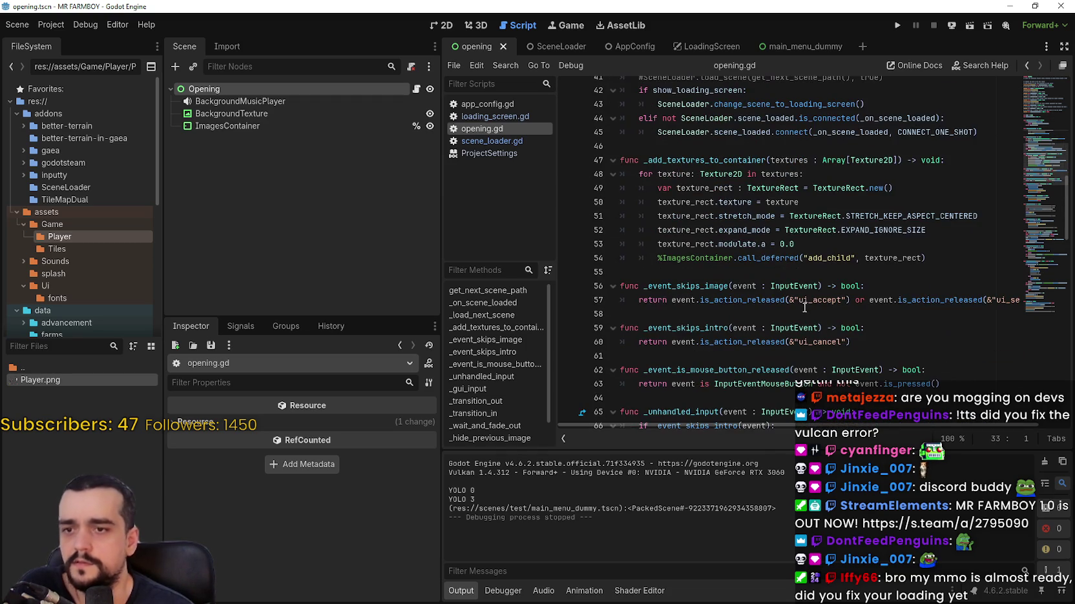
{"action": "scroll", "coordinate": [802, 296], "scroll_direction": "down", "scroll_amount": 3}
{"action": "scroll", "coordinate": [746, 227], "scroll_direction": "down", "scroll_amount": 3}
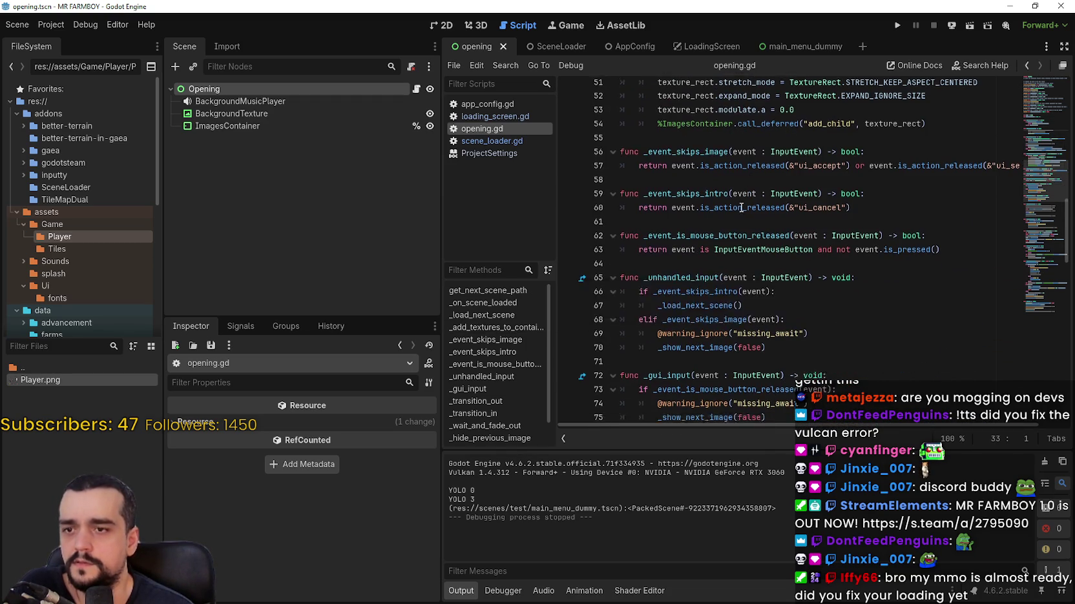
{"action": "left_click", "coordinate": [772, 191]}
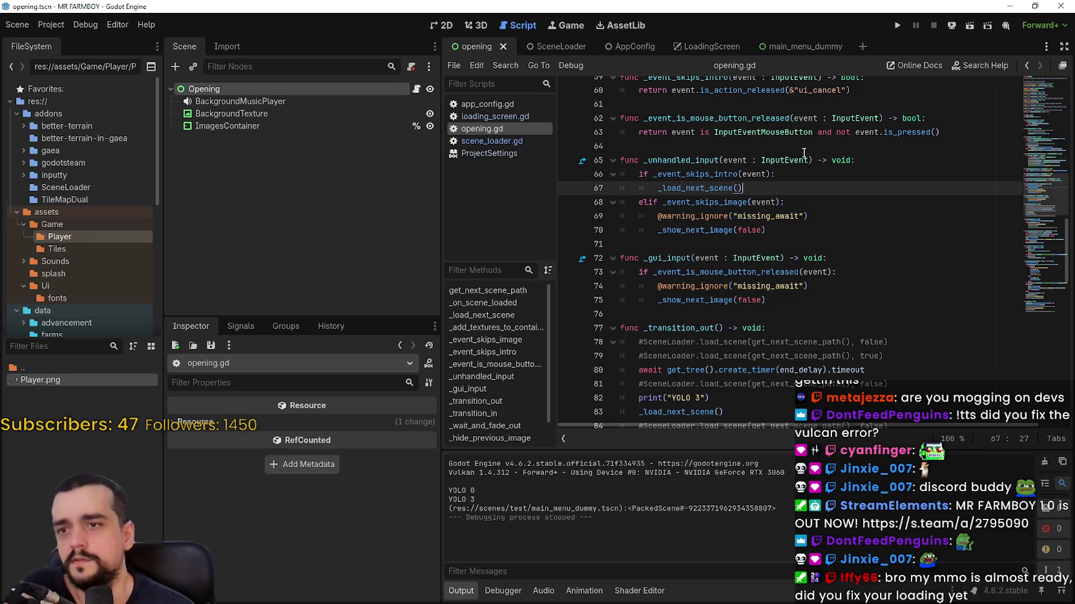
{"action": "left_click", "coordinate": [898, 25]}
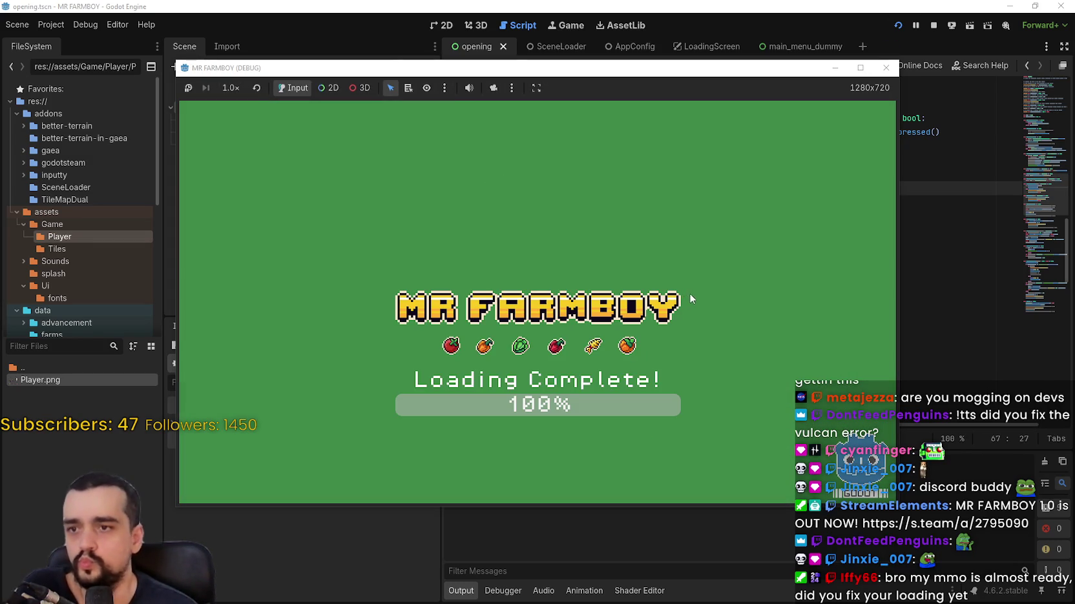
- Stop the game and find end_delay in the _transition_out code
{"action": "left_click", "coordinate": [885, 67]}
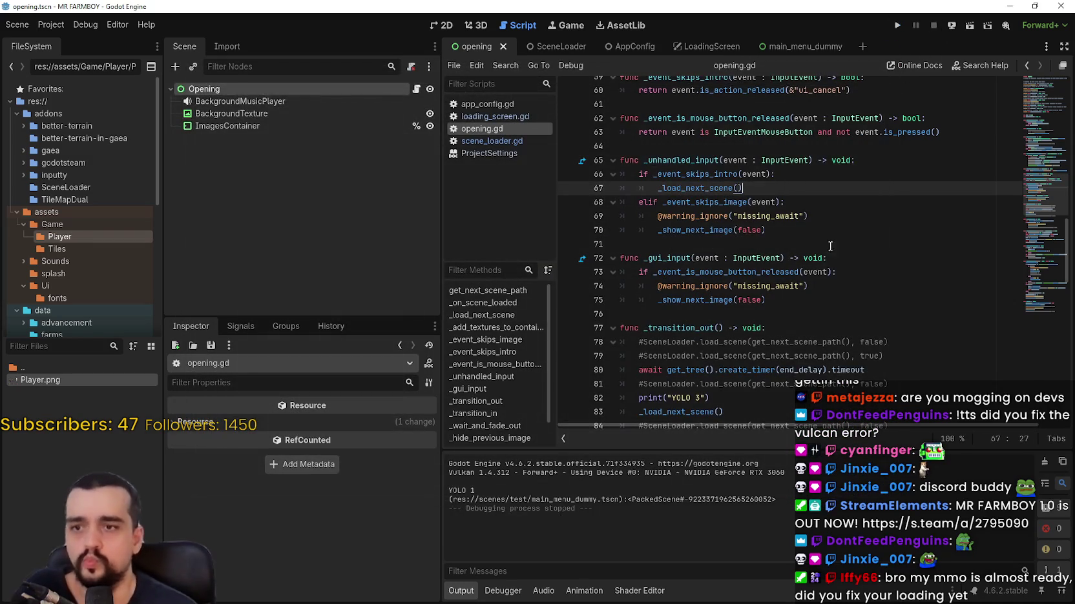
{"action": "scroll", "coordinate": [838, 301], "scroll_direction": "down", "scroll_amount": 1}
{"action": "scroll", "coordinate": [839, 301], "scroll_direction": "down", "scroll_amount": 2}
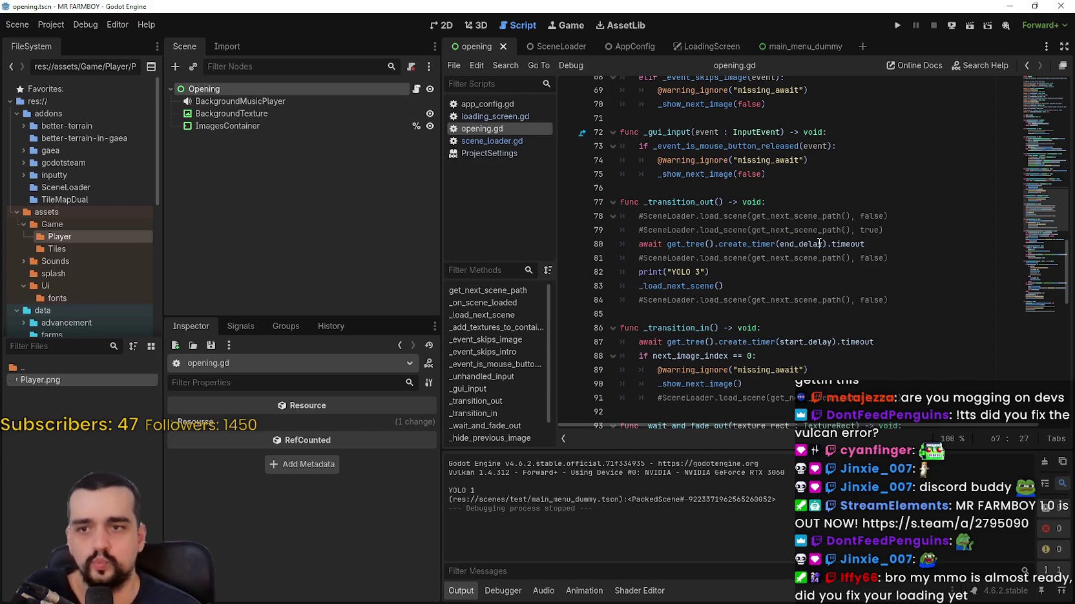
{"action": "double_click", "coordinate": [819, 244]}
- Set the Opening node's end_delay to 0.2, save the scene, and run the game
{"action": "left_click", "coordinate": [354, 86]}
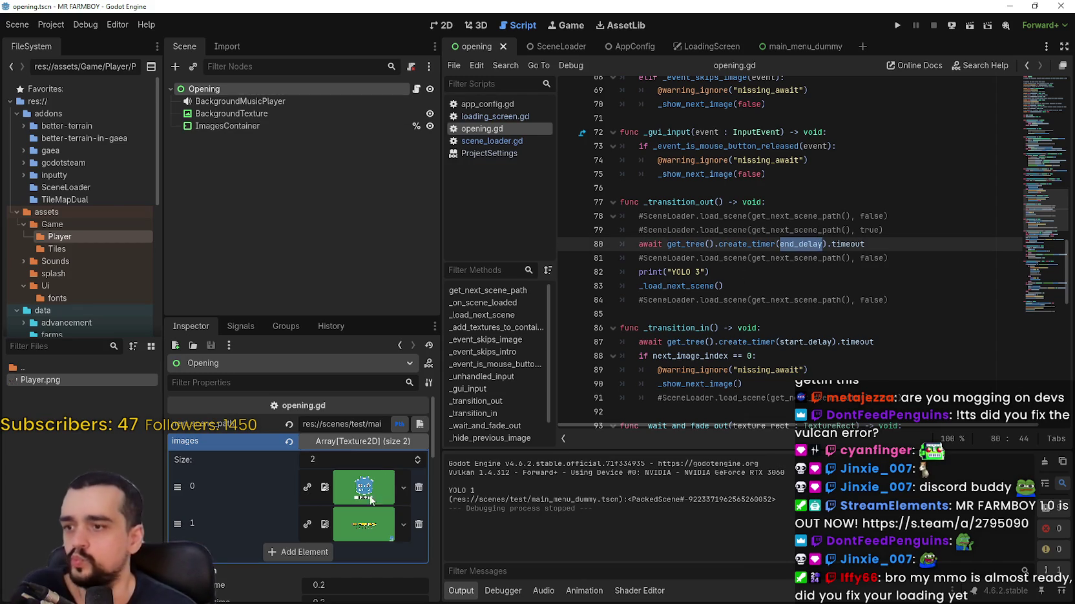
{"action": "scroll", "coordinate": [381, 477], "scroll_direction": "down", "scroll_amount": 5}
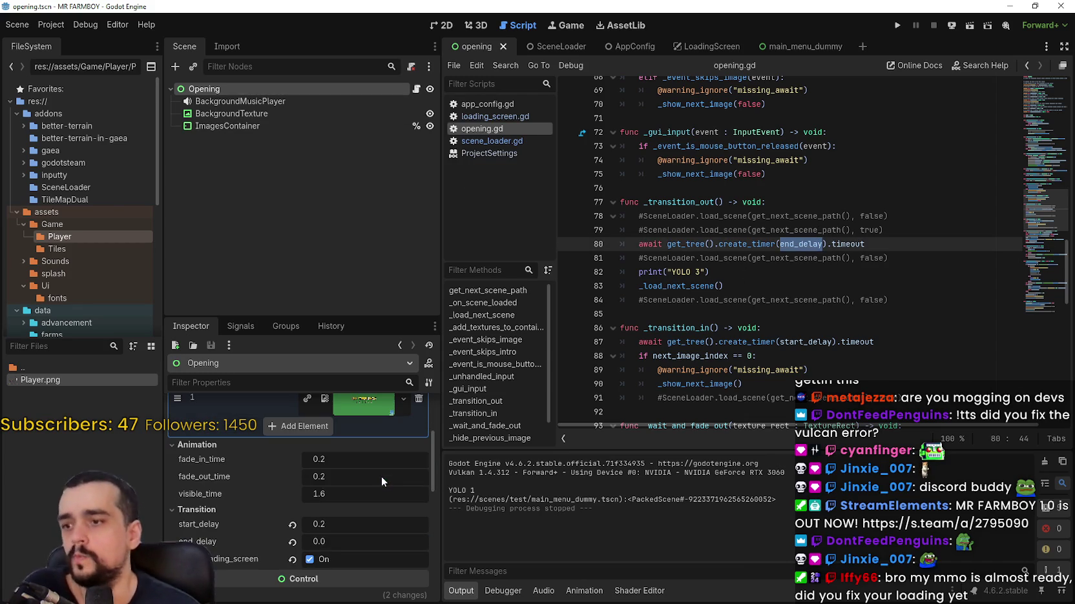
{"action": "left_click", "coordinate": [292, 542]}
{"action": "type", "text": "0.2"}
{"action": "key", "text": "Return"}
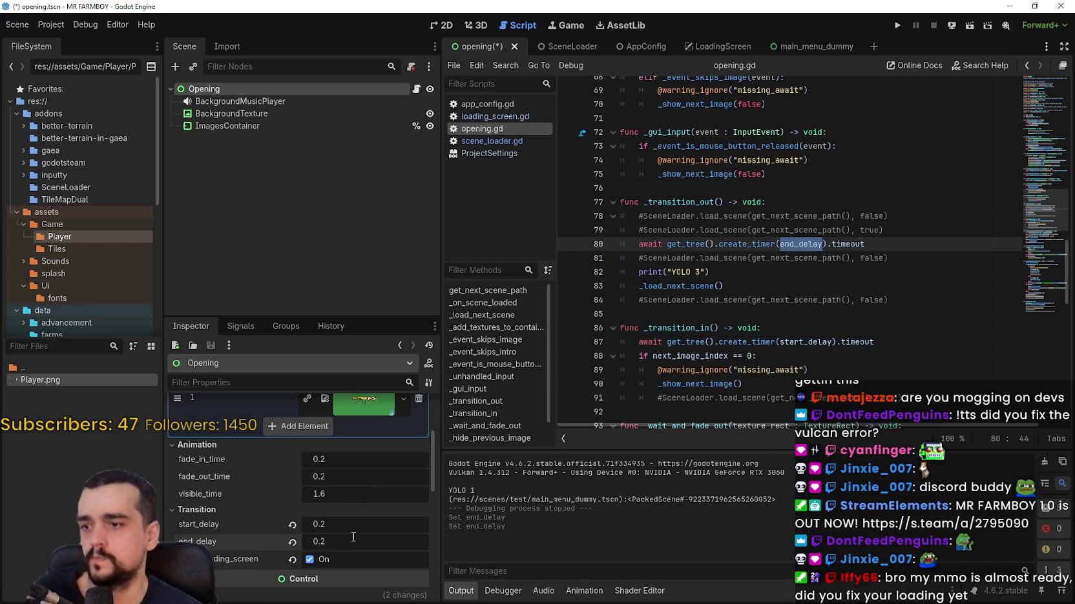
{"action": "key", "text": "ctrl+s"}
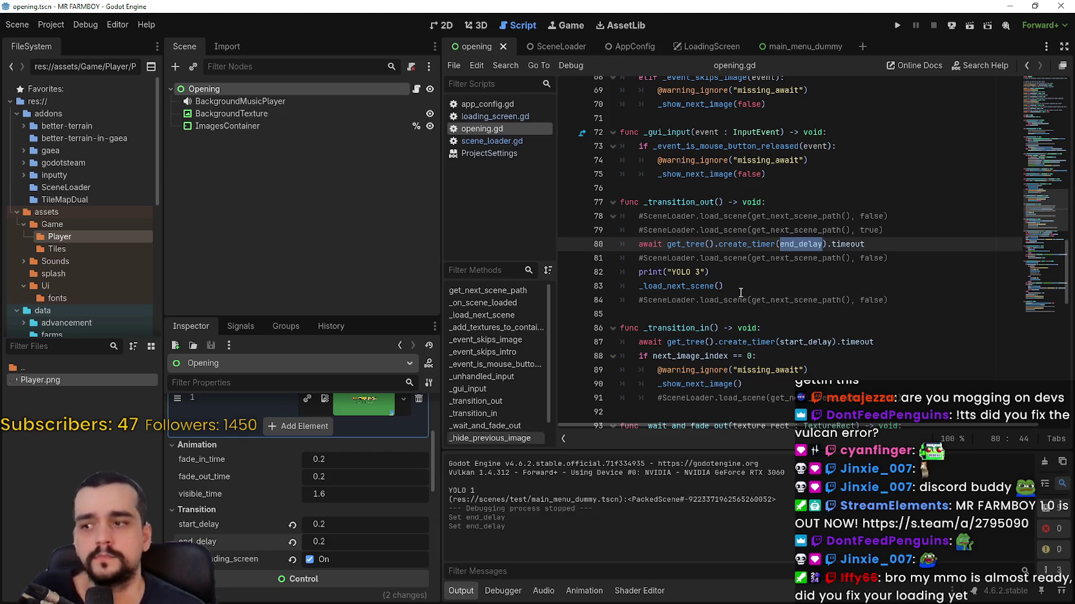
{"action": "left_click", "coordinate": [897, 25]}
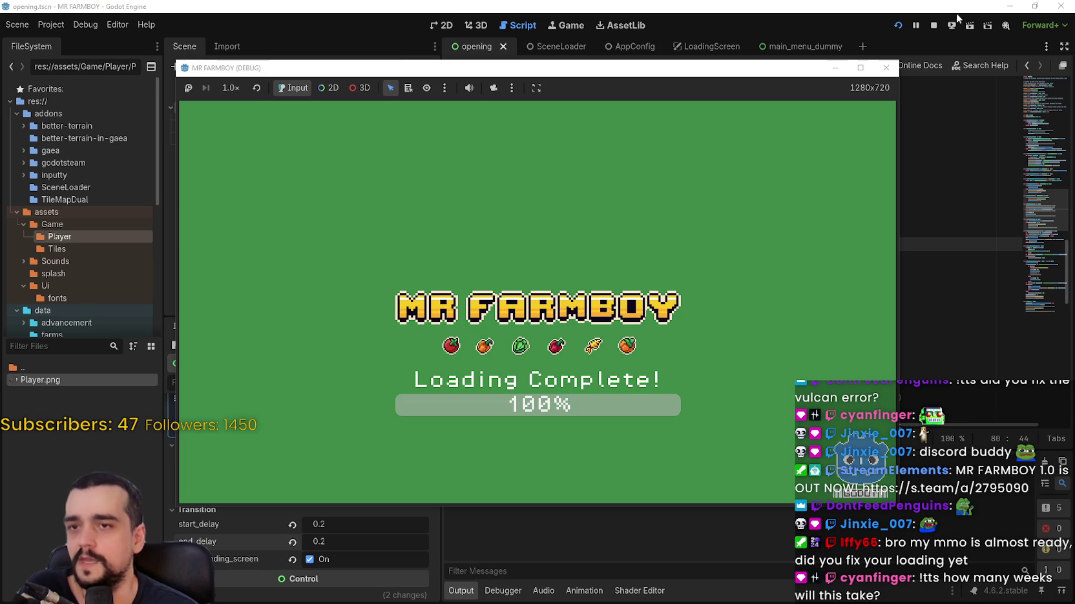
{"action": "left_click", "coordinate": [934, 26]}
{"action": "scroll", "coordinate": [725, 399], "scroll_direction": "down", "scroll_amount": 3}
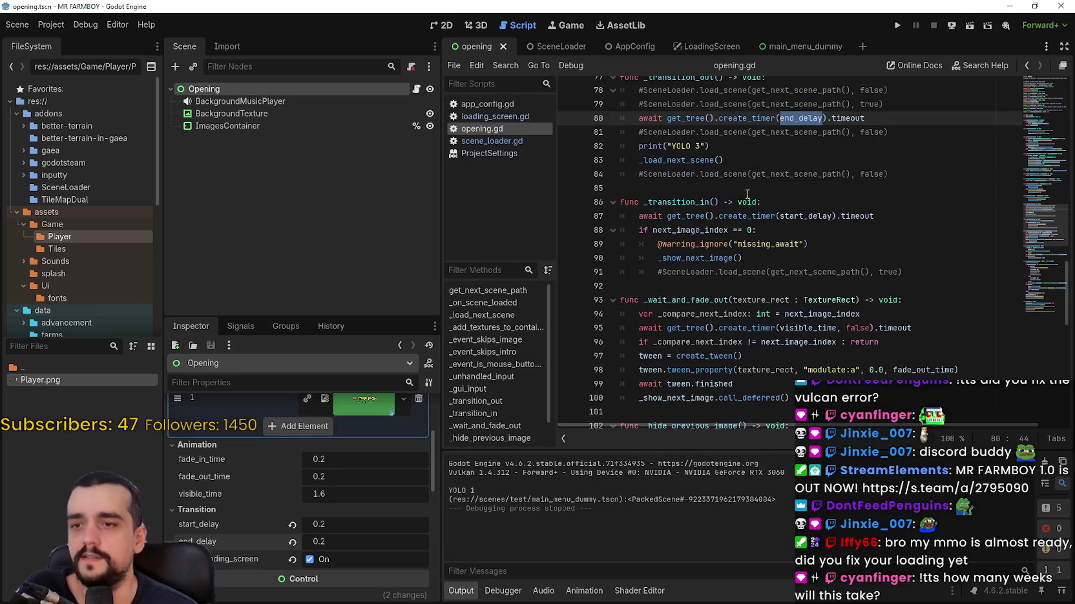
{"action": "left_click", "coordinate": [741, 174]}
{"action": "left_click", "coordinate": [738, 188]}
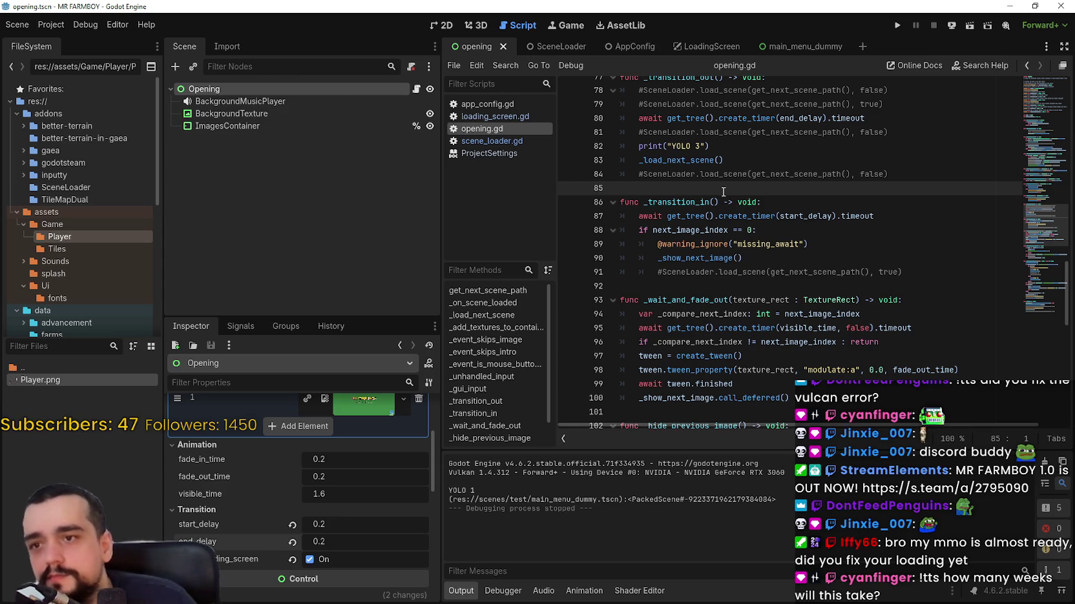
{"action": "scroll", "coordinate": [723, 191], "scroll_direction": "up", "scroll_amount": 2}
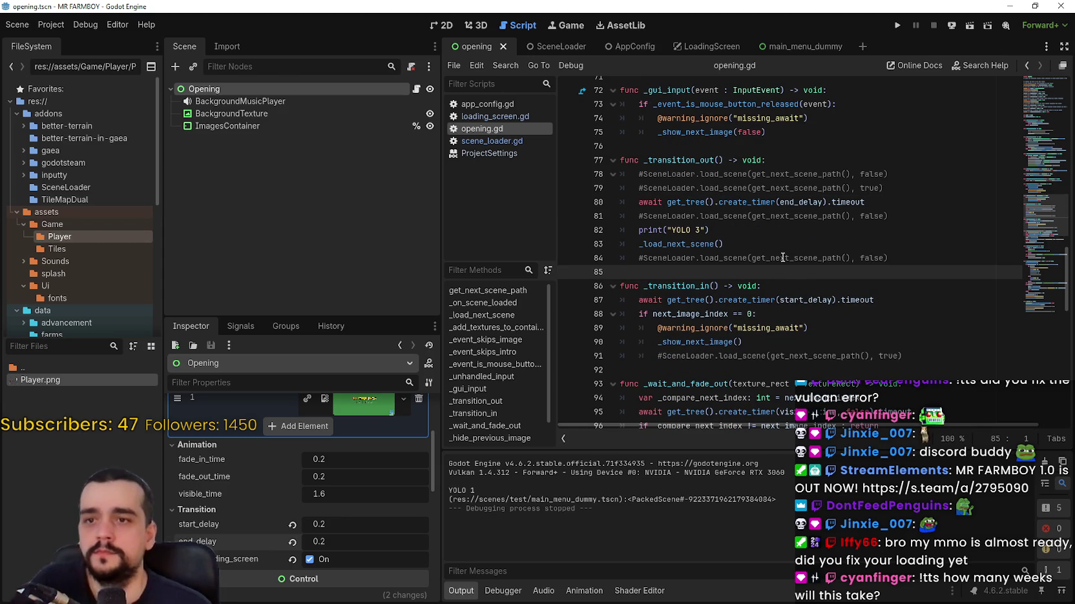
{"action": "scroll", "coordinate": [784, 253], "scroll_direction": "up", "scroll_amount": 3}
{"action": "left_click", "coordinate": [785, 255]}
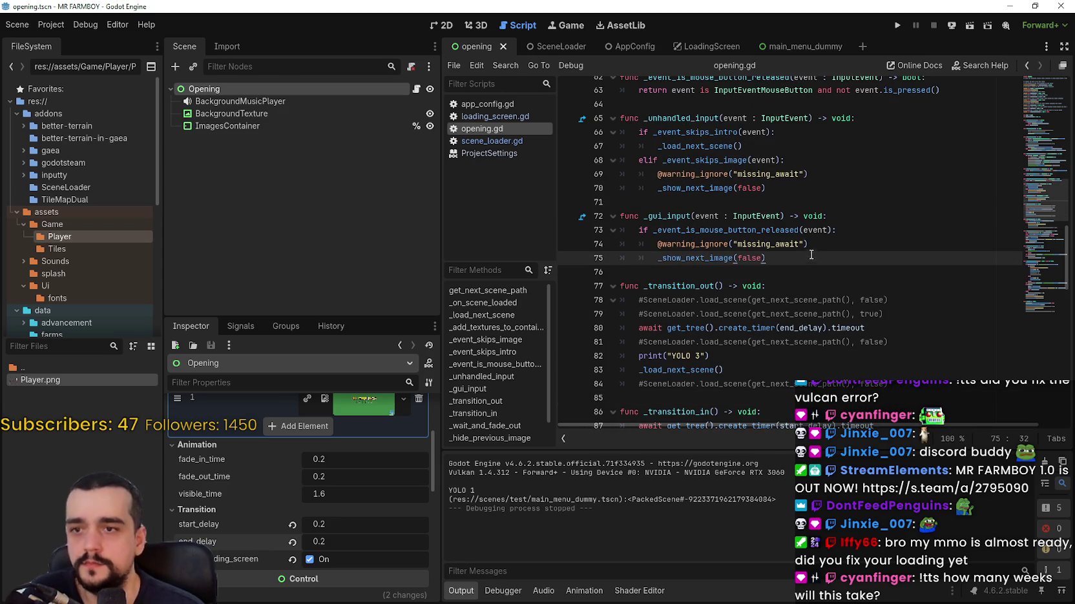
{"action": "scroll", "coordinate": [812, 239], "scroll_direction": "down", "scroll_amount": 2}
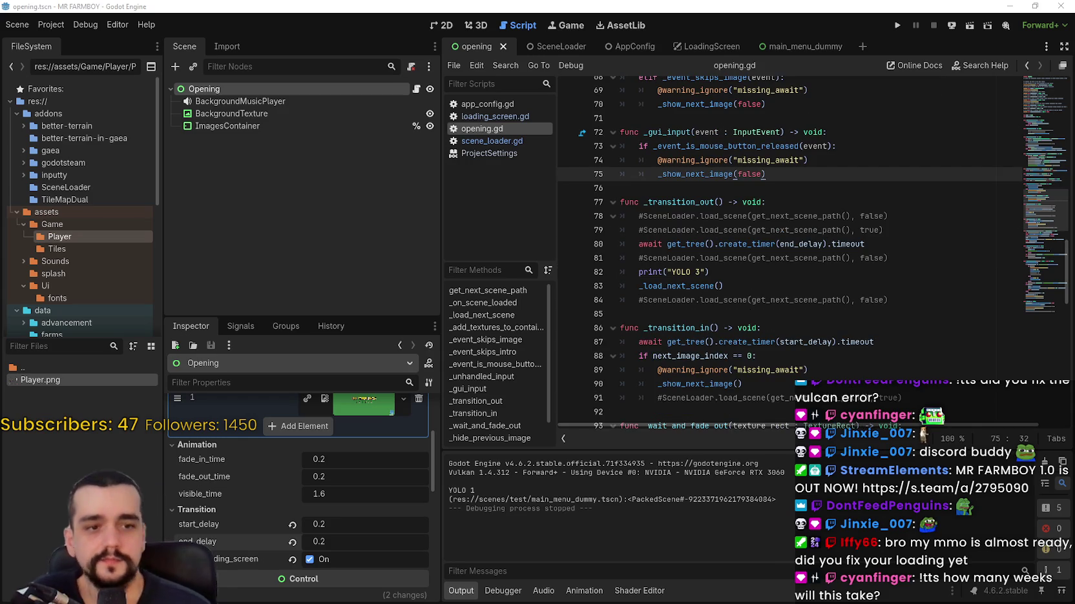
{"action": "left_click", "coordinate": [941, 304]}
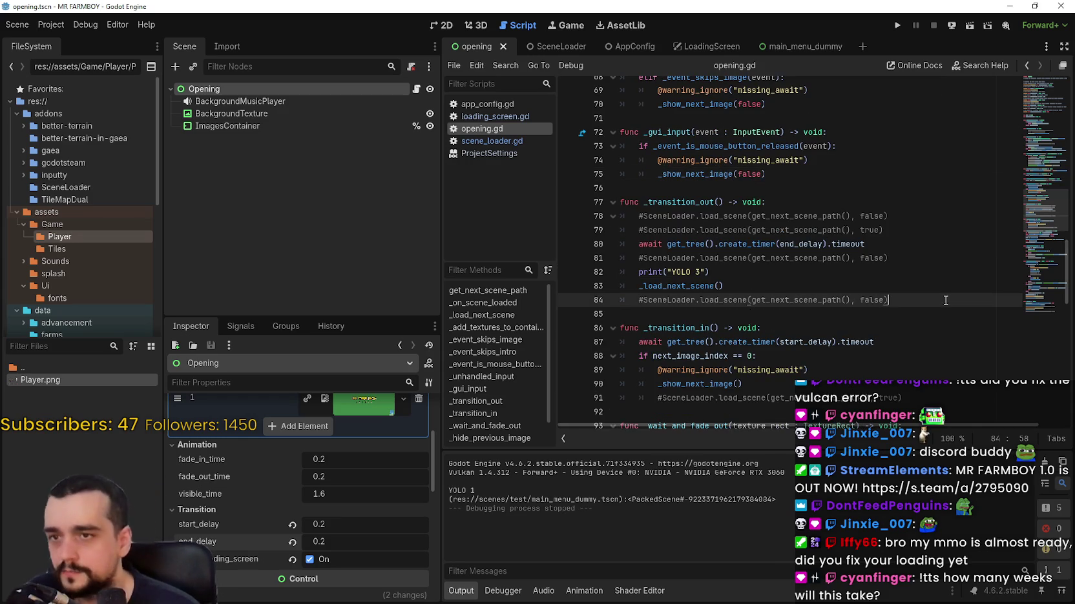
{"action": "scroll", "coordinate": [909, 271], "scroll_direction": "down", "scroll_amount": 6}
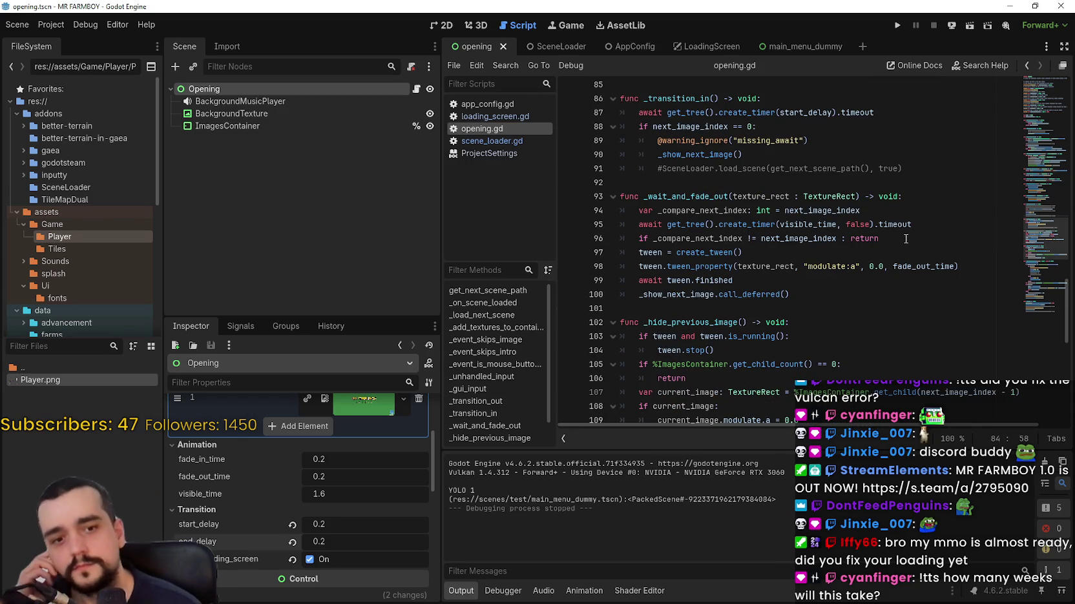
{"action": "scroll", "coordinate": [906, 239], "scroll_direction": "down", "scroll_amount": 4}
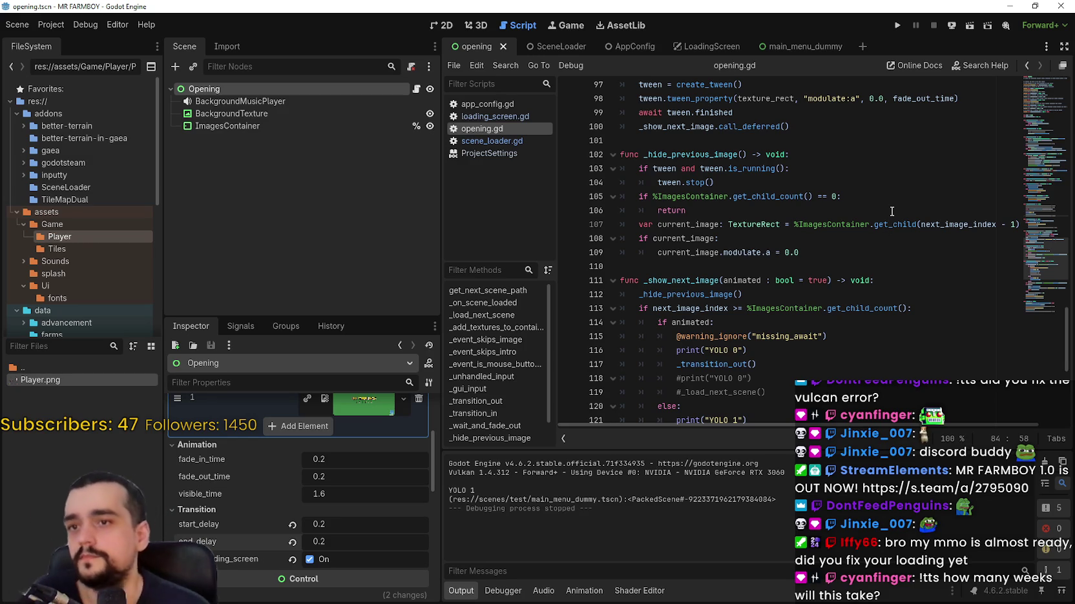
{"action": "scroll", "coordinate": [892, 204], "scroll_direction": "down", "scroll_amount": 4}
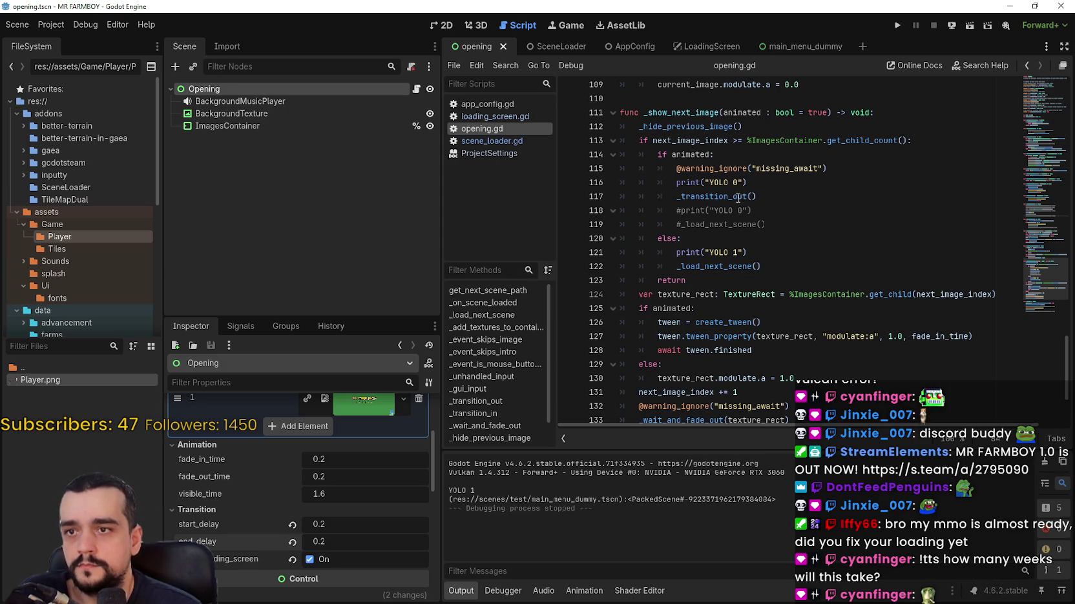
{"action": "double_click", "coordinate": [710, 196]}
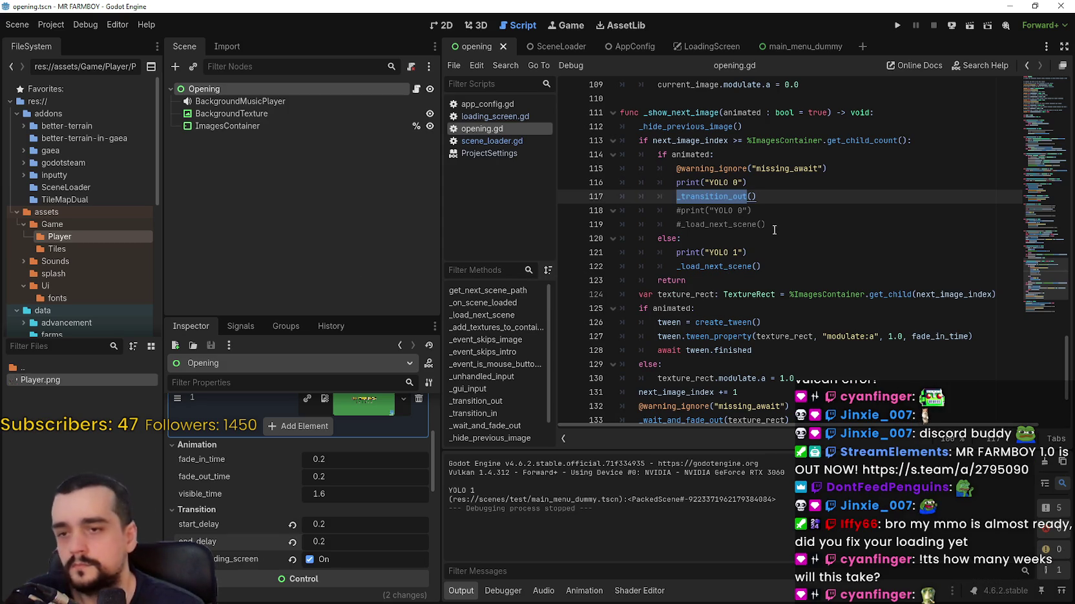
{"action": "scroll", "coordinate": [773, 230], "scroll_direction": "down", "scroll_amount": 3}
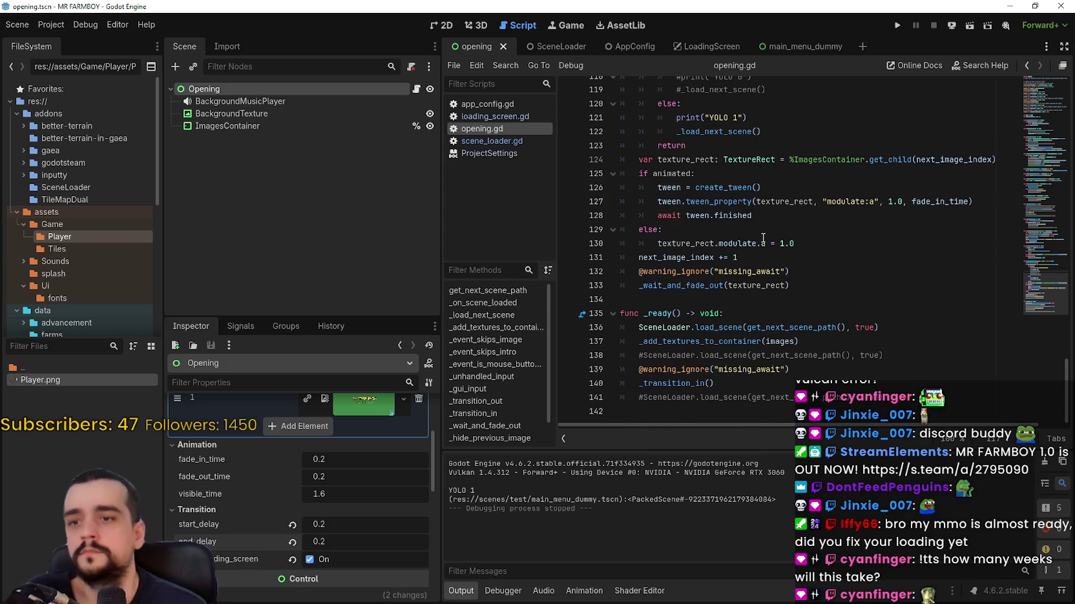
{"action": "left_click", "coordinate": [833, 273]}
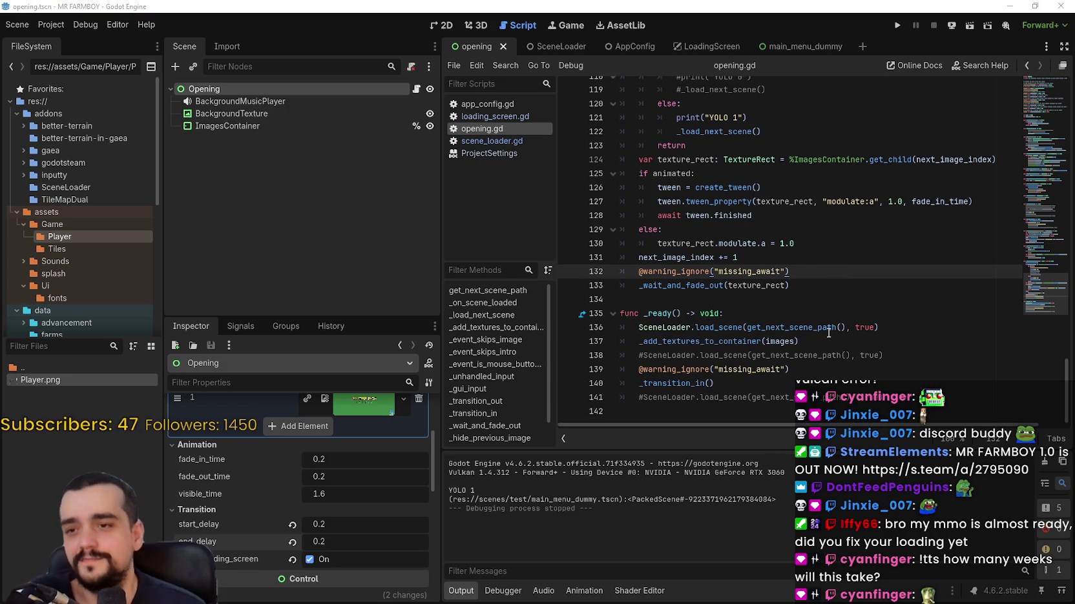
{"action": "left_click", "coordinate": [835, 303]}
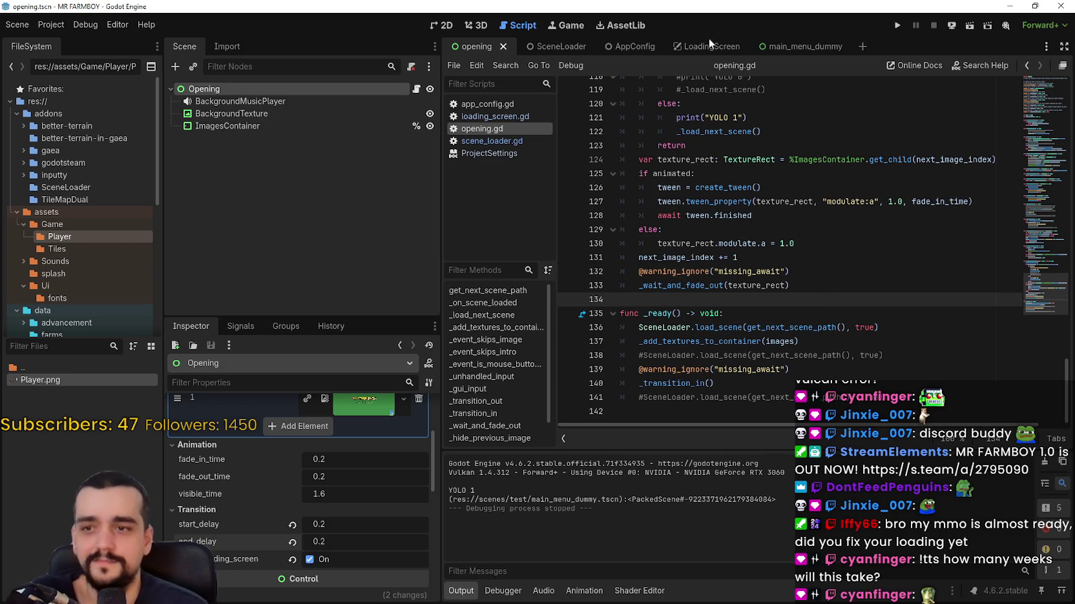
- Open scene_loader.gd from the SceneLoader scene and scroll through it down to line 115
{"action": "left_click", "coordinate": [569, 46]}
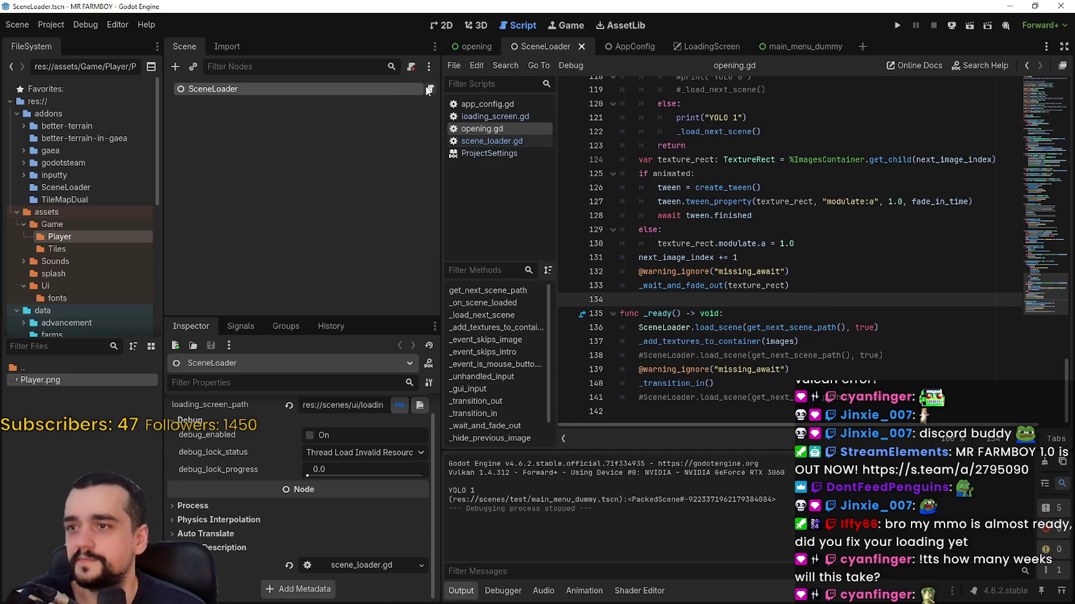
{"action": "left_click", "coordinate": [427, 88]}
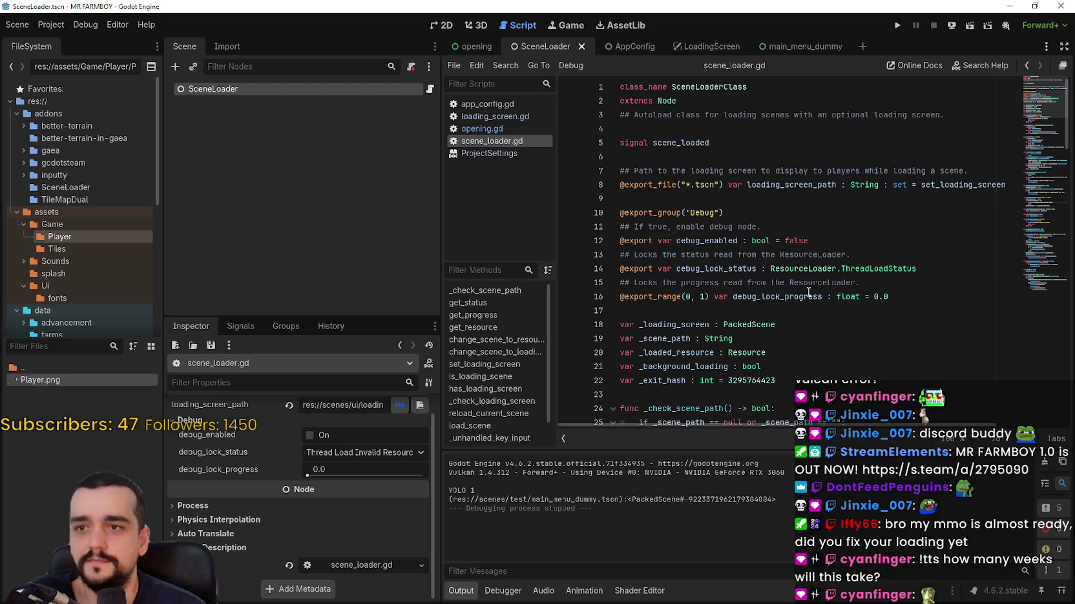
{"action": "scroll", "coordinate": [807, 293], "scroll_direction": "down", "scroll_amount": 4}
{"action": "scroll", "coordinate": [806, 294], "scroll_direction": "down", "scroll_amount": 2}
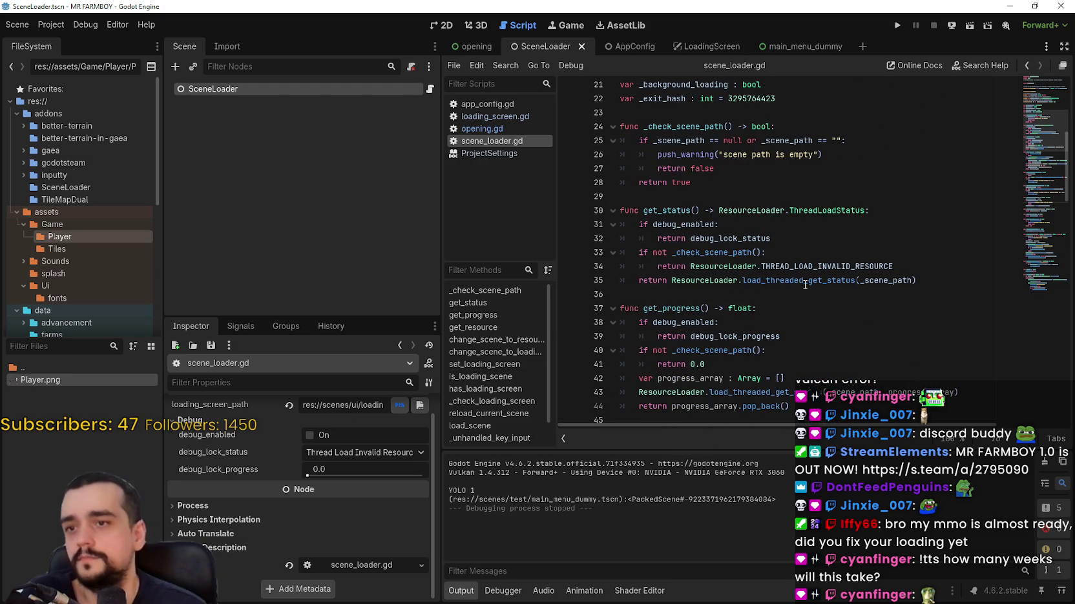
{"action": "scroll", "coordinate": [788, 295], "scroll_direction": "down", "scroll_amount": 3}
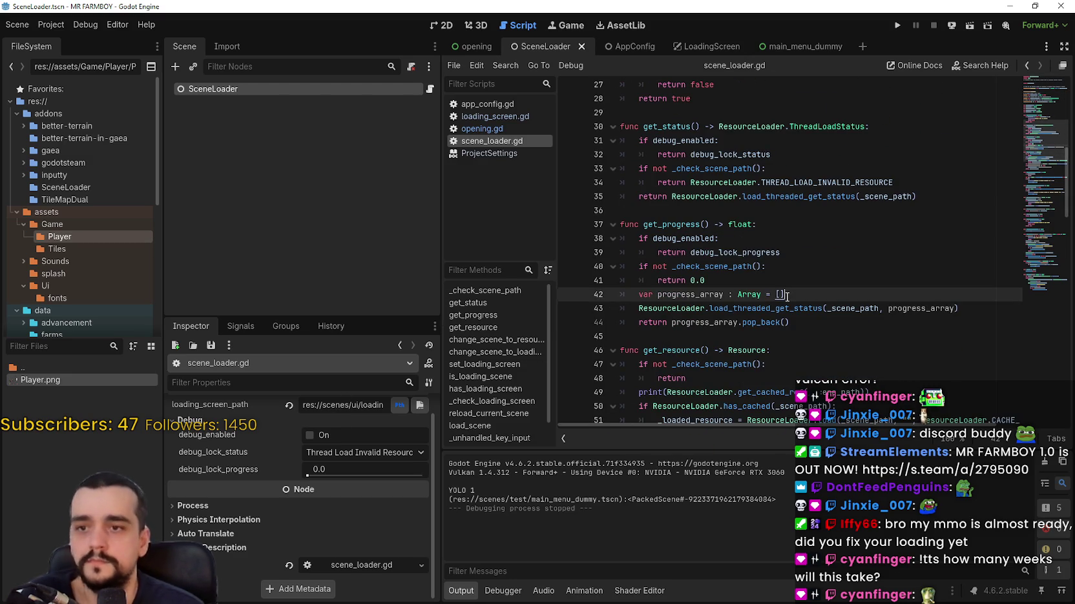
{"action": "scroll", "coordinate": [786, 295], "scroll_direction": "down", "scroll_amount": 5}
{"action": "scroll", "coordinate": [786, 293], "scroll_direction": "down", "scroll_amount": 1}
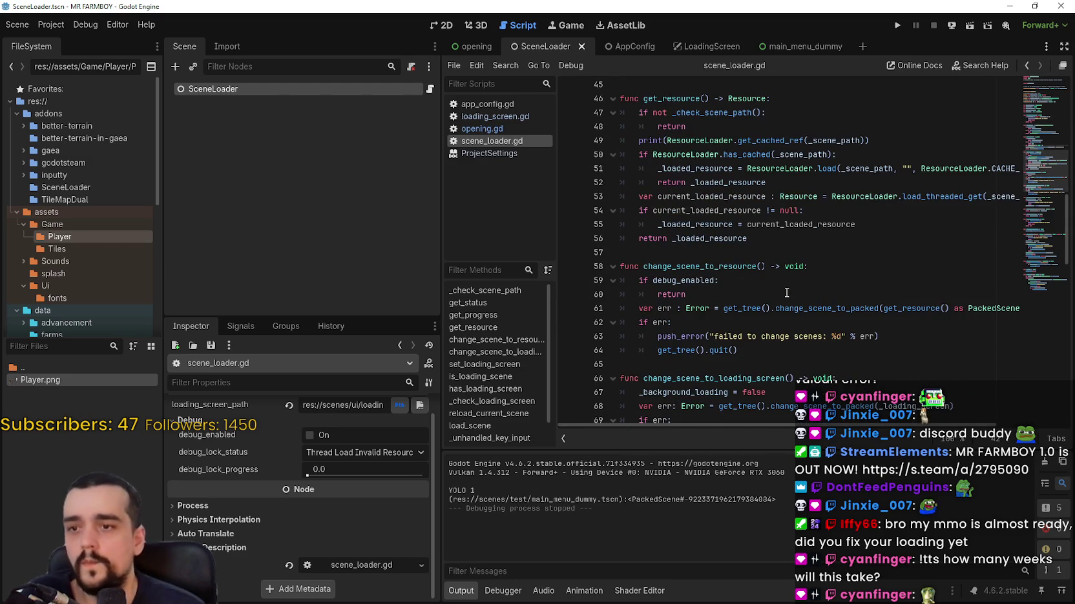
{"action": "scroll", "coordinate": [782, 290], "scroll_direction": "down", "scroll_amount": 10}
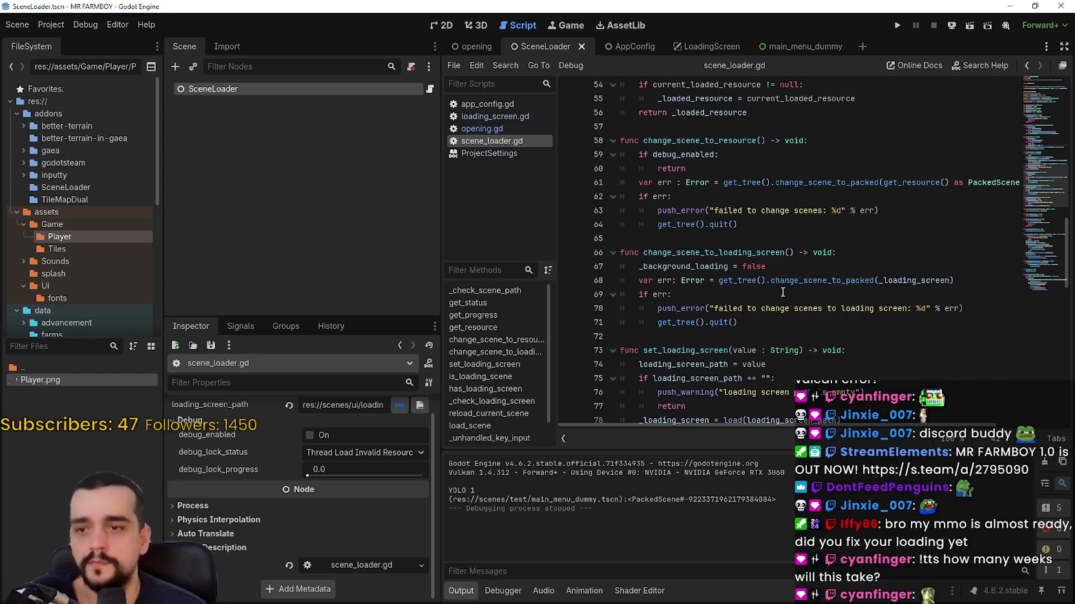
{"action": "scroll", "coordinate": [780, 288], "scroll_direction": "down", "scroll_amount": 10}
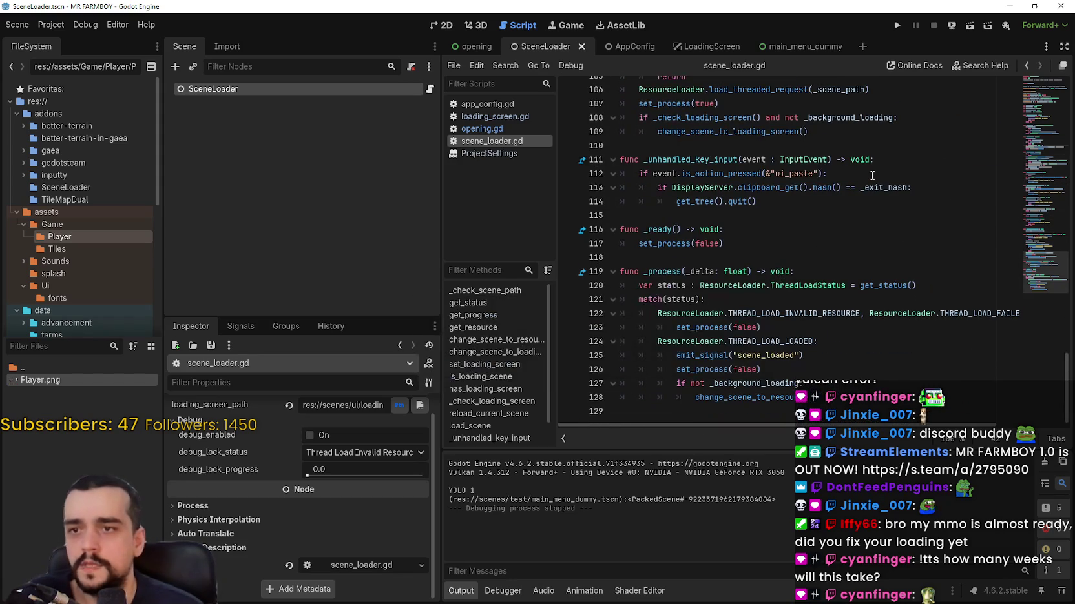
{"action": "left_click", "coordinate": [849, 215]}
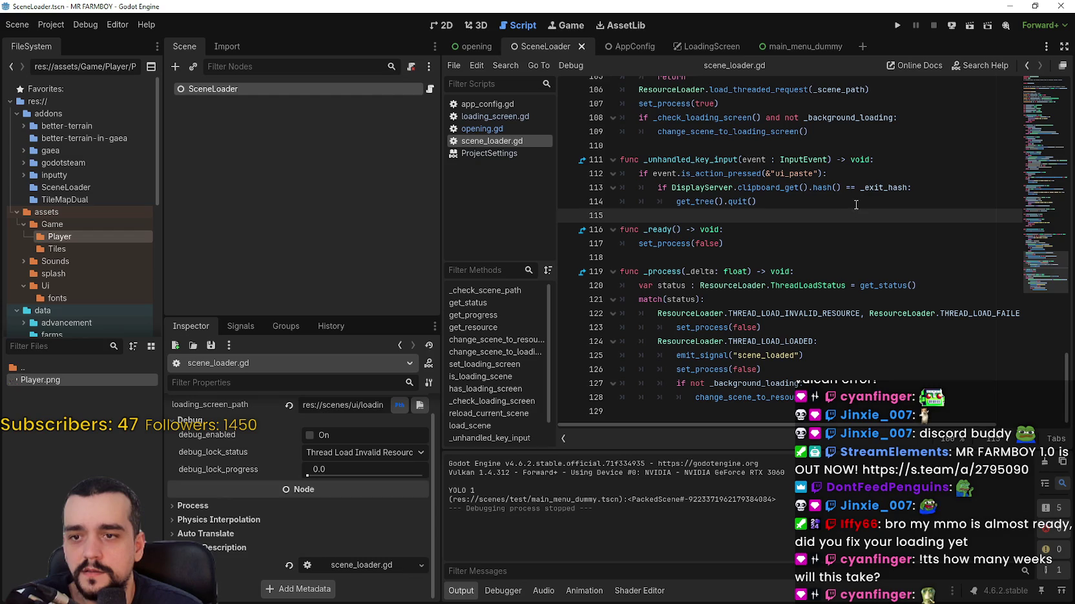
- Check the main menu scene path setting in the AppConfig scene
{"action": "left_click", "coordinate": [634, 51]}
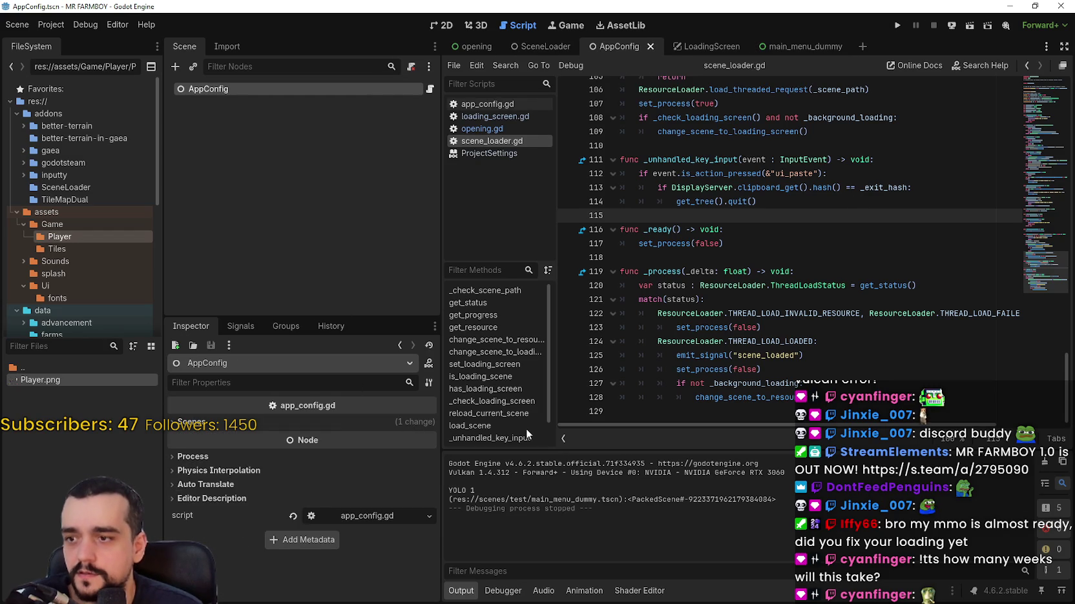
{"action": "left_click", "coordinate": [397, 426]}
{"action": "left_click", "coordinate": [488, 438]}
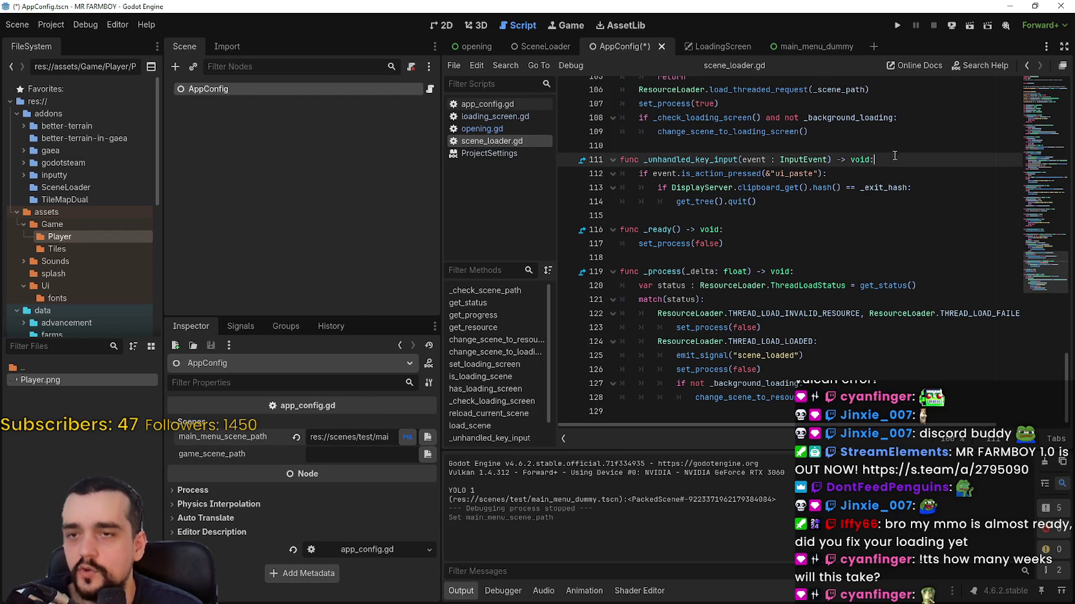
- Lower the LoadingScreen's state_change_delay from 15.0 to 5.0
{"action": "left_click", "coordinate": [701, 45]}
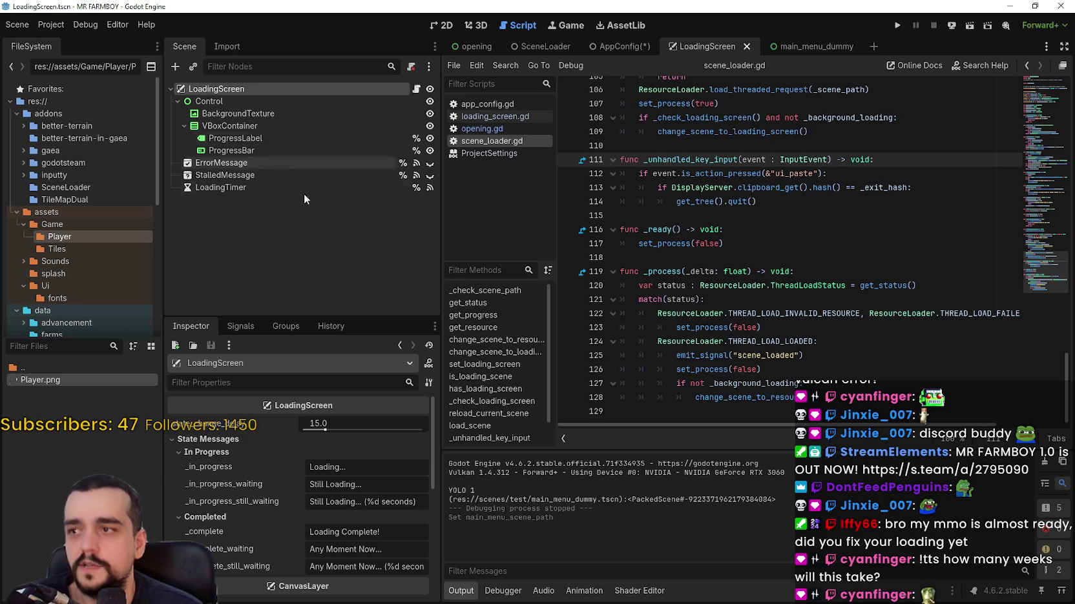
{"action": "left_click", "coordinate": [326, 424]}
{"action": "left_click_drag", "start_coordinate": [321, 432], "coordinate": [303, 432]}
- Run the project and expand the running LoadingScreen's Control and VBoxContainer in the Remote tree
{"action": "left_click", "coordinate": [897, 25]}
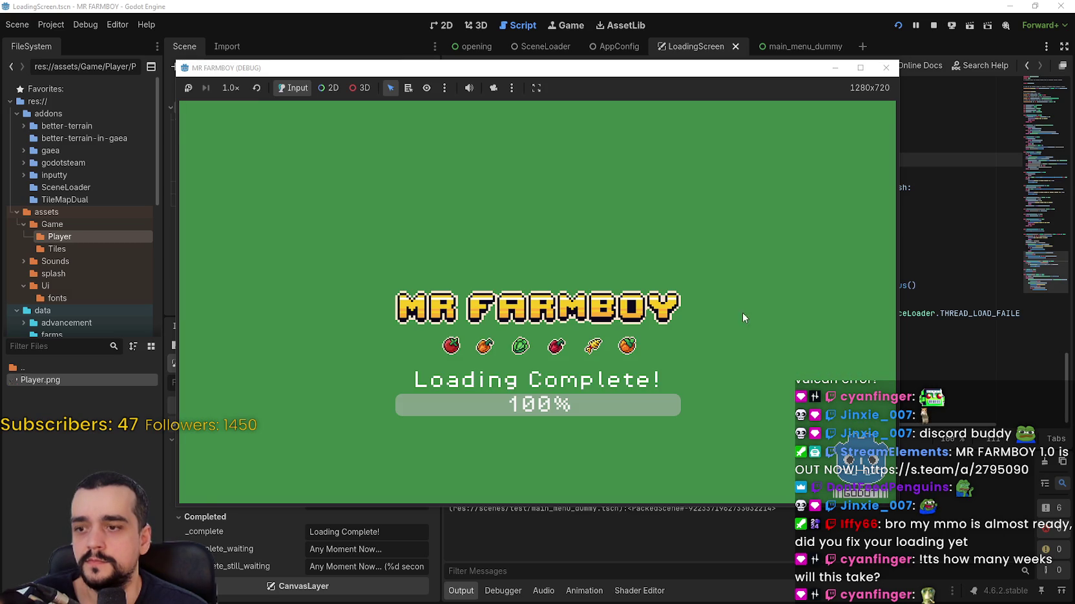
{"action": "left_click", "coordinate": [322, 9]}
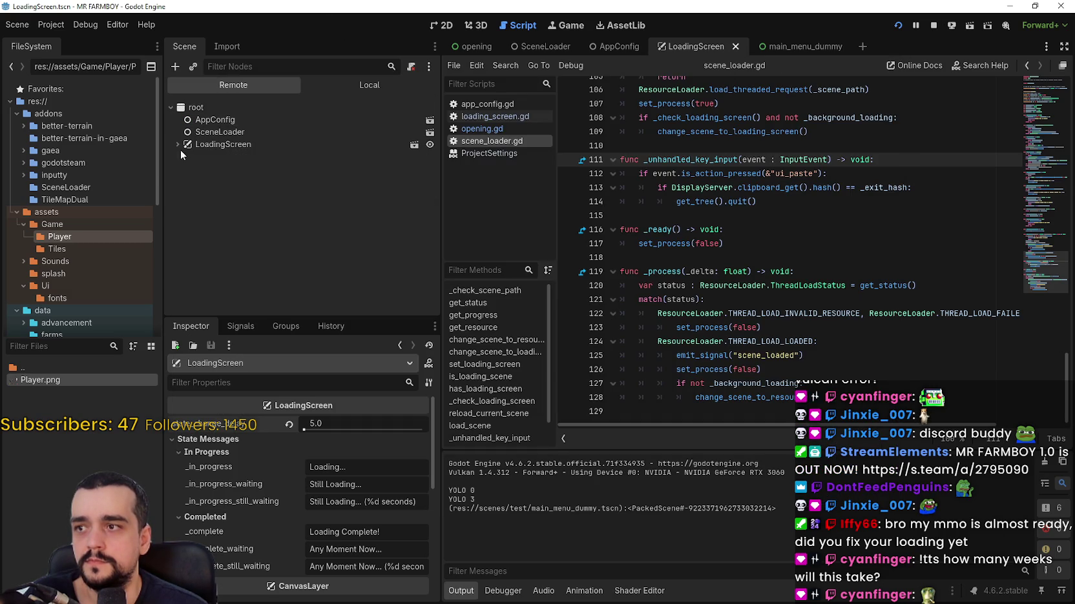
{"action": "left_click", "coordinate": [177, 145]}
{"action": "left_click", "coordinate": [186, 157]}
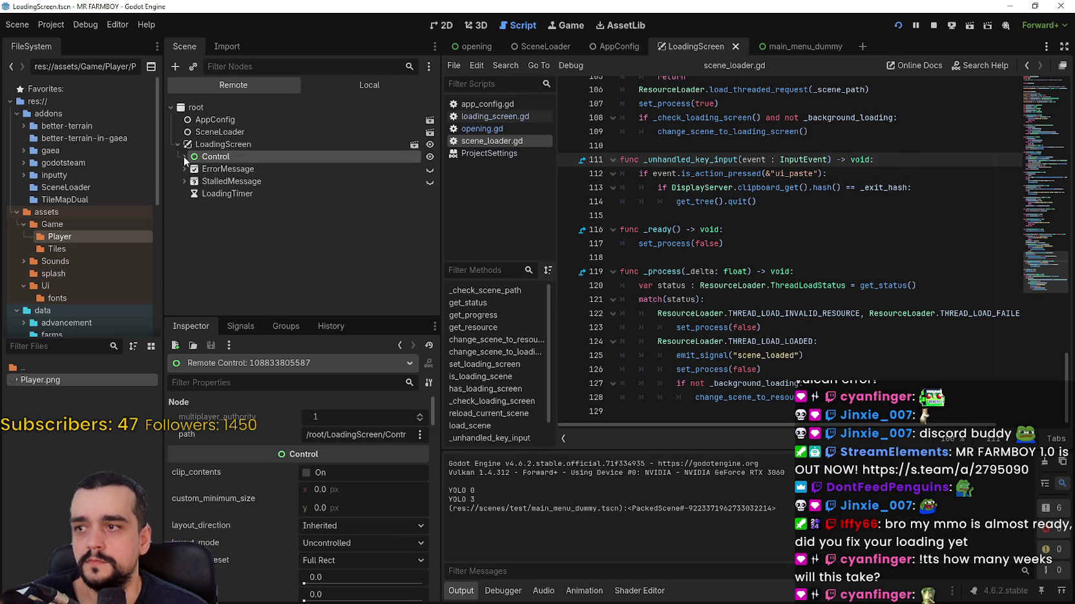
{"action": "left_click", "coordinate": [185, 157]}
{"action": "left_click", "coordinate": [191, 182]}
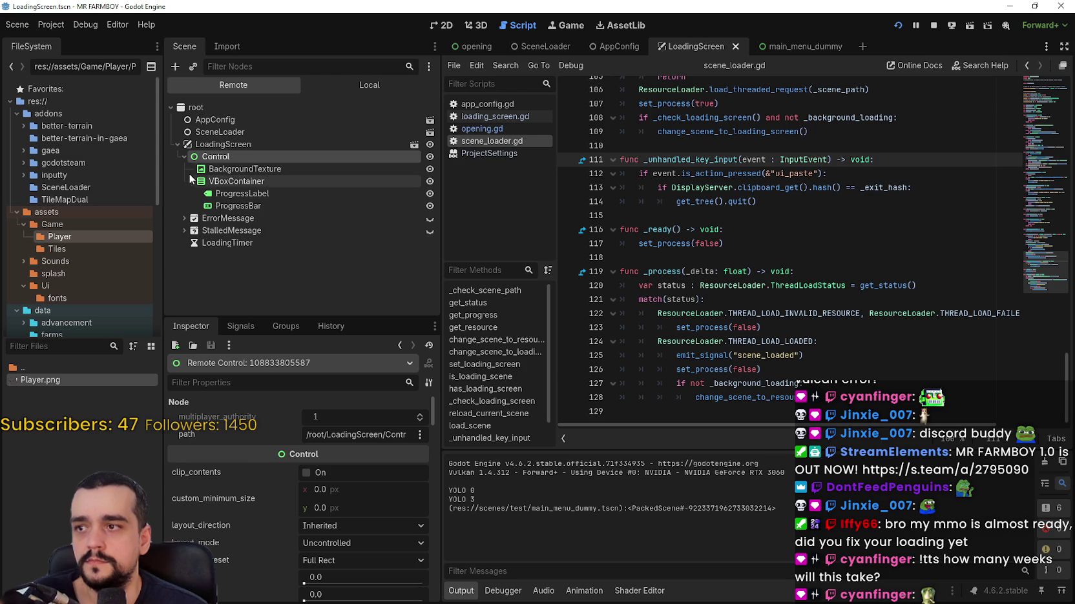
- Inspect the running ProgressLabel, ProgressBar and LoadingTimer, dismiss the Loading Error alert, and stop the game
{"action": "left_click", "coordinate": [222, 195]}
{"action": "left_click", "coordinate": [219, 206]}
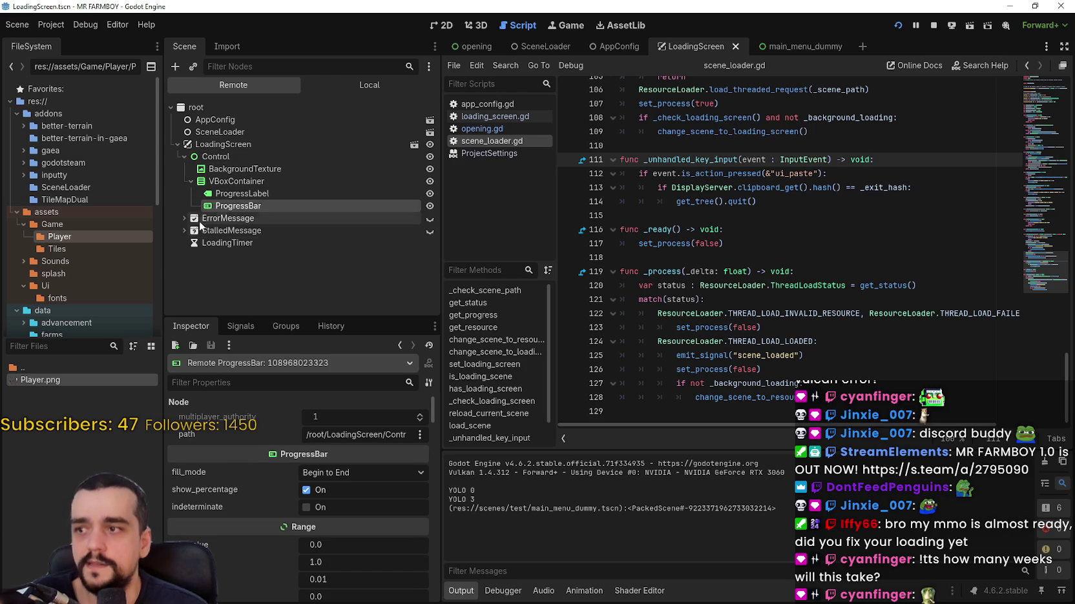
{"action": "left_click", "coordinate": [206, 243]}
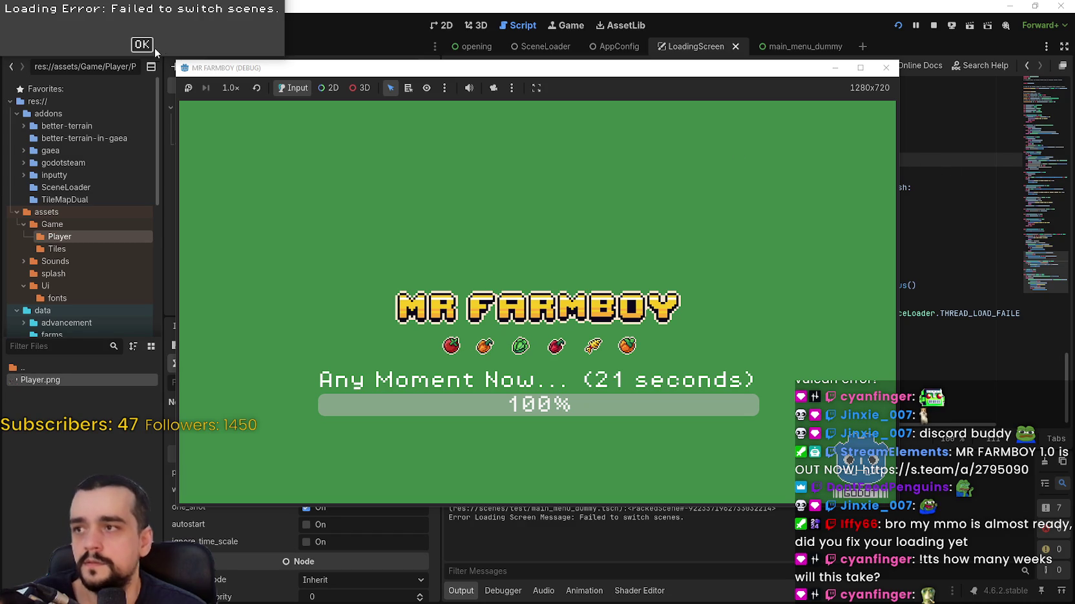
{"action": "left_click", "coordinate": [142, 46]}
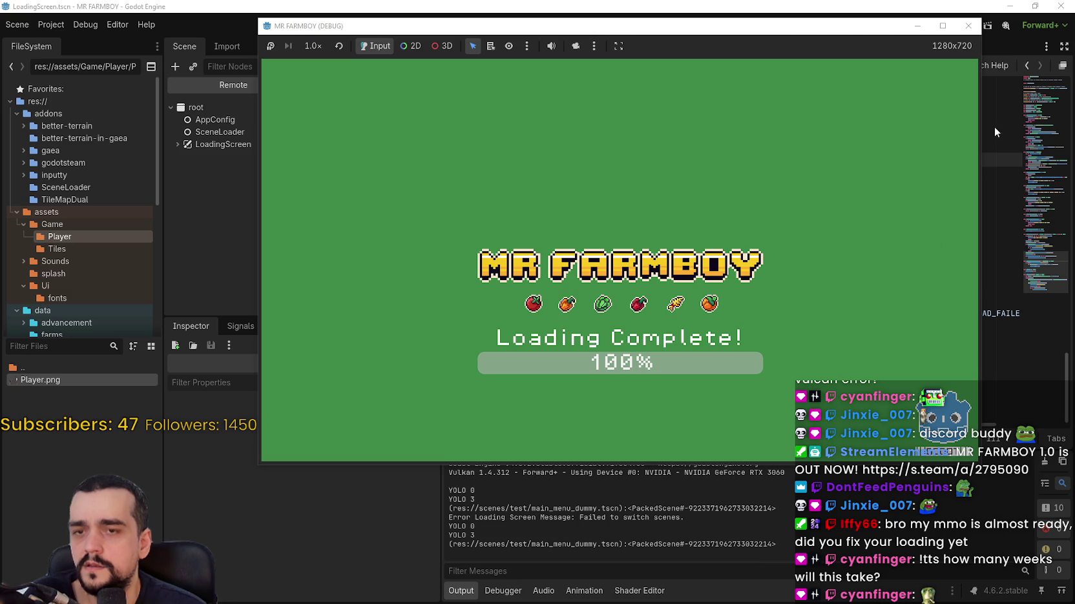
{"action": "key", "text": "F8"}
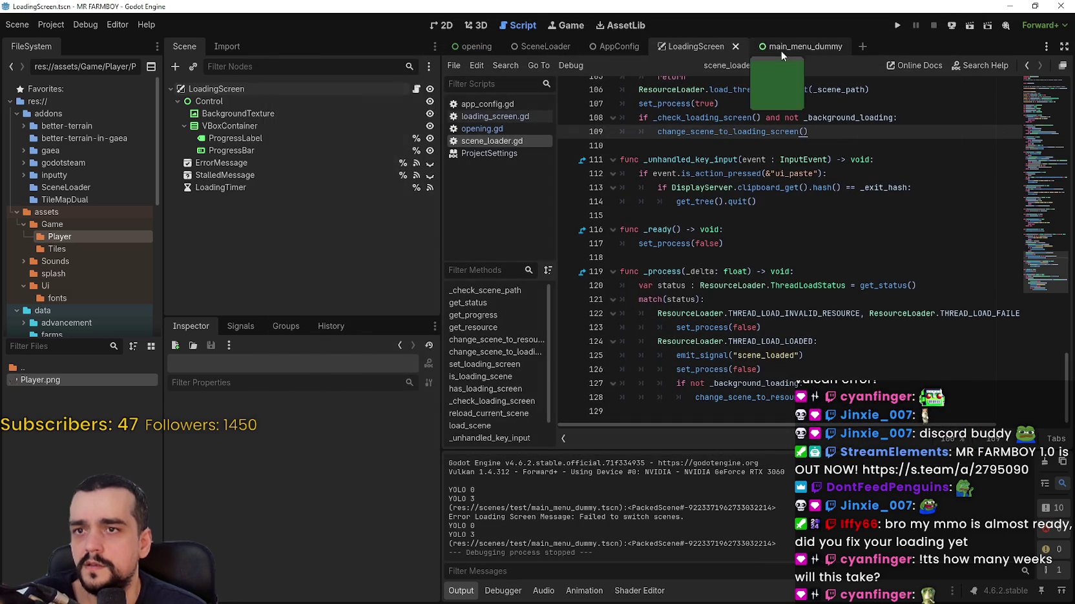
- View main_menu_dummy's farm map in 2D, run that scene directly, then stop it
{"action": "left_click", "coordinate": [781, 51]}
{"action": "left_click", "coordinate": [443, 25]}
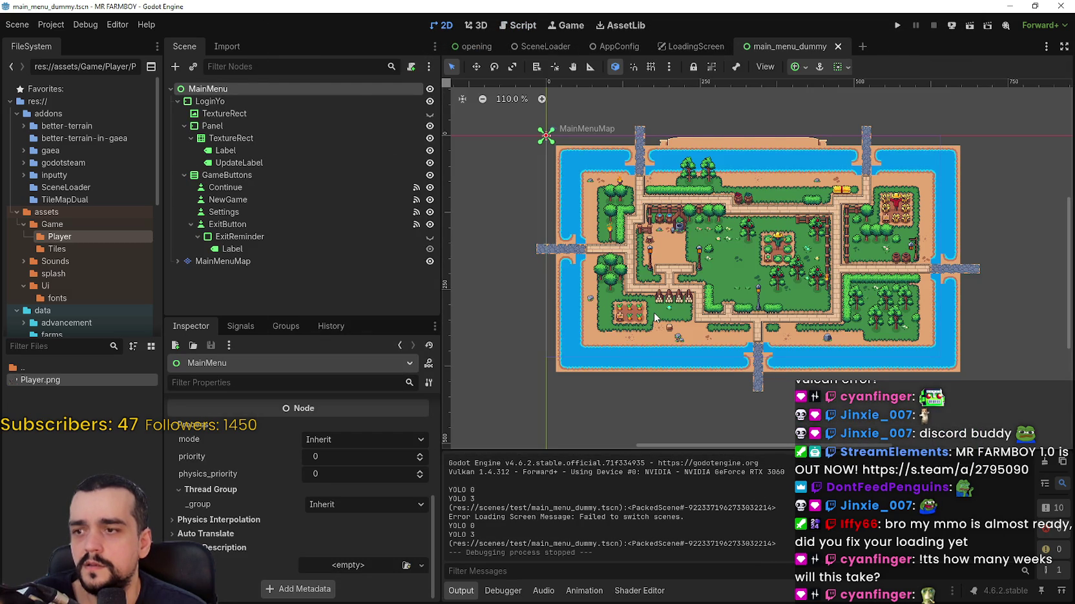
{"action": "scroll", "coordinate": [655, 317], "scroll_direction": "down", "scroll_amount": 2}
{"action": "mouse_move", "coordinate": [662, 292]}
{"action": "left_mouse_down"}
{"action": "mouse_move", "coordinate": [640, 277]}
{"action": "mouse_move", "coordinate": [630, 292]}
{"action": "mouse_move", "coordinate": [603, 281]}
{"action": "mouse_move", "coordinate": [788, 257]}
{"action": "mouse_move", "coordinate": [715, 274]}
{"action": "left_mouse_up"}
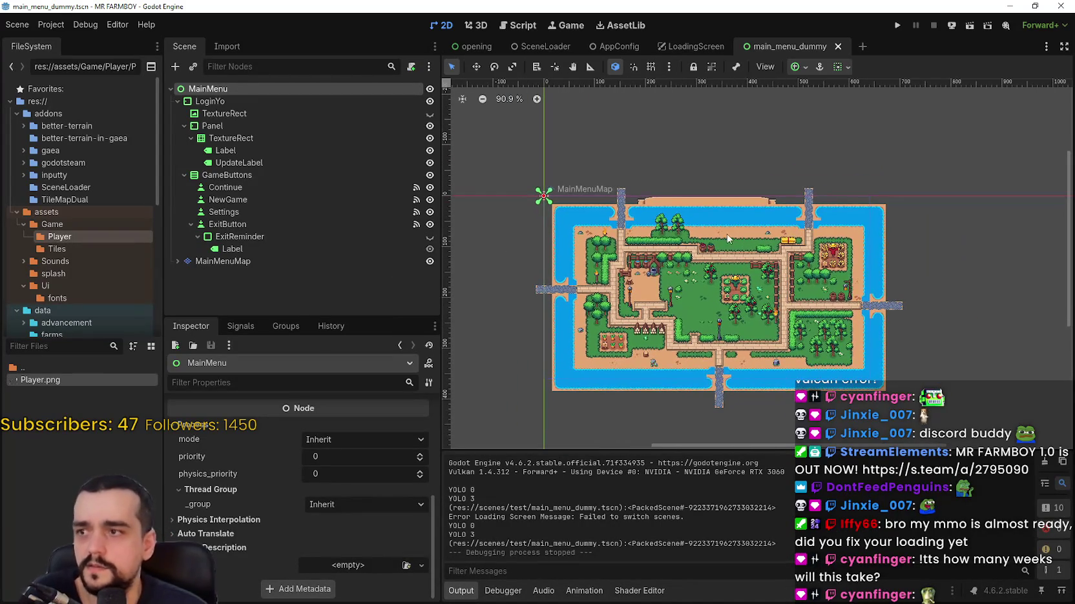
{"action": "left_click", "coordinate": [952, 28]}
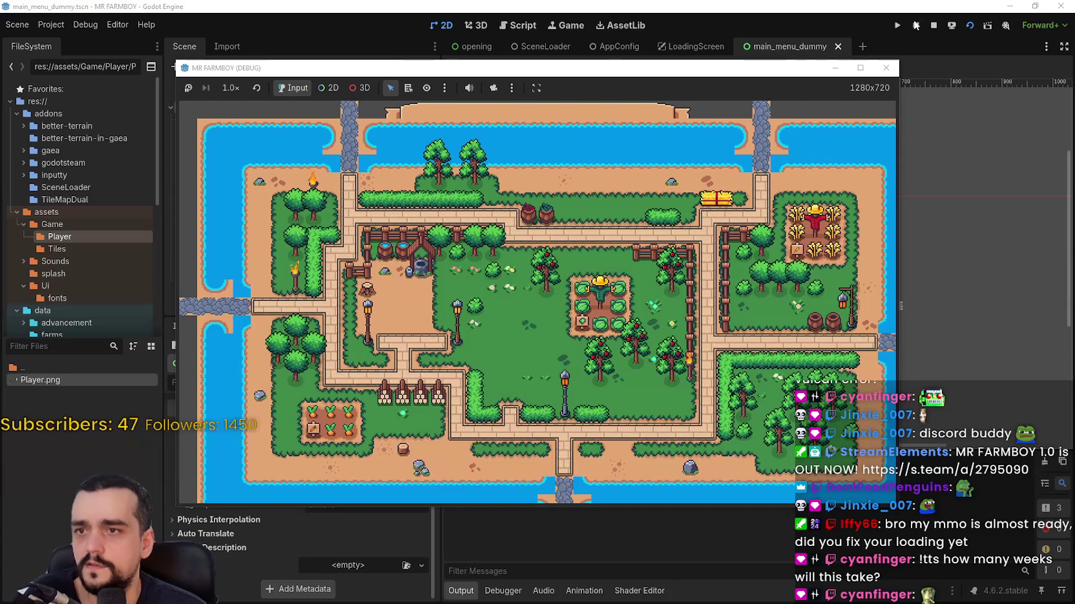
{"action": "key", "text": "F8"}
- Revert the LoadingScreen's state_change_delay to its 15.0 default
{"action": "left_click", "coordinate": [690, 46]}
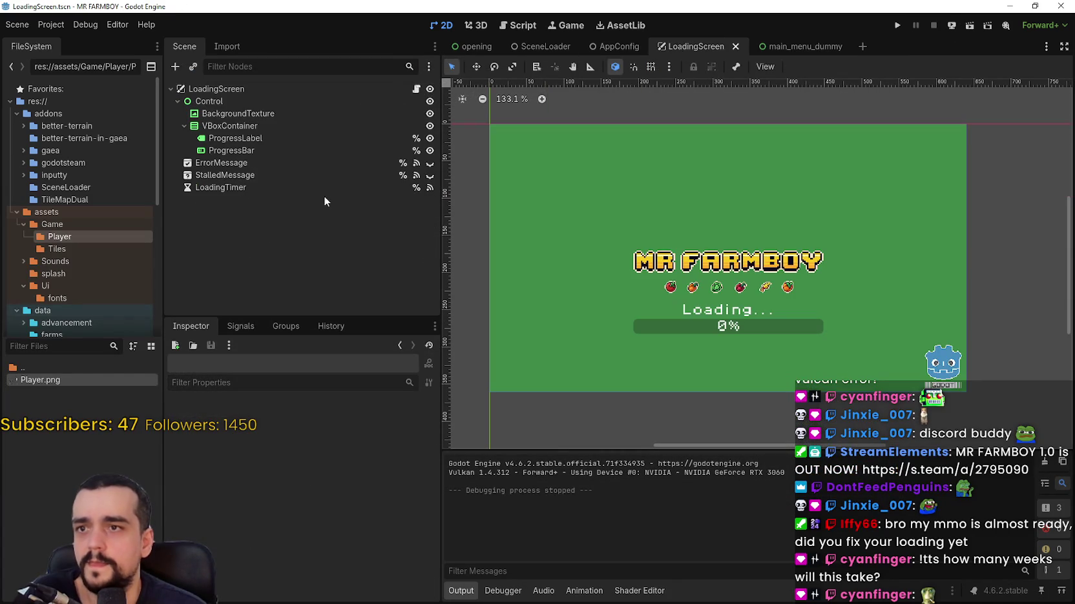
{"action": "left_click", "coordinate": [287, 424]}
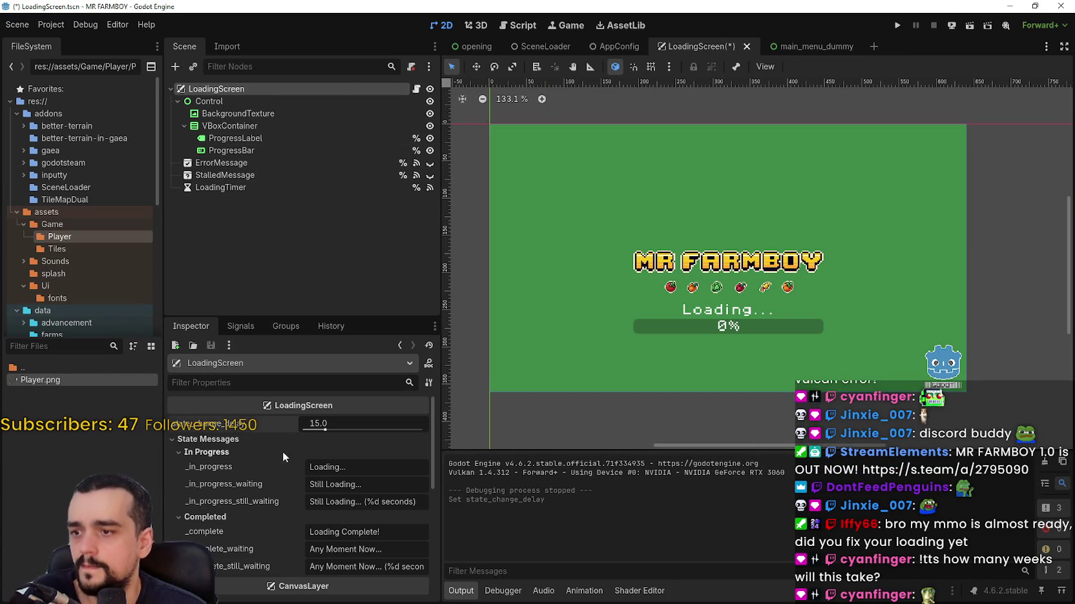
{"action": "scroll", "coordinate": [283, 494], "scroll_direction": "down", "scroll_amount": 4}
{"action": "scroll", "coordinate": [382, 546], "scroll_direction": "down", "scroll_amount": 3}
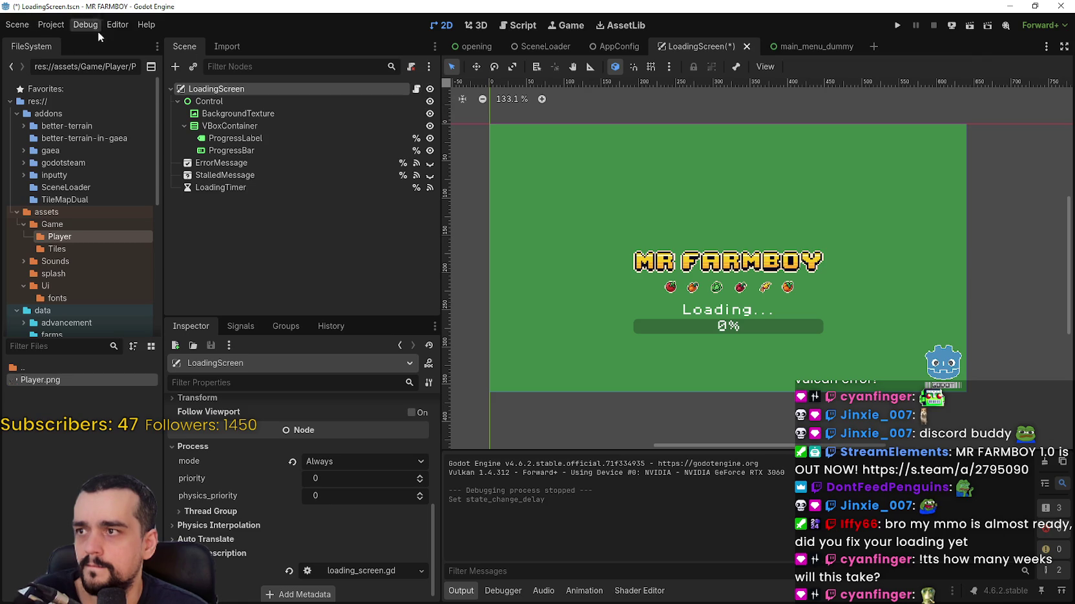
- Open loading_screen.gd and jump to its timer and _reload_main_scene_or_quit code
{"action": "left_click", "coordinate": [413, 93]}
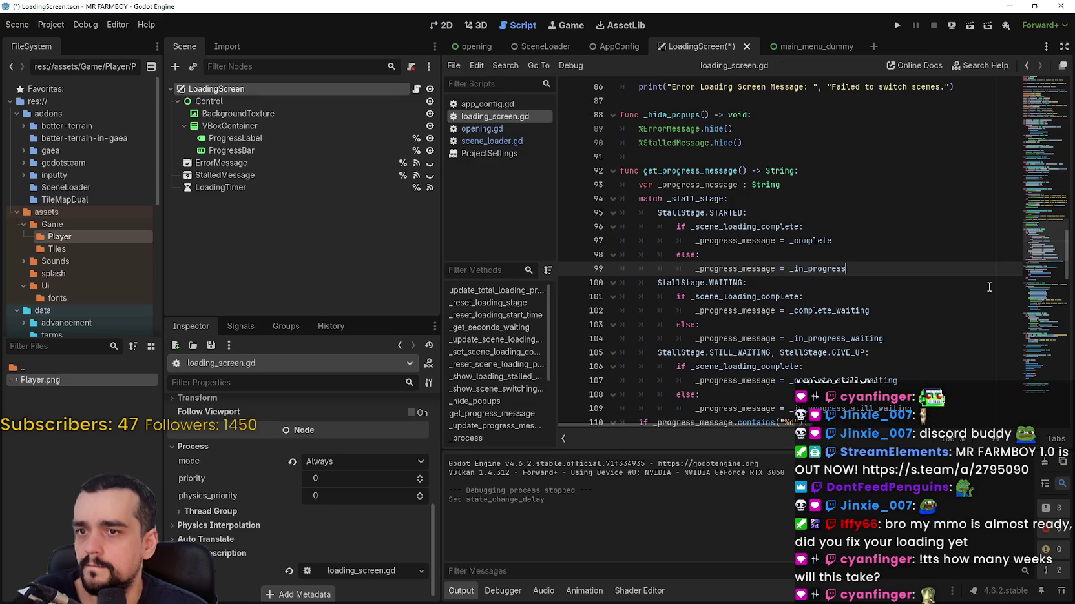
{"action": "left_click_drag", "start_coordinate": [1031, 257], "coordinate": [1039, 355]}
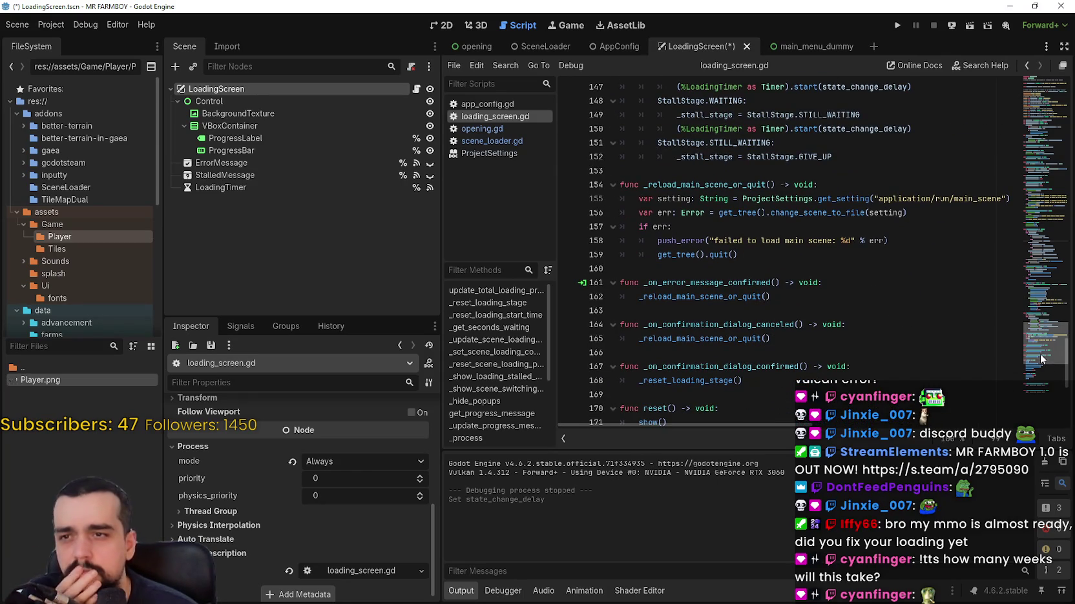
{"action": "key", "text": "End"}
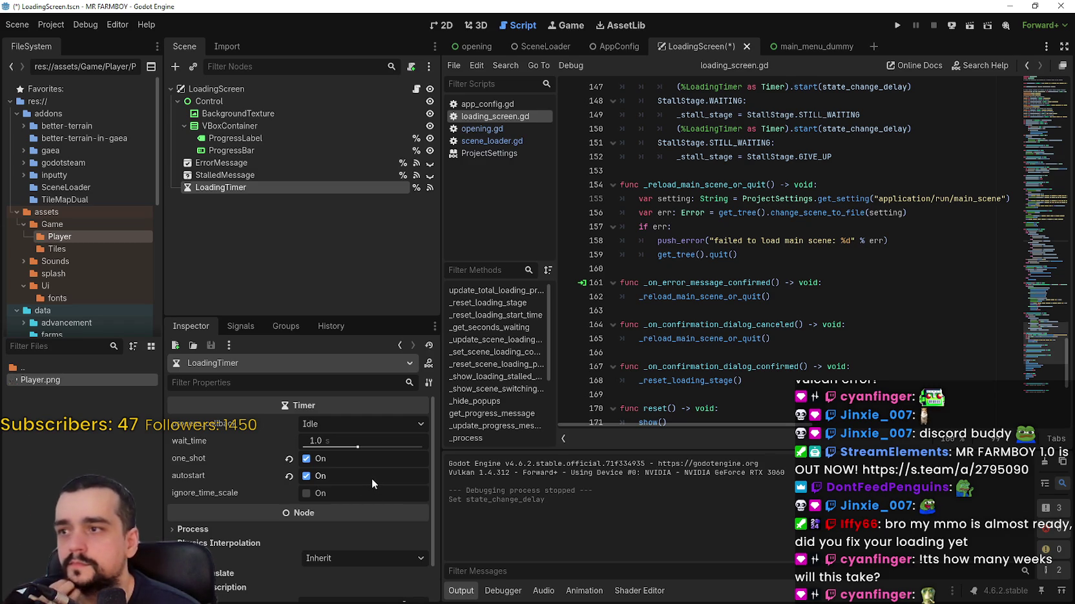
- Trace STILL_WAITING and the state_change_delay uses on lines 147 and 150 in _on_loading_timer_timeout
{"action": "left_click", "coordinate": [716, 224]}
{"action": "scroll", "coordinate": [729, 258], "scroll_direction": "up", "scroll_amount": 3}
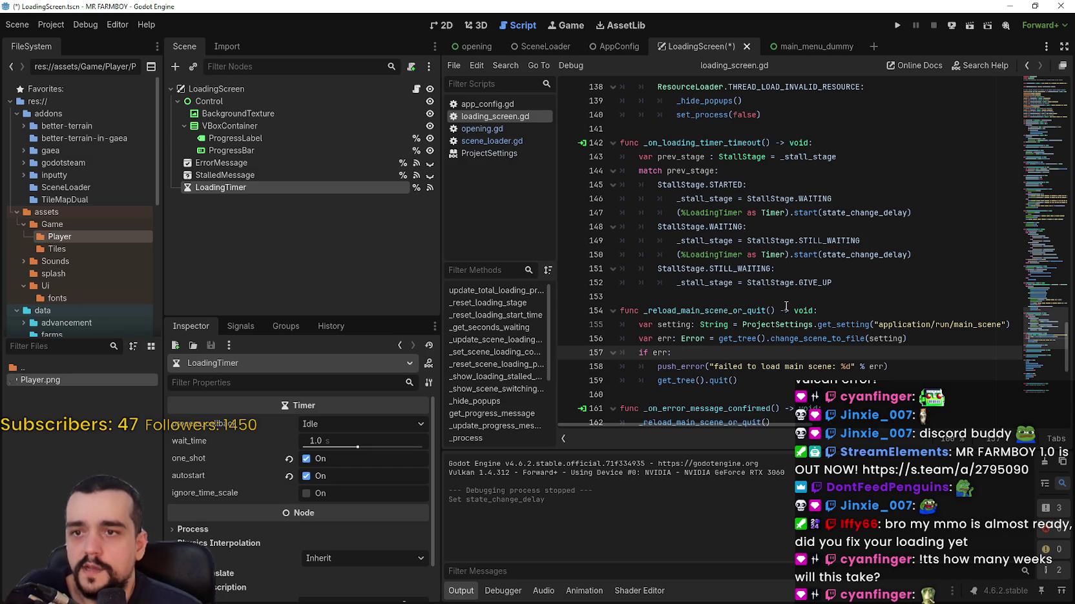
{"action": "double_click", "coordinate": [817, 239]}
{"action": "left_click", "coordinate": [809, 283]}
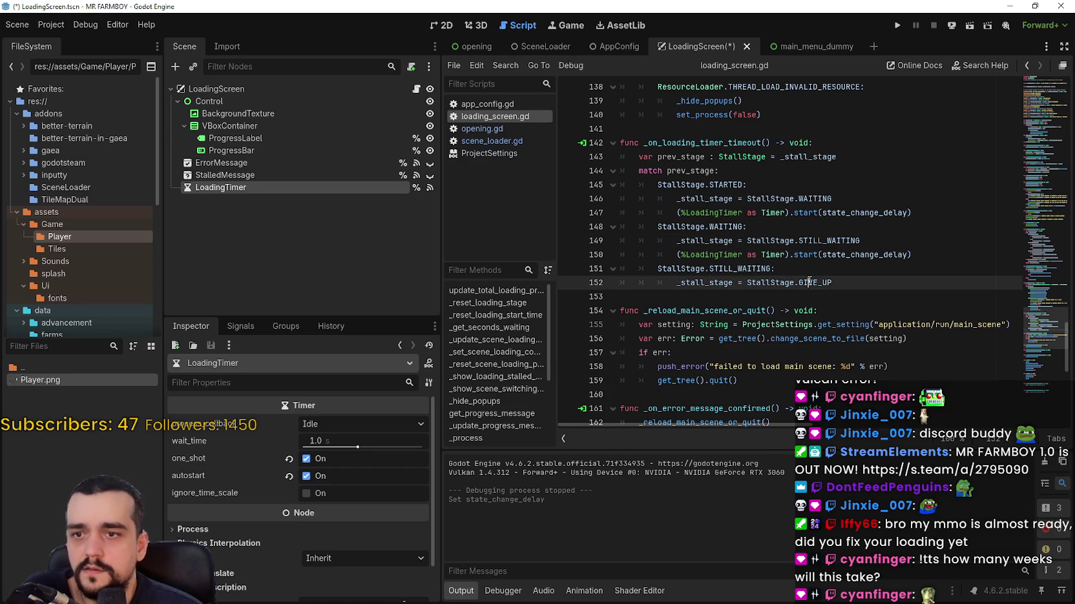
{"action": "double_click", "coordinate": [809, 283]}
{"action": "left_click", "coordinate": [809, 253]}
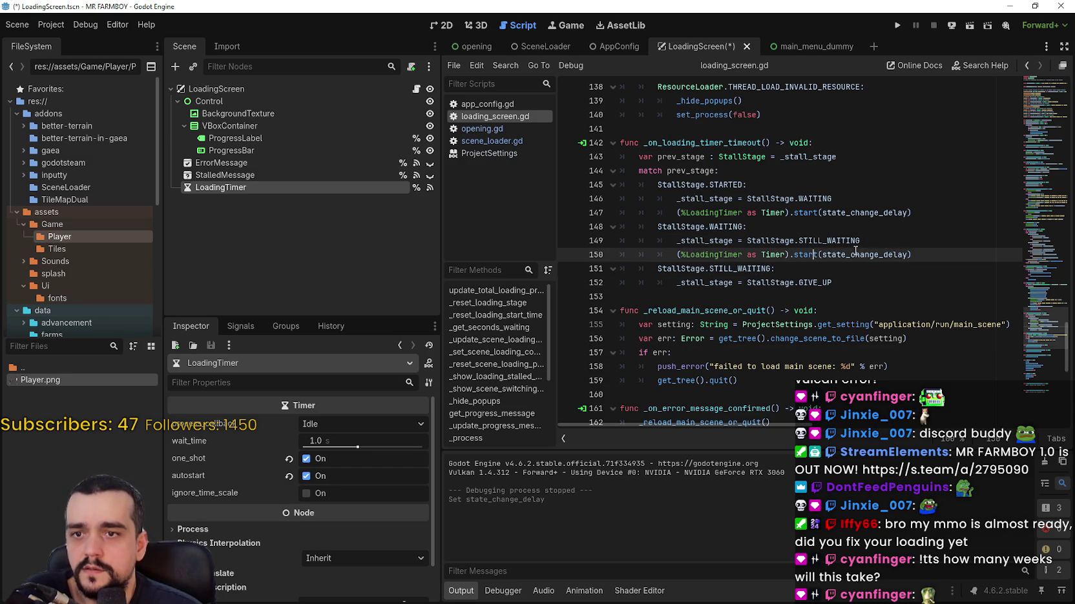
{"action": "double_click", "coordinate": [855, 253]}
{"action": "double_click", "coordinate": [878, 215]}
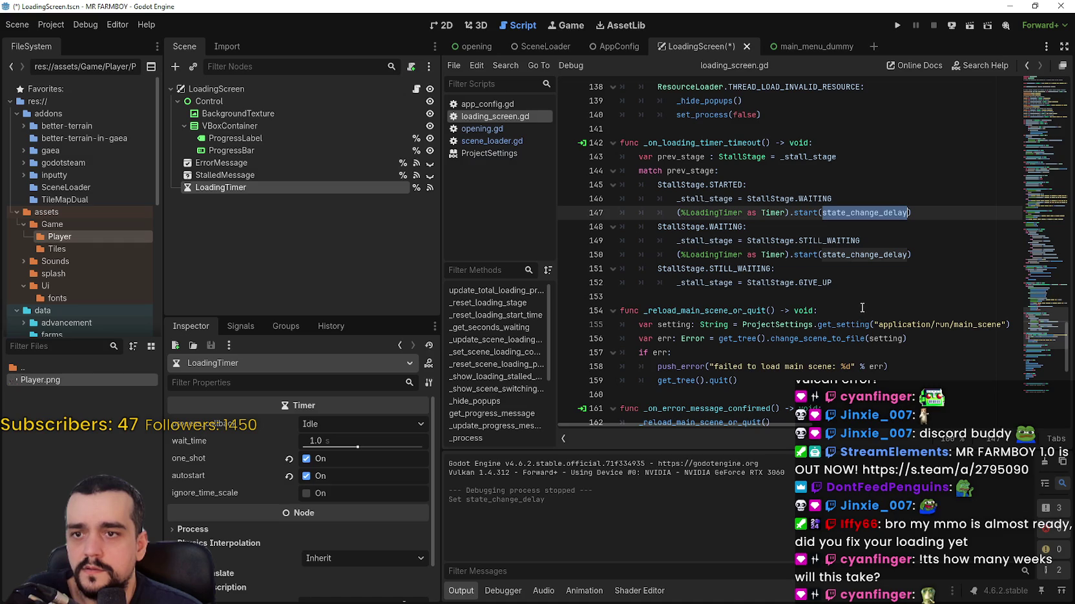
{"action": "mouse_move", "coordinate": [868, 210]}
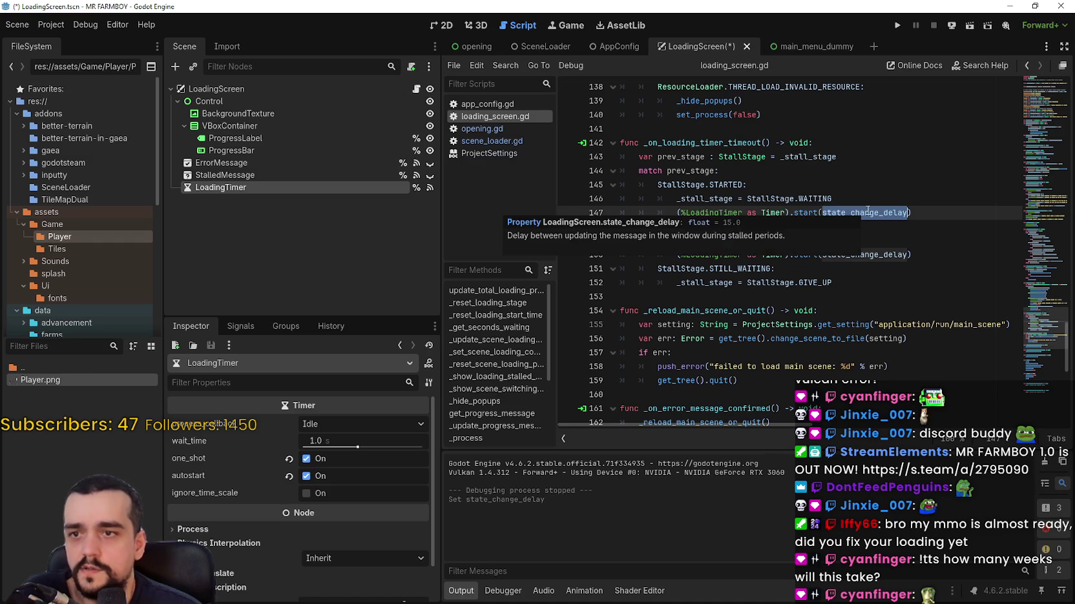
{"action": "left_click", "coordinate": [846, 157]}
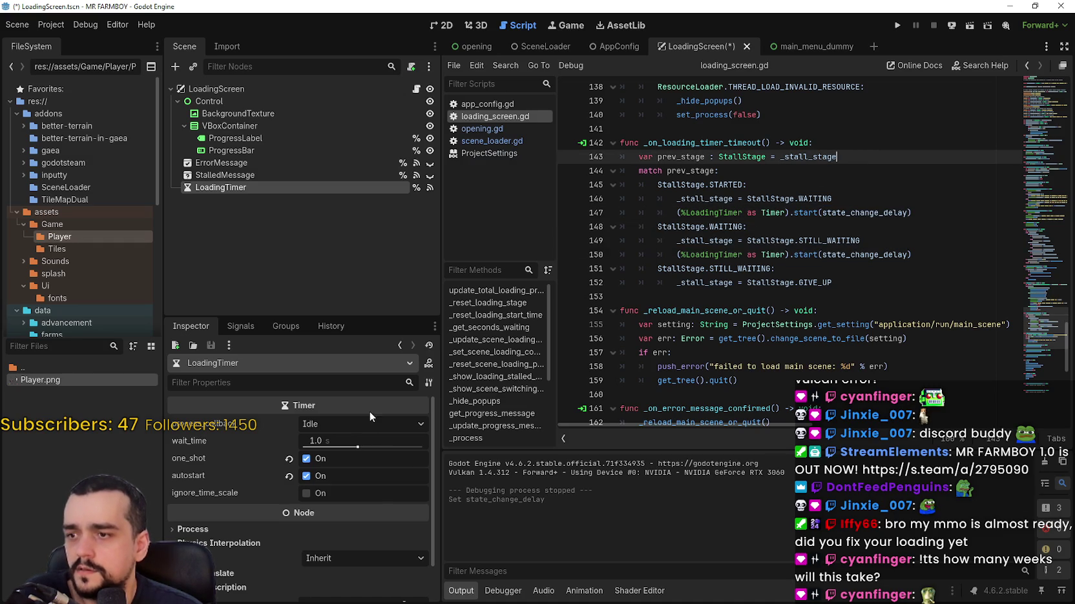
- Inspect the LoadingScreen root node's properties, then switch to the AppConfig scene
{"action": "scroll", "coordinate": [387, 555], "scroll_direction": "down", "scroll_amount": 2}
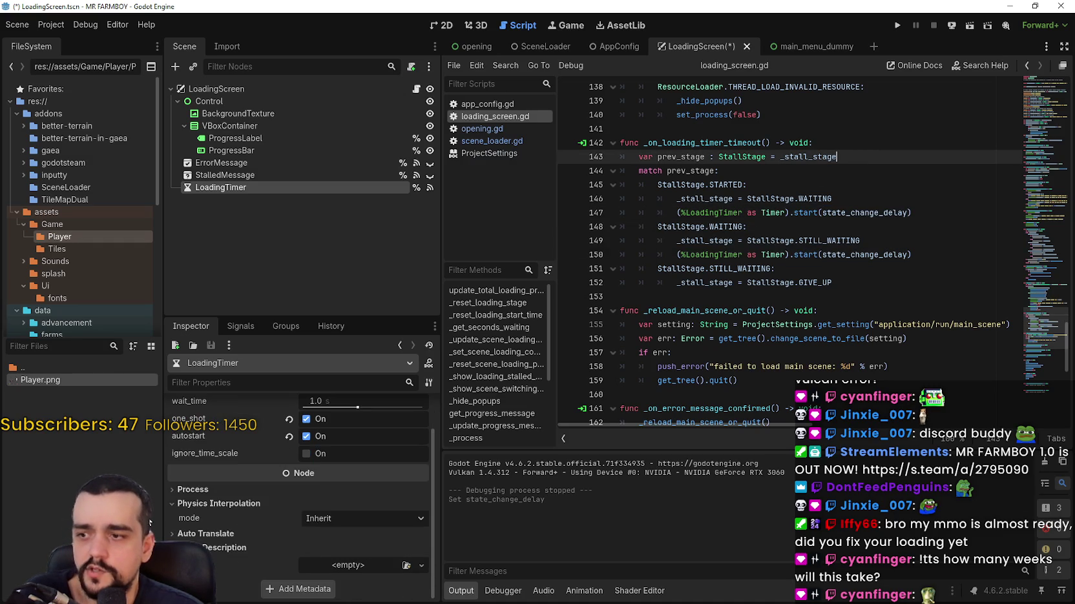
{"action": "left_click", "coordinate": [172, 504]}
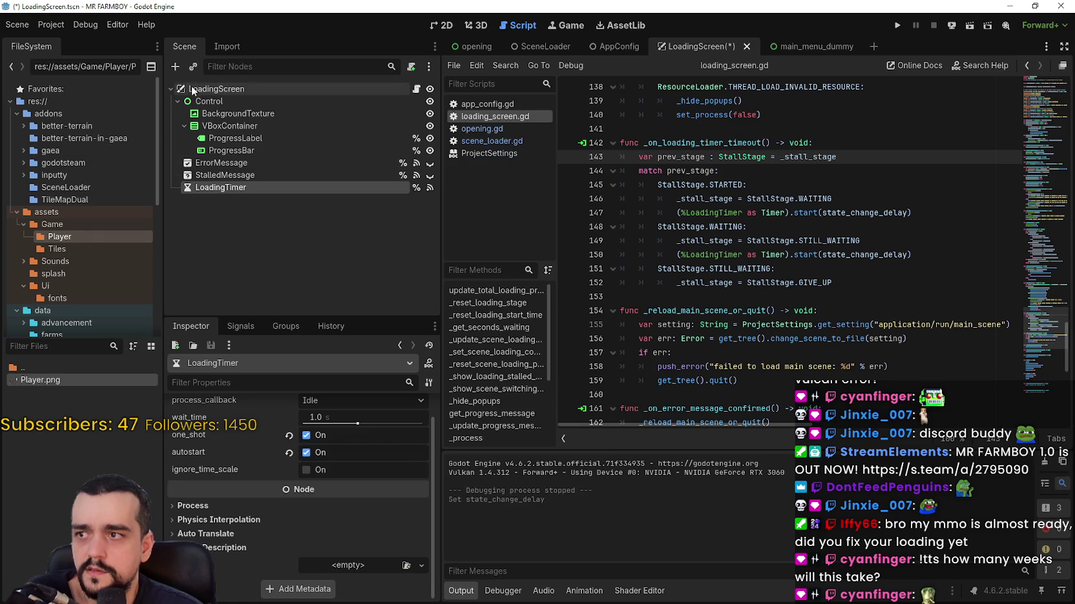
{"action": "left_click", "coordinate": [216, 88]}
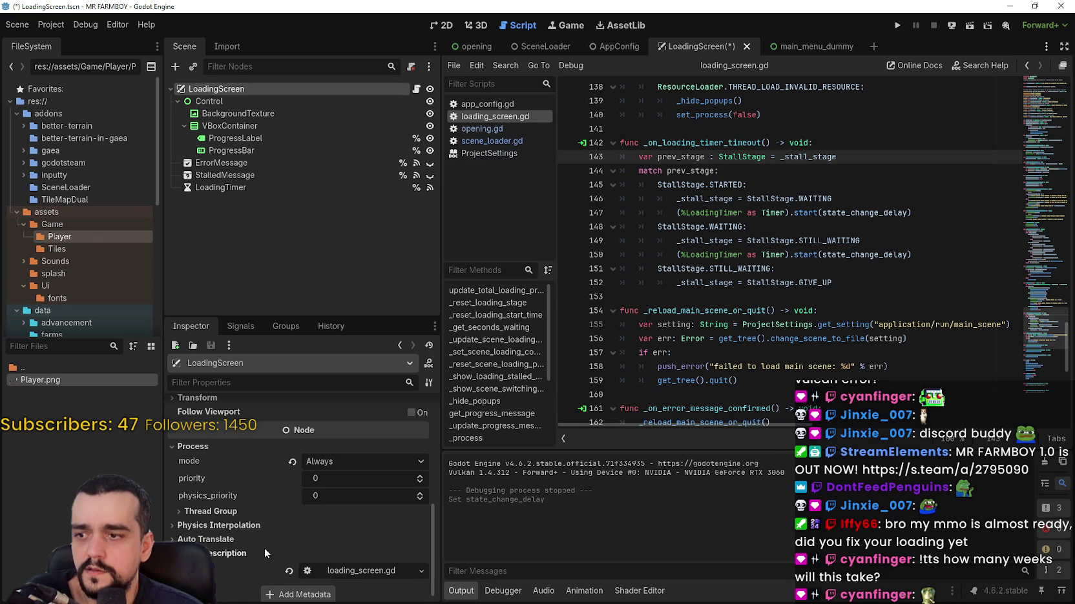
{"action": "scroll", "coordinate": [265, 548], "scroll_direction": "up", "scroll_amount": 5}
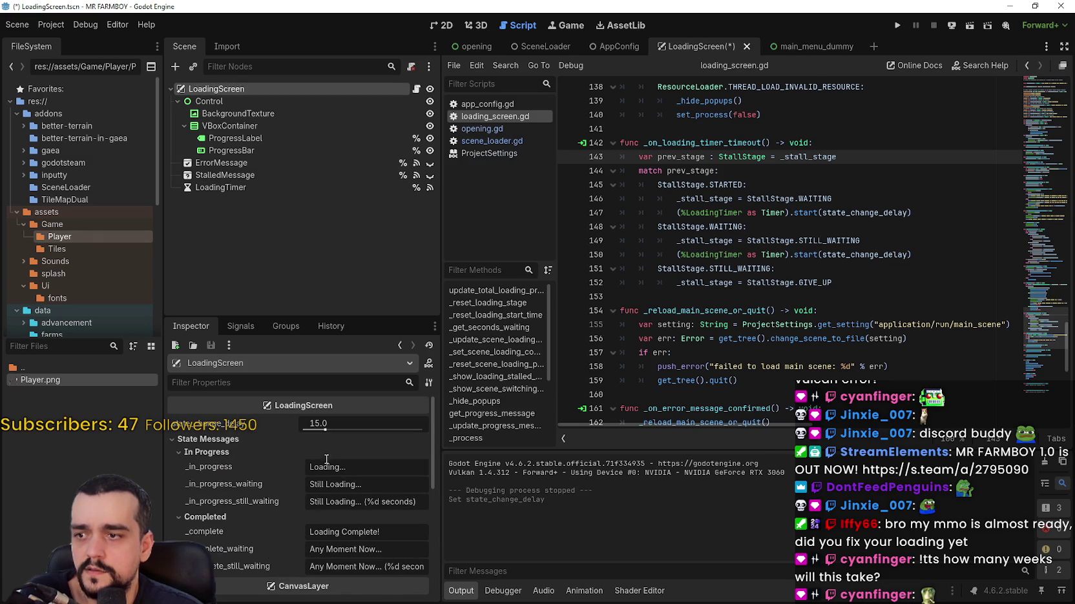
{"action": "left_click", "coordinate": [615, 45]}
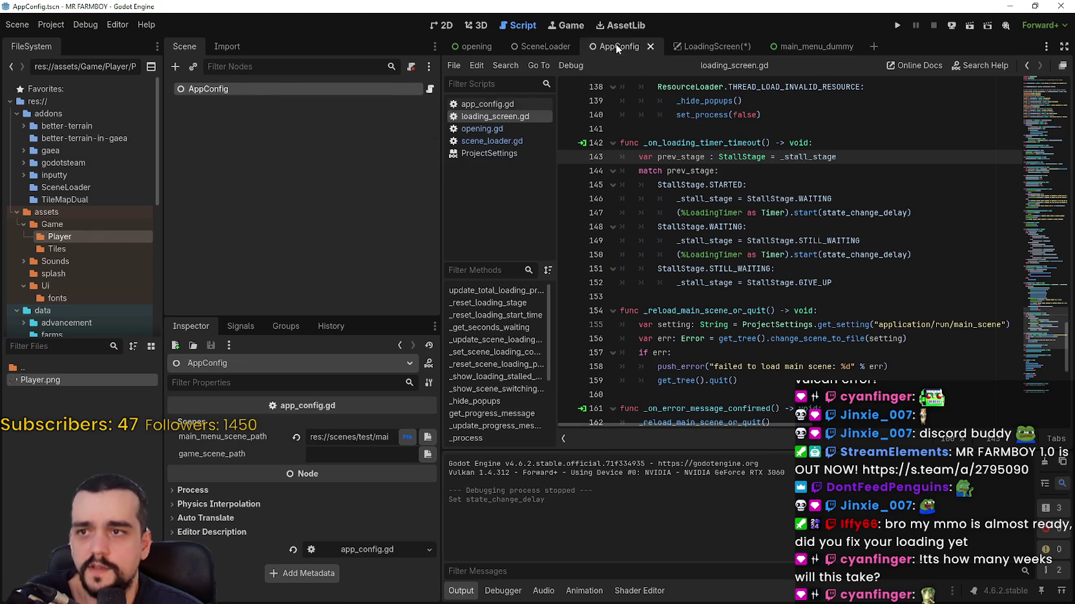
- Set the SceneLoader's loading_screen_path to LoadingScreen.tscn
{"action": "left_click", "coordinate": [542, 46]}
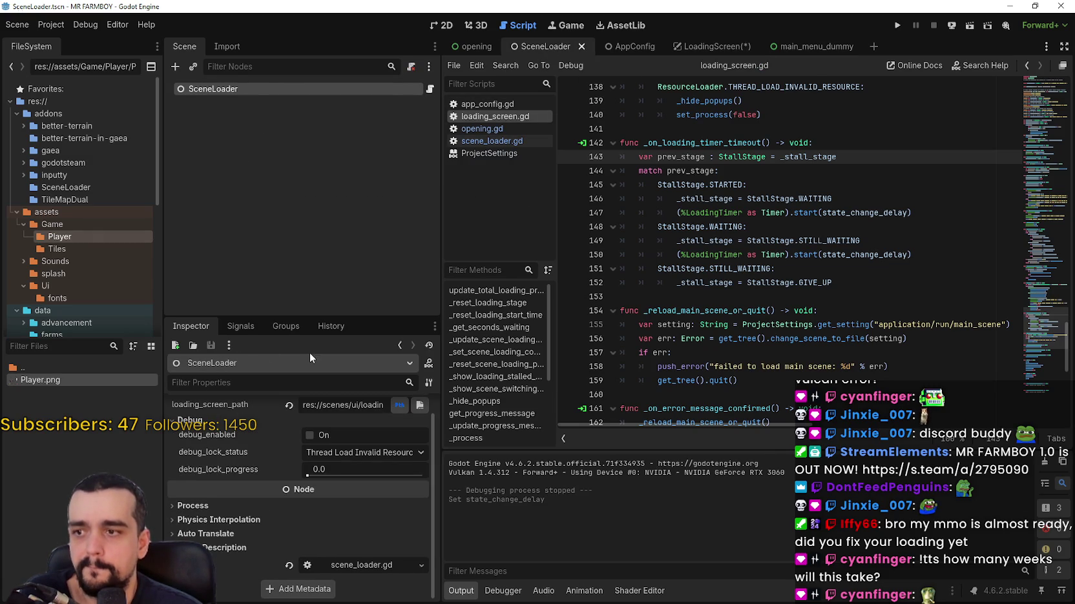
{"action": "left_click", "coordinate": [342, 405]}
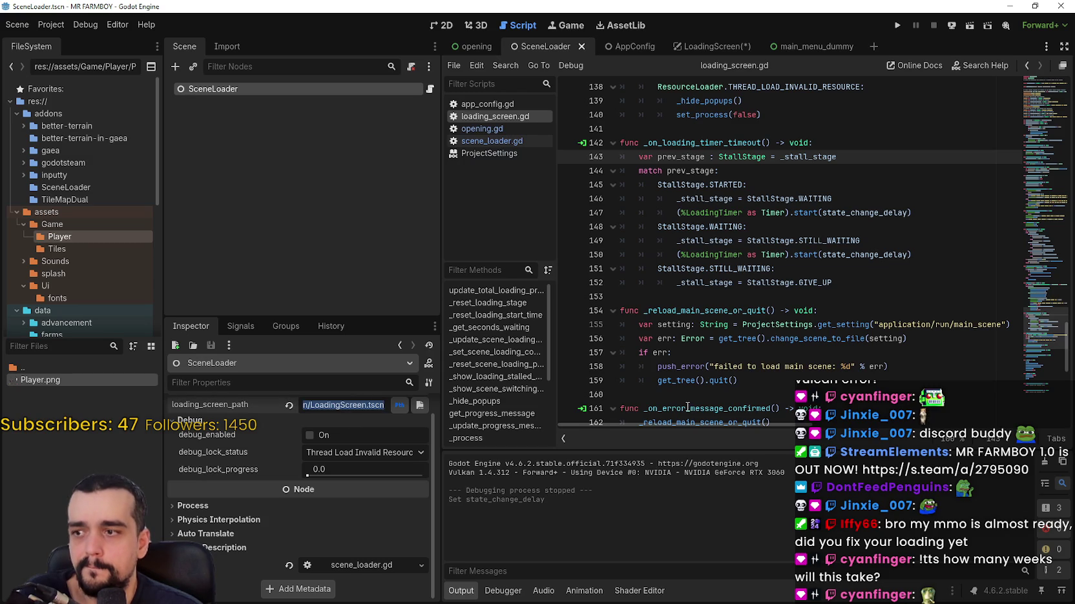
{"action": "left_click", "coordinate": [472, 49]}
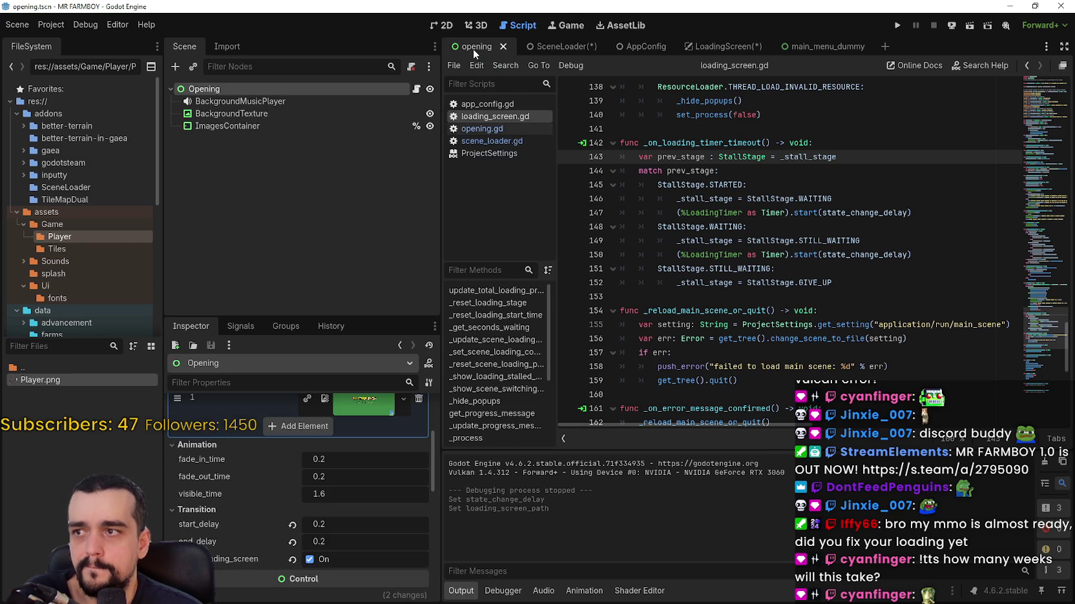
- Collapse the Opening scene's images array to show its timing settings
{"action": "scroll", "coordinate": [385, 535], "scroll_direction": "up", "scroll_amount": 3}
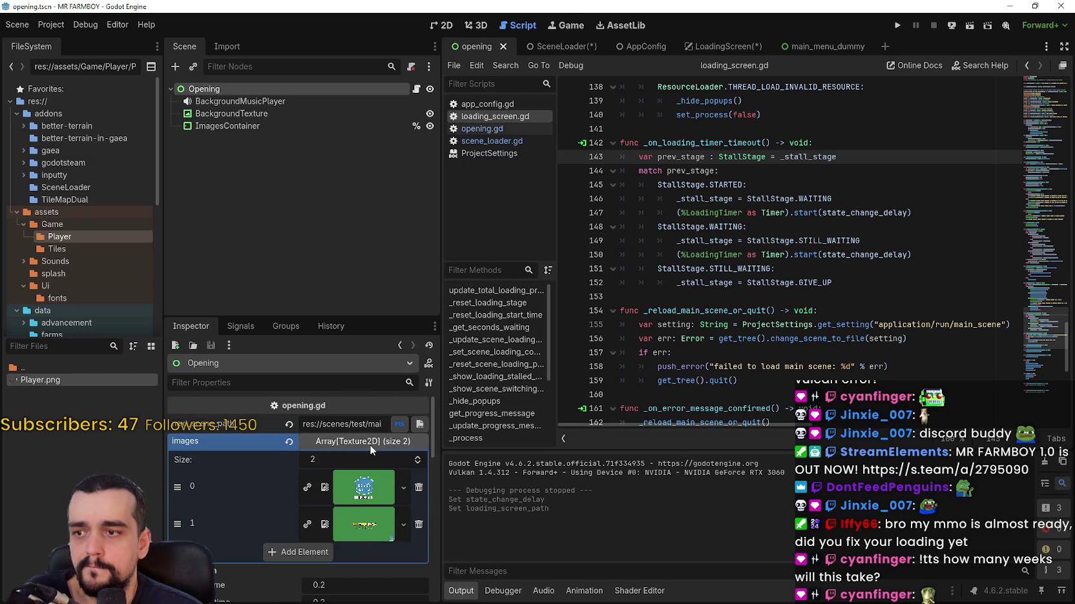
{"action": "left_click", "coordinate": [367, 445]}
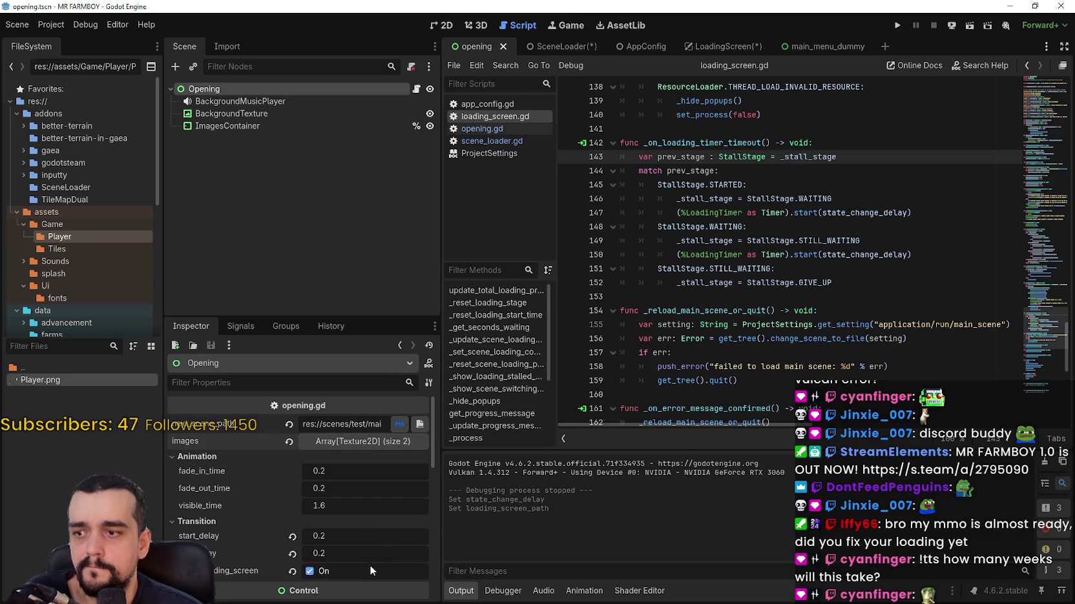
{"action": "scroll", "coordinate": [369, 566], "scroll_direction": "down", "scroll_amount": 2}
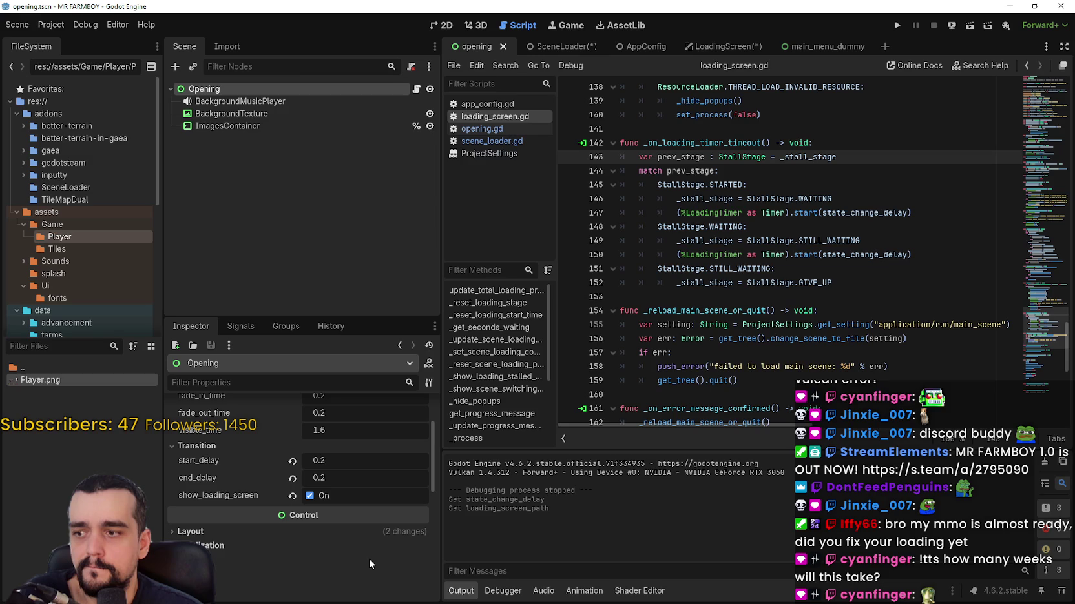
- Test-run the game through the Godot logo to the completed loading screen, then stop it
{"action": "left_click", "coordinate": [898, 26]}
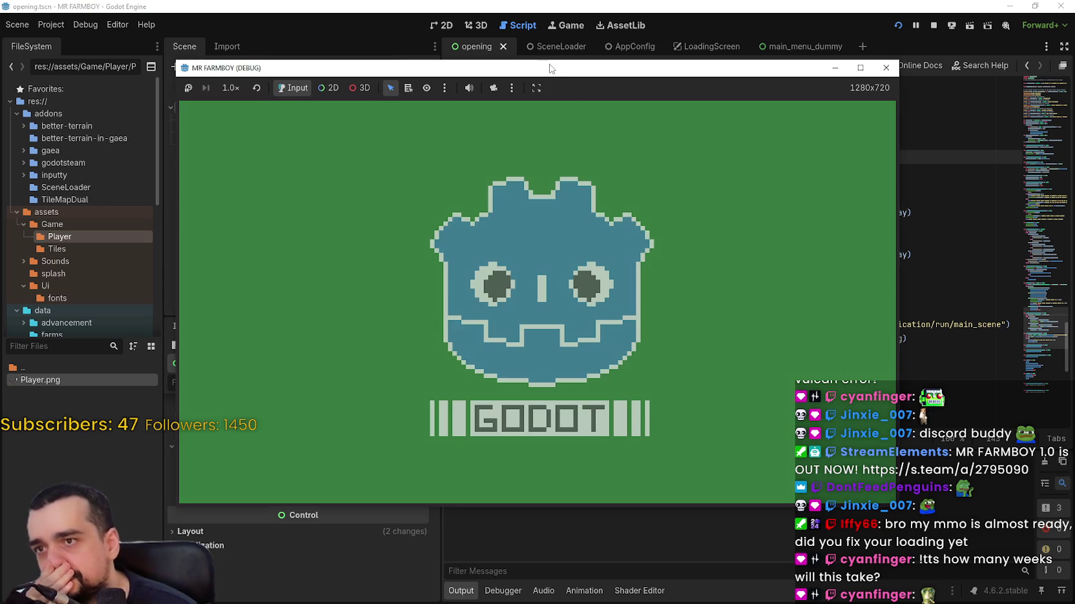
{"action": "left_click_drag", "start_coordinate": [551, 68], "coordinate": [624, 38]}
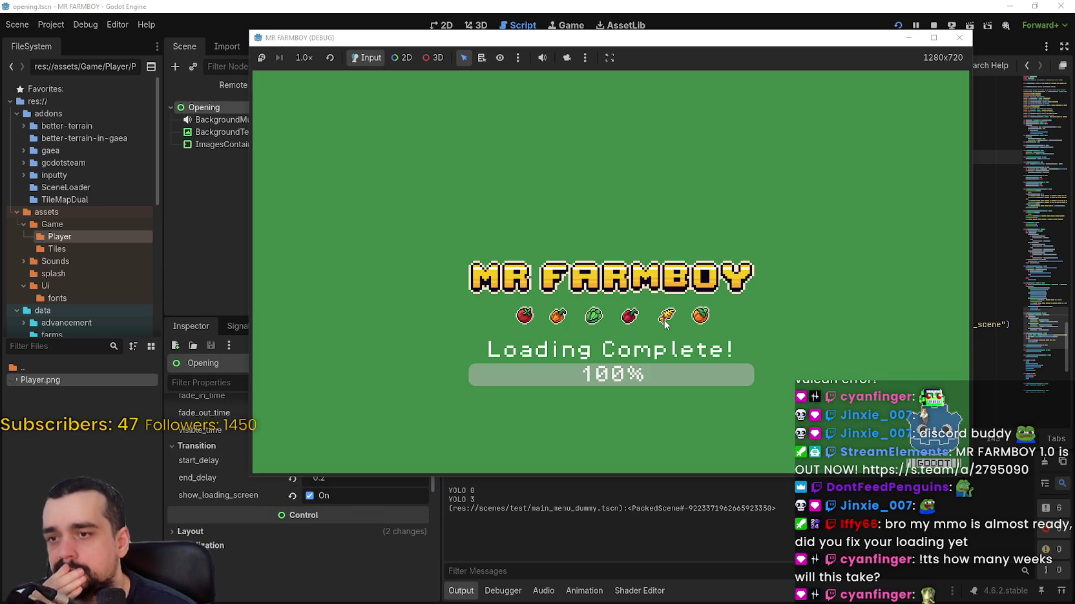
{"action": "left_click", "coordinate": [933, 25]}
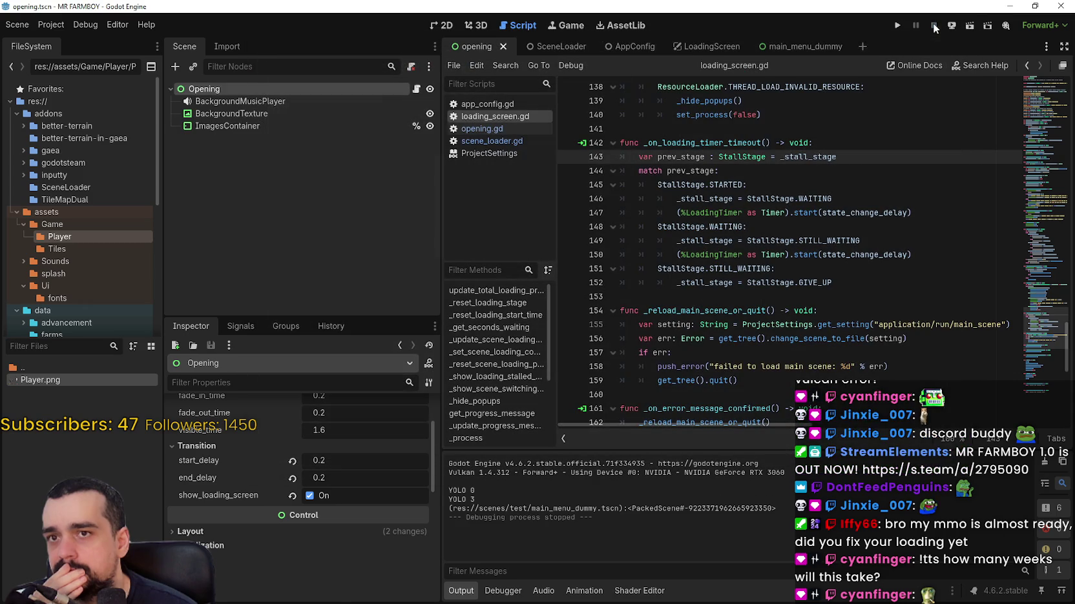
- Select the ProgressBar node in the LoadingScreen scene to inspect its properties
{"action": "left_click", "coordinate": [709, 40]}
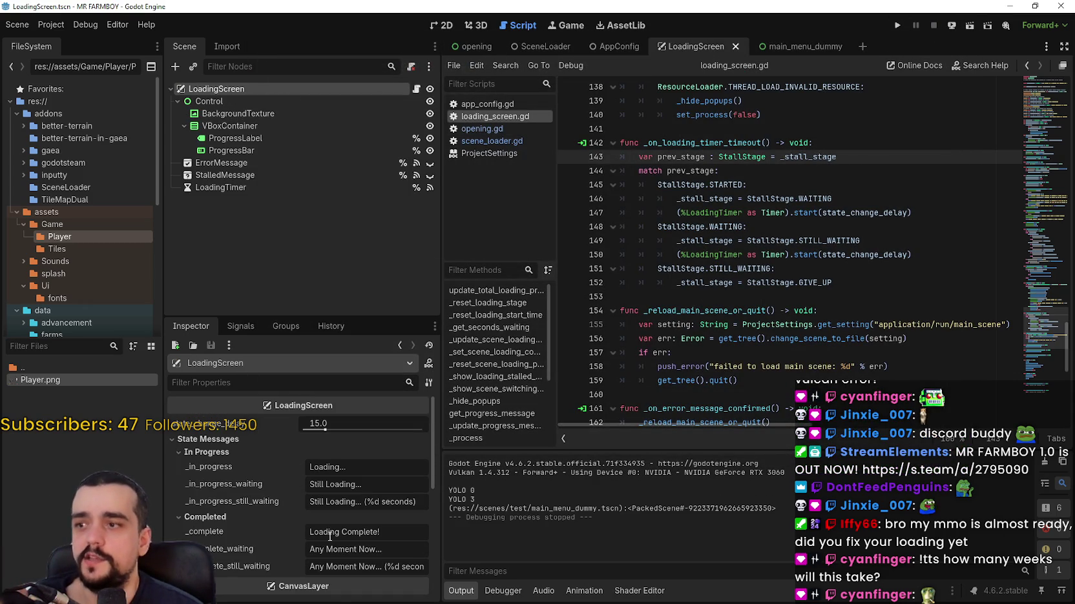
{"action": "left_click", "coordinate": [265, 150]}
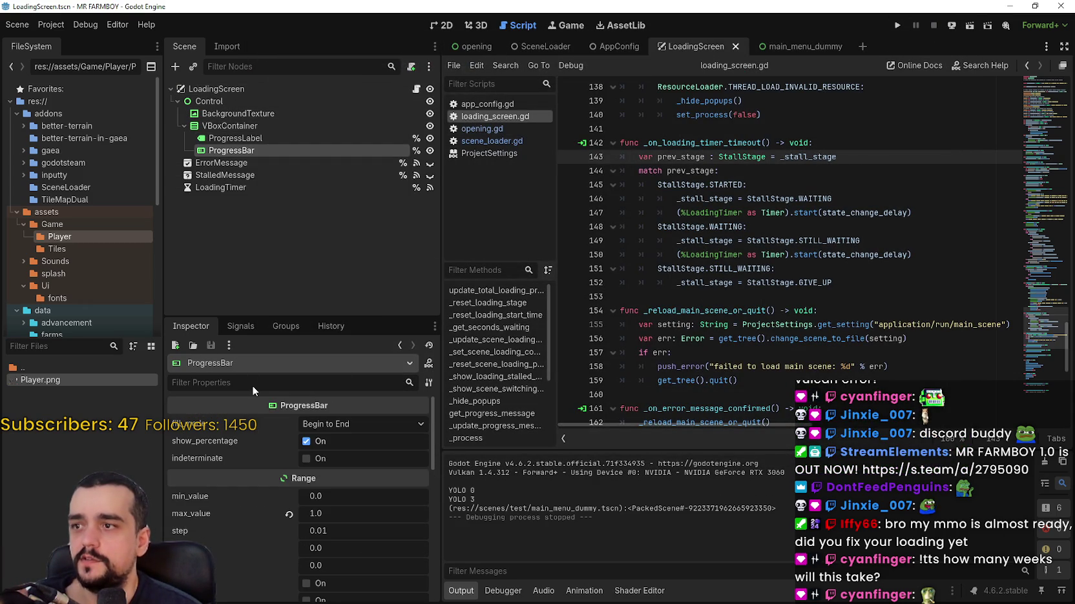
{"action": "scroll", "coordinate": [330, 496], "scroll_direction": "down", "scroll_amount": 1}
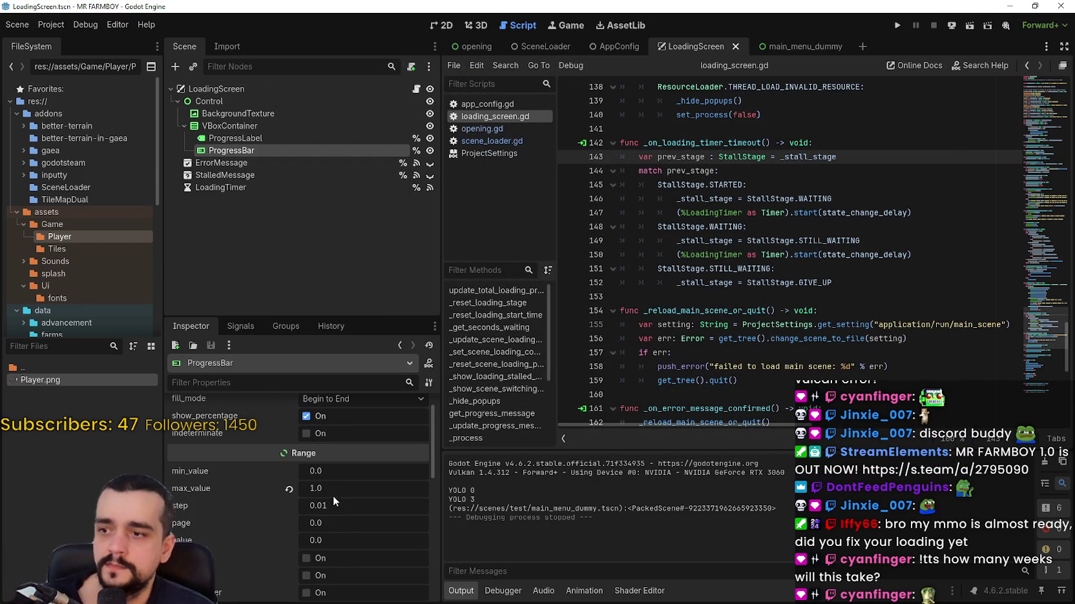
- Reset the ProgressBar max_value to 100, keep step at 0.01, and test-run the loading bar
{"action": "left_click", "coordinate": [289, 489]}
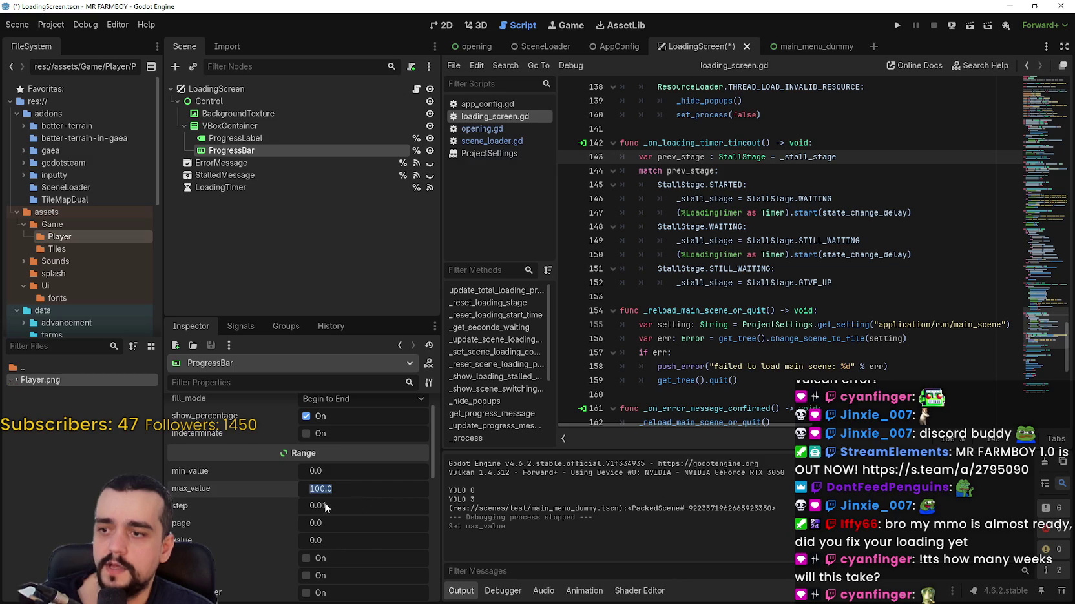
{"action": "left_click", "coordinate": [354, 505]}
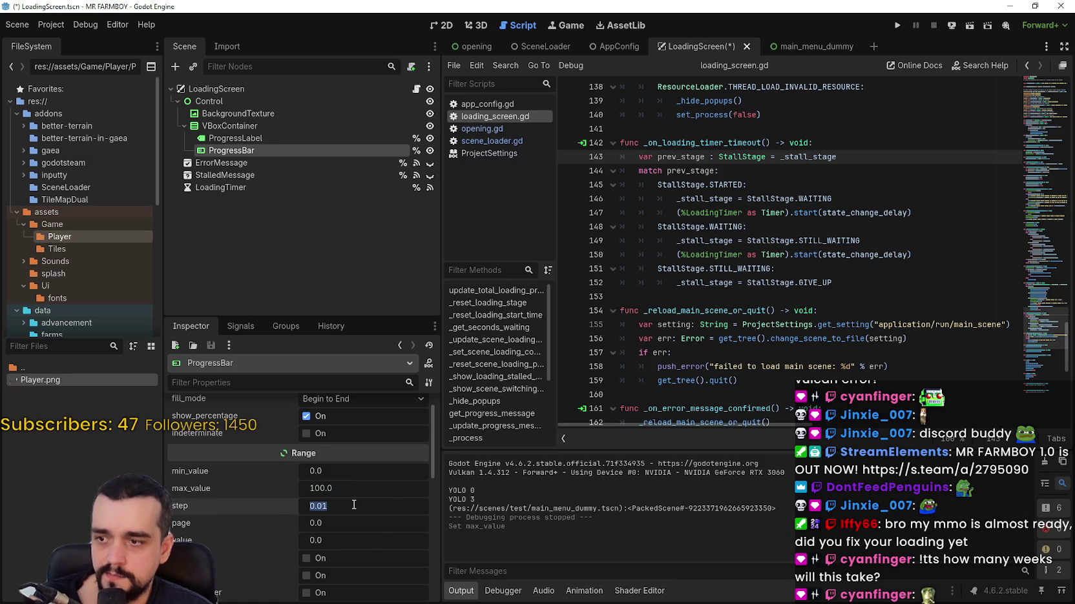
{"action": "left_click", "coordinate": [328, 506]}
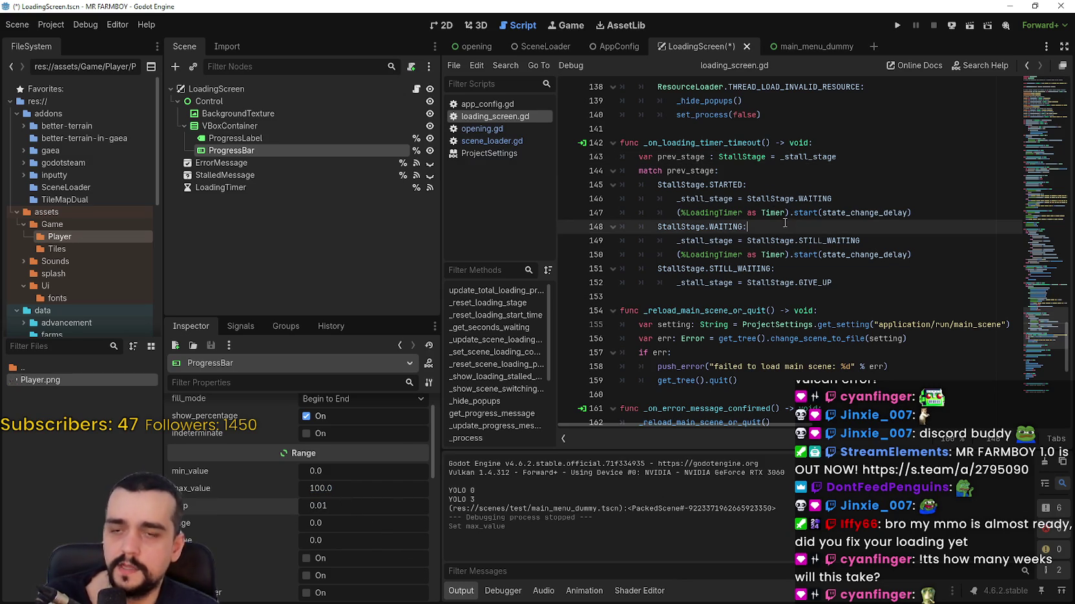
{"action": "left_click", "coordinate": [851, 226]}
{"action": "left_click", "coordinate": [896, 25]}
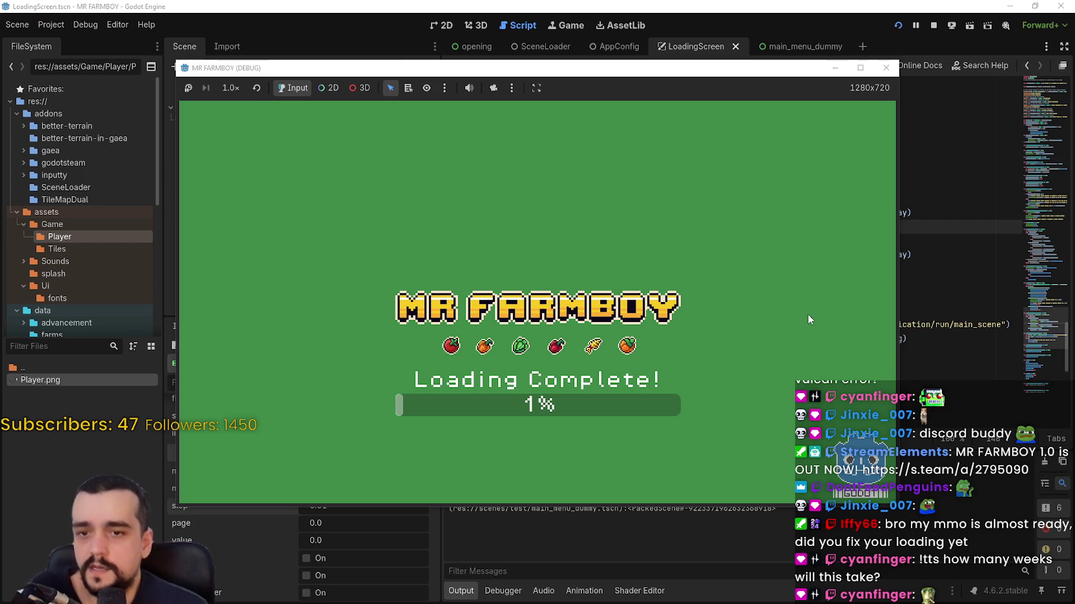
{"action": "left_click", "coordinate": [936, 28]}
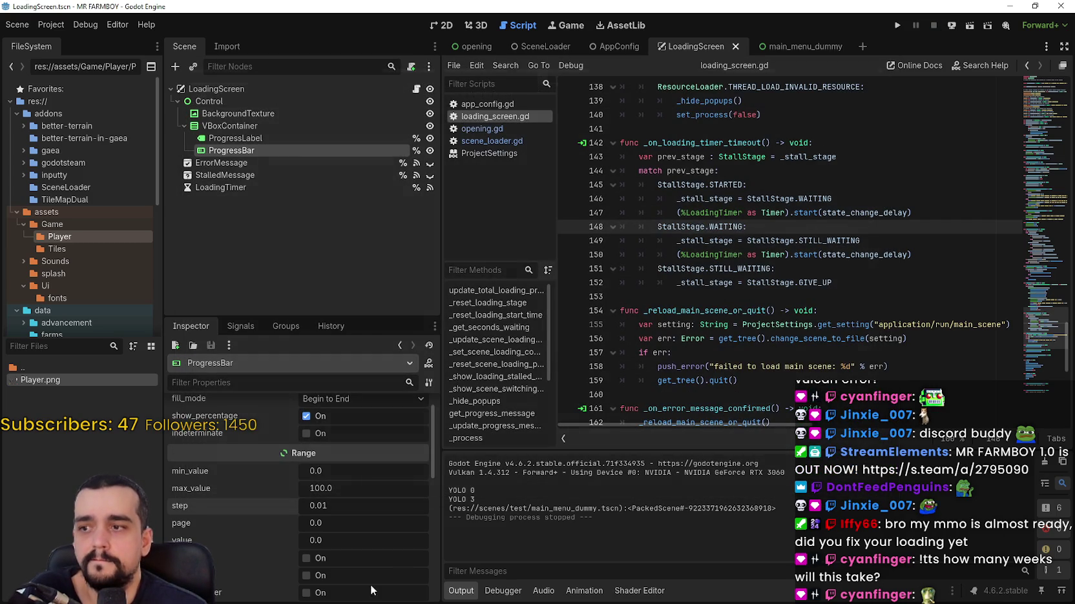
- Change the ProgressBar step to 0.1 and run the game again
{"action": "left_click", "coordinate": [332, 506]}
{"action": "key", "text": "BackSpace"}
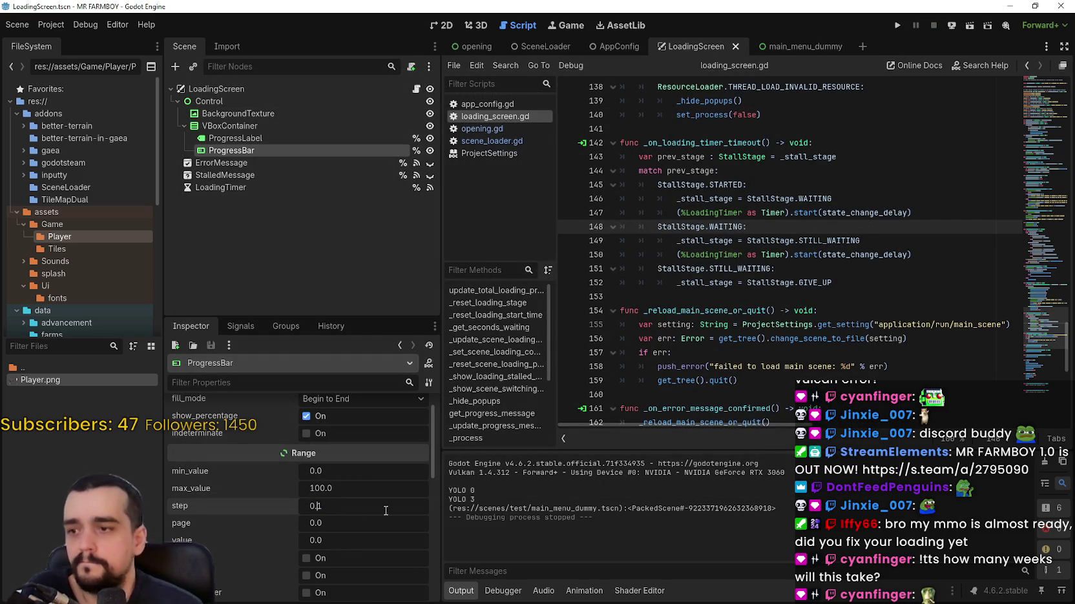
{"action": "left_click", "coordinate": [898, 25]}
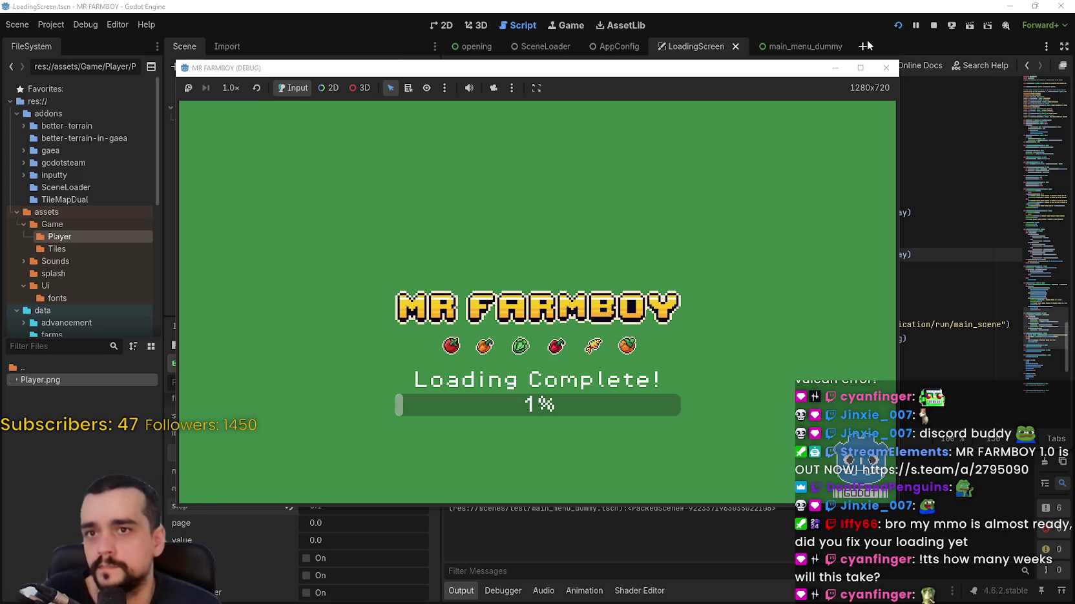
{"action": "left_click", "coordinate": [933, 25]}
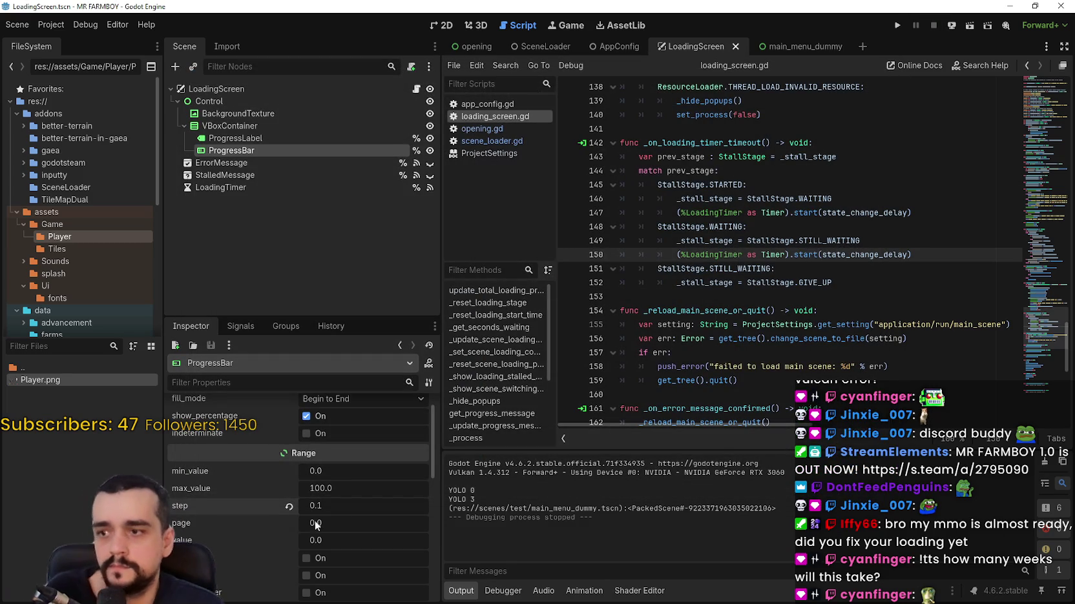
- Set the ProgressBar step to 0.01 and max_value to 1, then save and run with F5
{"action": "left_click", "coordinate": [302, 507]}
{"action": "type", "text": "0.01"}
{"action": "key", "text": "Return"}
{"action": "left_click", "coordinate": [342, 489]}
{"action": "type", "text": "1"}
{"action": "key", "text": "Return"}
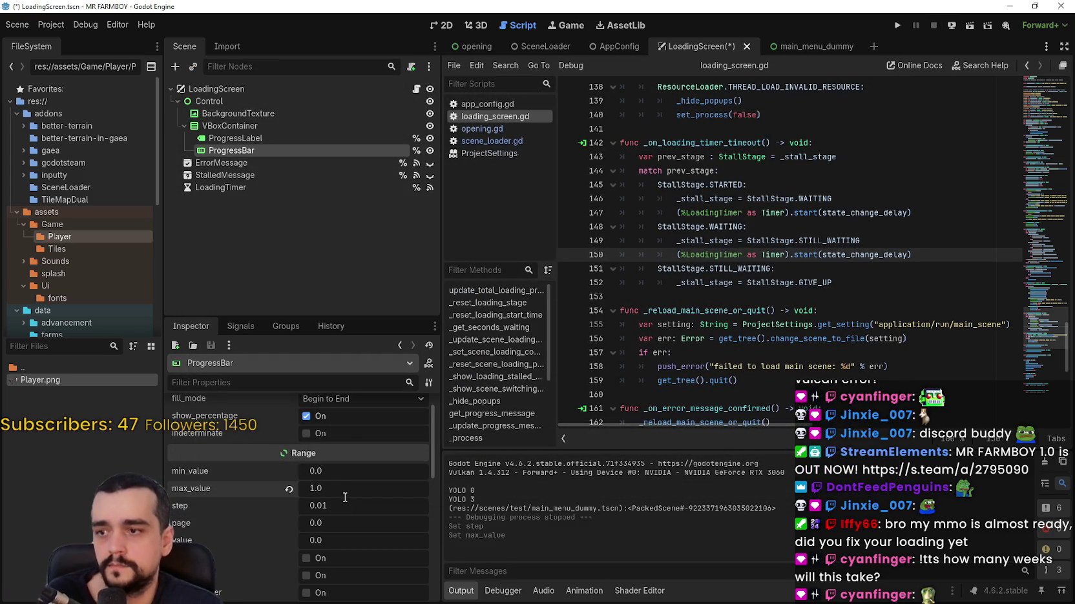
{"action": "key", "text": "F5"}
{"action": "scroll", "coordinate": [347, 491], "scroll_direction": "down", "scroll_amount": 3}
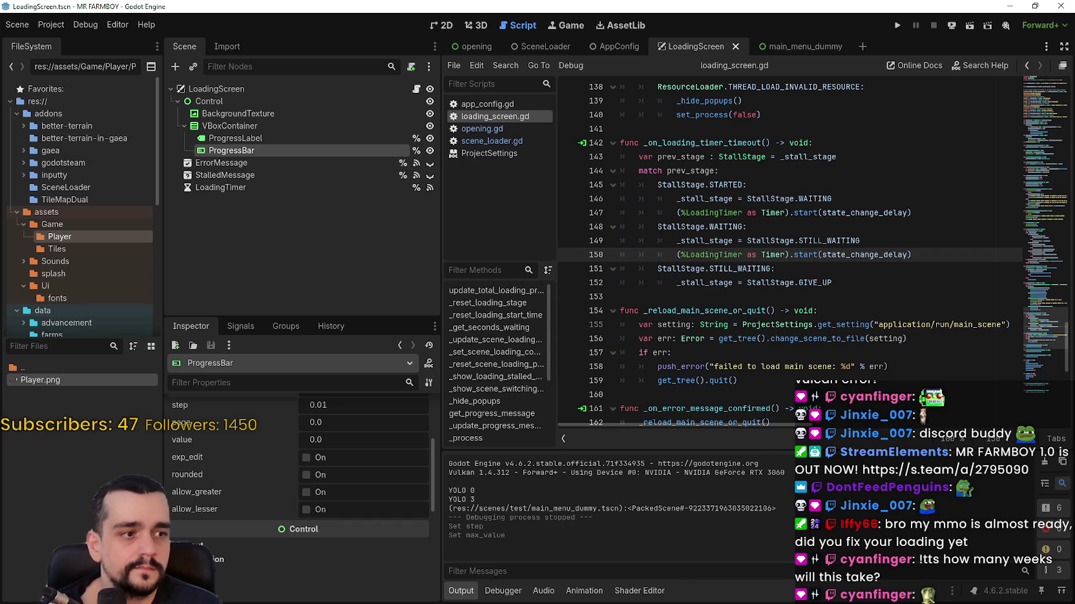
- Check the SceneLoader's debug_lock_status options, leaving the value unchanged
{"action": "left_click", "coordinate": [542, 46]}
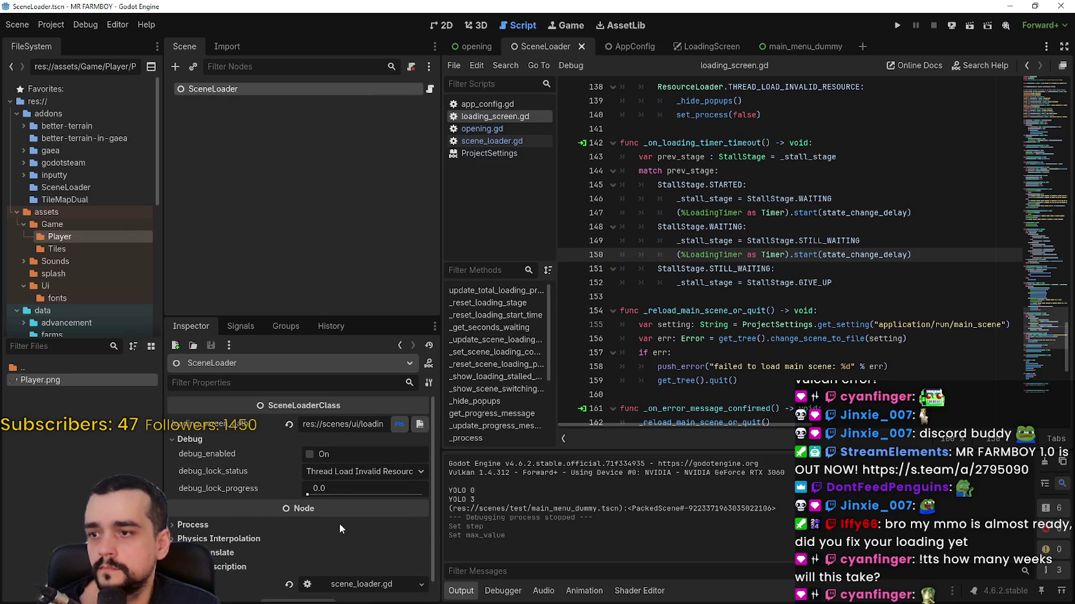
{"action": "left_click", "coordinate": [373, 473]}
{"action": "left_click", "coordinate": [372, 472]}
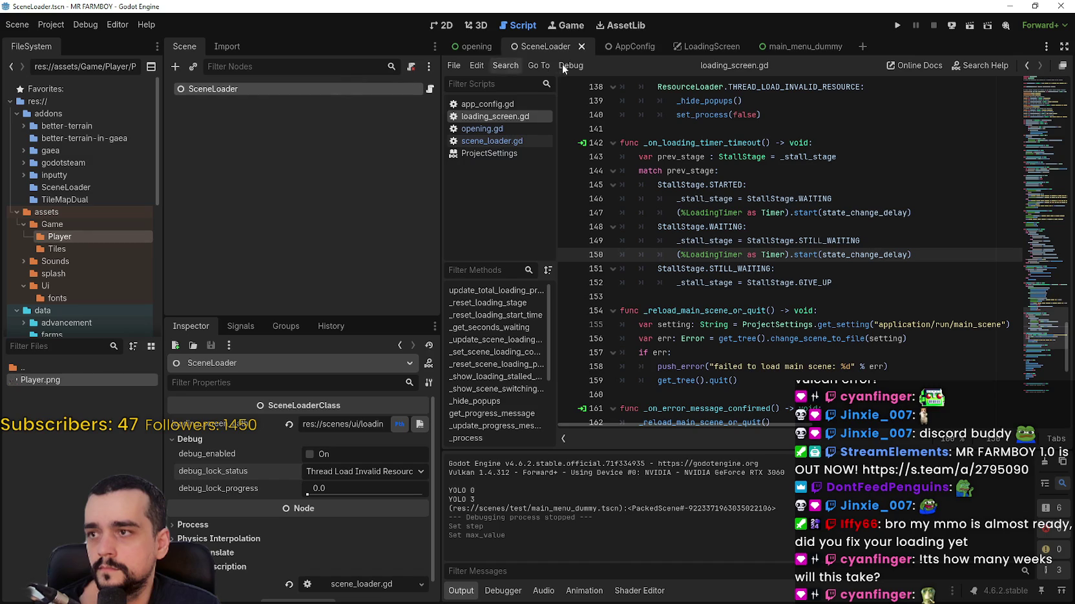
- Clear Opening's next_scene_path, delete the second logo image, and run the game
{"action": "left_click", "coordinate": [462, 48]}
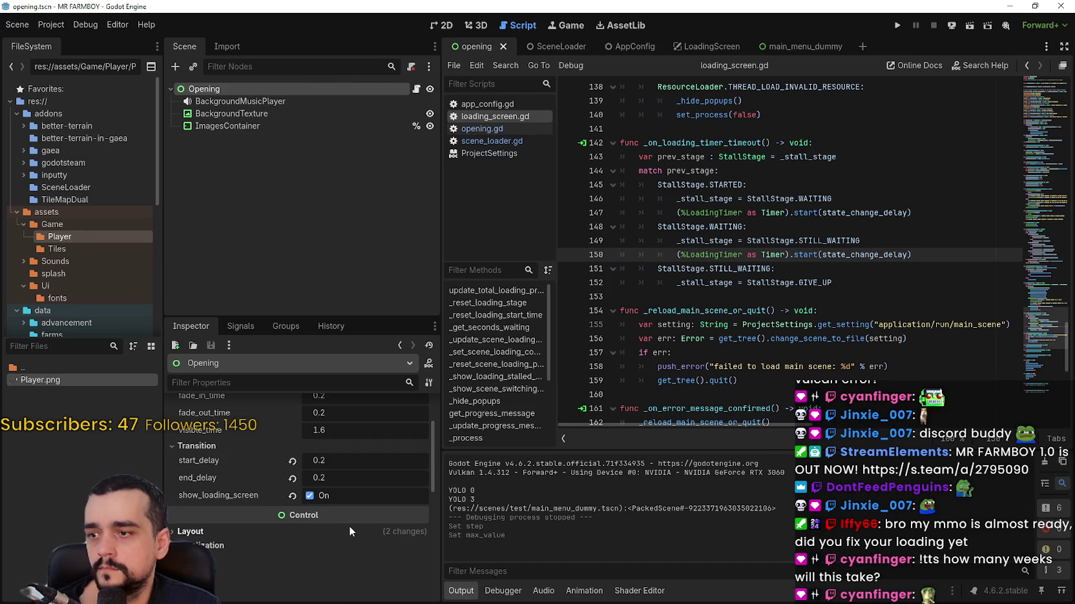
{"action": "scroll", "coordinate": [349, 526], "scroll_direction": "down", "scroll_amount": 5}
{"action": "scroll", "coordinate": [356, 534], "scroll_direction": "down", "scroll_amount": 2}
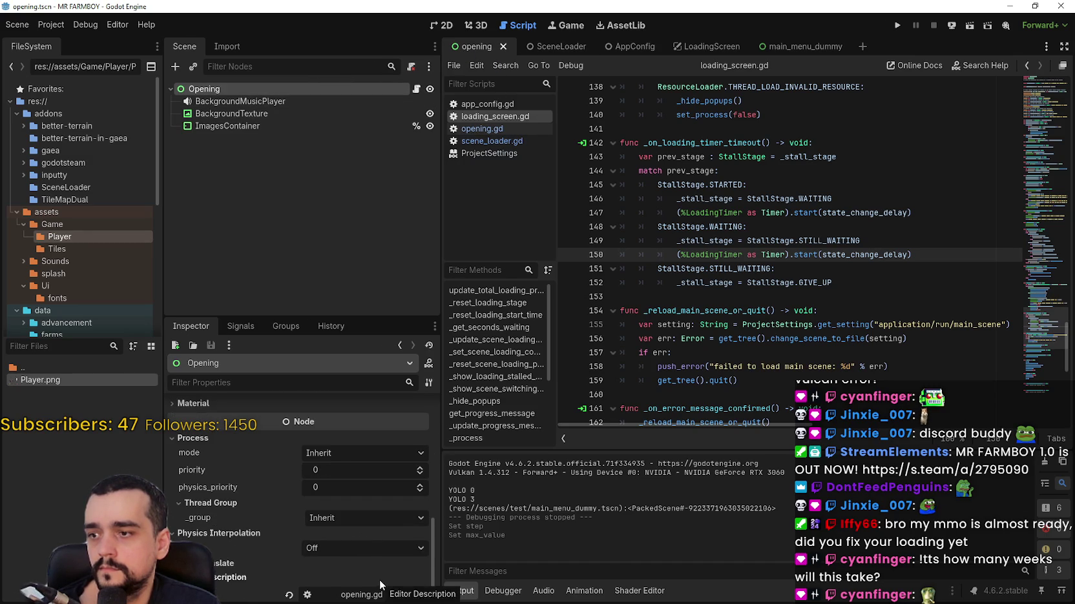
{"action": "scroll", "coordinate": [375, 568], "scroll_direction": "up", "scroll_amount": 3}
{"action": "scroll", "coordinate": [377, 563], "scroll_direction": "up", "scroll_amount": 3}
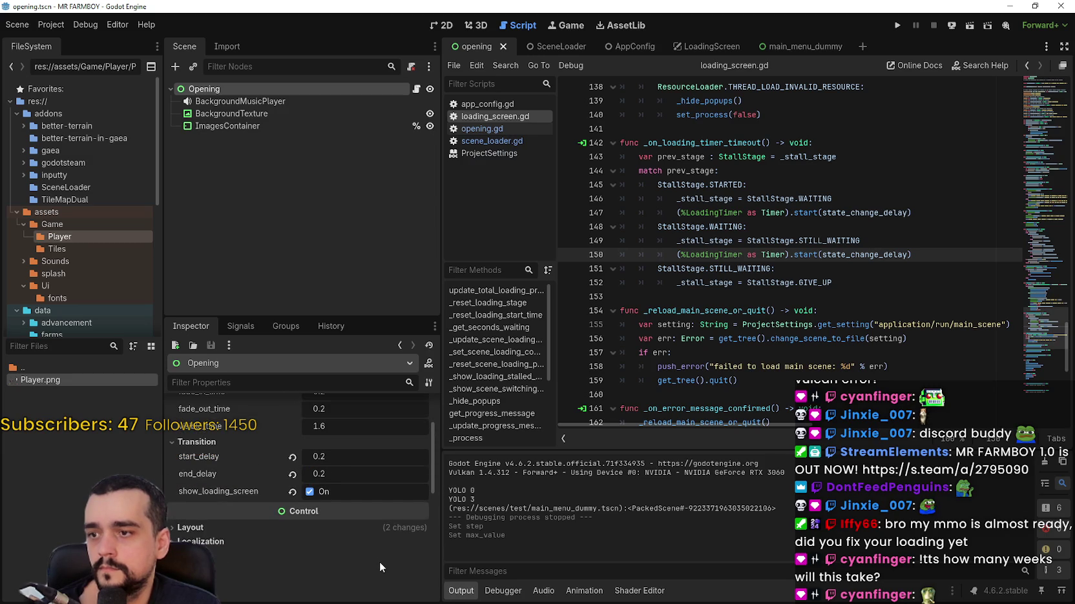
{"action": "scroll", "coordinate": [370, 460], "scroll_direction": "up", "scroll_amount": 2}
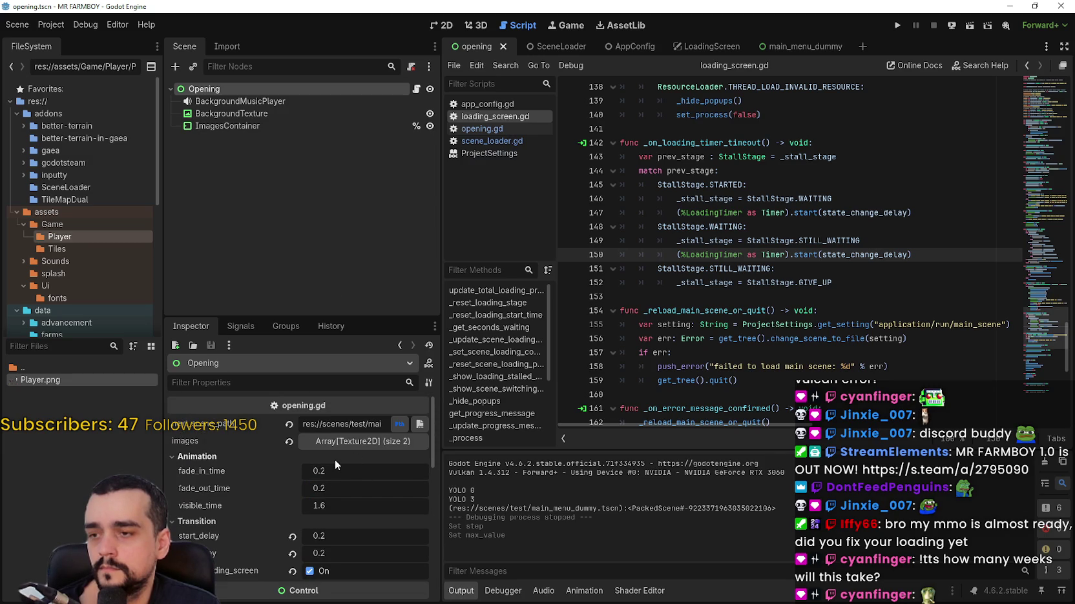
{"action": "left_click", "coordinate": [289, 424]}
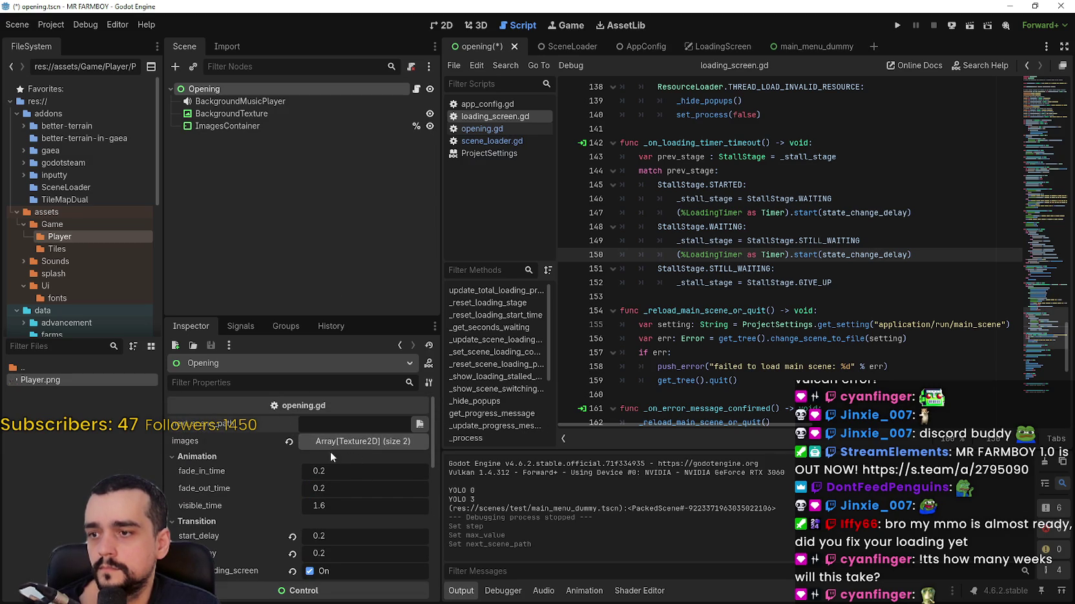
{"action": "left_click", "coordinate": [367, 443]}
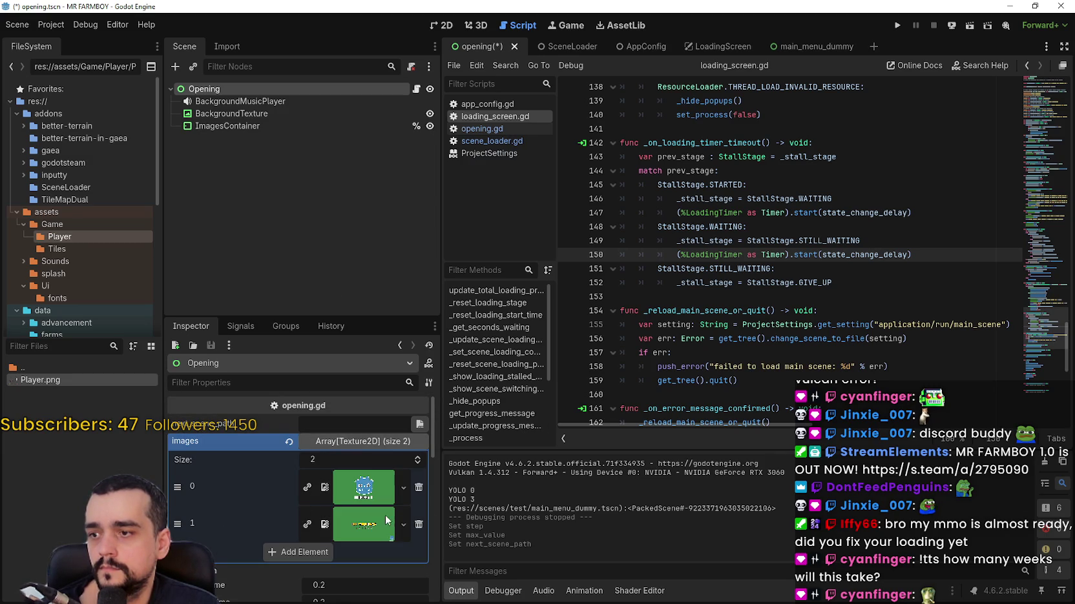
{"action": "left_click", "coordinate": [419, 524]}
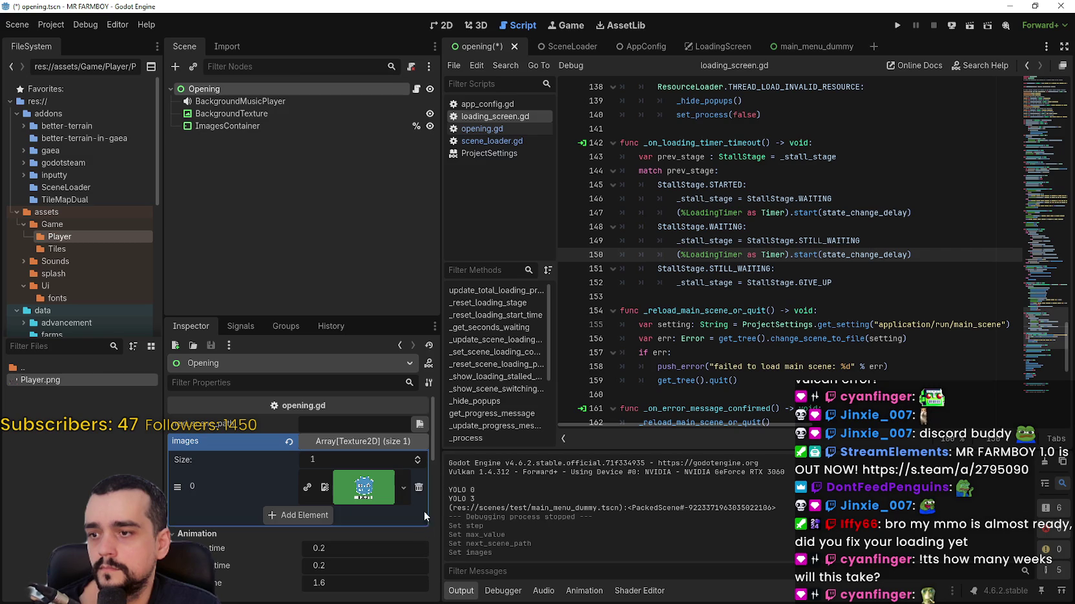
{"action": "left_click", "coordinate": [895, 25]}
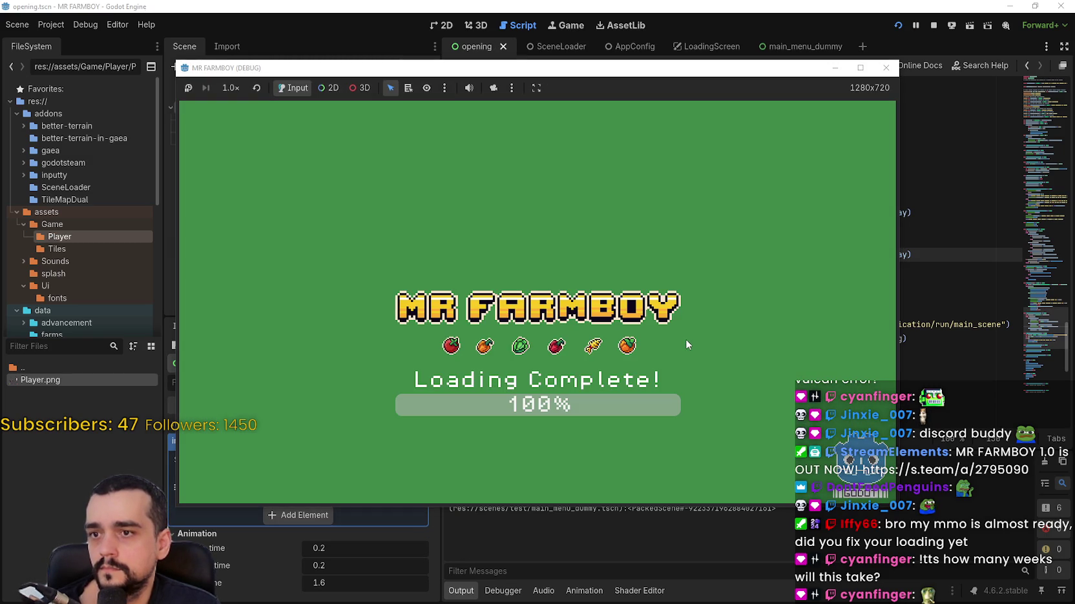
{"action": "left_click", "coordinate": [933, 26]}
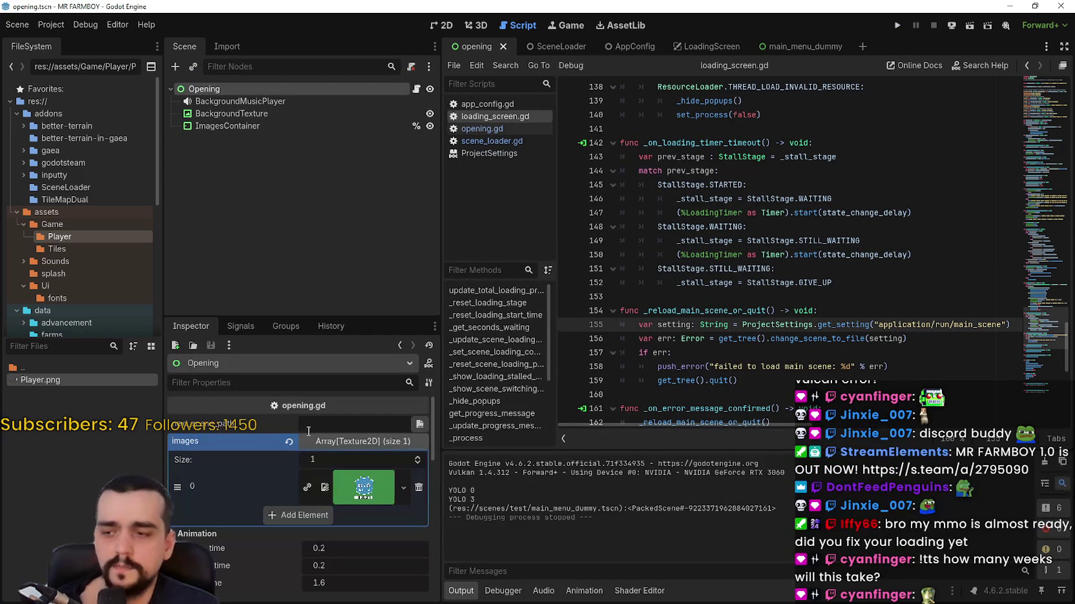
{"action": "left_click", "coordinate": [307, 516]}
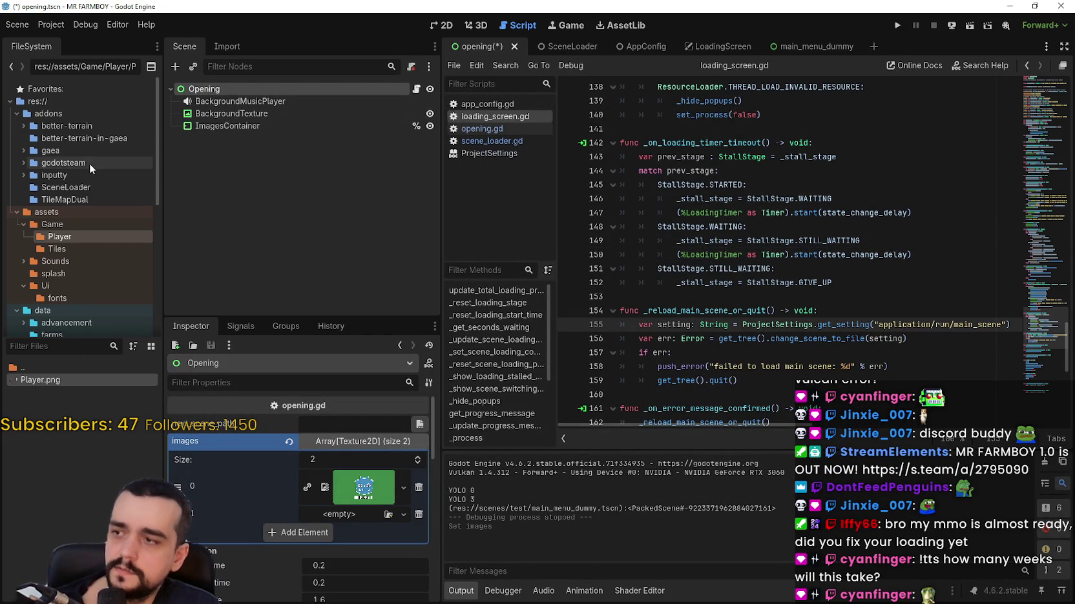
{"action": "left_click", "coordinate": [68, 274]}
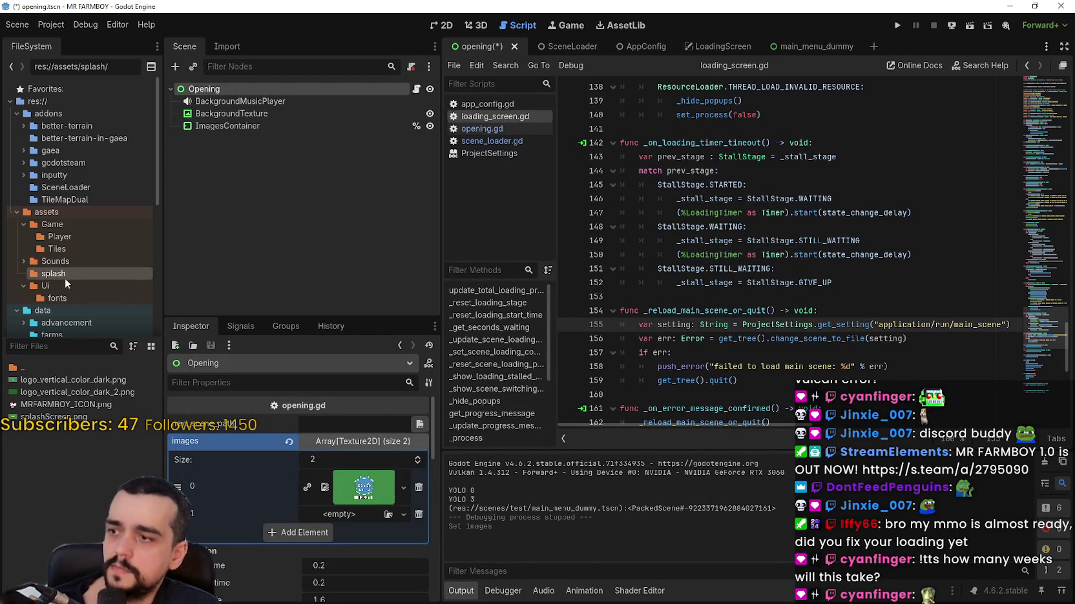
{"action": "mouse_move", "coordinate": [52, 416]}
{"action": "left_mouse_down"}
{"action": "mouse_move", "coordinate": [193, 480]}
{"action": "mouse_move", "coordinate": [392, 540]}
{"action": "left_mouse_up"}
{"action": "key", "text": "ctrl+s"}
{"action": "scroll", "coordinate": [702, 296], "scroll_direction": "up", "scroll_amount": 4}
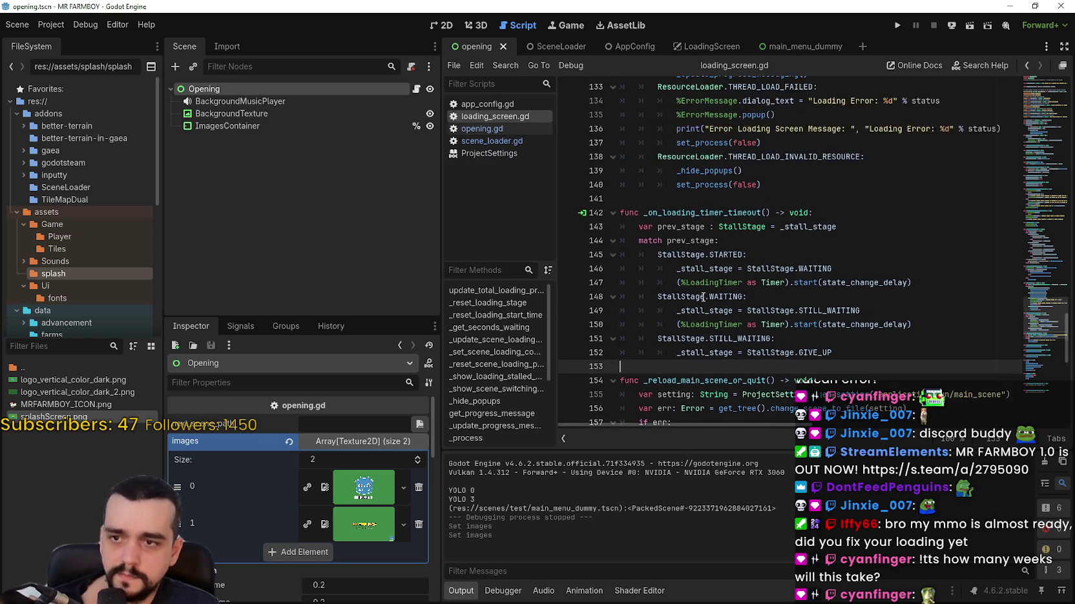
{"action": "scroll", "coordinate": [702, 297], "scroll_direction": "up", "scroll_amount": 4}
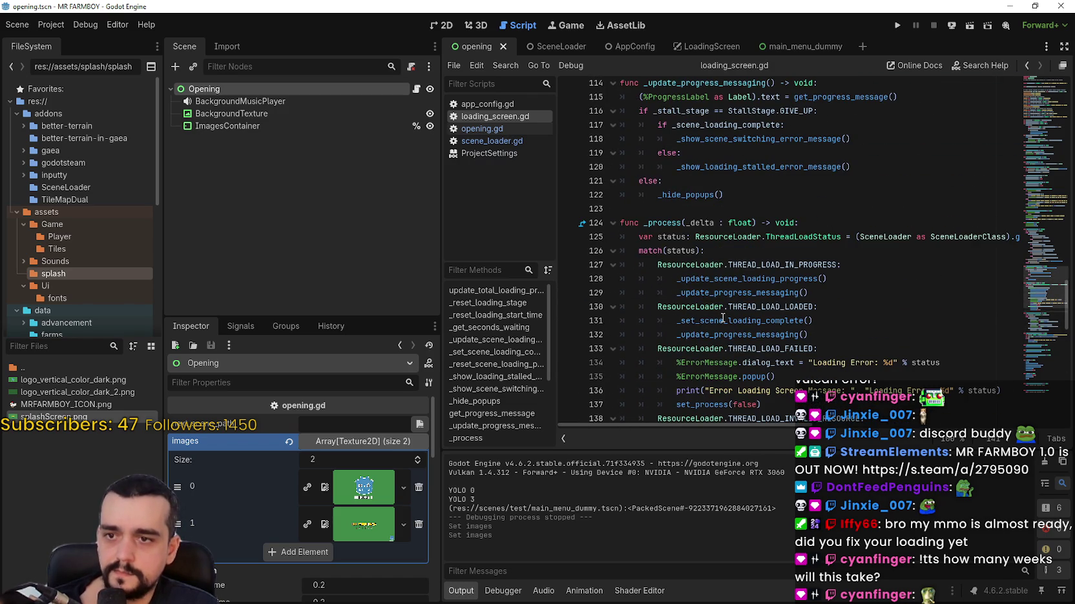
{"action": "left_click", "coordinate": [416, 89]}
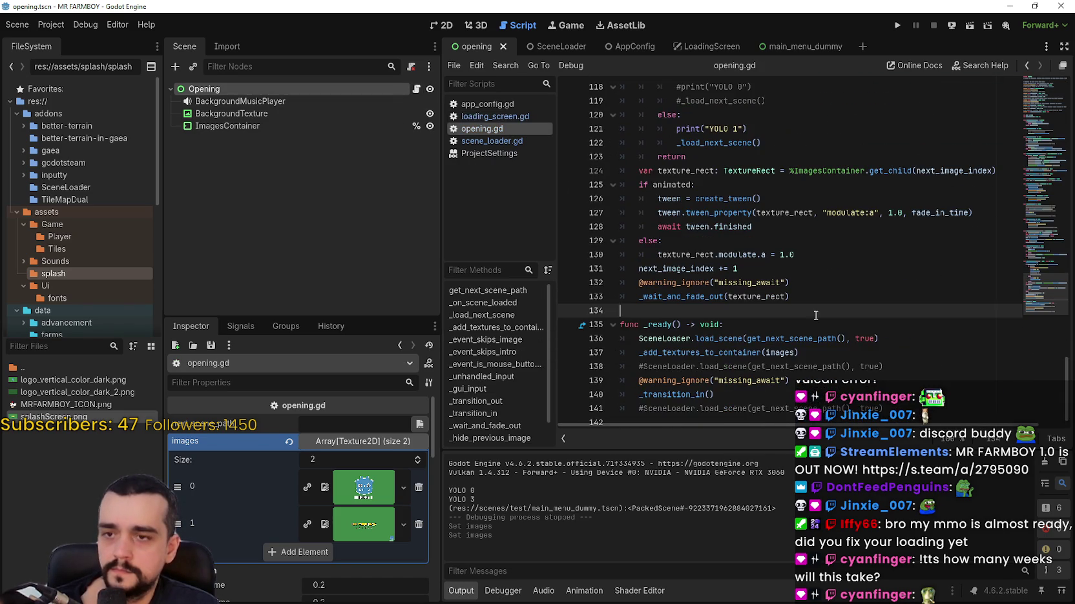
{"action": "scroll", "coordinate": [815, 315], "scroll_direction": "down", "scroll_amount": 1}
{"action": "left_click_drag", "start_coordinate": [659, 328], "coordinate": [709, 330]}
{"action": "key", "text": "ctrl+f"}
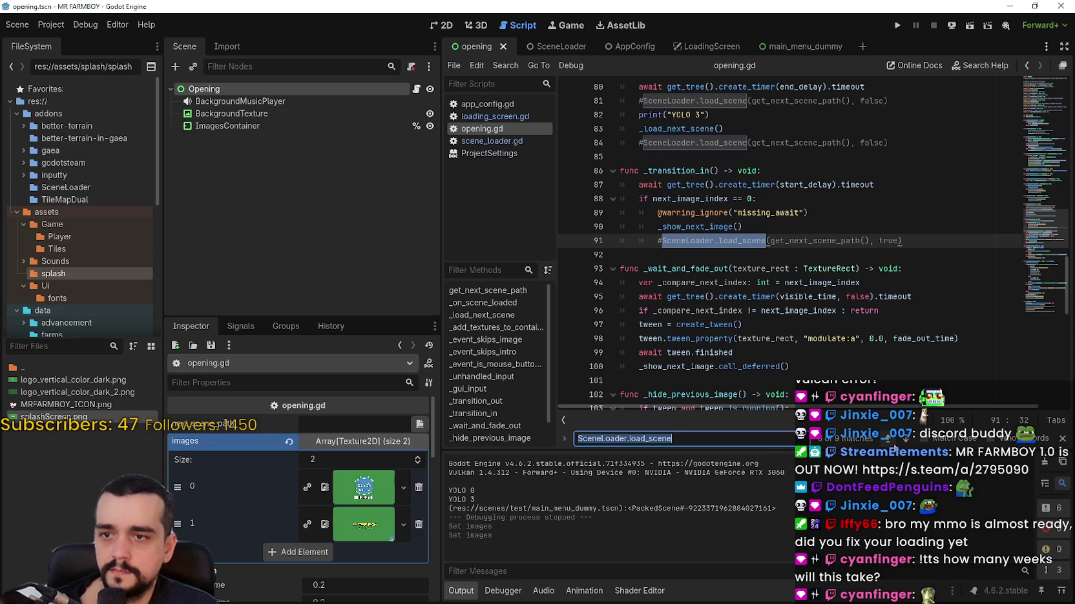
{"action": "left_click", "coordinate": [893, 446]}
{"action": "left_click", "coordinate": [894, 446]}
{"action": "left_click", "coordinate": [894, 445]}
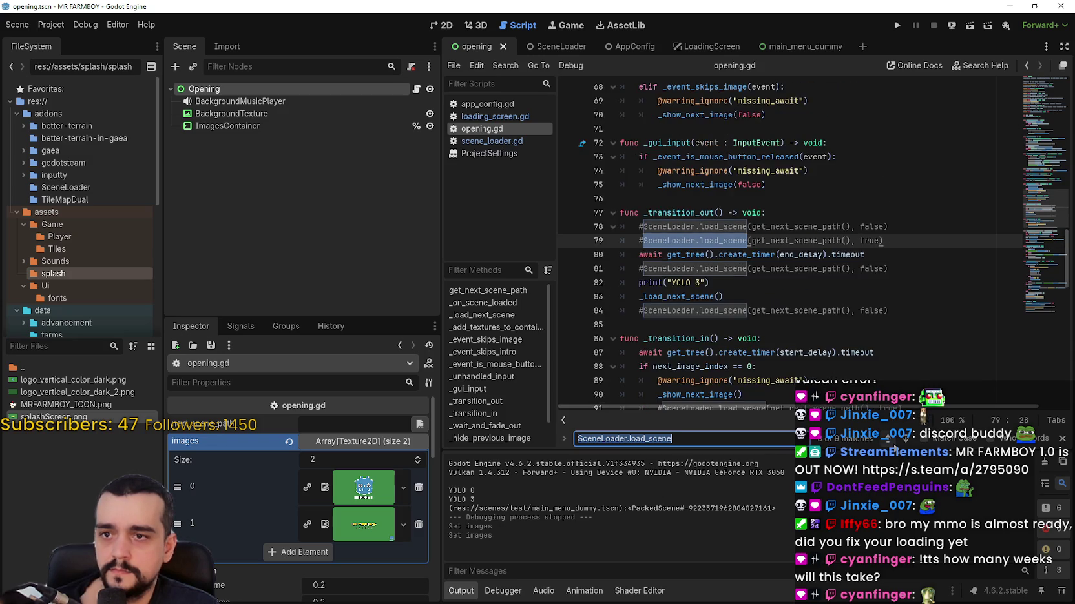
{"action": "left_click", "coordinate": [894, 445]}
{"action": "left_click", "coordinate": [893, 445]}
{"action": "left_click", "coordinate": [893, 445]}
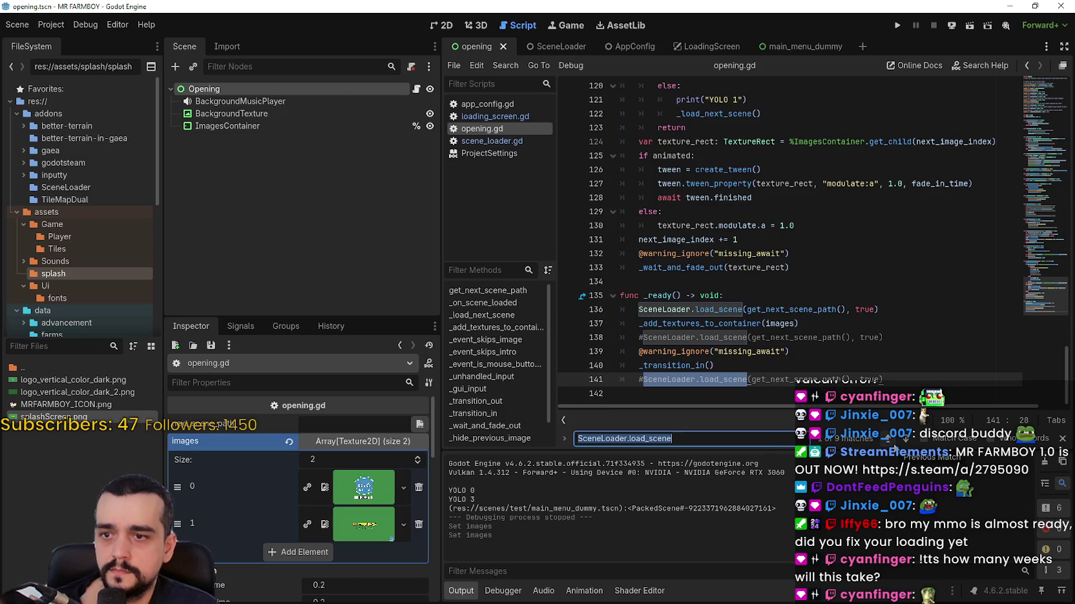
{"action": "left_click", "coordinate": [894, 446]}
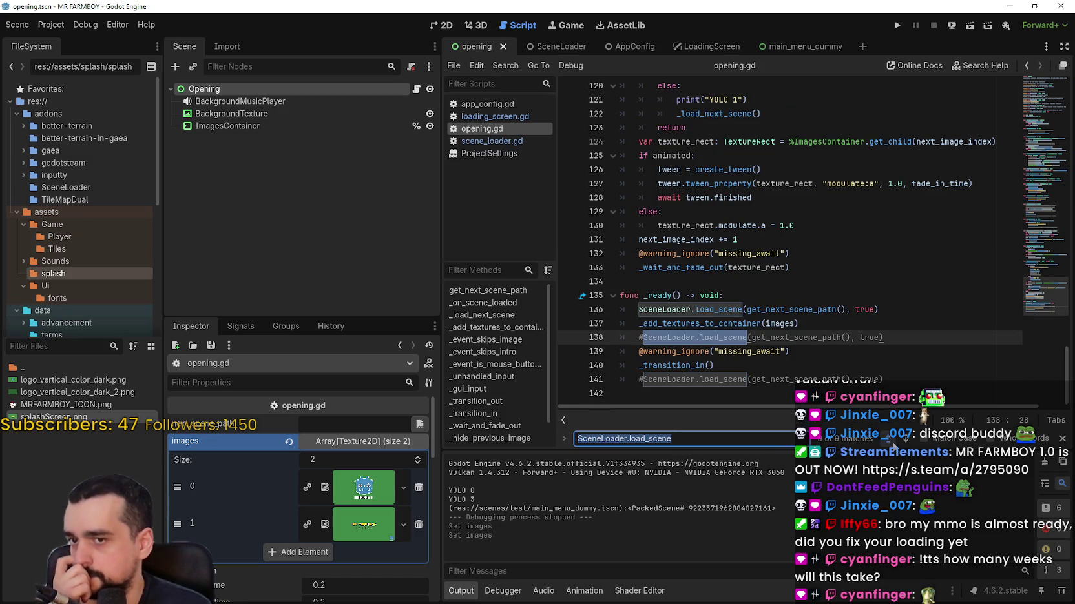
{"action": "left_click", "coordinate": [894, 446]}
{"action": "left_click", "coordinate": [894, 446]}
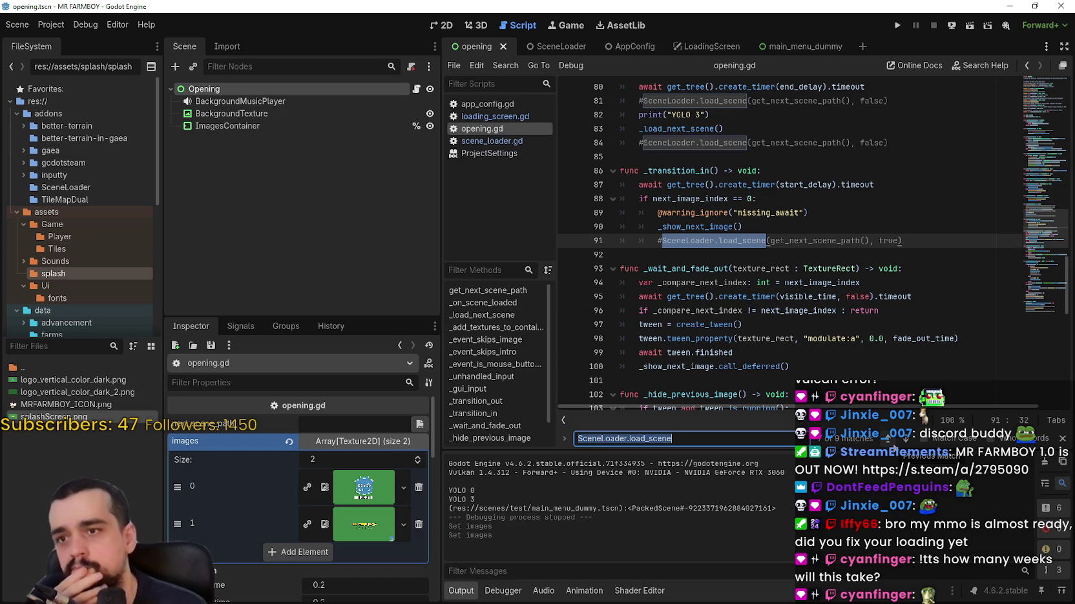
{"action": "left_click", "coordinate": [894, 445]}
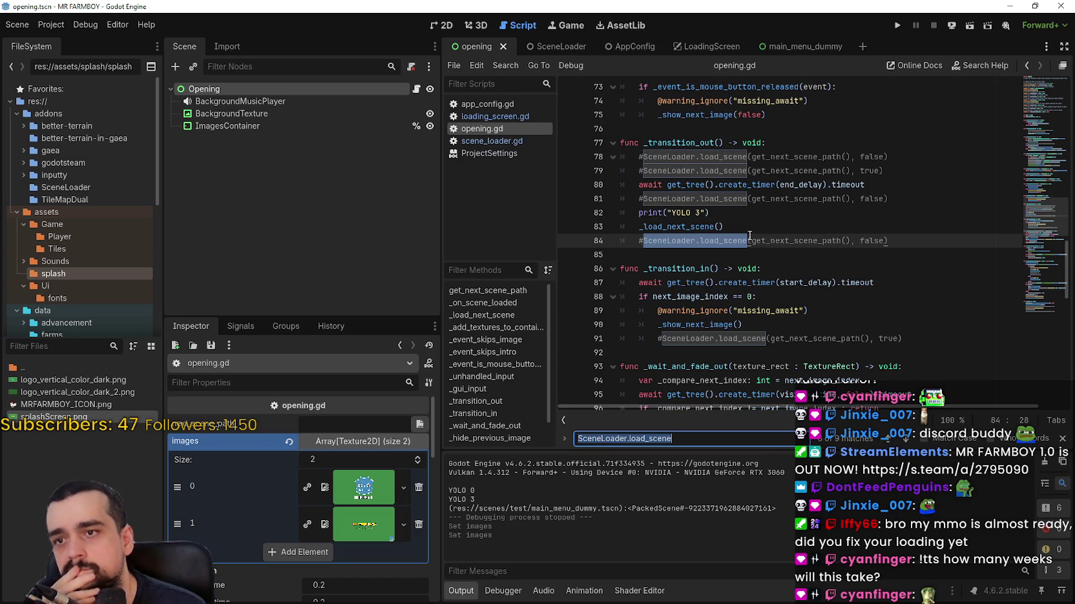
{"action": "scroll", "coordinate": [769, 272], "scroll_direction": "up", "scroll_amount": 3}
{"action": "scroll", "coordinate": [823, 326], "scroll_direction": "up", "scroll_amount": 1}
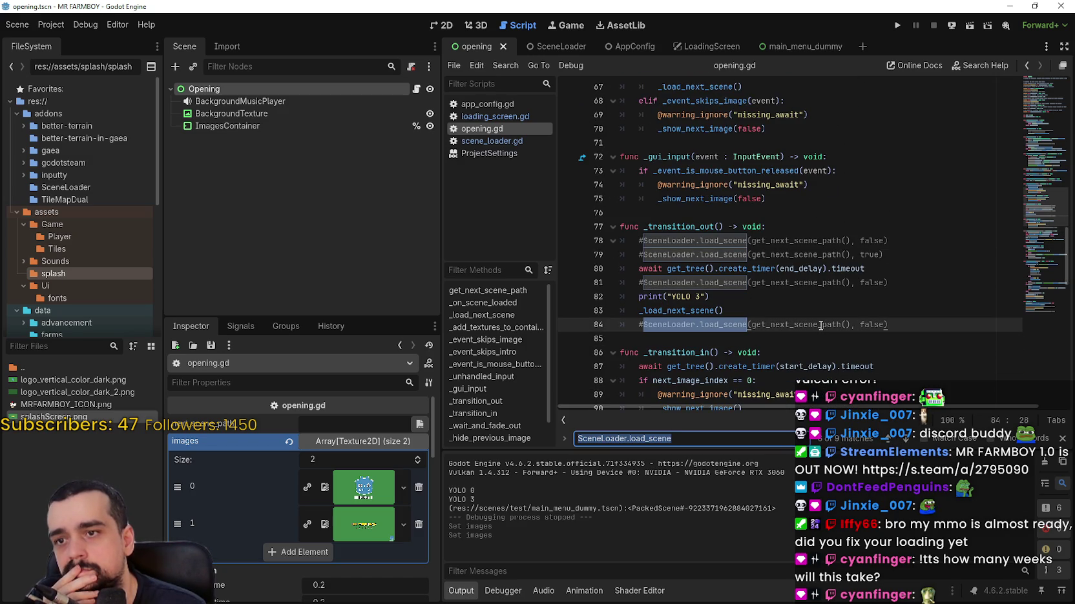
{"action": "scroll", "coordinate": [830, 309], "scroll_direction": "up", "scroll_amount": 6}
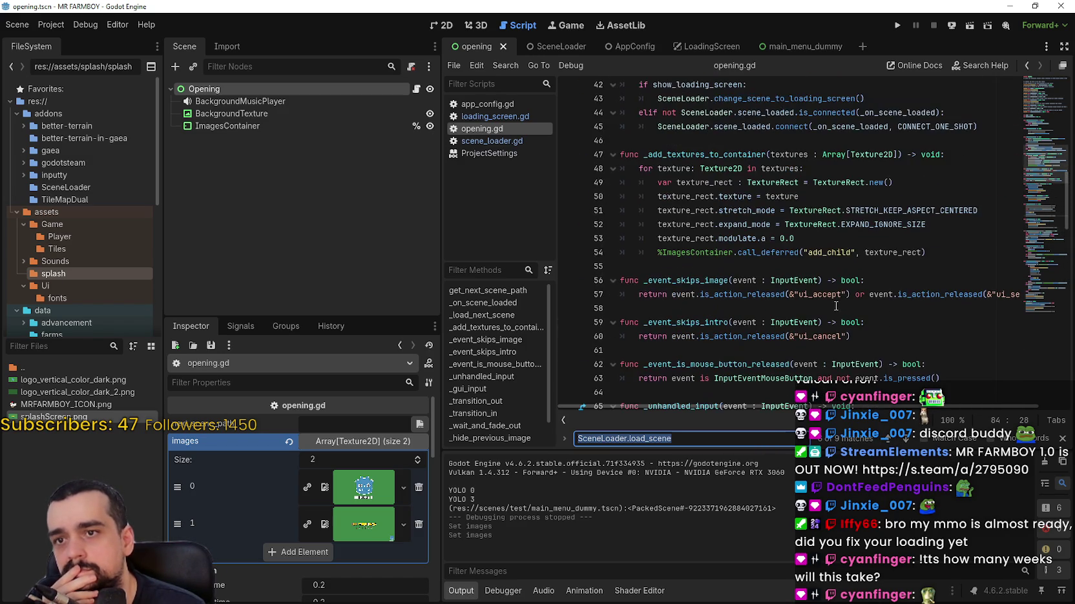
{"action": "scroll", "coordinate": [835, 306], "scroll_direction": "up", "scroll_amount": 3}
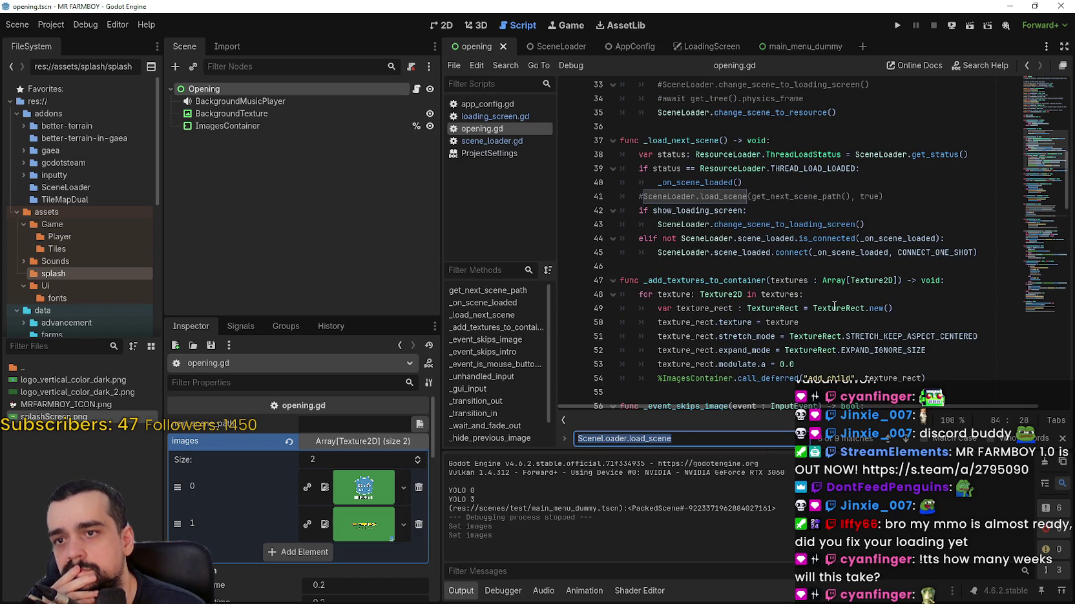
{"action": "double_click", "coordinate": [663, 169]}
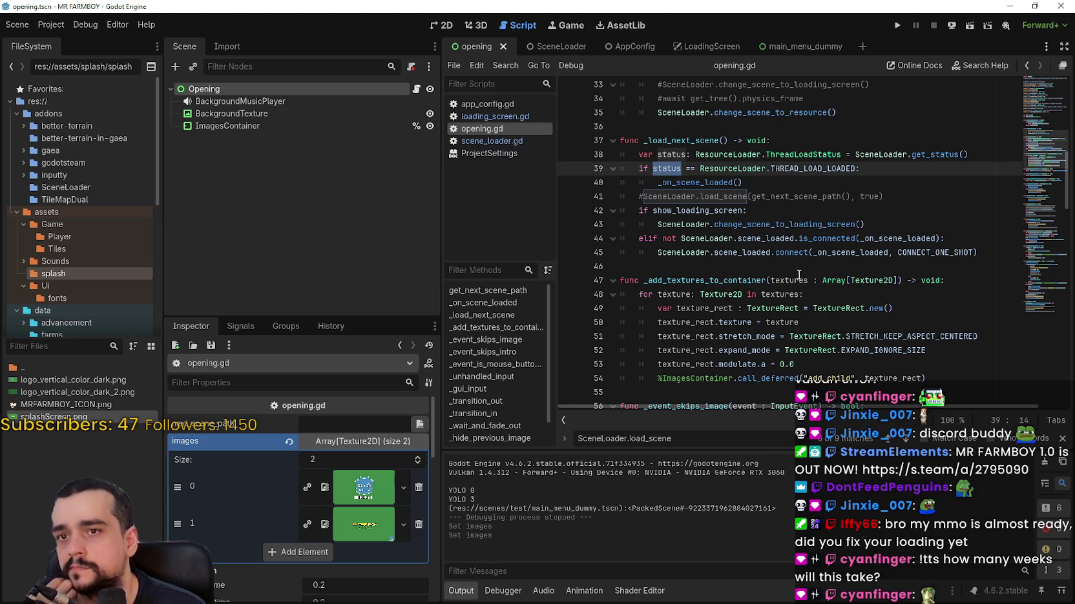
{"action": "scroll", "coordinate": [754, 240], "scroll_direction": "up", "scroll_amount": 3}
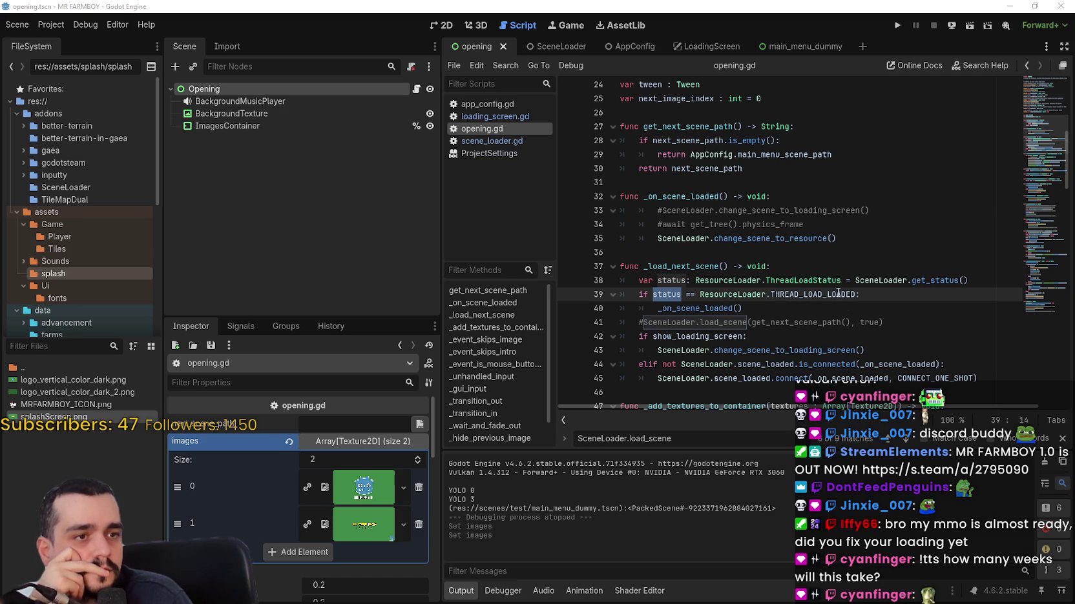
{"action": "scroll", "coordinate": [804, 317], "scroll_direction": "up", "scroll_amount": 2}
{"action": "scroll", "coordinate": [805, 317], "scroll_direction": "down", "scroll_amount": 8}
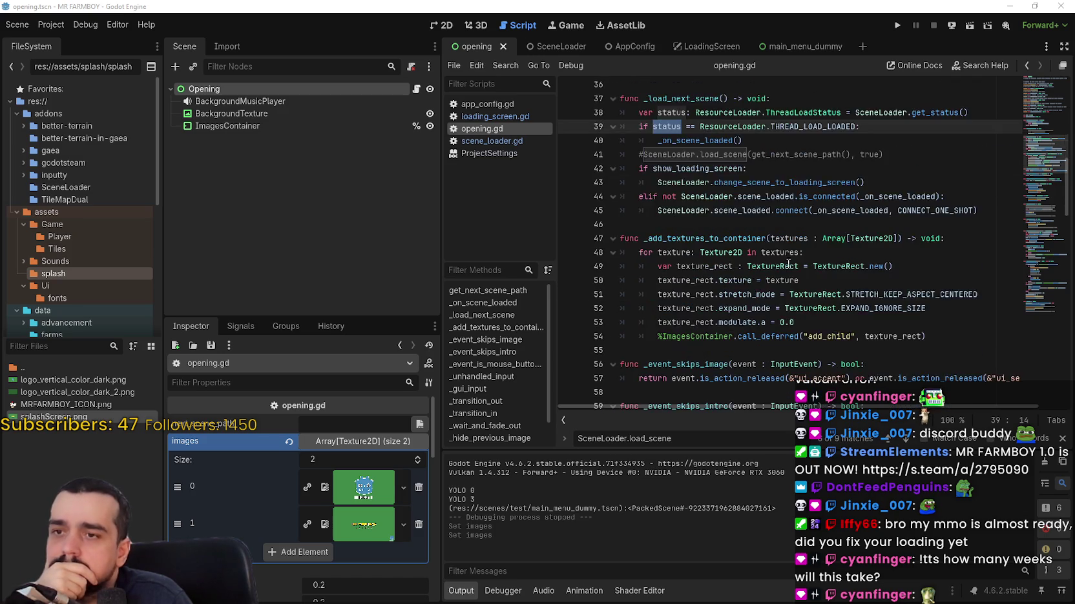
{"action": "scroll", "coordinate": [889, 307], "scroll_direction": "down", "scroll_amount": 8}
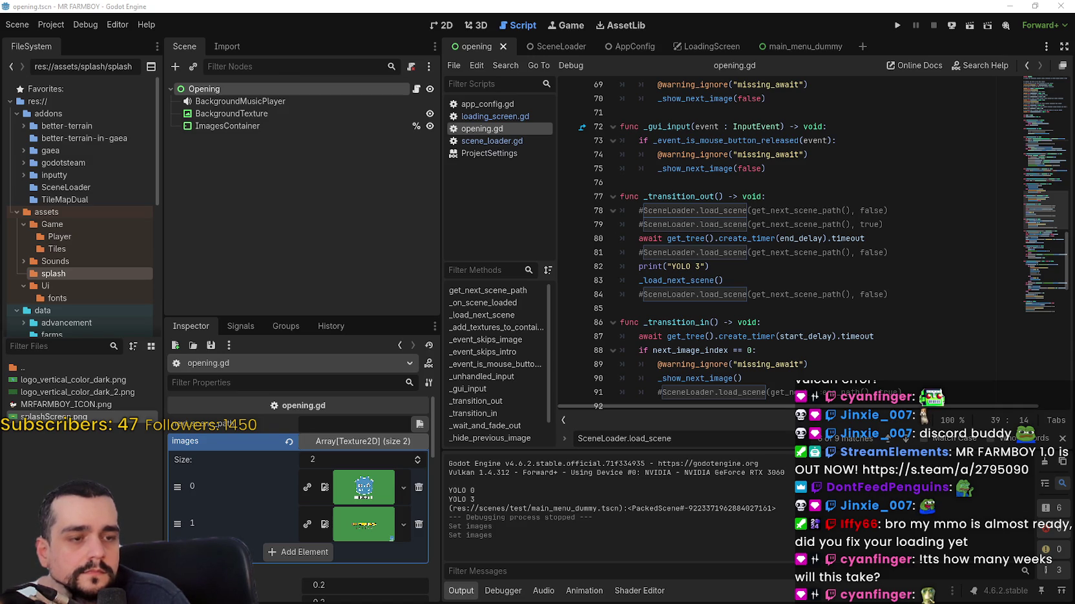
{"action": "scroll", "coordinate": [855, 321], "scroll_direction": "down", "scroll_amount": 3}
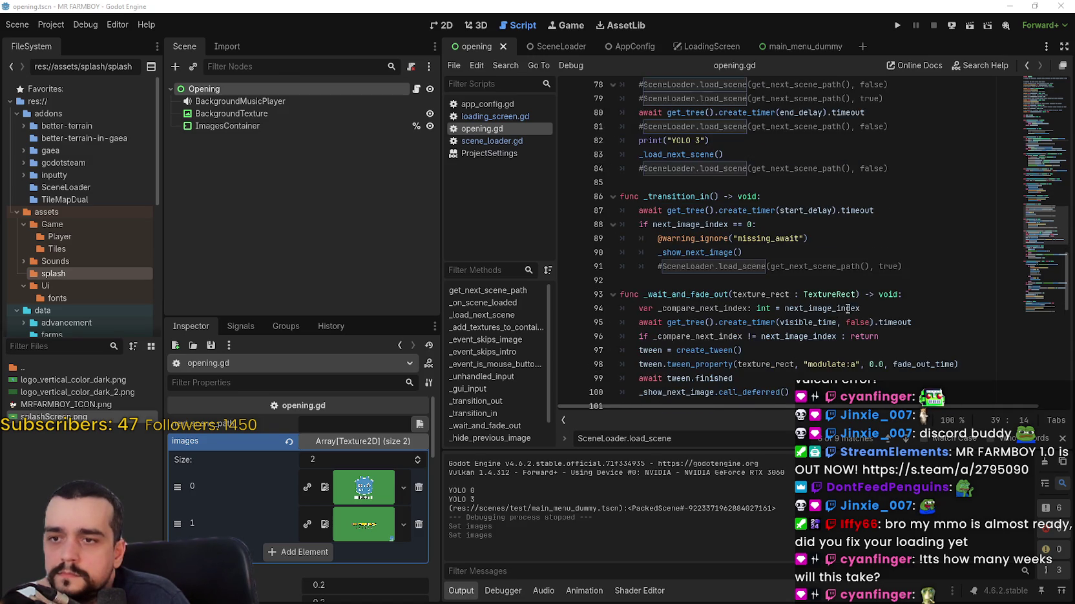
{"action": "scroll", "coordinate": [847, 309], "scroll_direction": "down", "scroll_amount": 3}
{"action": "left_click", "coordinate": [1036, 308]}
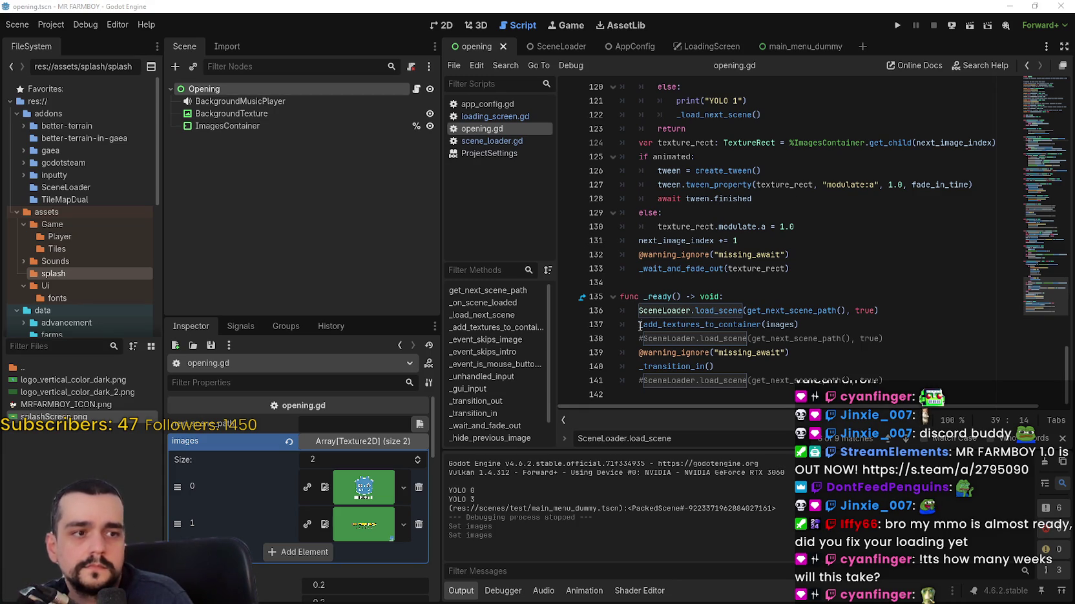
- Paste the cleaned code over all of opening.gd, save it, and run the game
{"action": "key", "text": "ctrl+a"}
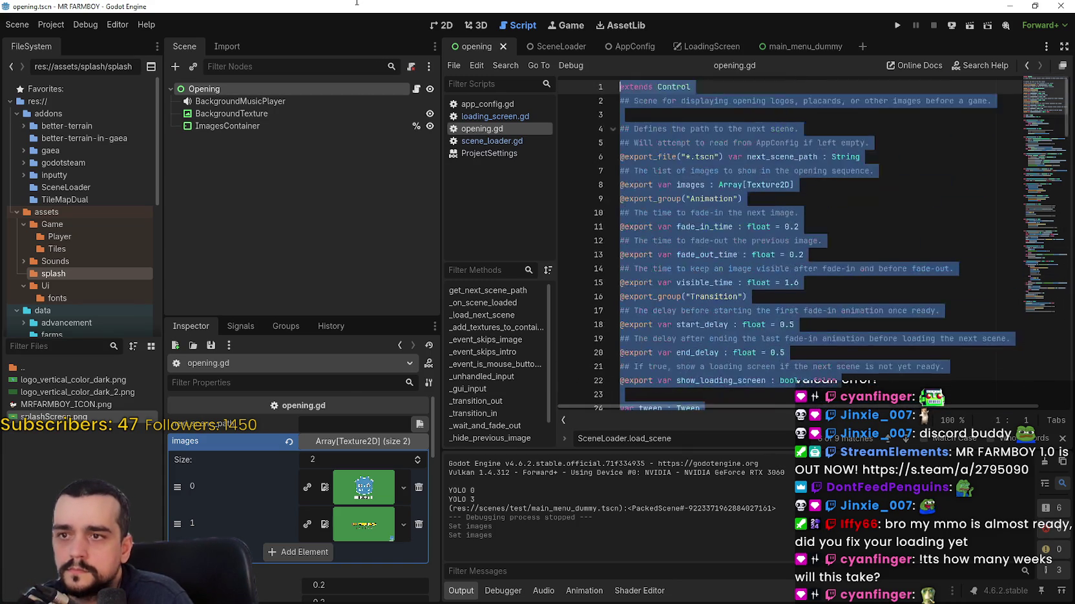
{"action": "key", "text": "ctrl+v"}
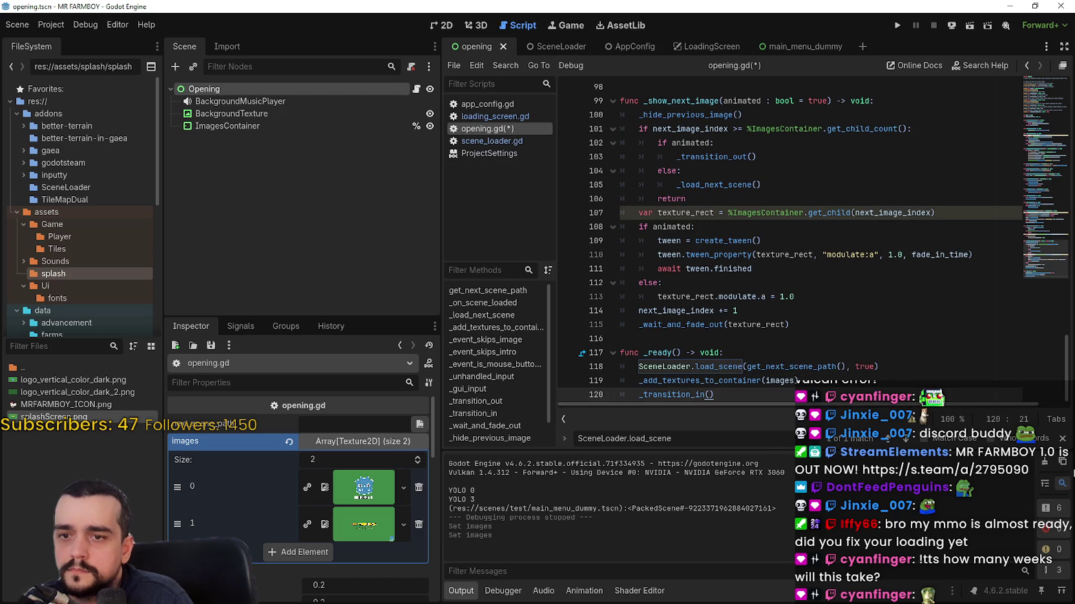
{"action": "scroll", "coordinate": [794, 303], "scroll_direction": "up", "scroll_amount": 1}
{"action": "left_click", "coordinate": [802, 285]}
{"action": "key", "text": "ctrl+s"}
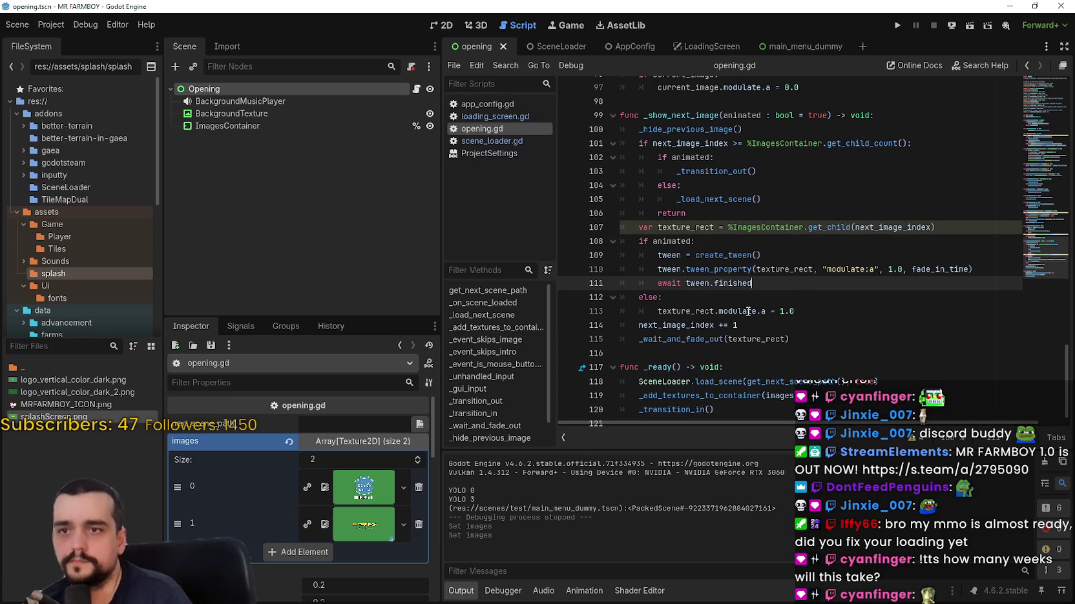
{"action": "left_click", "coordinate": [761, 227]}
{"action": "left_click", "coordinate": [898, 26]}
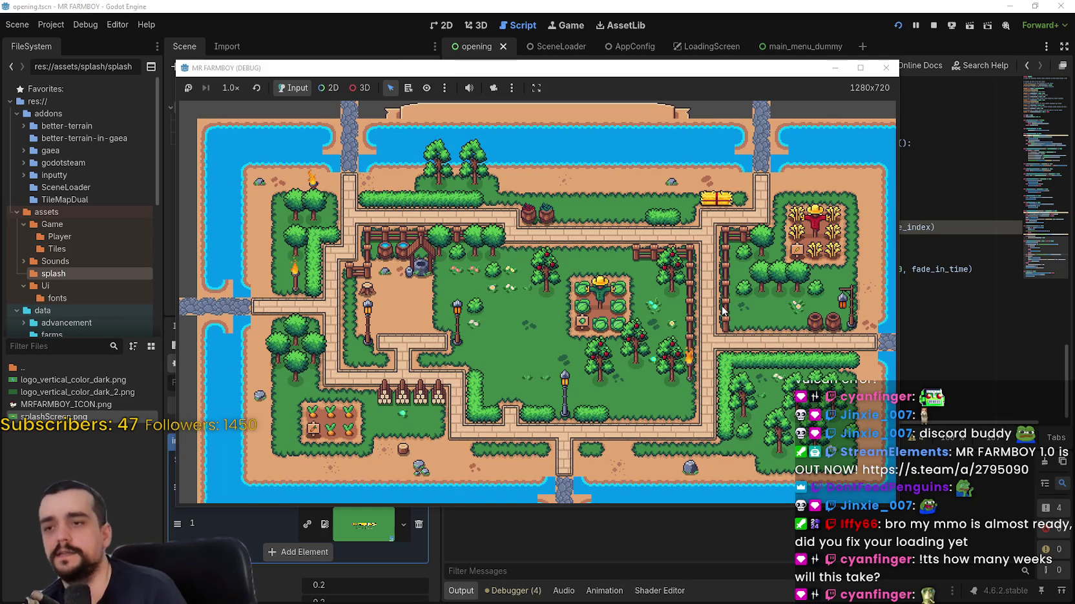
- Stop the game and enable show_loading_screen on the Opening scene
{"action": "left_click", "coordinate": [885, 67]}
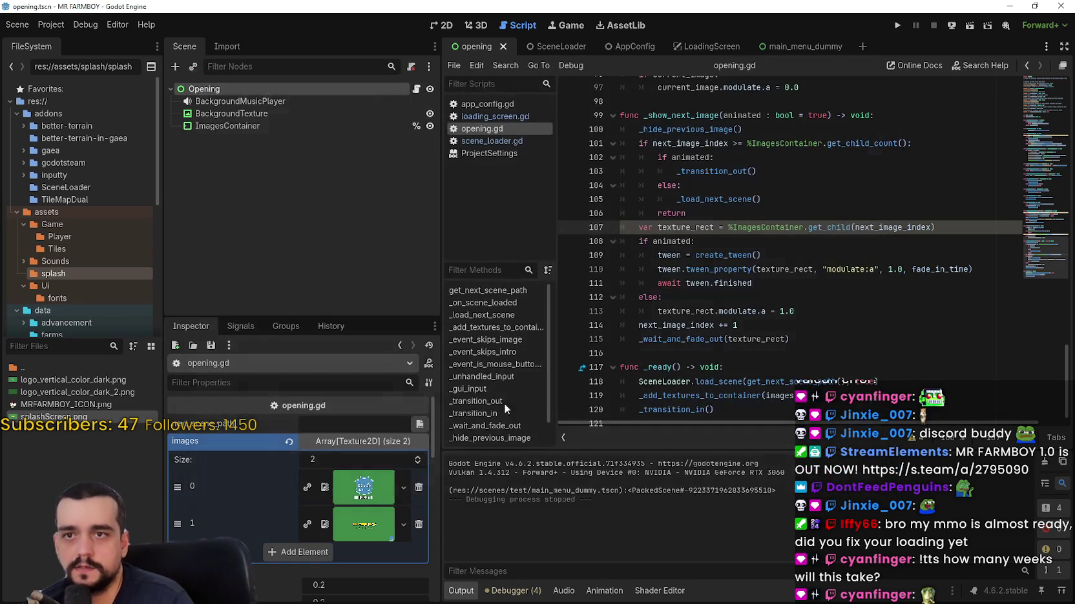
{"action": "scroll", "coordinate": [303, 581], "scroll_direction": "down", "scroll_amount": 3}
{"action": "double_click", "coordinate": [320, 434]}
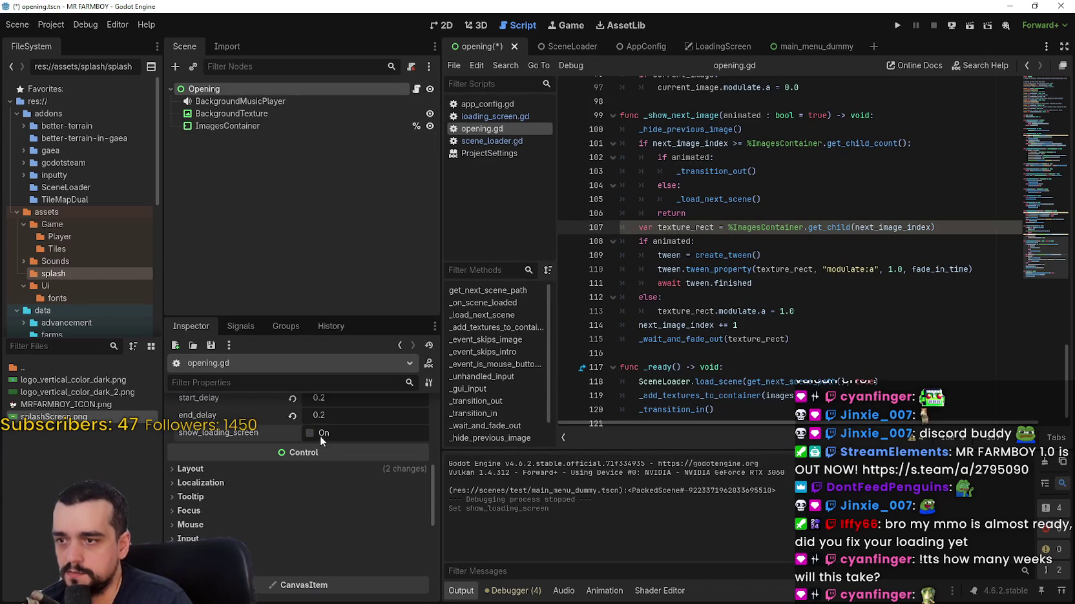
{"action": "scroll", "coordinate": [319, 465], "scroll_direction": "up", "scroll_amount": 3}
{"action": "scroll", "coordinate": [324, 500], "scroll_direction": "up", "scroll_amount": 2}
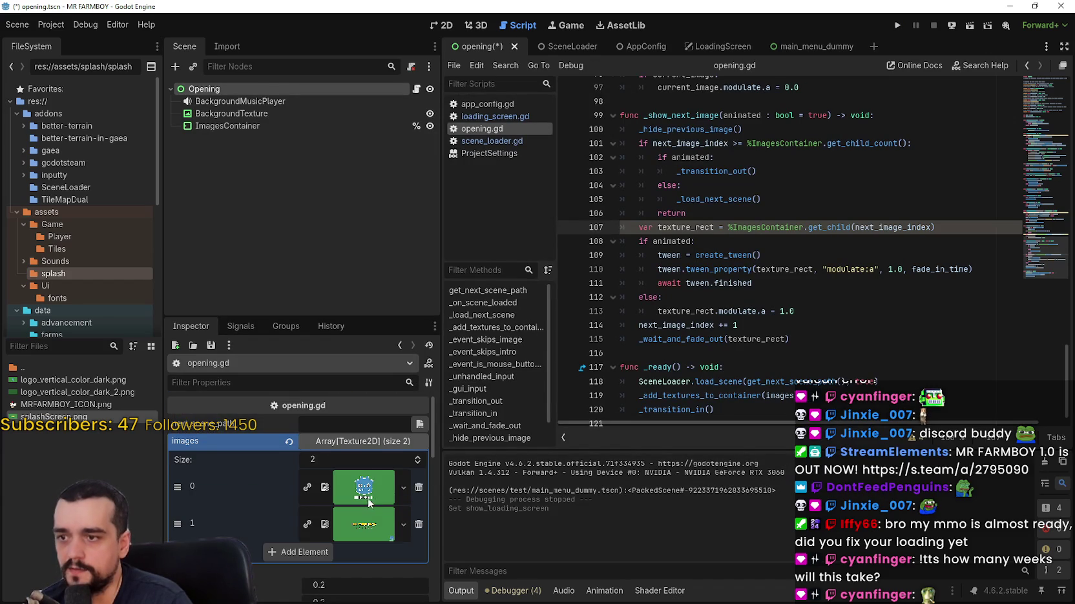
{"action": "left_click", "coordinate": [376, 442]}
{"action": "left_click", "coordinate": [857, 239]}
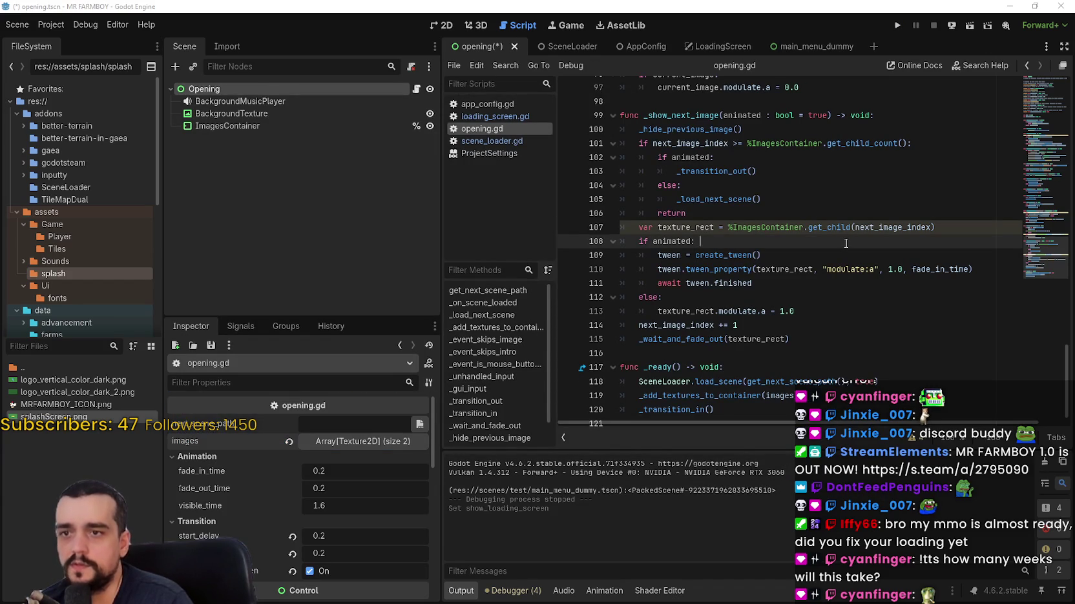
- Save and test-run the game twice from the MR FARMBOY splash to the farm map, then stop it
{"action": "left_click", "coordinate": [897, 26]}
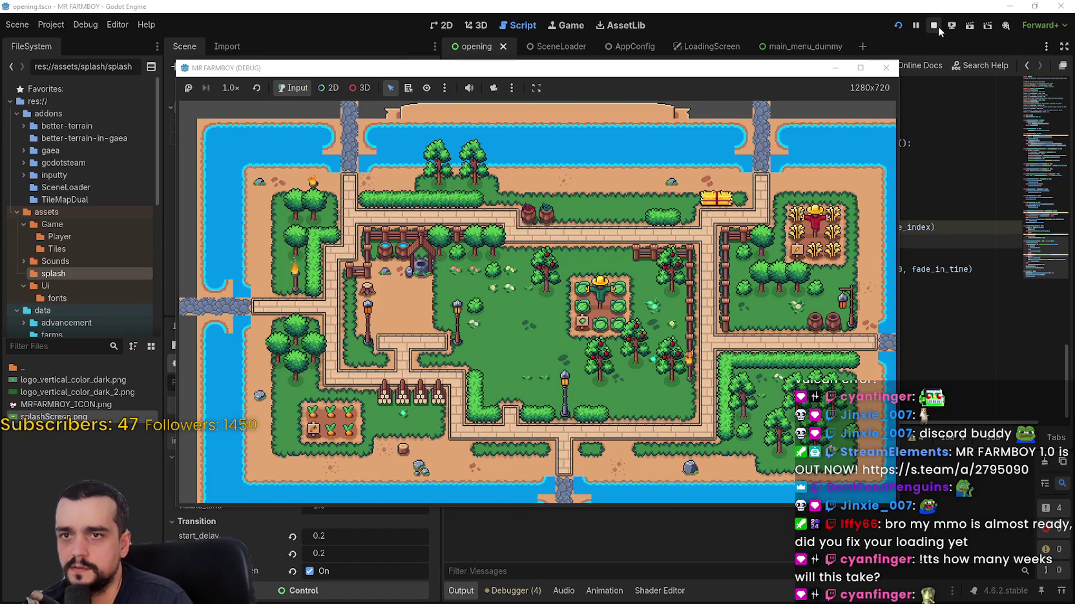
{"action": "left_click", "coordinate": [886, 68]}
{"action": "key", "text": "F5"}
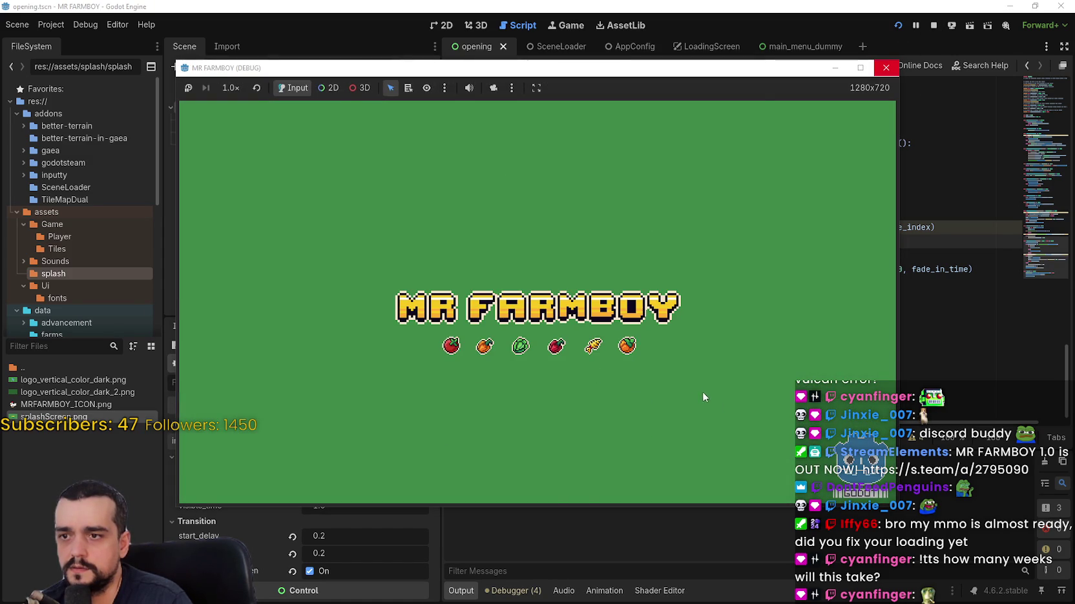
{"action": "left_click", "coordinate": [934, 25]}
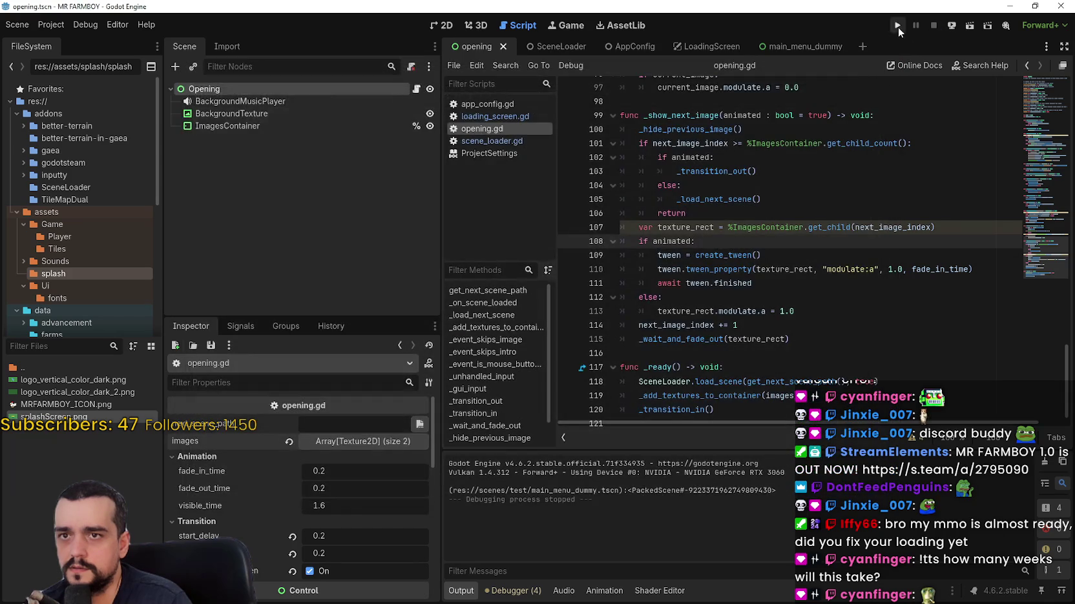
{"action": "left_click", "coordinate": [897, 27]}
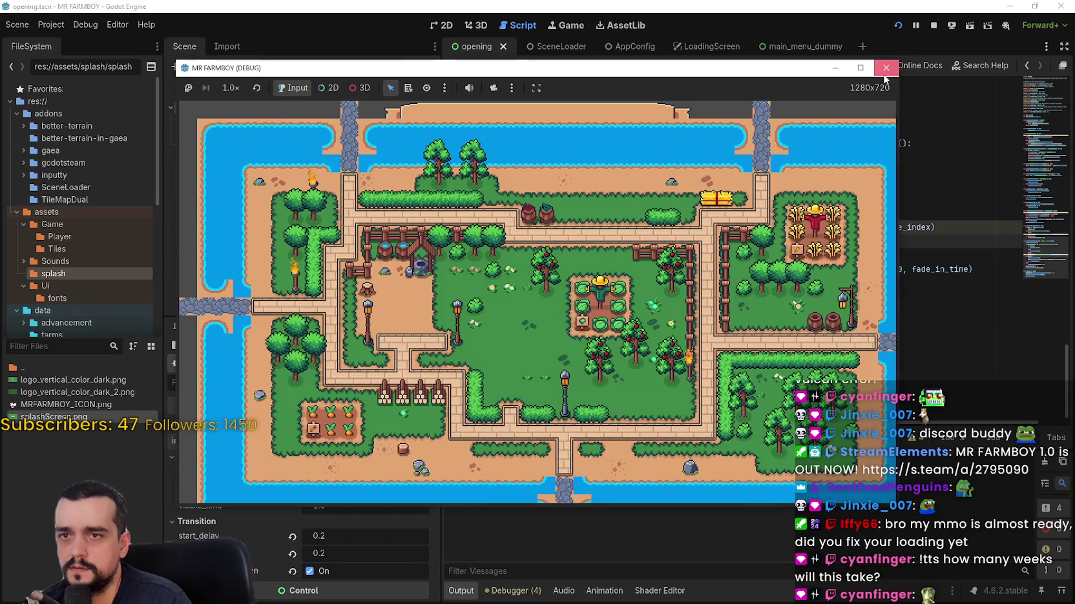
{"action": "left_click", "coordinate": [885, 67]}
{"action": "left_click", "coordinate": [231, 114]}
{"action": "left_click", "coordinate": [204, 89]}
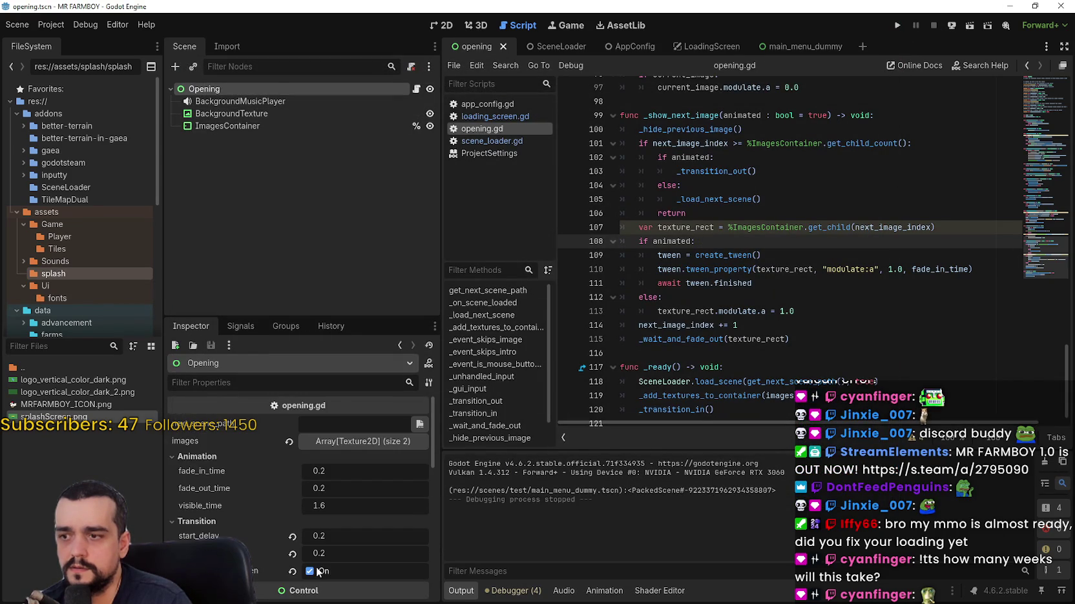
- Toggle the SceneLoader's loading scene reference between UID and file path, and widen the inspector
{"action": "left_click", "coordinate": [943, 339]}
{"action": "scroll", "coordinate": [950, 310], "scroll_direction": "down", "scroll_amount": 1}
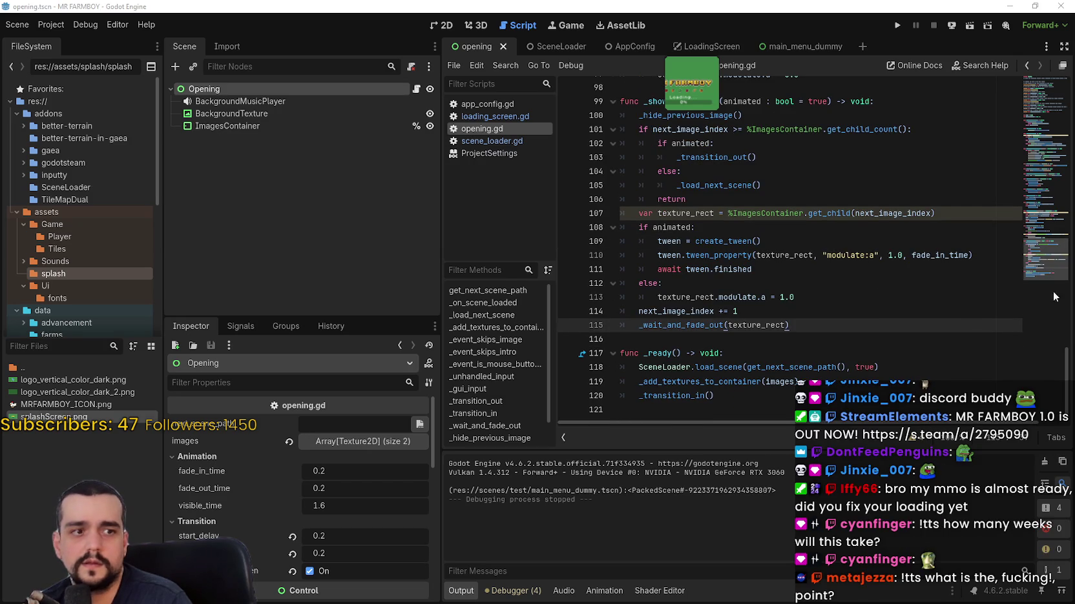
{"action": "left_click", "coordinate": [549, 47]}
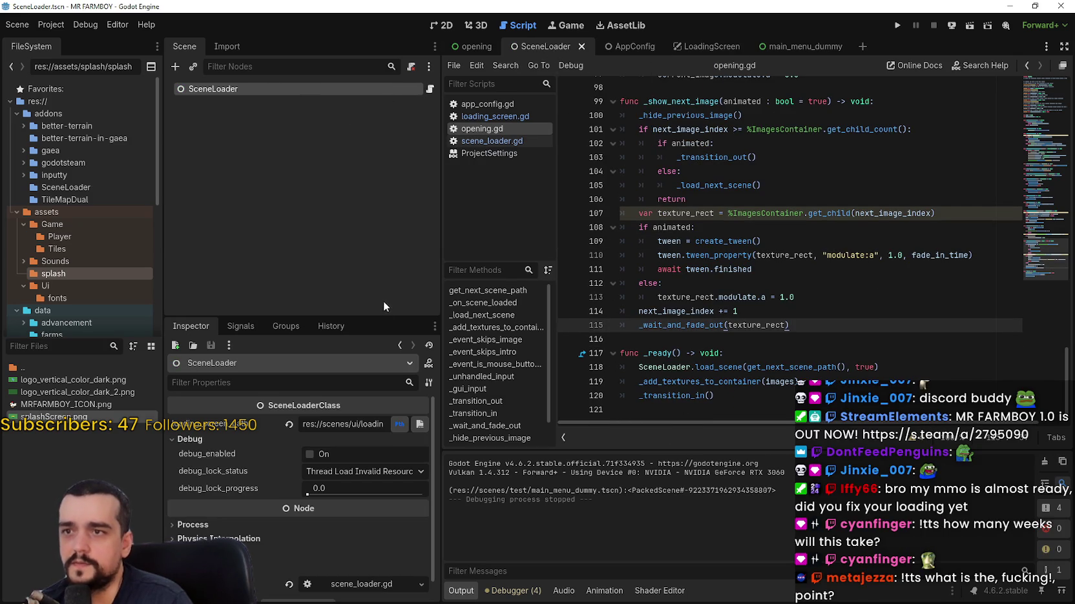
{"action": "left_click", "coordinate": [398, 425]}
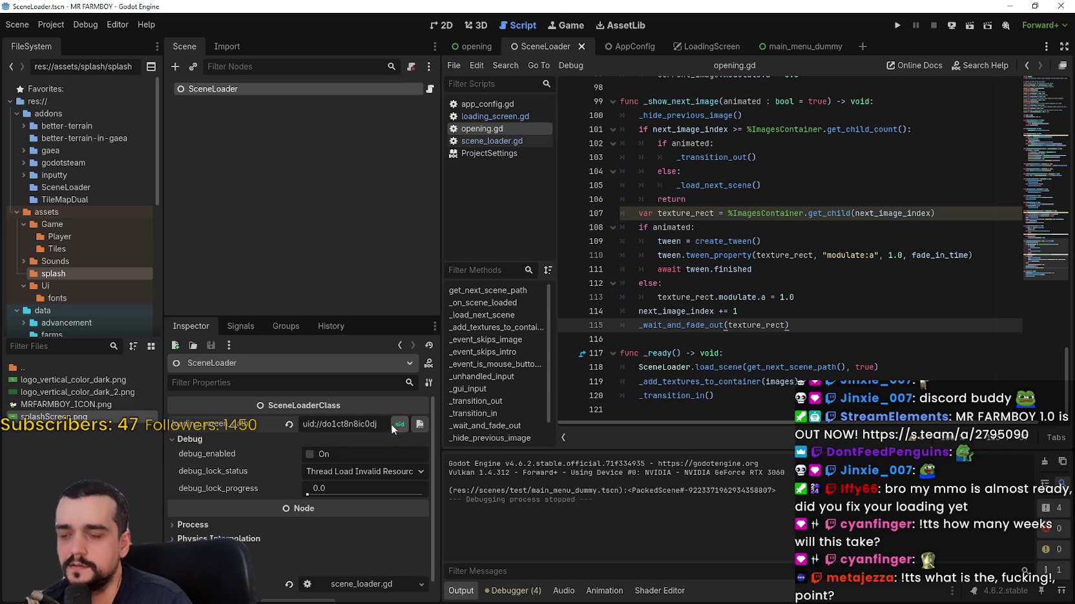
{"action": "left_click", "coordinate": [392, 425]}
{"action": "mouse_move", "coordinate": [441, 426]}
{"action": "left_mouse_down"}
{"action": "mouse_move", "coordinate": [689, 448]}
{"action": "mouse_move", "coordinate": [534, 447]}
{"action": "left_mouse_up"}
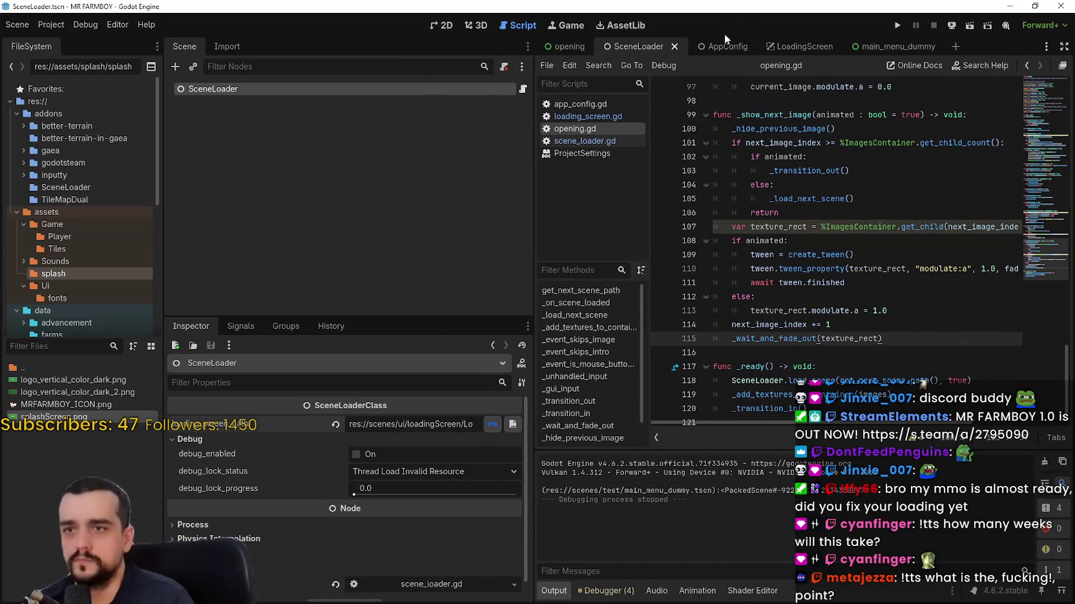
- Set AppConfig's main_menu_scene_path to main_menu.tscn and test-run the game
{"action": "left_click", "coordinate": [713, 46]}
{"action": "left_click", "coordinate": [520, 437]}
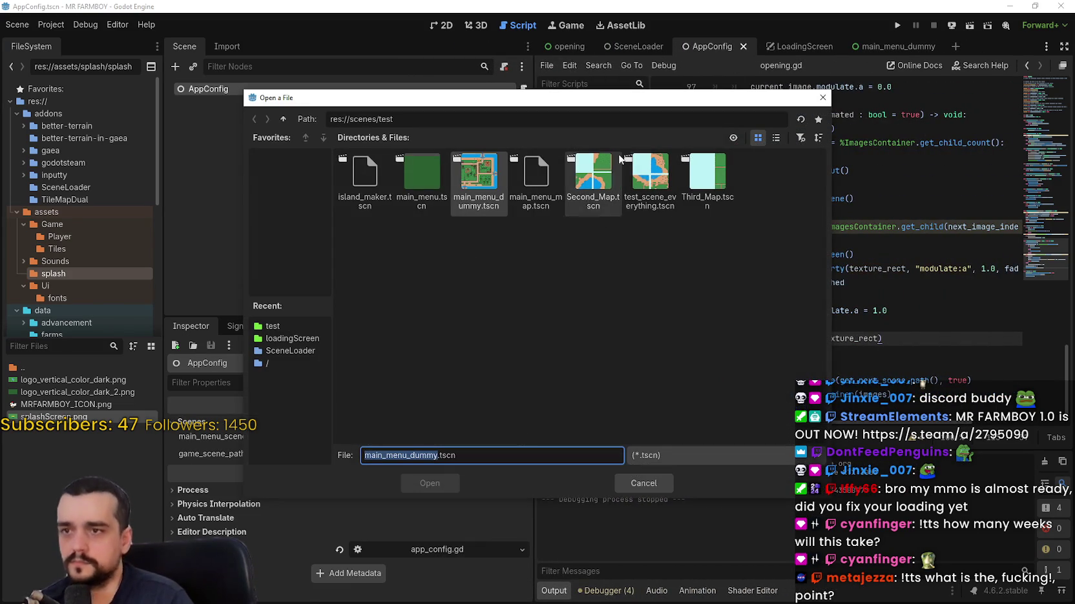
{"action": "double_click", "coordinate": [414, 180]}
{"action": "left_click", "coordinate": [897, 25]}
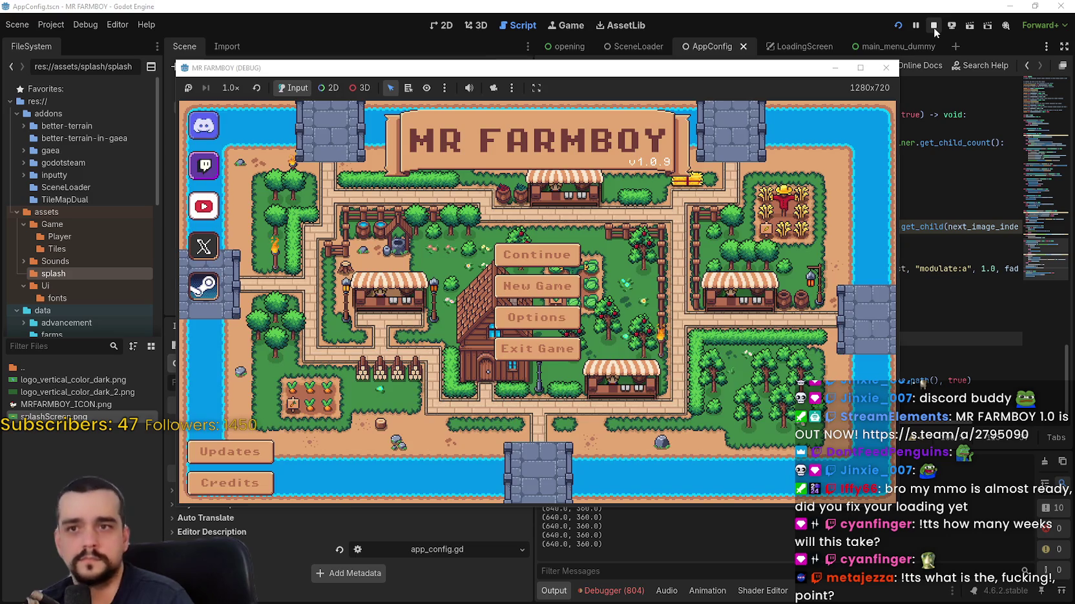
{"action": "left_click", "coordinate": [934, 27]}
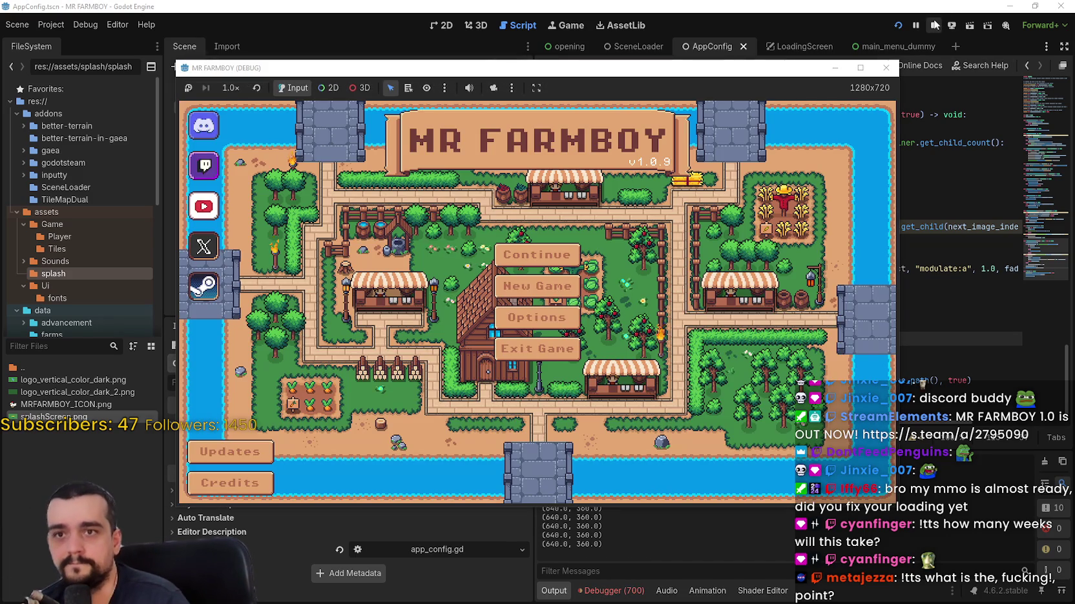
- Stop the game and widen the script editor area
{"action": "left_click", "coordinate": [885, 67]}
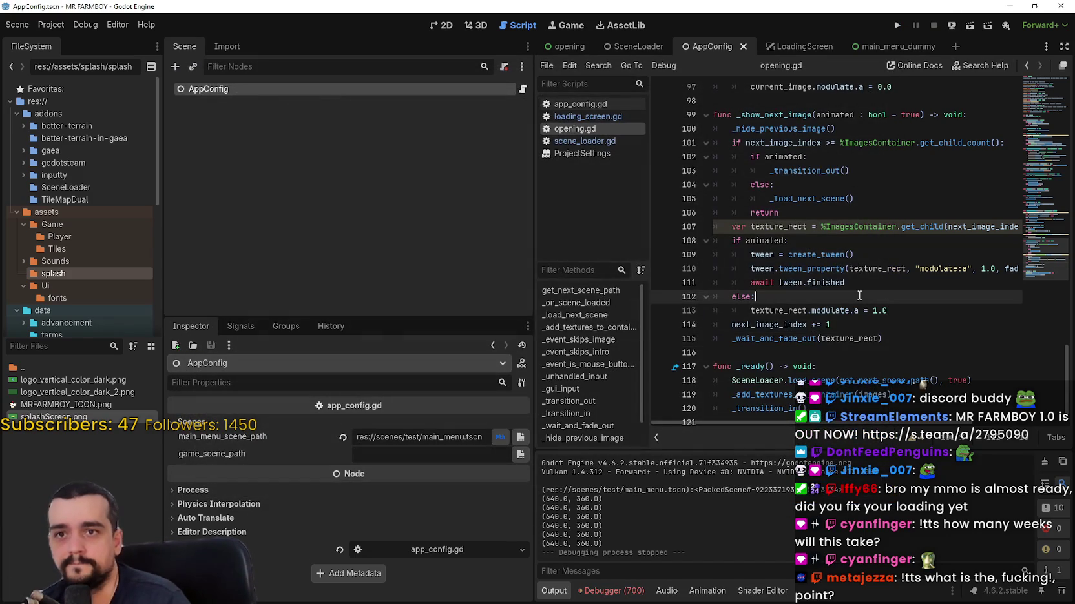
{"action": "scroll", "coordinate": [859, 295], "scroll_direction": "down", "scroll_amount": 1}
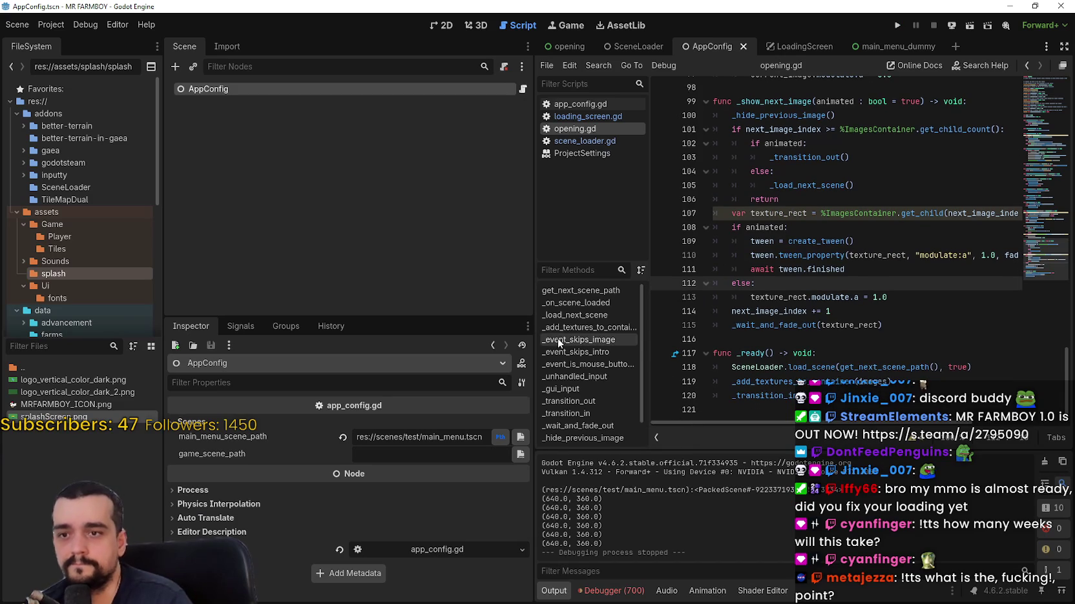
{"action": "left_click_drag", "start_coordinate": [535, 336], "coordinate": [431, 335]}
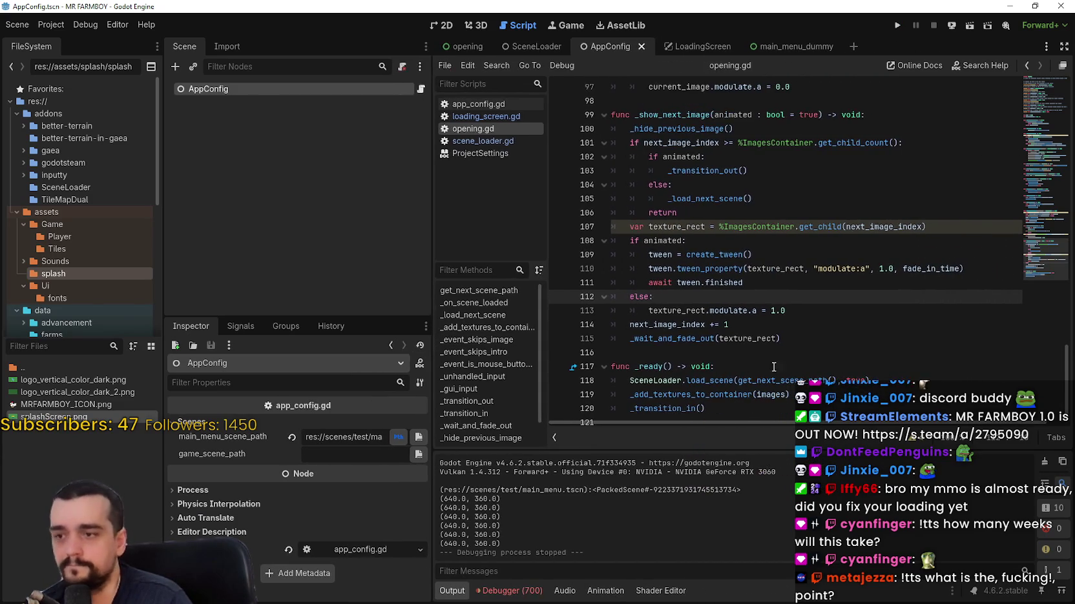
- Review opening.gd's image fade code around _show_next_image and _hide_previous_image
{"action": "left_click", "coordinate": [774, 367]}
{"action": "left_click", "coordinate": [768, 352]}
{"action": "scroll", "coordinate": [767, 374], "scroll_direction": "down", "scroll_amount": 1}
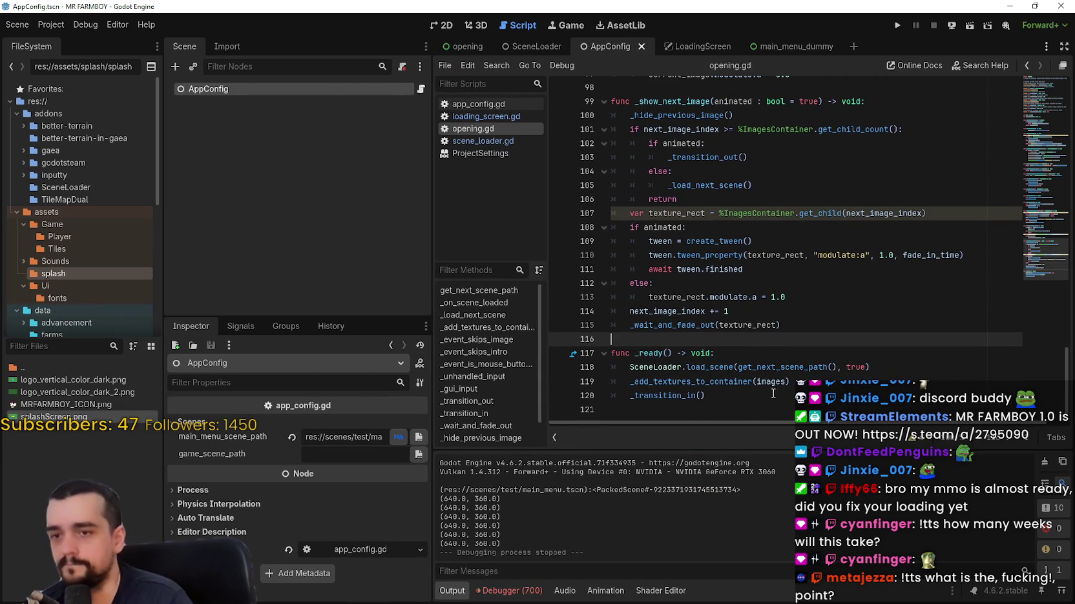
{"action": "left_click", "coordinate": [773, 395]}
{"action": "left_click", "coordinate": [773, 408]}
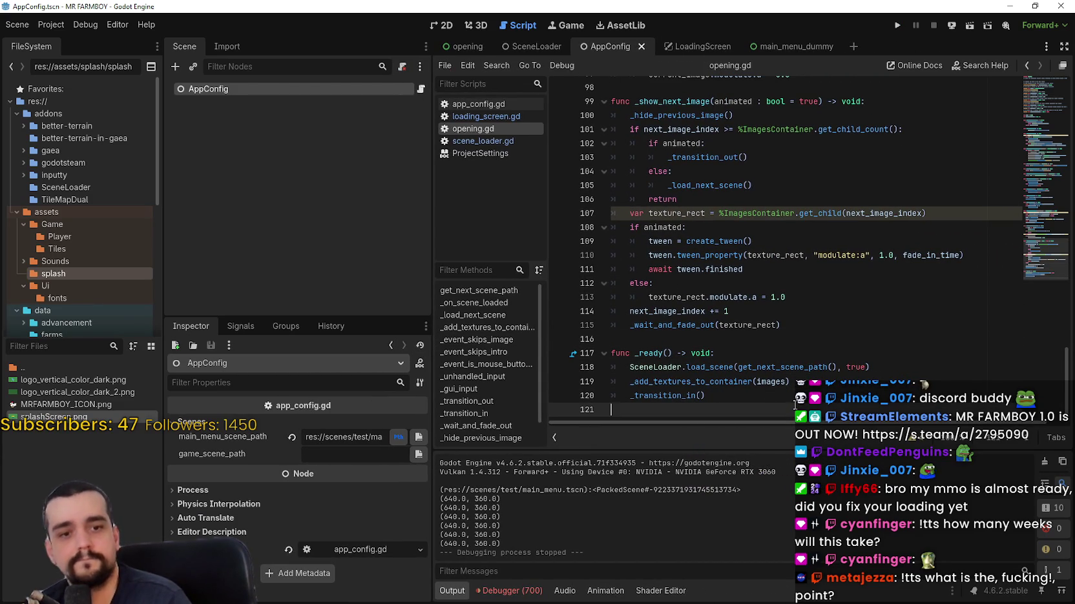
{"action": "mouse_move", "coordinate": [783, 253]}
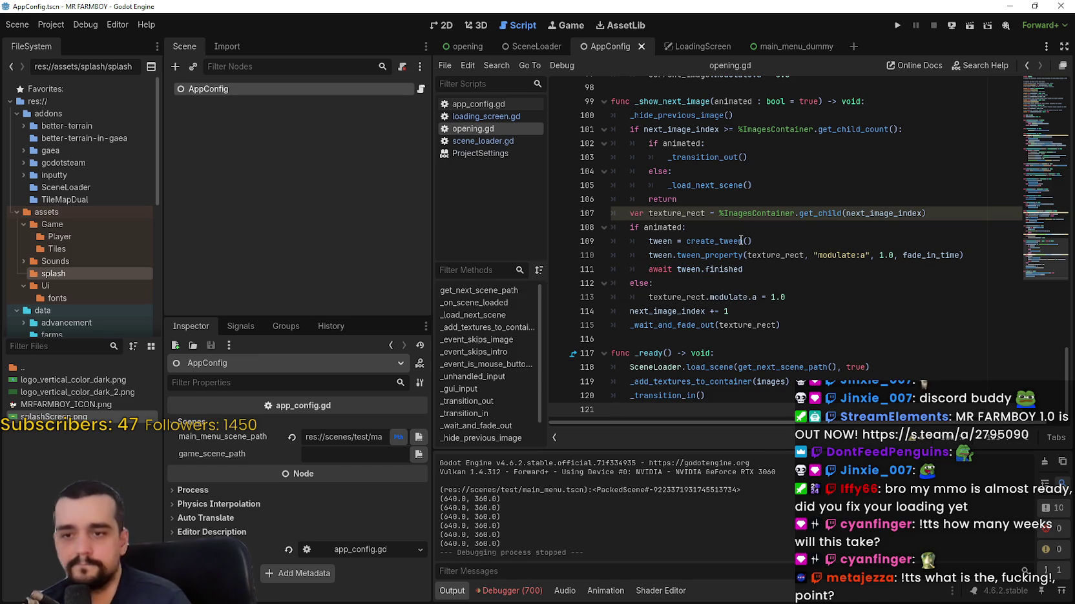
{"action": "scroll", "coordinate": [781, 303], "scroll_direction": "up", "scroll_amount": 4}
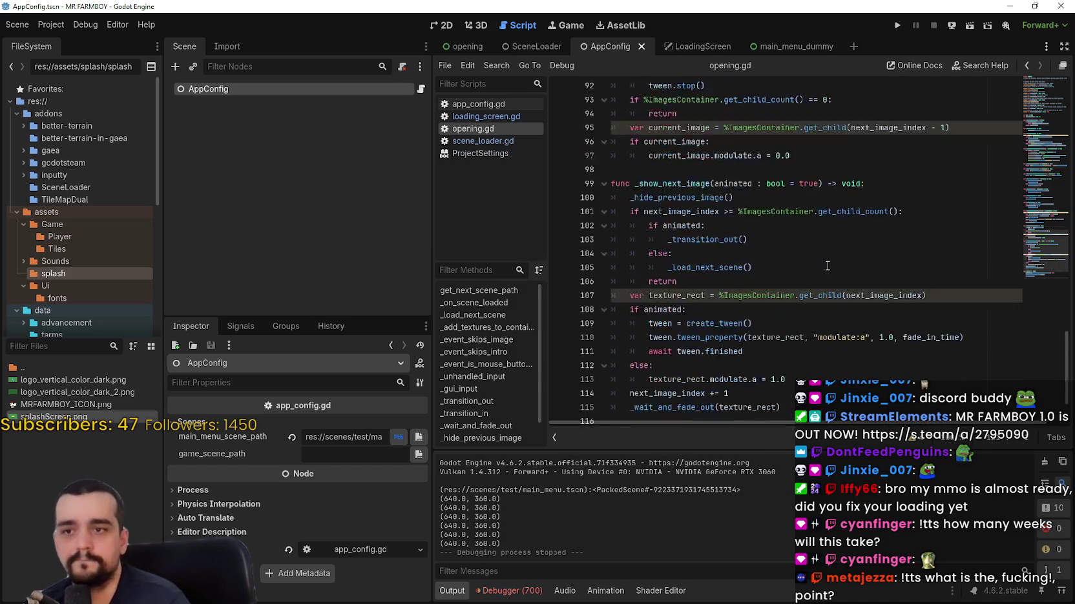
{"action": "scroll", "coordinate": [775, 255], "scroll_direction": "up", "scroll_amount": 5}
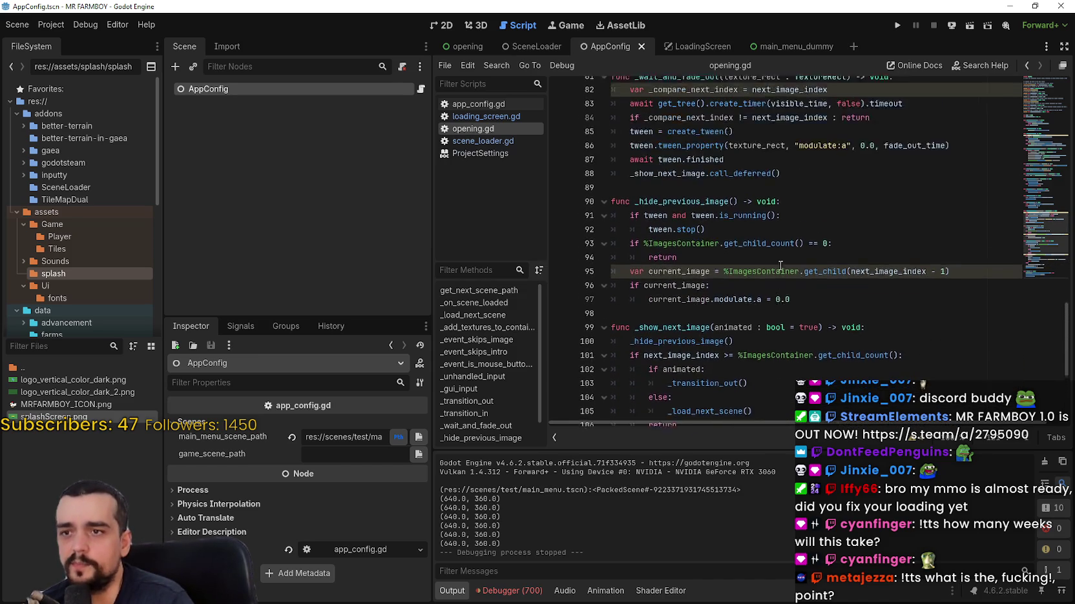
{"action": "left_click", "coordinate": [798, 312]}
{"action": "scroll", "coordinate": [796, 297], "scroll_direction": "up", "scroll_amount": 6}
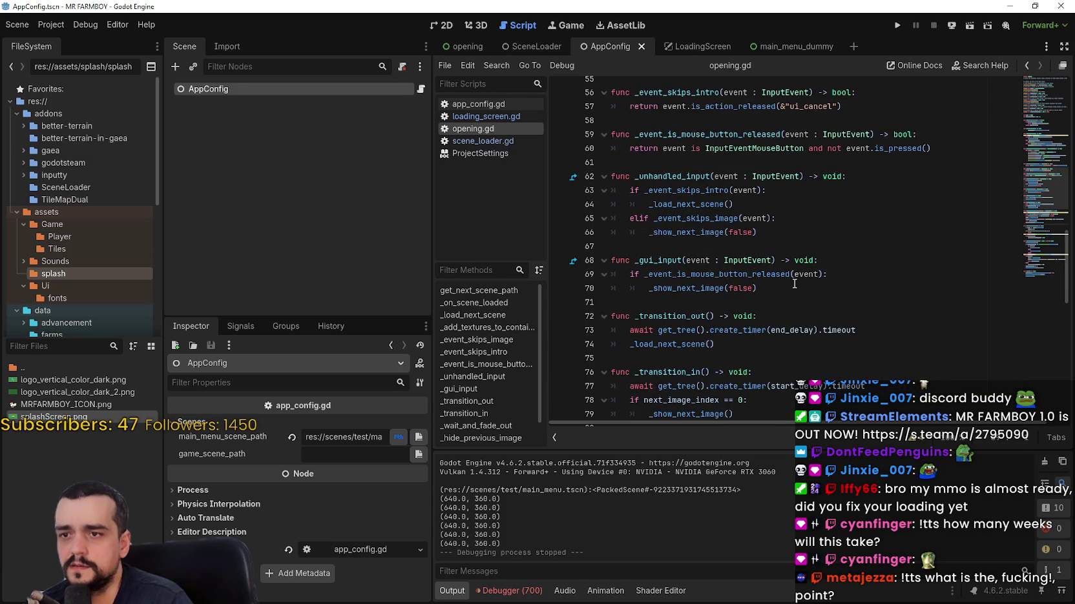
{"action": "scroll", "coordinate": [794, 284], "scroll_direction": "up", "scroll_amount": 7}
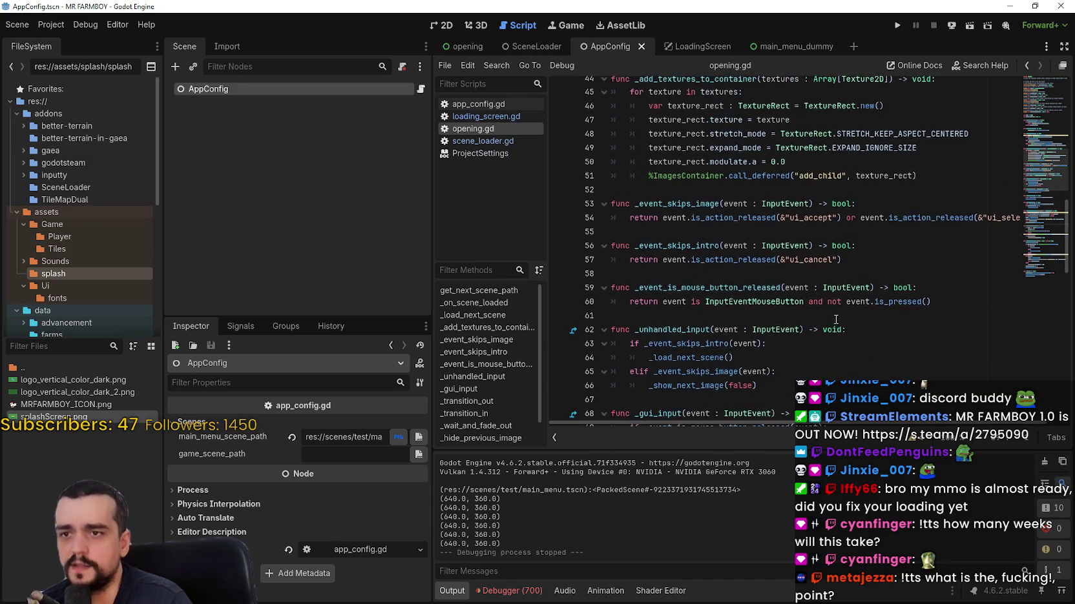
{"action": "scroll", "coordinate": [827, 307], "scroll_direction": "up", "scroll_amount": 2}
- Select and examine the status checks and elif in _load_next_scene
{"action": "left_click", "coordinate": [768, 292]}
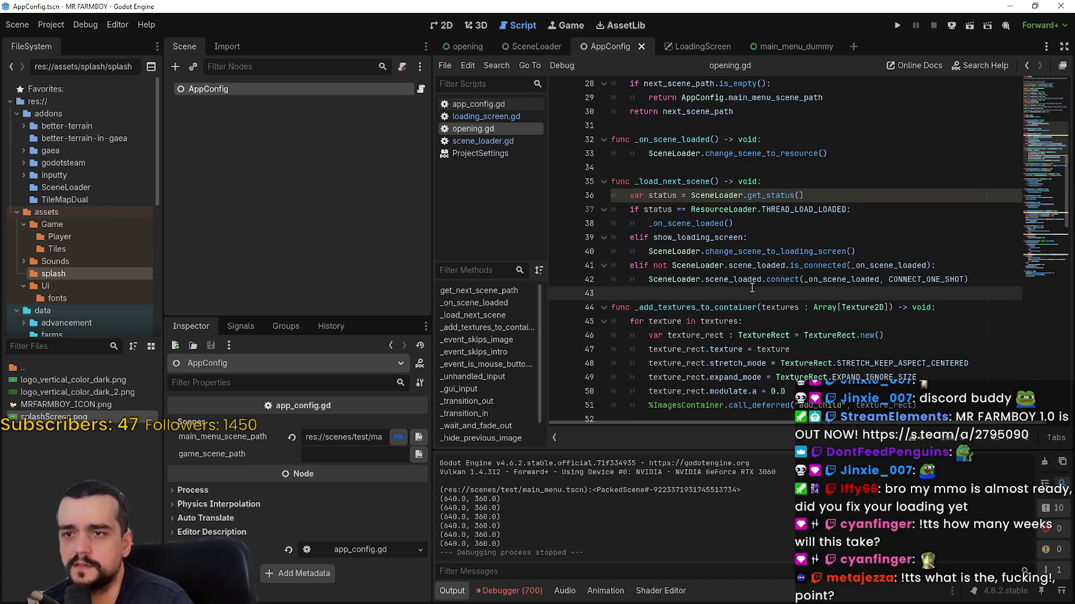
{"action": "left_click_drag", "start_coordinate": [758, 235], "coordinate": [631, 208]}
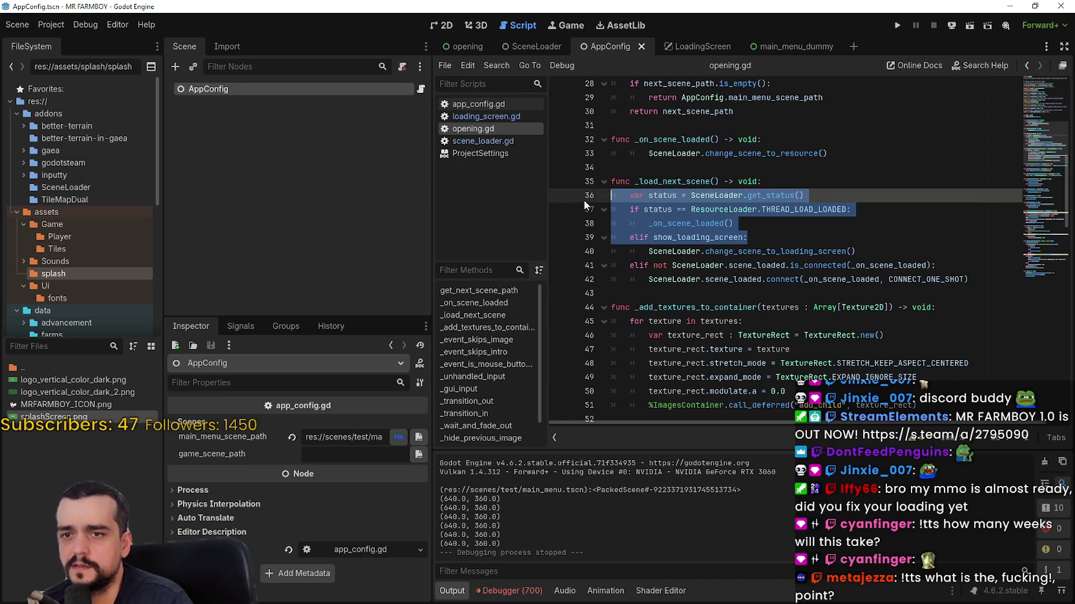
{"action": "mouse_move", "coordinate": [710, 294]}
{"action": "left_mouse_down"}
{"action": "mouse_move", "coordinate": [697, 293]}
{"action": "mouse_move", "coordinate": [610, 195]}
{"action": "left_mouse_up"}
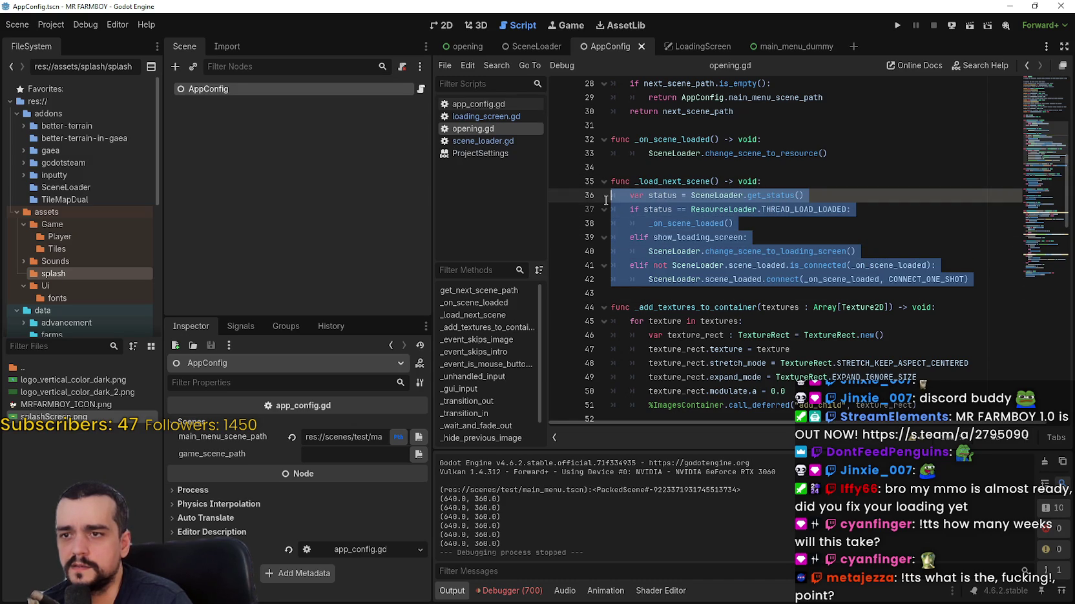
{"action": "double_click", "coordinate": [633, 239]}
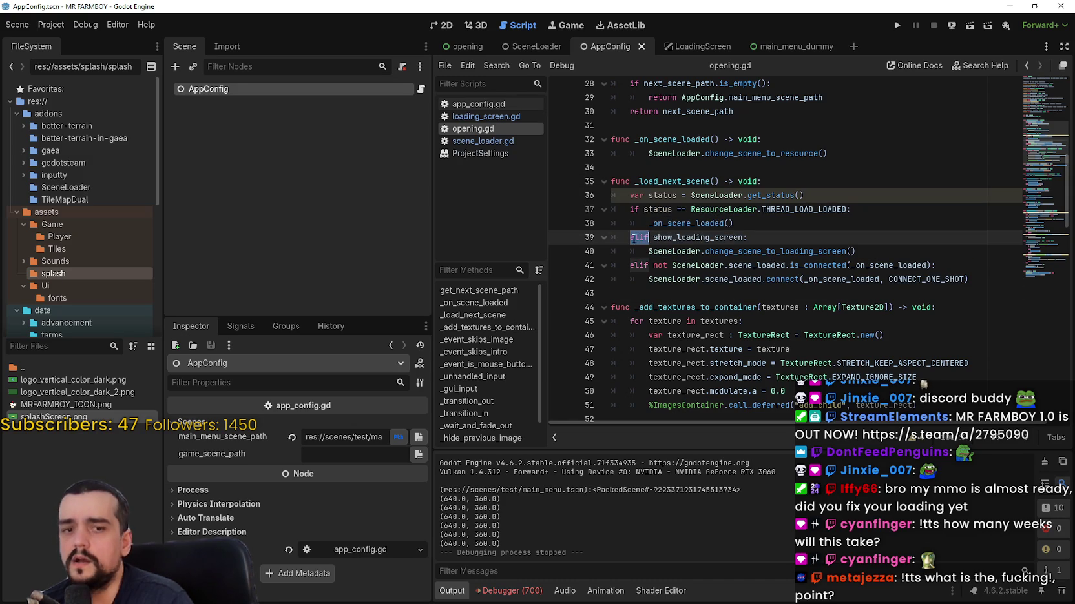
{"action": "left_click", "coordinate": [686, 292]}
{"action": "scroll", "coordinate": [695, 294], "scroll_direction": "down", "scroll_amount": 5}
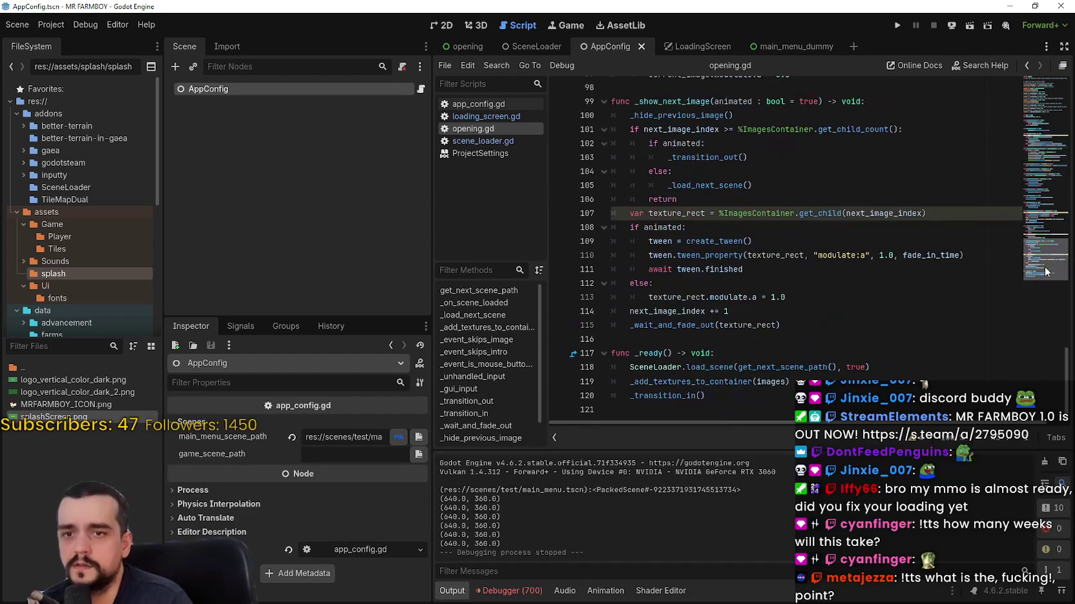
- Replace all of opening.gd with the revised code
{"action": "key", "text": "ctrl+a"}
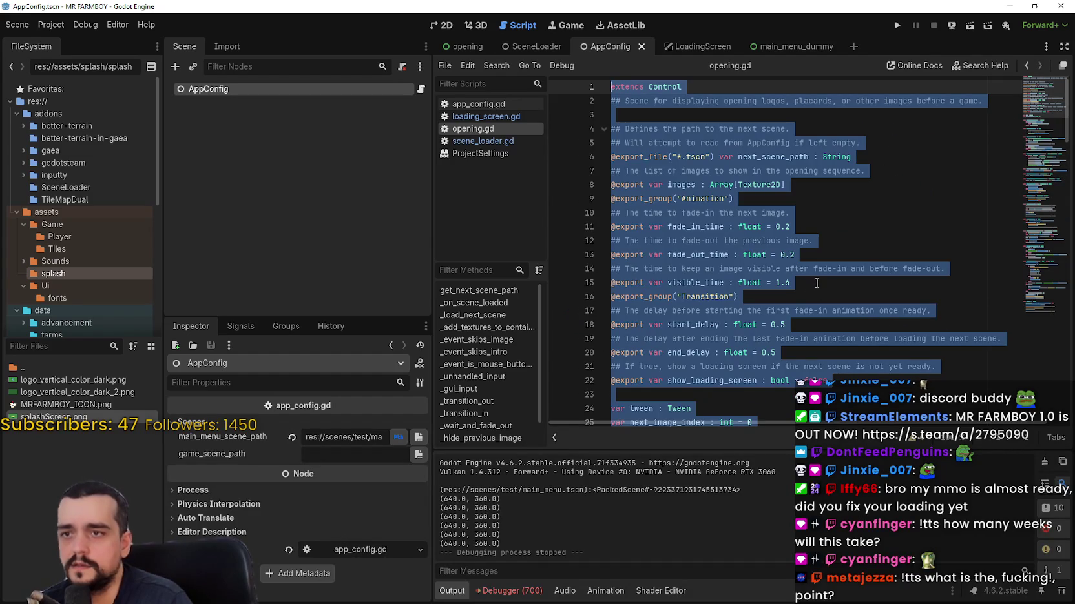
{"action": "key", "text": "ctrl+i"}
{"action": "scroll", "coordinate": [823, 259], "scroll_direction": "down", "scroll_amount": 6}
{"action": "scroll", "coordinate": [823, 259], "scroll_direction": "down", "scroll_amount": 4}
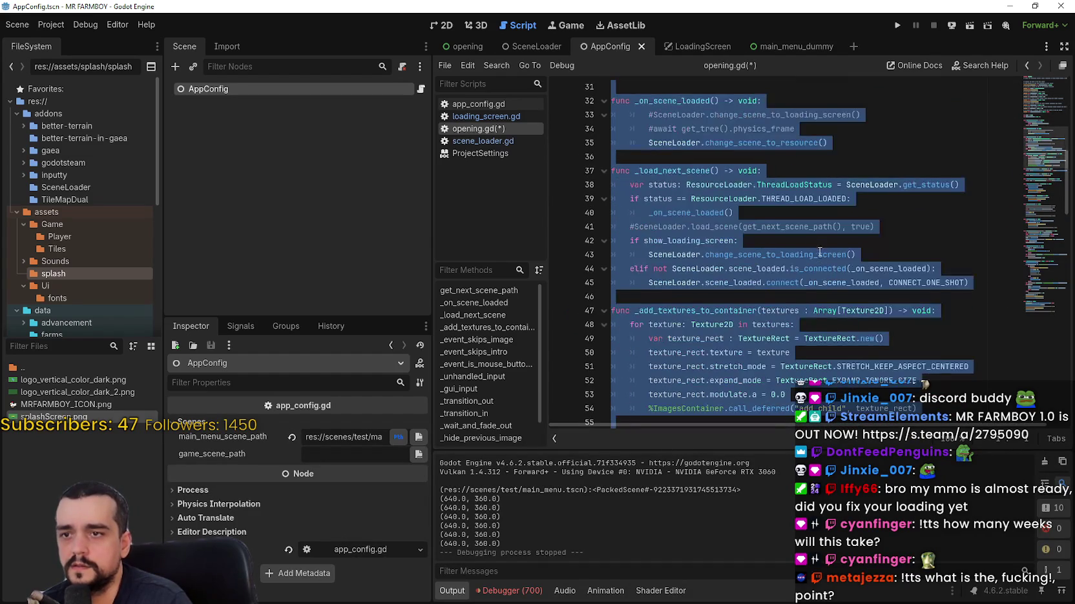
- Delete the commented-out load_scene line and change the show_loading_screen 'if' to 'elif'
{"action": "left_click", "coordinate": [817, 253]}
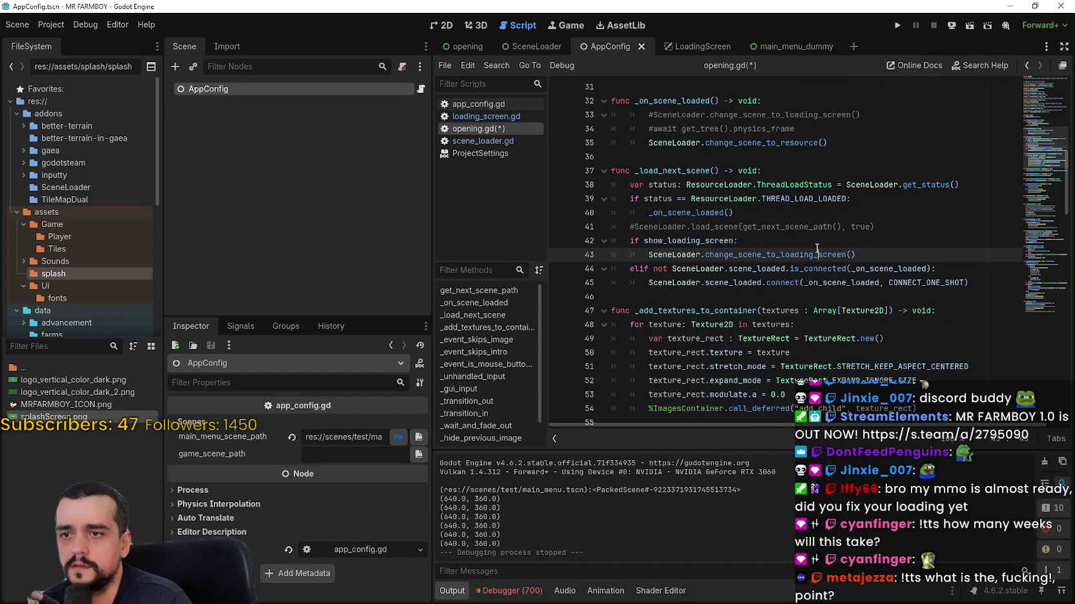
{"action": "double_click", "coordinate": [636, 240]}
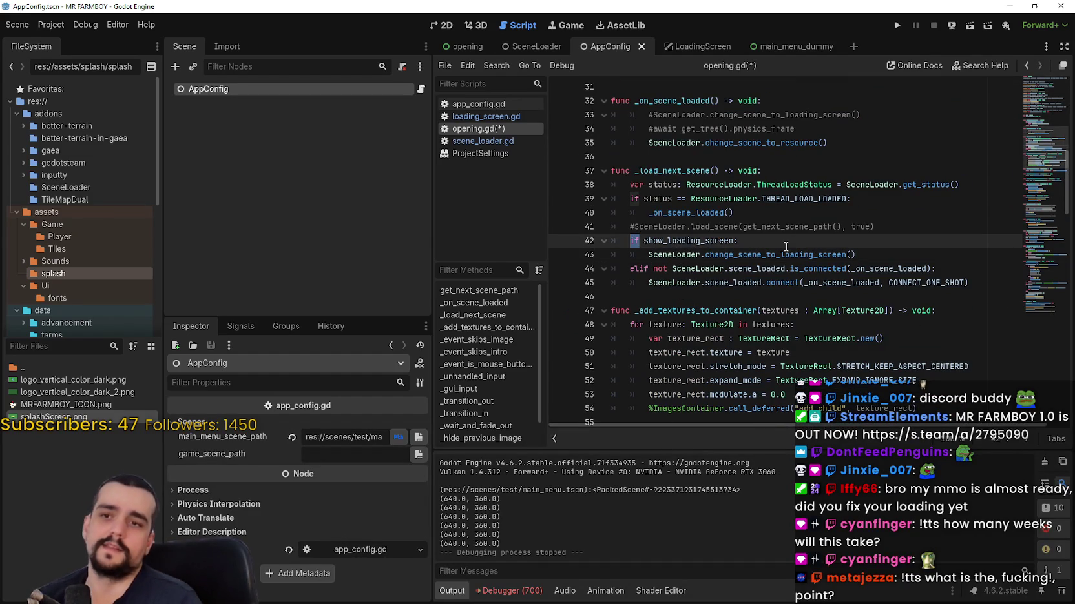
{"action": "triple_click", "coordinate": [894, 229]}
{"action": "key", "text": "BackSpace"}
{"action": "key", "text": "BackSpace"}
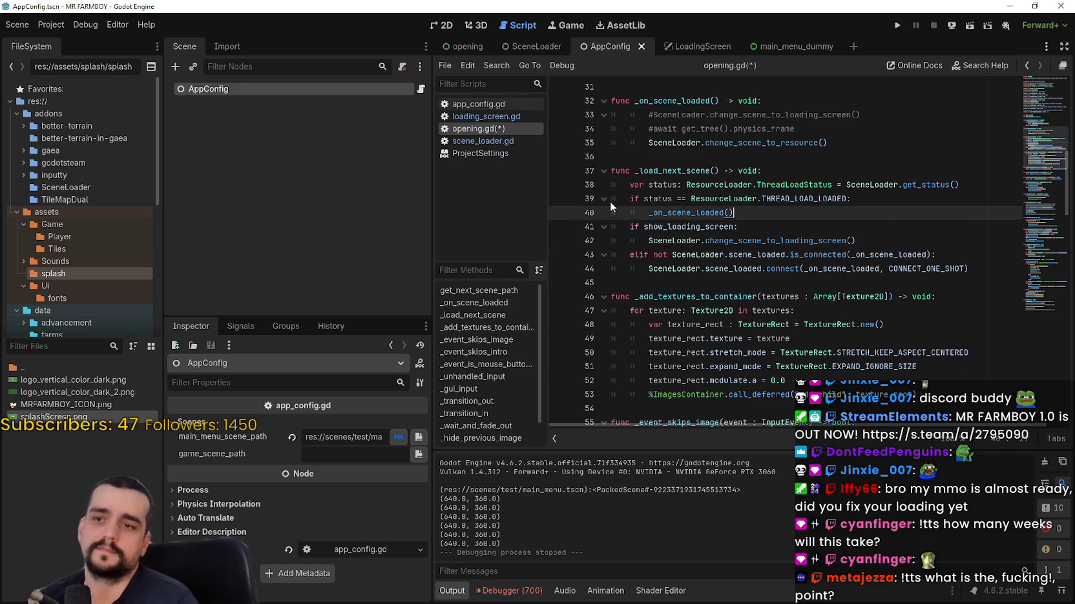
{"action": "key", "text": "Down"}
{"action": "key", "text": "Home"}
{"action": "key", "text": "ctrl+shift+Right"}
{"action": "type", "text": "e"}
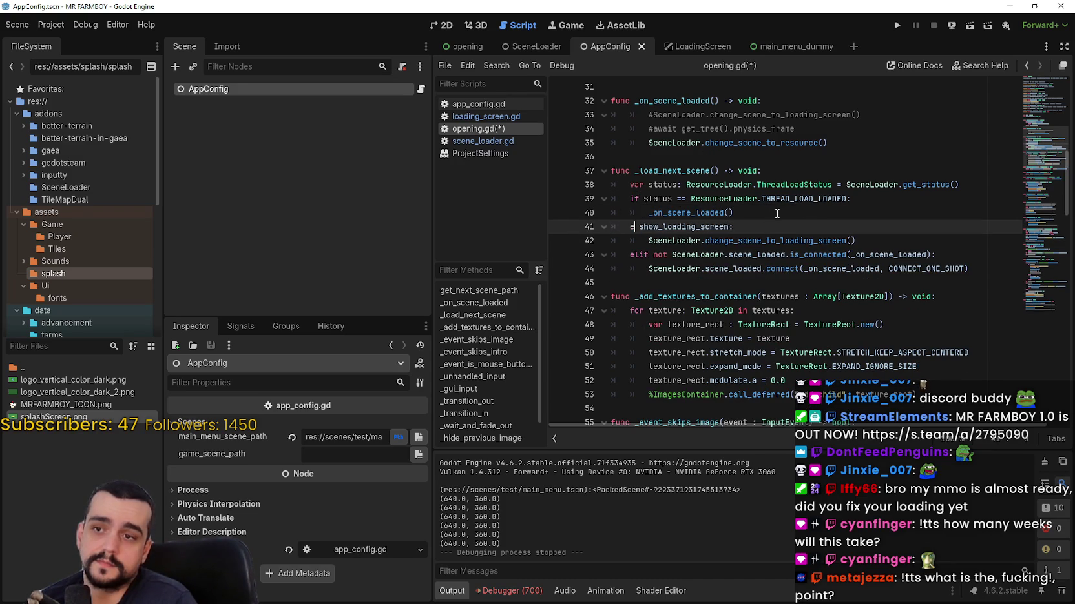
{"action": "key", "text": "ctrl+space"}
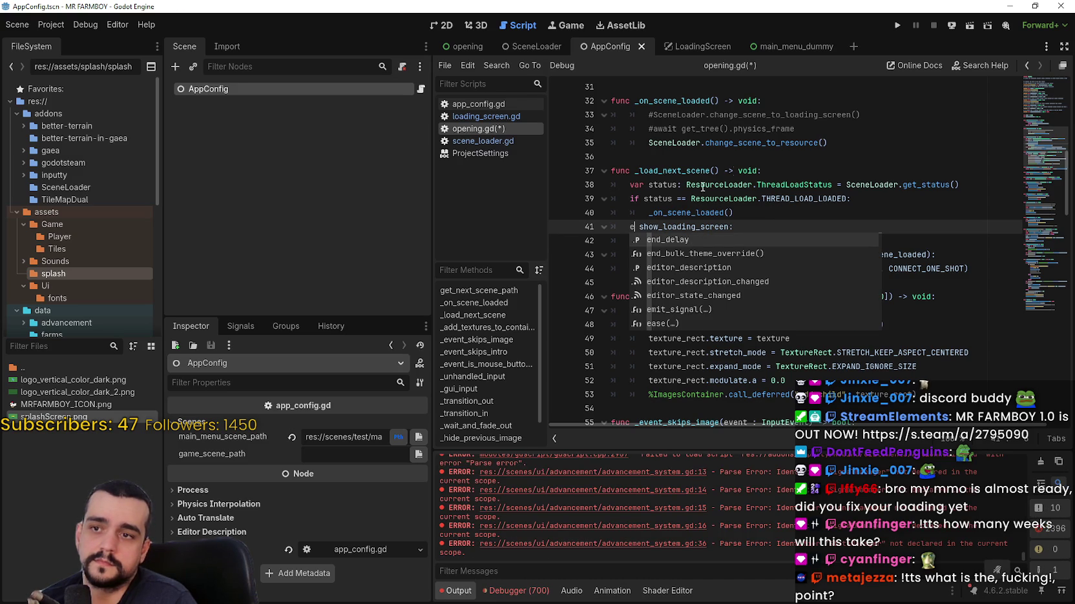
- Browse the editor's top menus without choosing anything
{"action": "left_click", "coordinate": [76, 29]}
{"action": "left_click", "coordinate": [114, 26]}
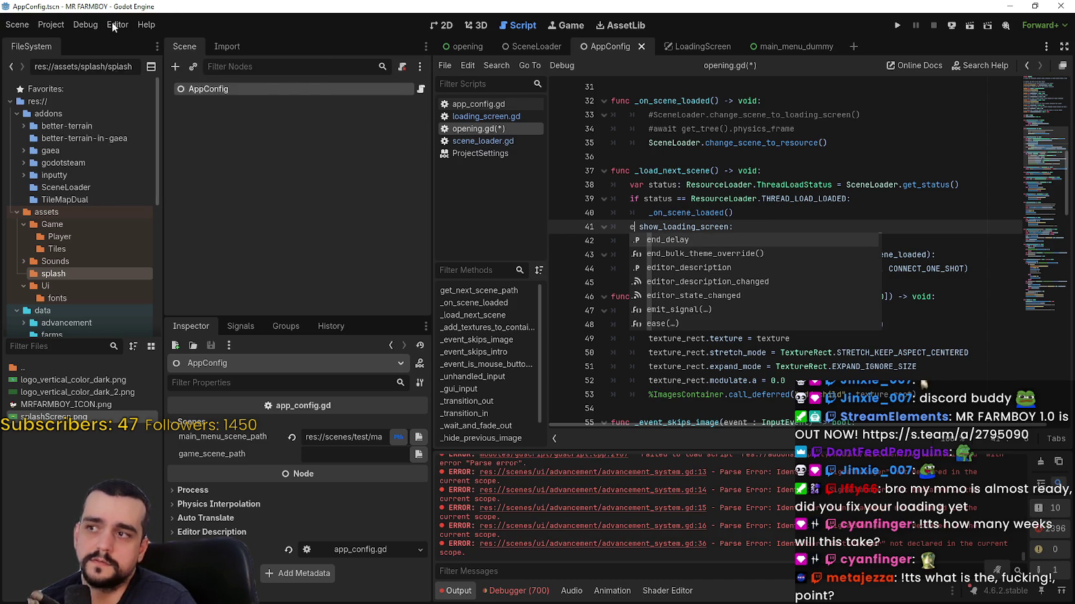
{"action": "left_click", "coordinate": [67, 27]}
{"action": "left_click", "coordinate": [56, 26]}
{"action": "left_click", "coordinate": [116, 24]}
{"action": "left_click", "coordinate": [64, 24]}
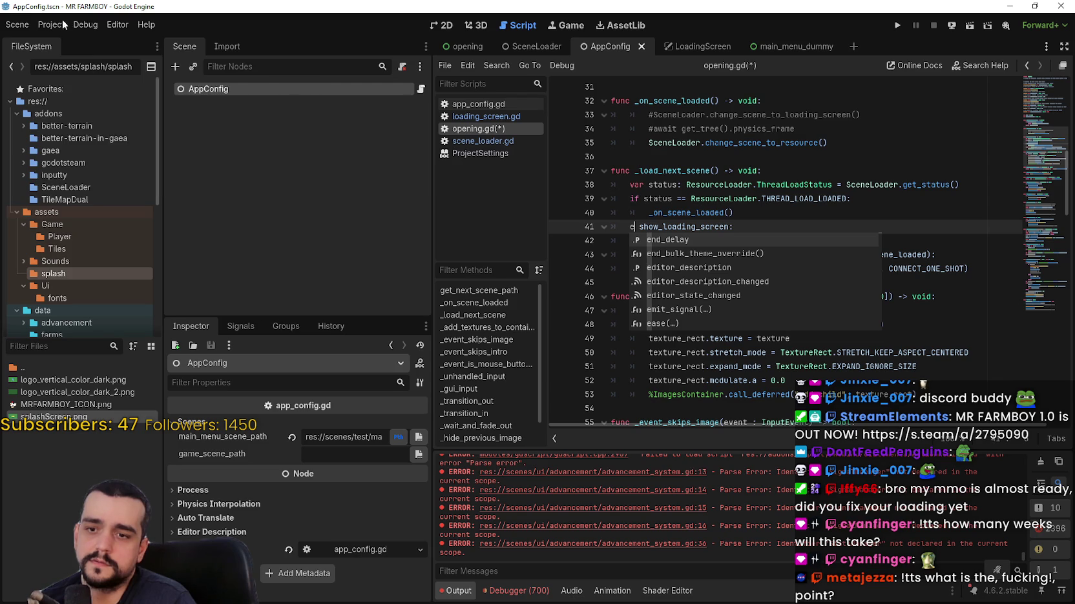
{"action": "left_click", "coordinate": [63, 25]}
{"action": "left_click", "coordinate": [63, 24]}
{"action": "left_click", "coordinate": [116, 25]}
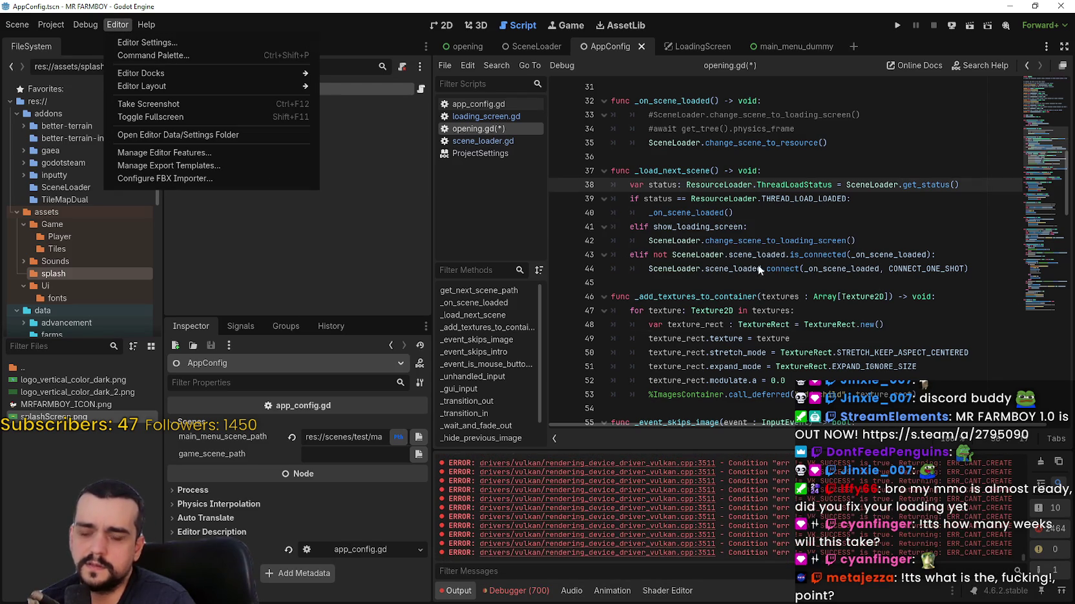
{"action": "left_click", "coordinate": [731, 214]}
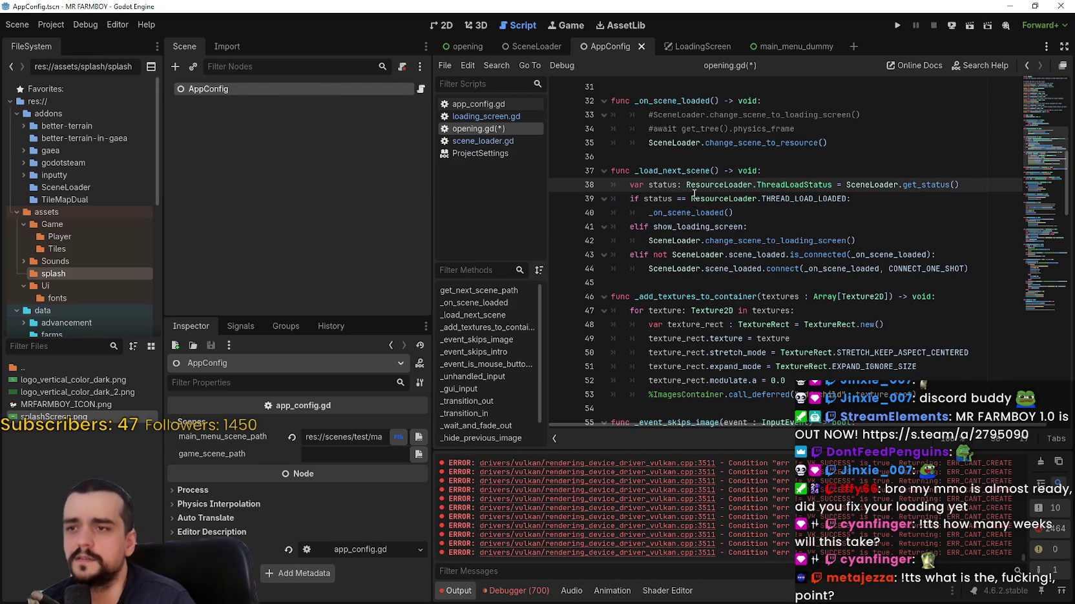
- Save opening.gd, run the project with F5, and clear the output log
{"action": "left_click", "coordinate": [756, 227]}
{"action": "key", "text": "ctrl+s"}
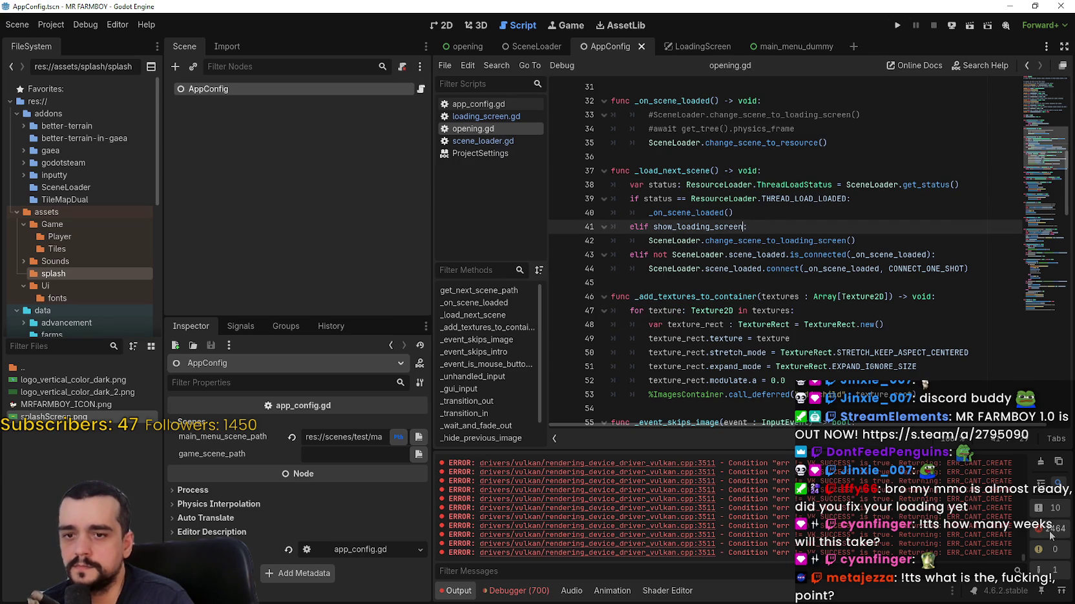
{"action": "key", "text": "F5"}
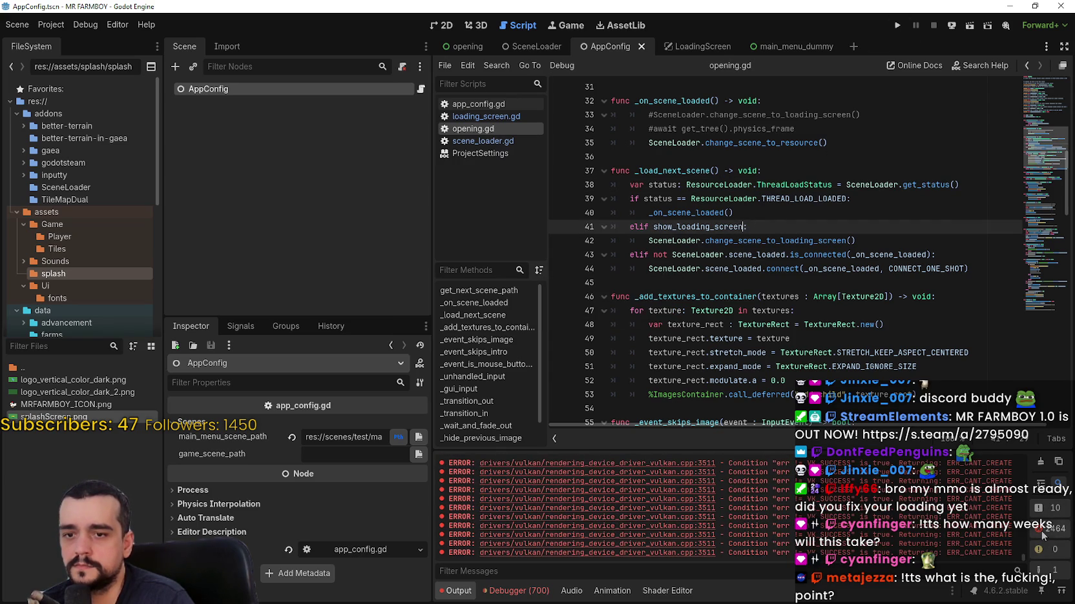
{"action": "left_click", "coordinate": [1046, 463]}
{"action": "left_click", "coordinate": [840, 269]}
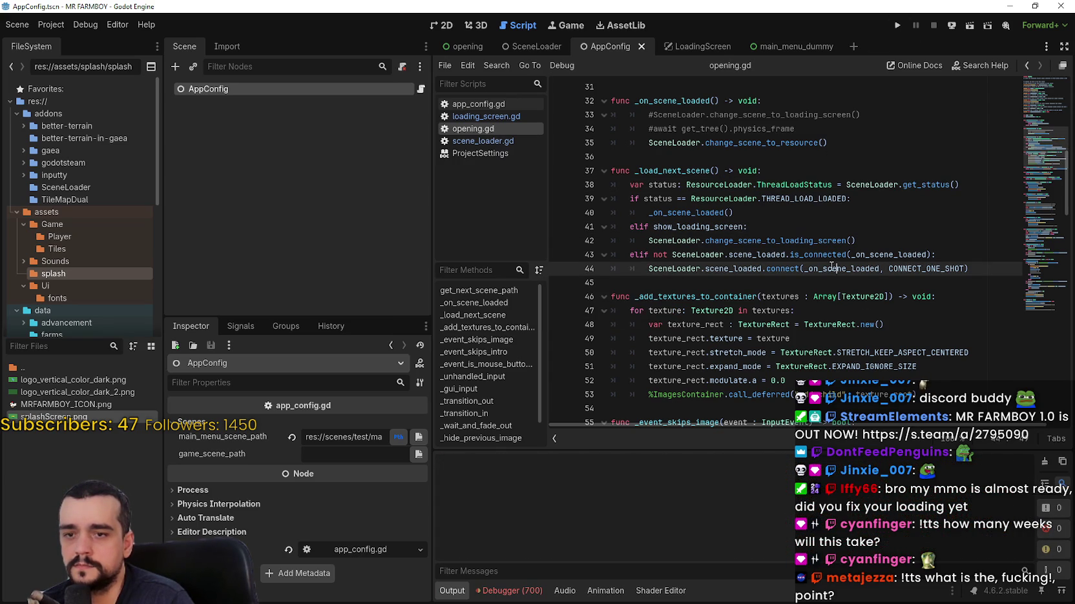
{"action": "key", "text": "F5"}
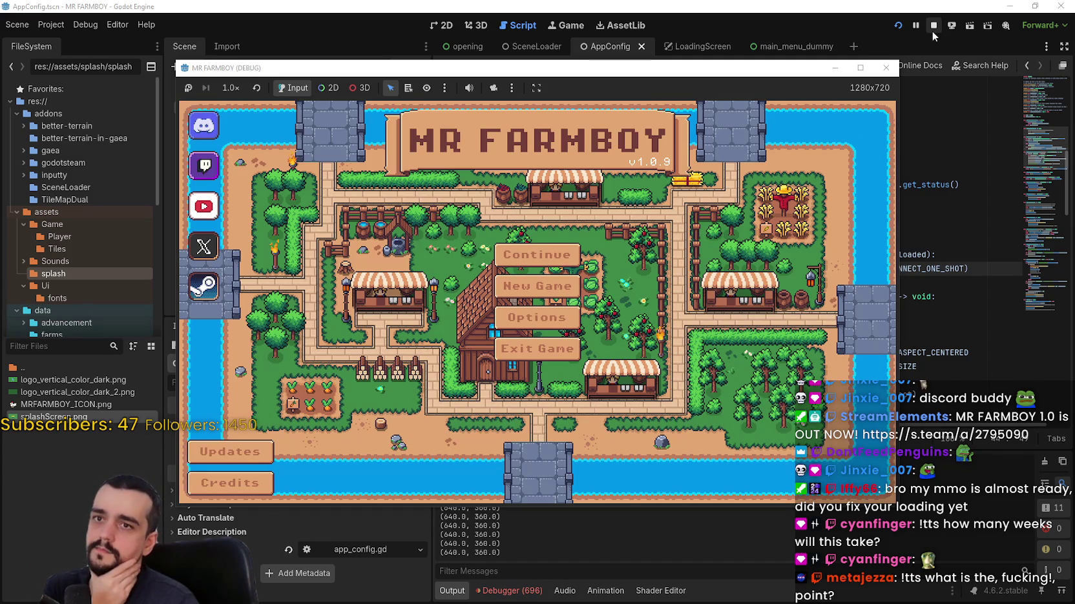
- Stop the game and relaunch it to play the opening into the MR FARMBOY main menu
{"action": "left_click", "coordinate": [933, 26]}
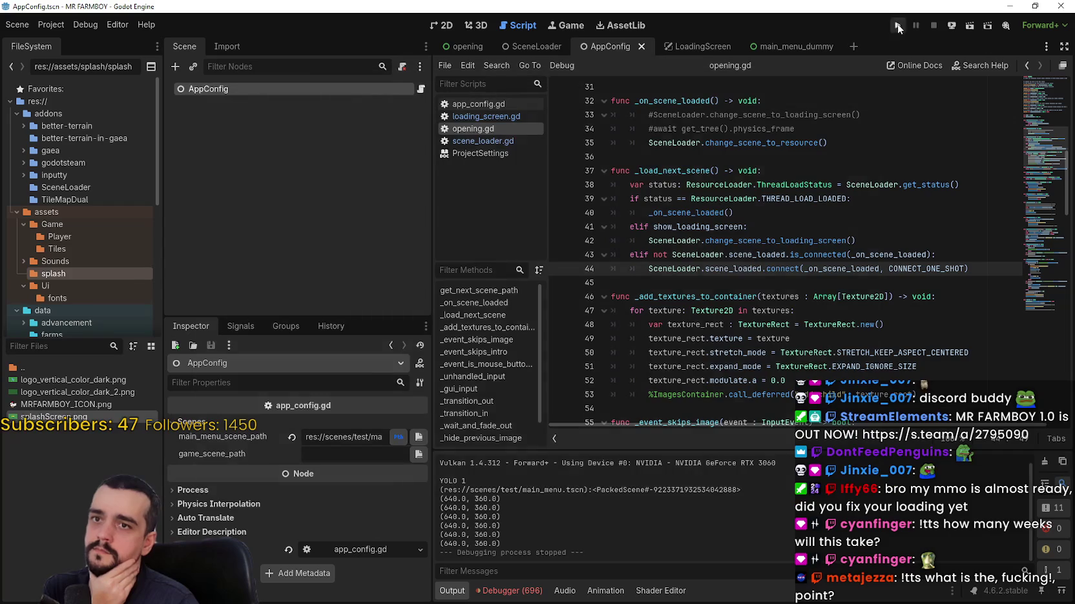
{"action": "left_click", "coordinate": [896, 25]}
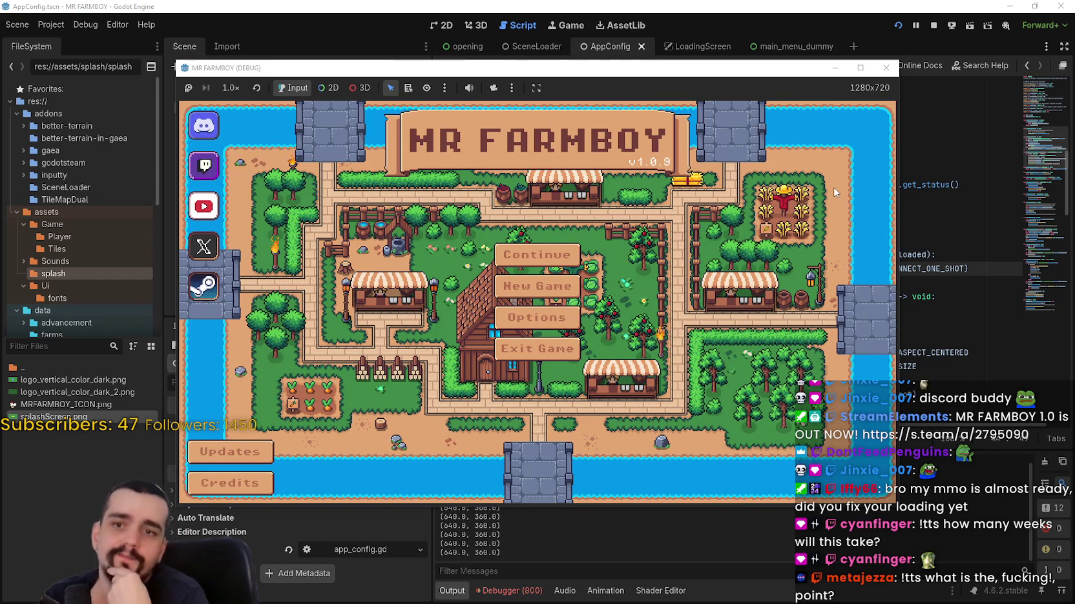
- Copy the elif show_loading_screen branch to the top of _load_next_scene and turn it into a plain if
{"action": "left_click", "coordinate": [1015, 229]}
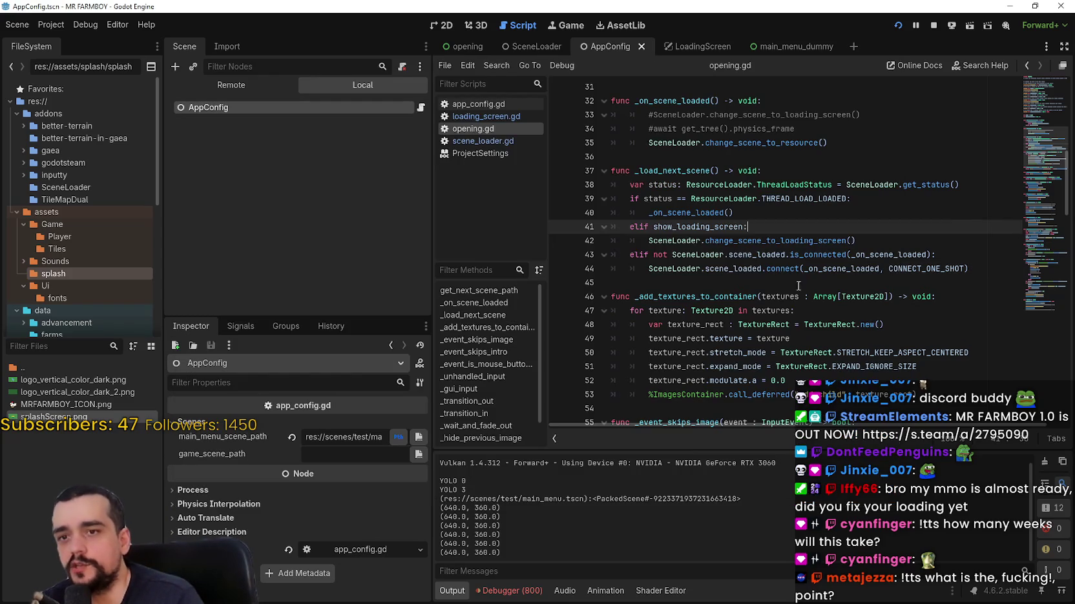
{"action": "key", "text": "Down"}
{"action": "key", "text": "End"}
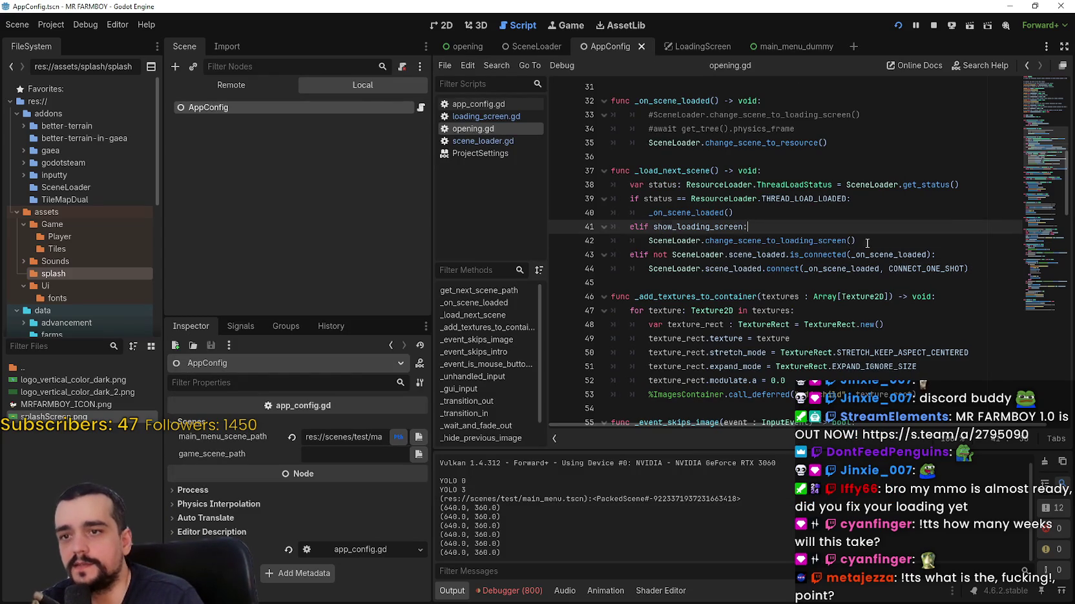
{"action": "key", "text": "shift+Up"}
{"action": "key", "text": "shift+Home"}
{"action": "key", "text": "Up"}
{"action": "key", "text": "Up"}
{"action": "key", "text": "Up"}
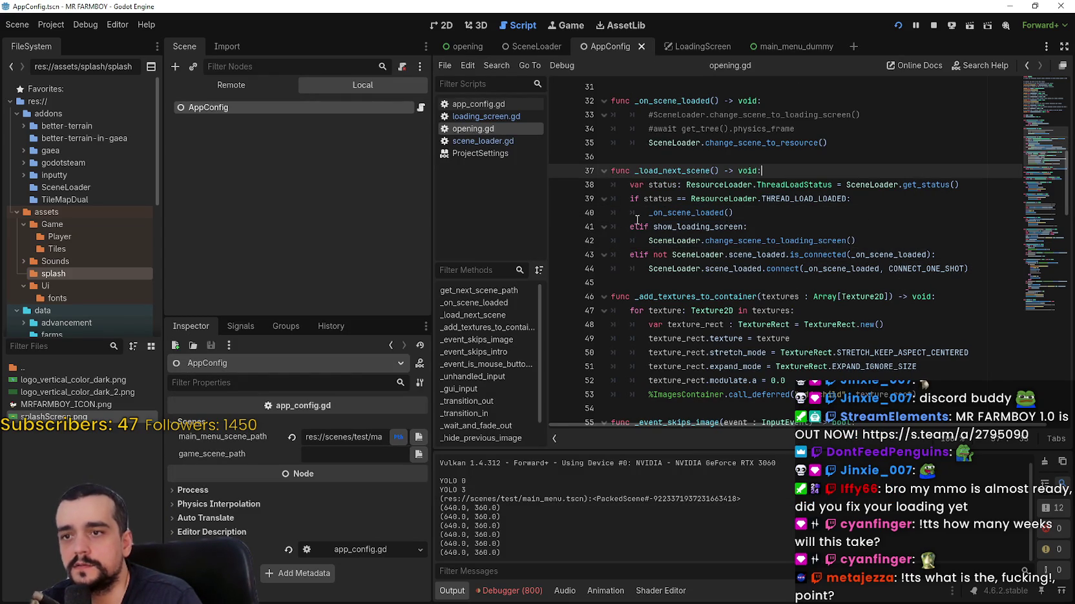
{"action": "left_click_drag", "start_coordinate": [900, 246], "coordinate": [603, 225]}
{"action": "key", "text": "ctrl+c"}
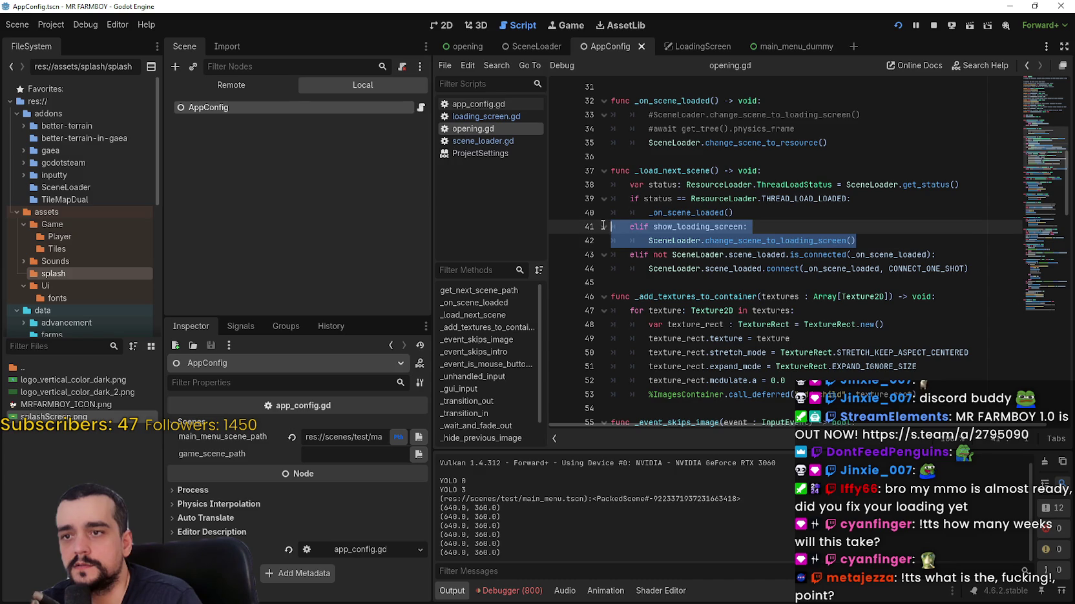
{"action": "left_click", "coordinate": [784, 174]}
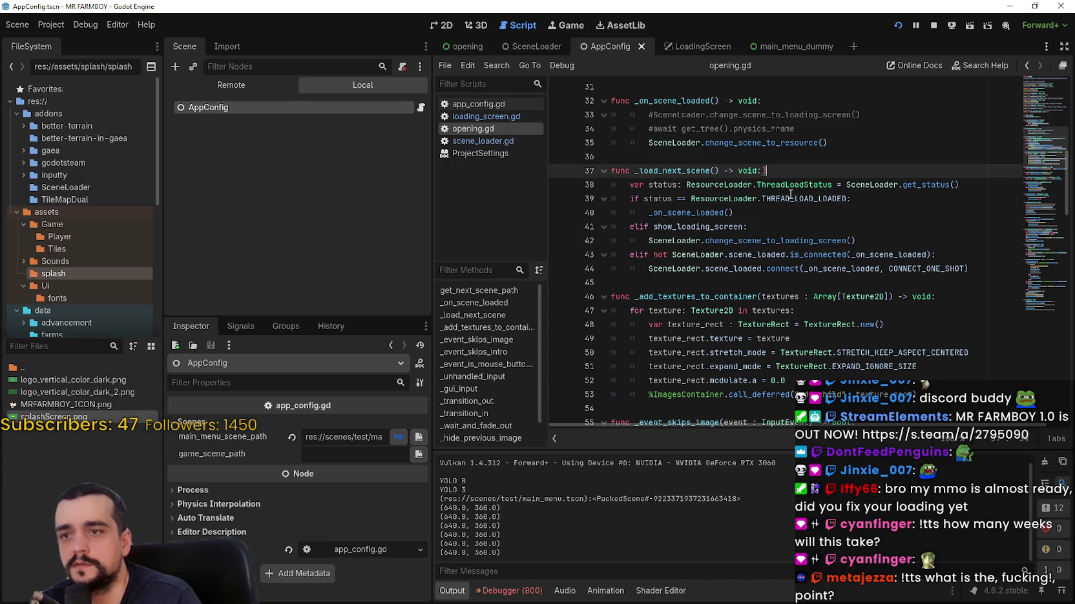
{"action": "key", "text": "Return"}
{"action": "key", "text": "ctrl+v"}
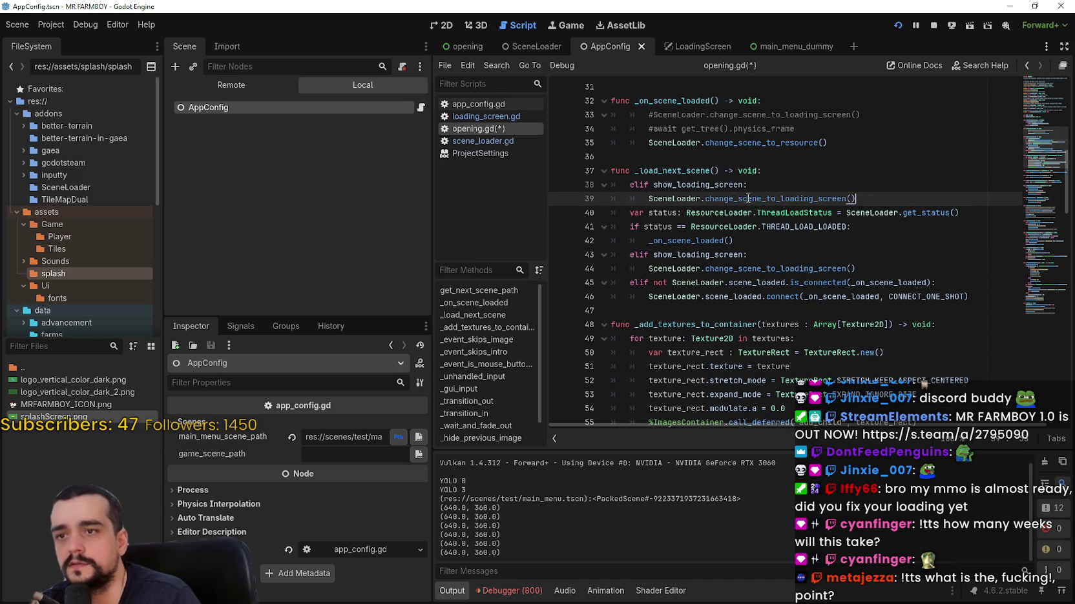
{"action": "left_click", "coordinate": [638, 185]}
{"action": "key", "text": "BackSpace"}
{"action": "key", "text": "BackSpace"}
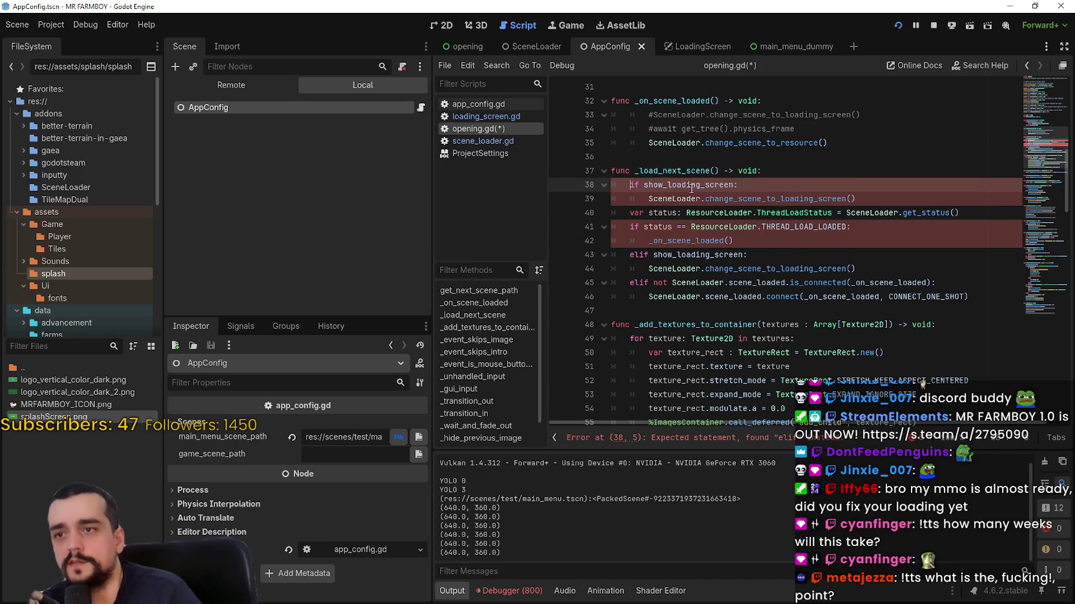
- Add 'await get_tree().physics_frame' after the loading-screen call, save, and run the game
{"action": "left_click", "coordinate": [888, 197]}
{"action": "type", "text": "\\"}
{"action": "key", "text": "Return"}
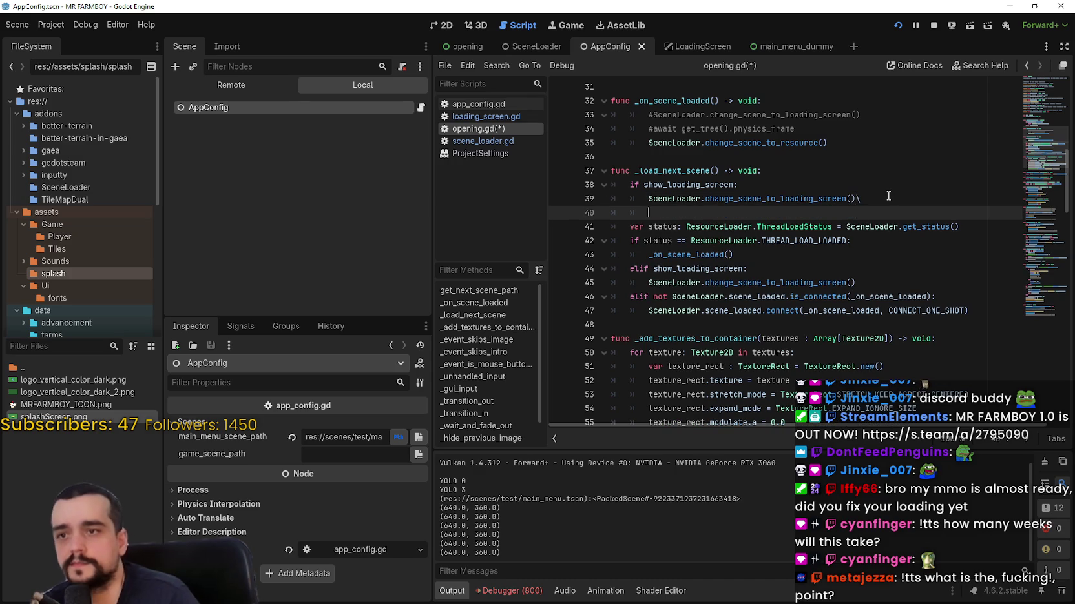
{"action": "key", "text": "BackSpace"}
{"action": "key", "text": "BackSpace"}
{"action": "key", "text": "Return"}
{"action": "type", "text": "aw"}
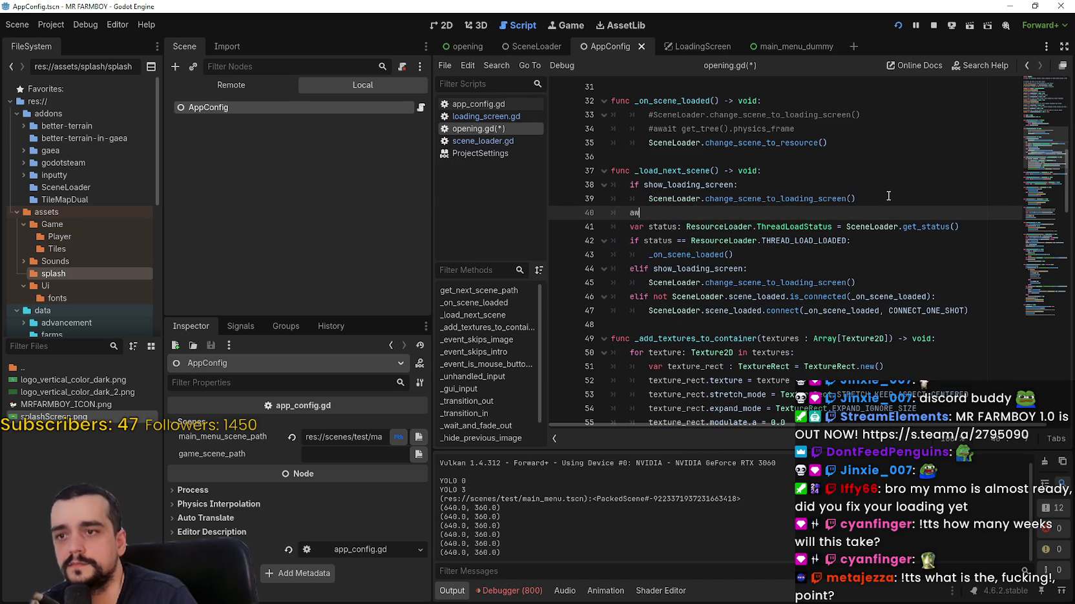
{"action": "type", "text": "ait get"}
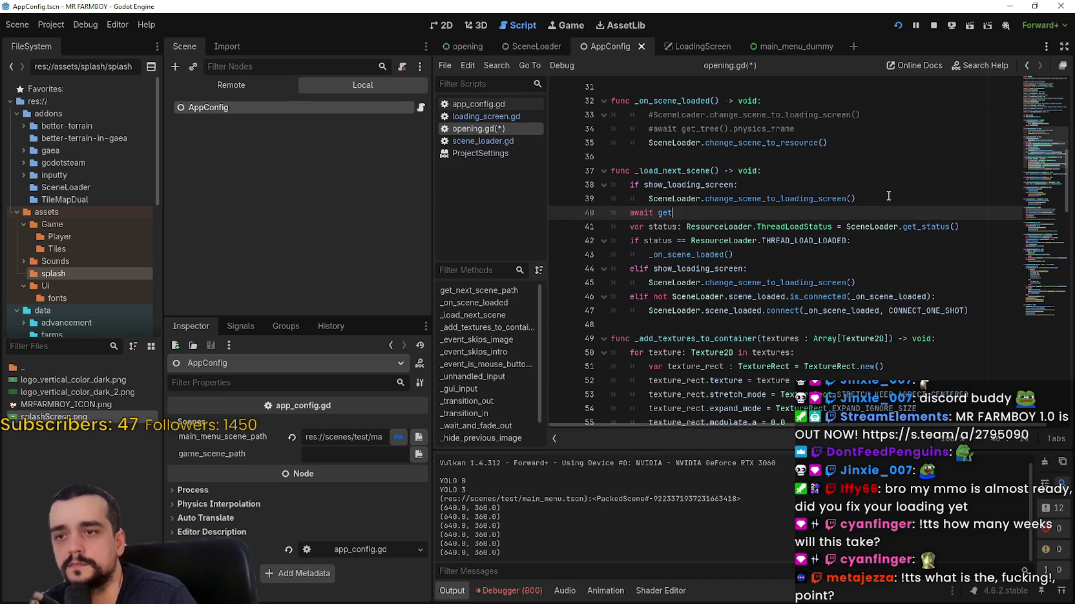
{"action": "type", "text": "_tre"}
{"action": "key", "text": "Return"}
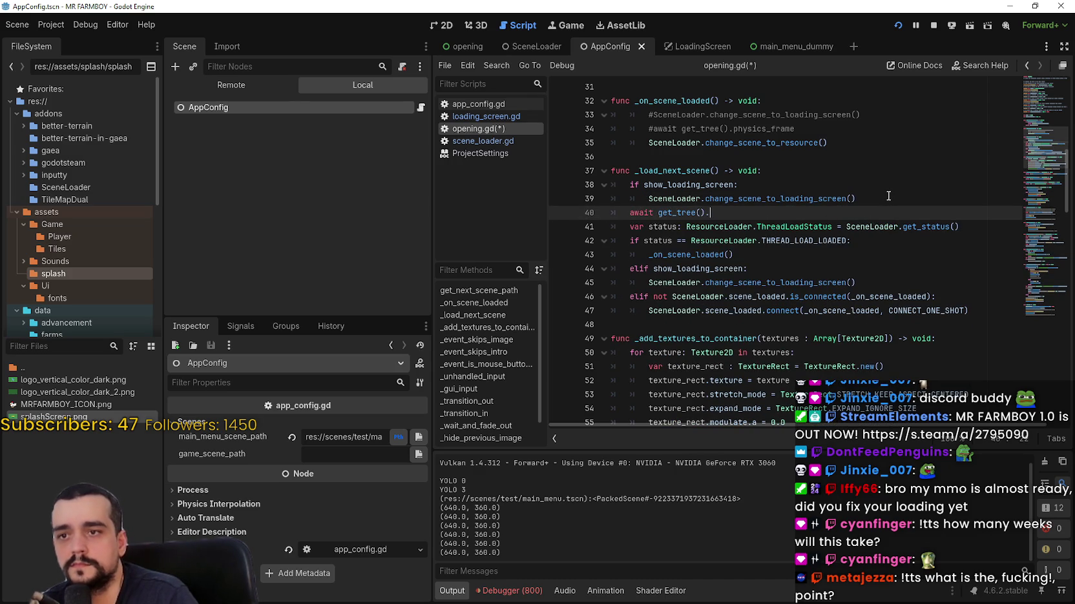
{"action": "type", "text": "ph"}
{"action": "key", "text": "Return"}
{"action": "key", "text": "ctrl+s"}
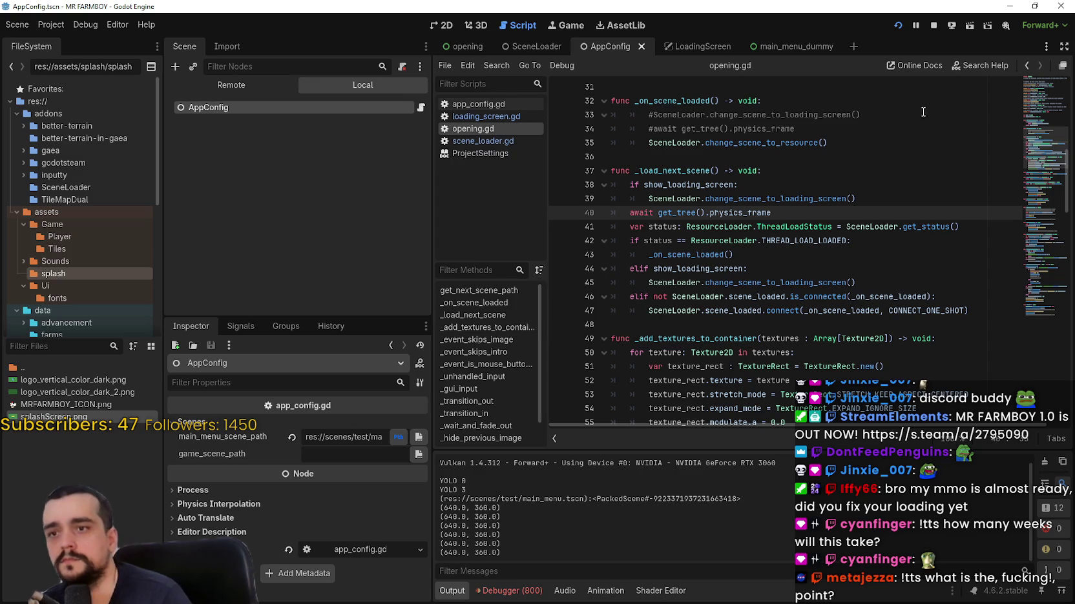
{"action": "left_click", "coordinate": [898, 25]}
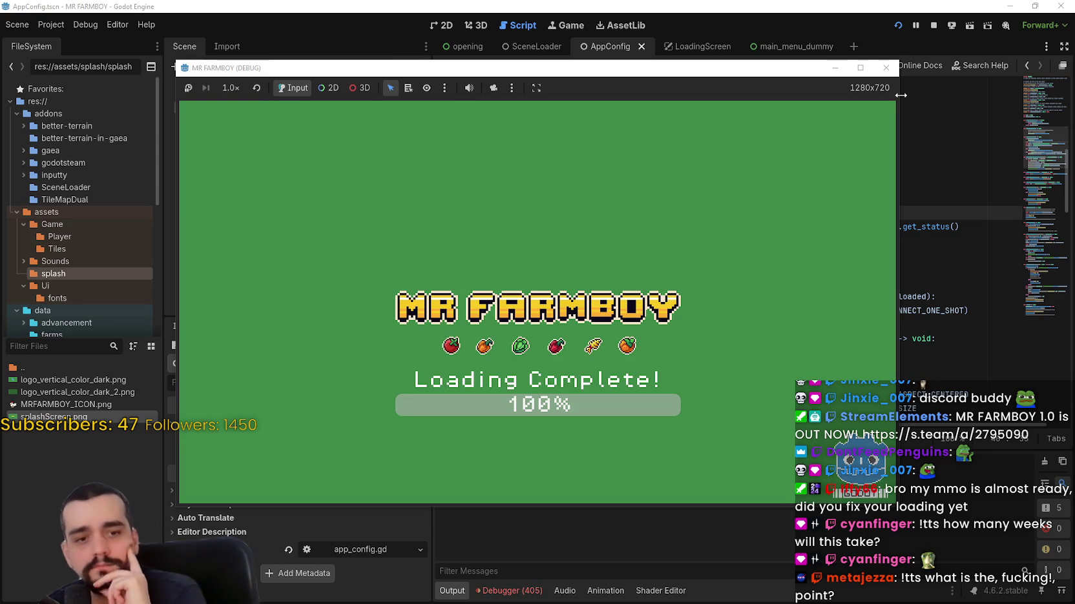
- Stop the test run once the loading screen shows 'Loading Complete! 100%'
{"action": "left_click", "coordinate": [933, 26]}
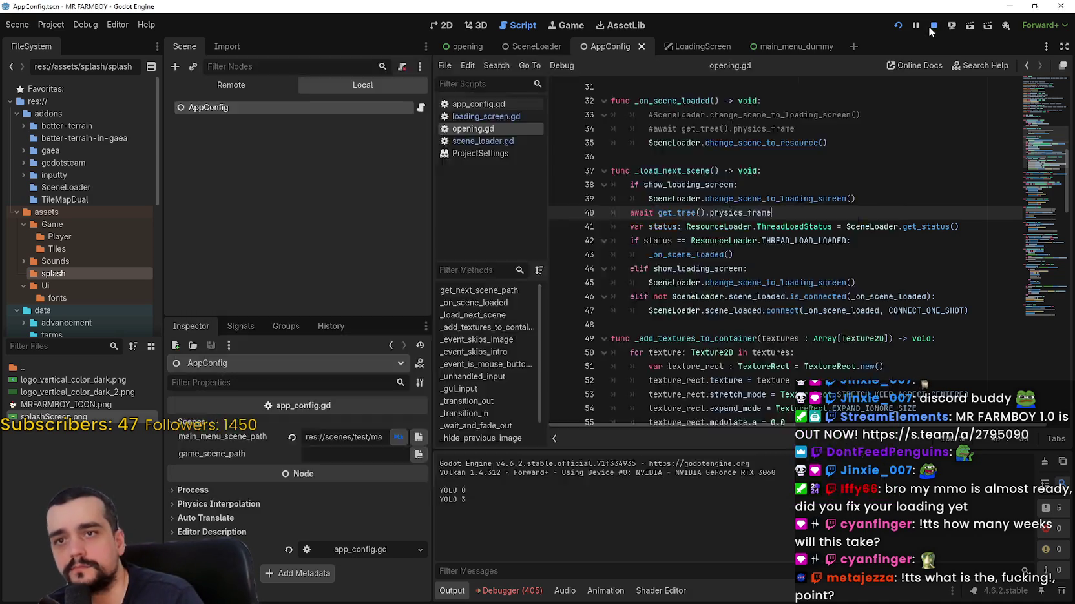
- Delete the added loading-screen check and await lines from _load_next_scene and save
{"action": "double_click", "coordinate": [684, 255]}
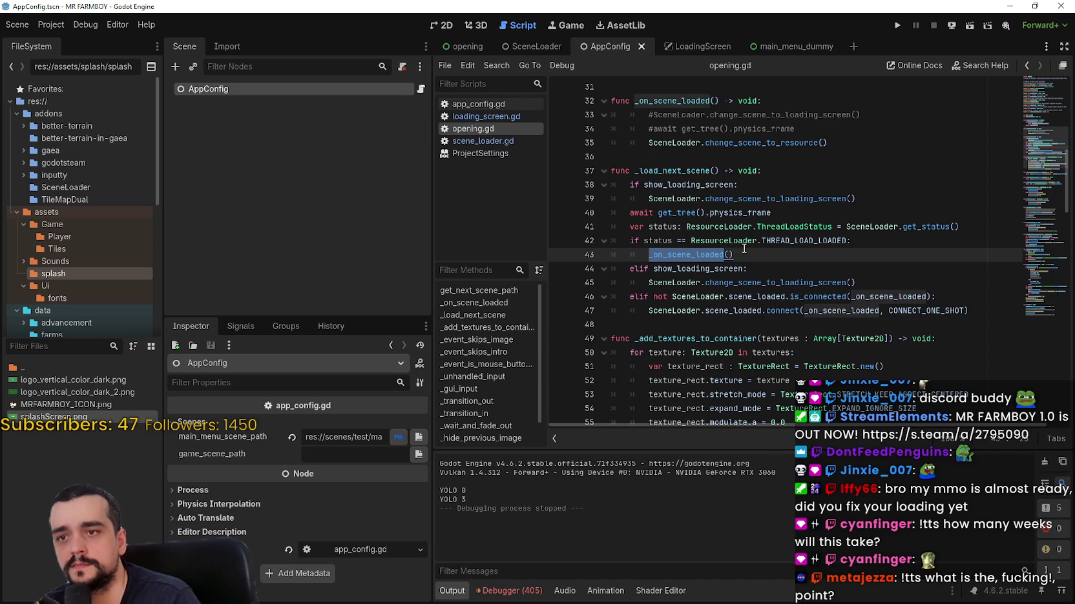
{"action": "left_click", "coordinate": [779, 217]}
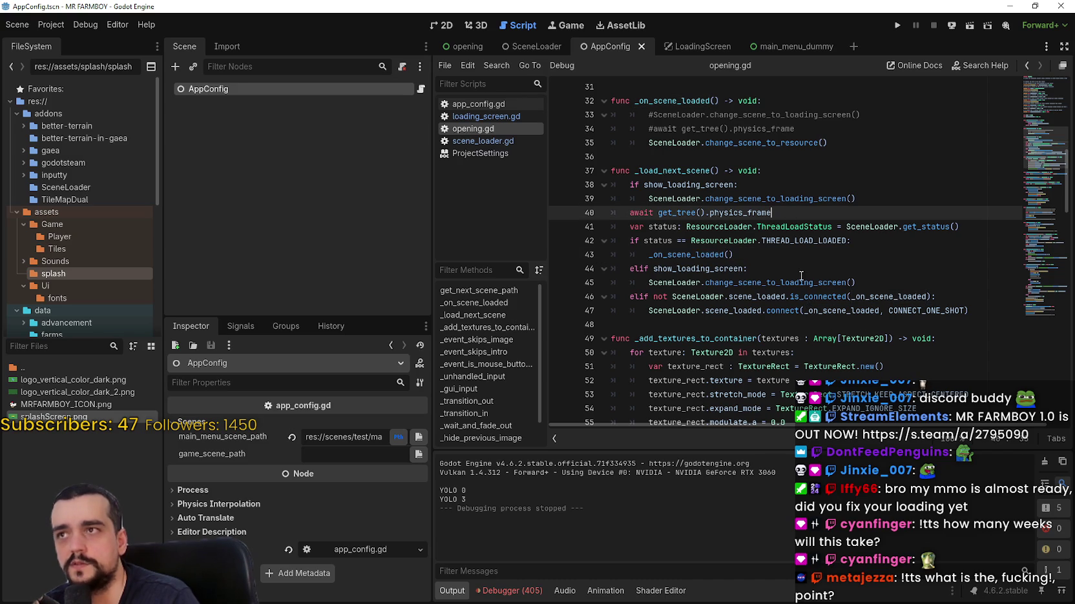
{"action": "left_click_drag", "start_coordinate": [771, 213], "coordinate": [611, 185]}
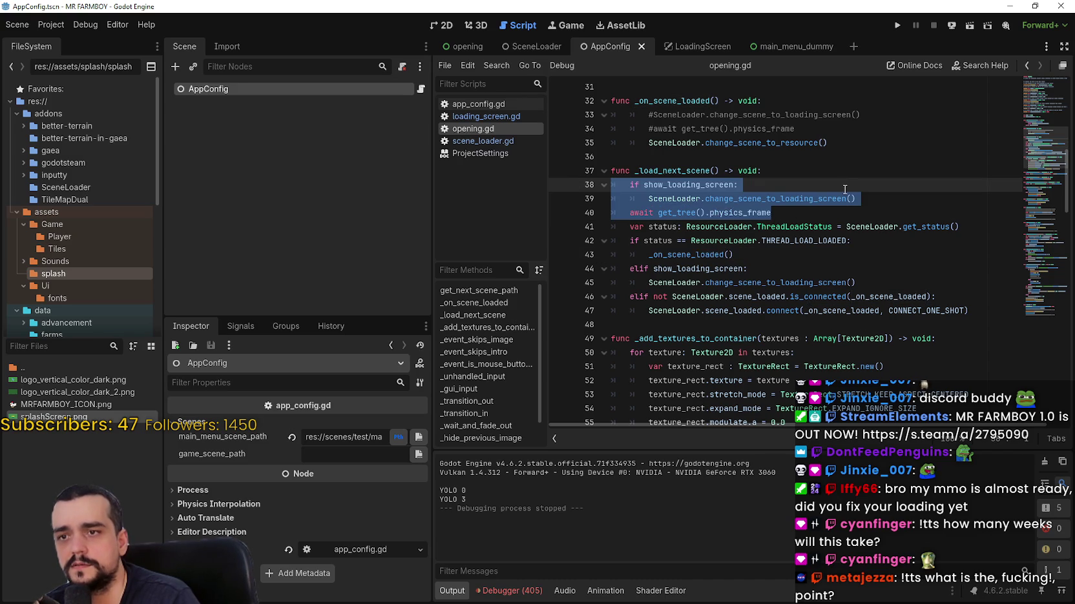
{"action": "key", "text": "BackSpace"}
{"action": "key", "text": "BackSpace"}
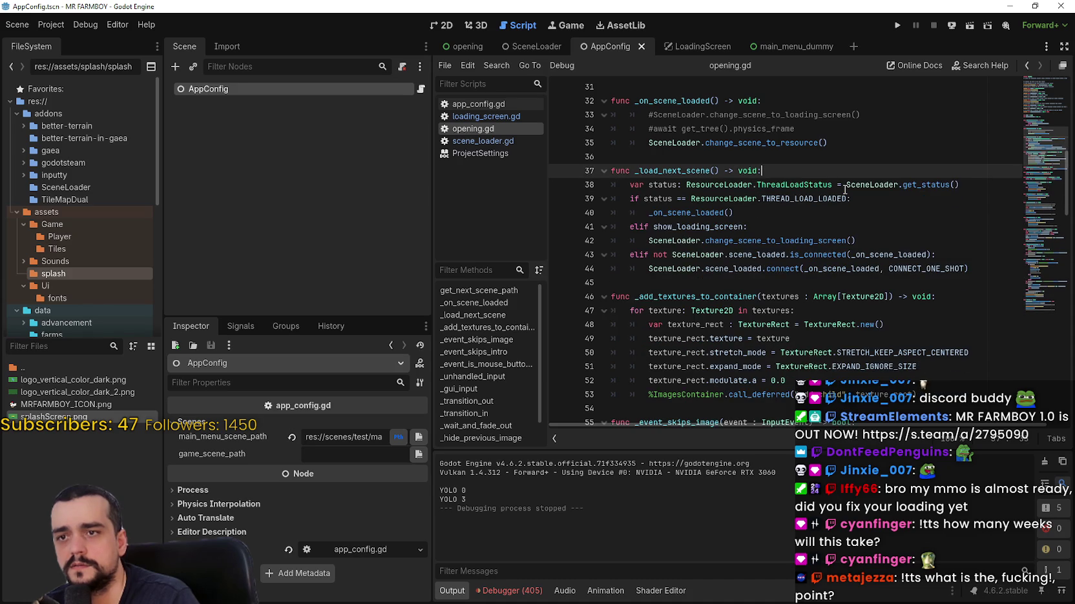
{"action": "key", "text": "ctrl+s"}
- Highlight the usages of change_scene_to_loading_screen, _on_scene_loaded and change_scene_to_resource
{"action": "double_click", "coordinate": [772, 239]}
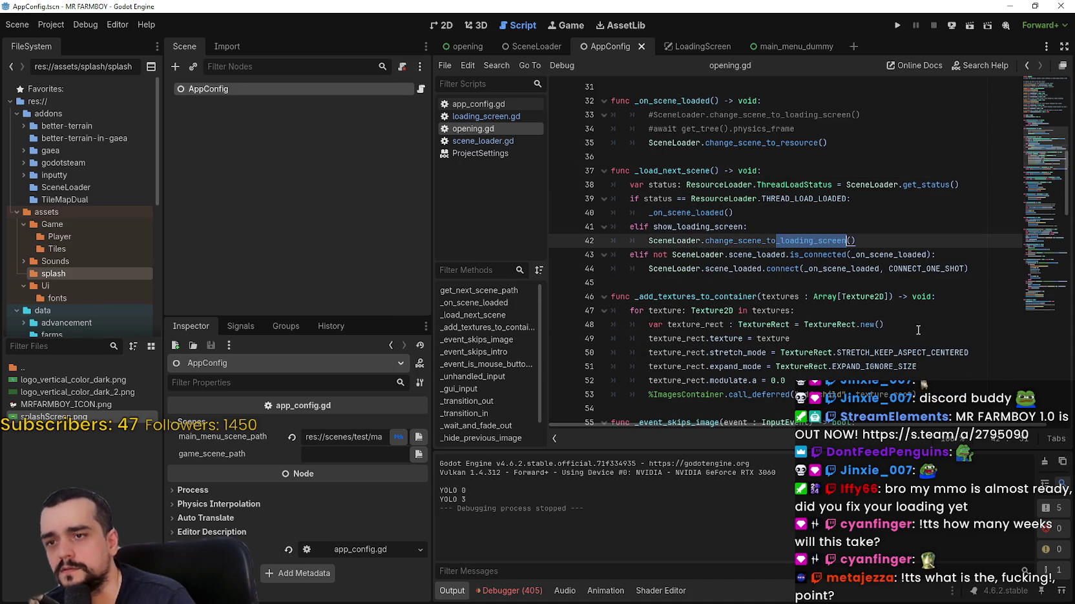
{"action": "double_click", "coordinate": [704, 212]}
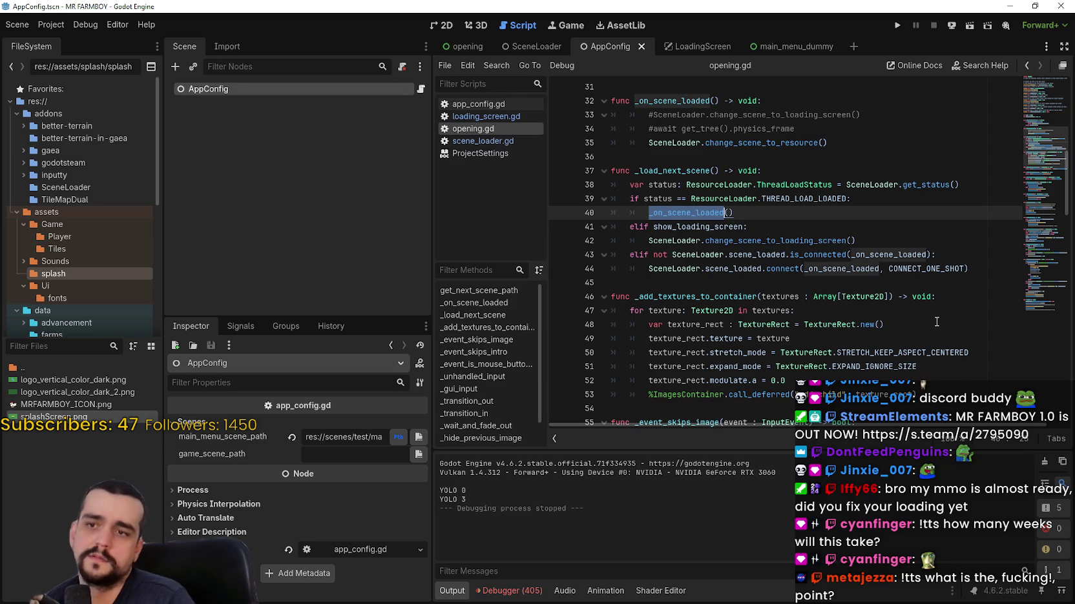
{"action": "double_click", "coordinate": [760, 143]}
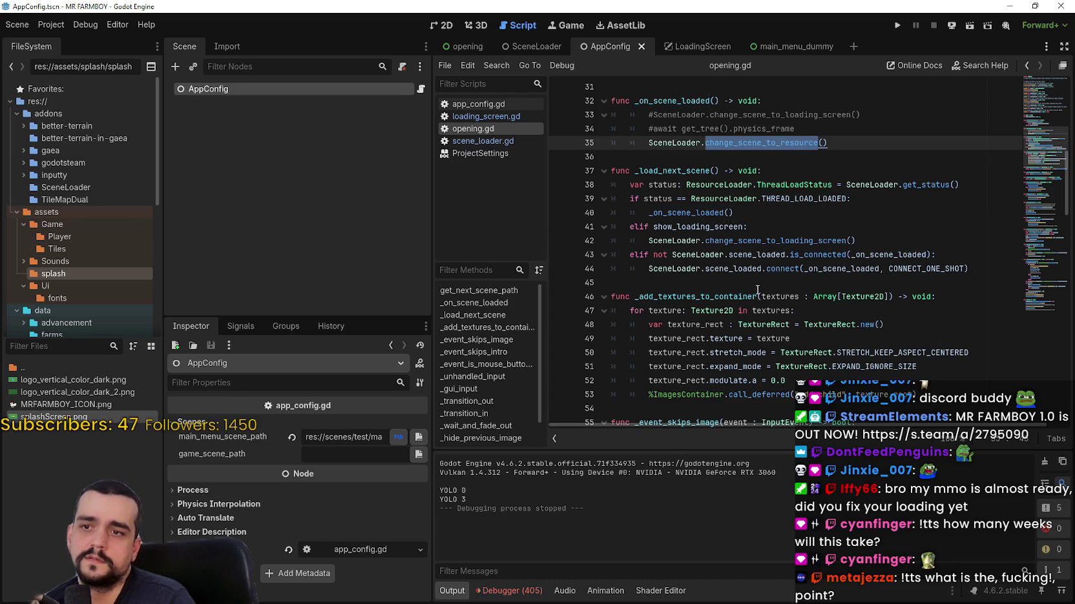
- Jump from the change_scene_to_resource call on line 35 to its definition in scene_loader.gd
{"action": "right_click", "coordinate": [771, 148]}
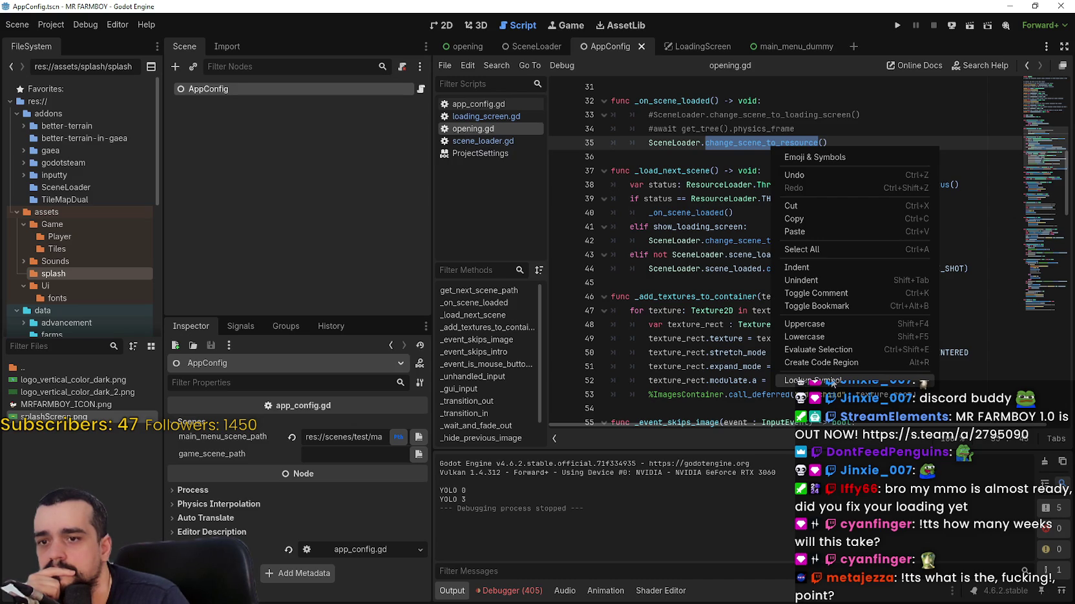
{"action": "left_click", "coordinate": [708, 215]}
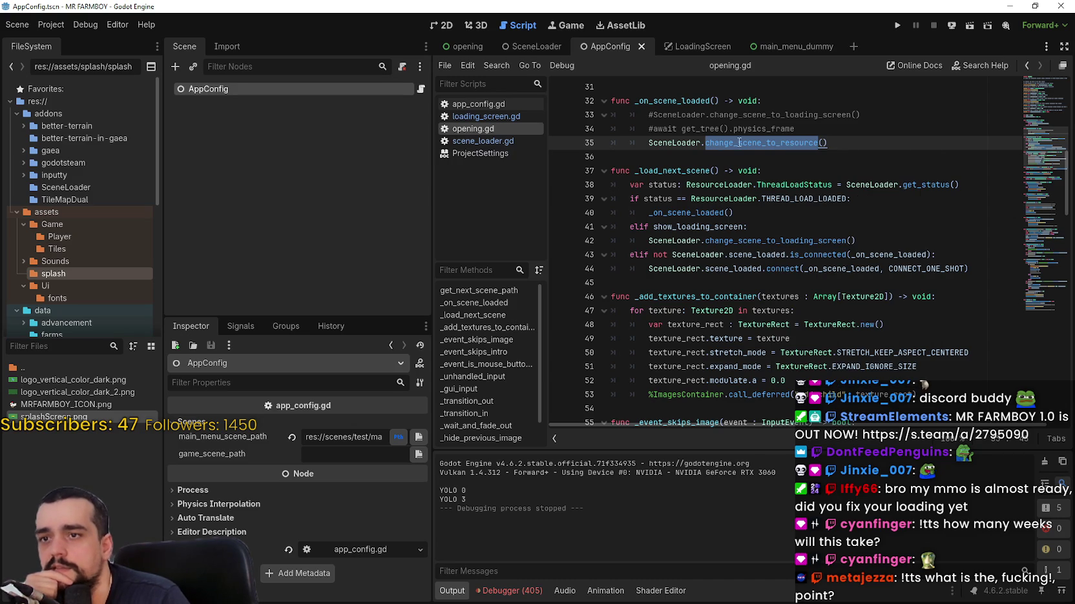
{"action": "double_click", "coordinate": [773, 237]}
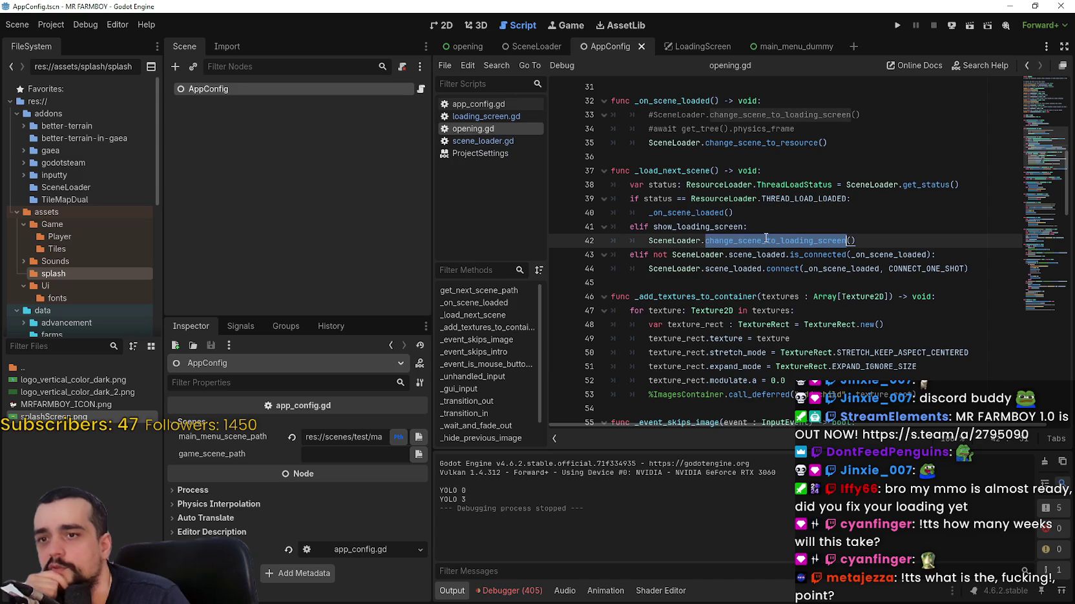
{"action": "right_click", "coordinate": [768, 143]}
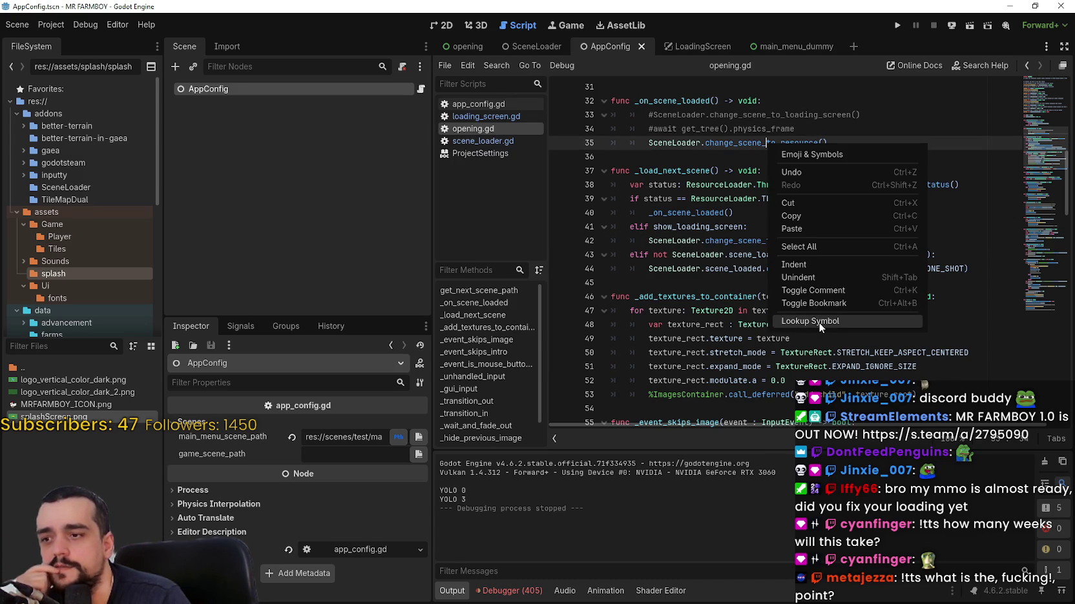
{"action": "left_click", "coordinate": [820, 322]}
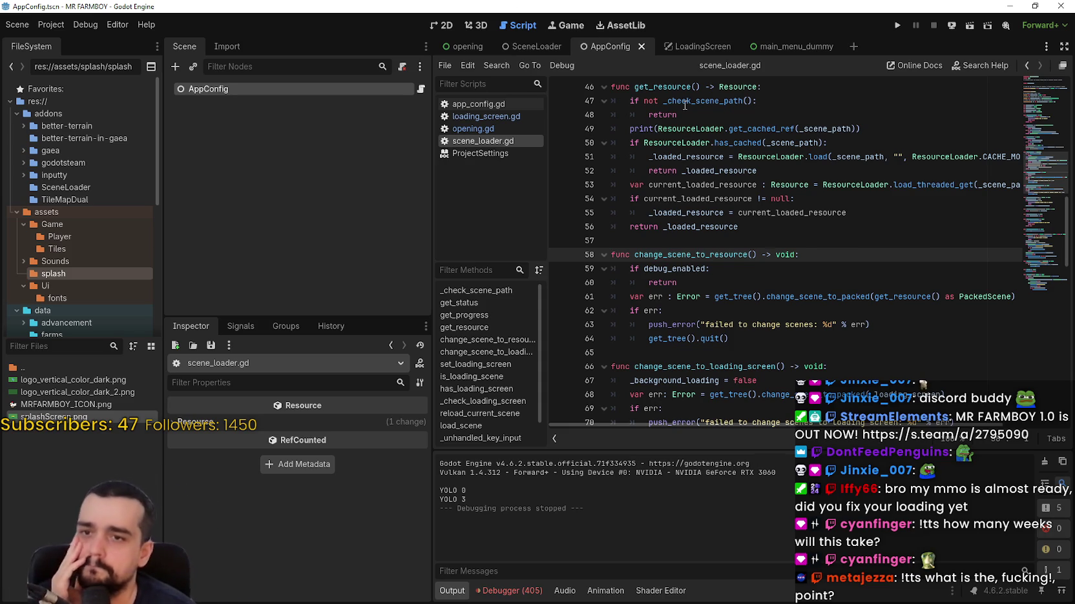
- Look up the get_resource definition and read through scene_loader.gd's change_scene_to_loading_screen code
{"action": "right_click", "coordinate": [894, 297]}
{"action": "left_click", "coordinate": [943, 475]}
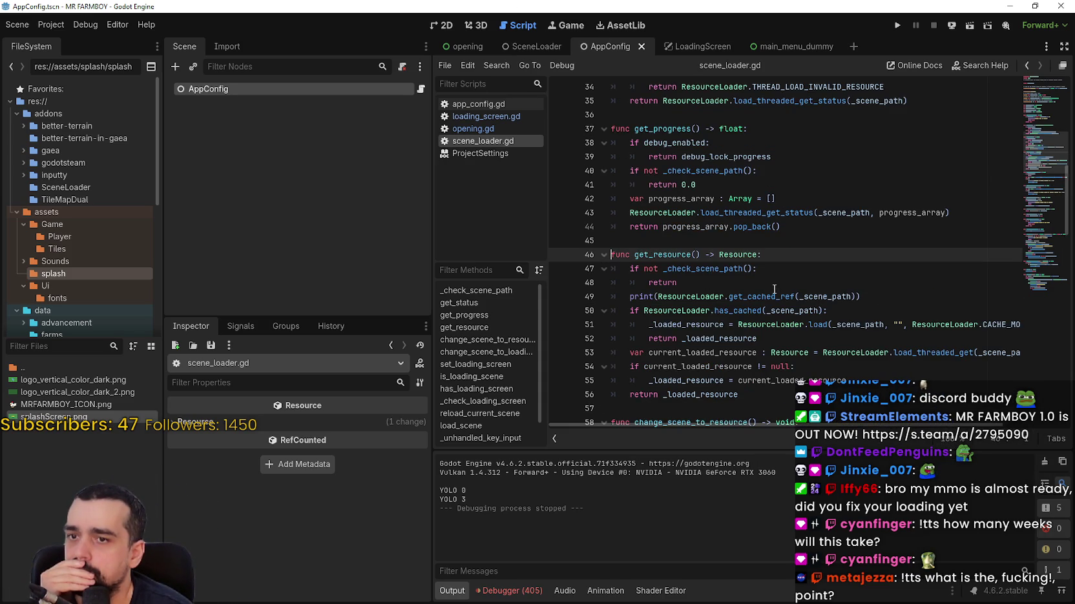
{"action": "scroll", "coordinate": [773, 289], "scroll_direction": "down", "scroll_amount": 2}
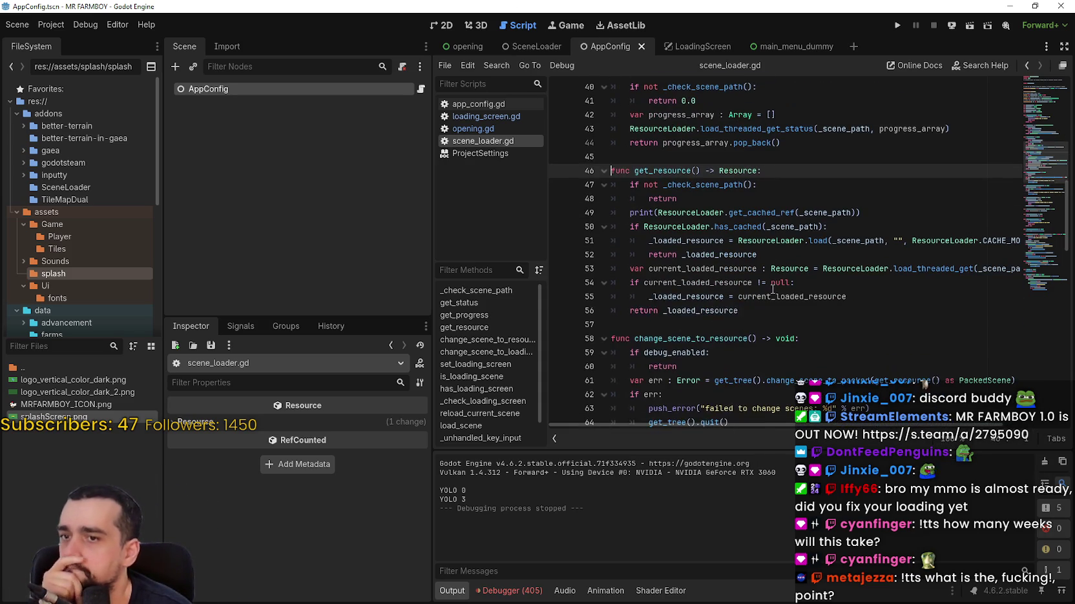
{"action": "left_click", "coordinate": [715, 200]}
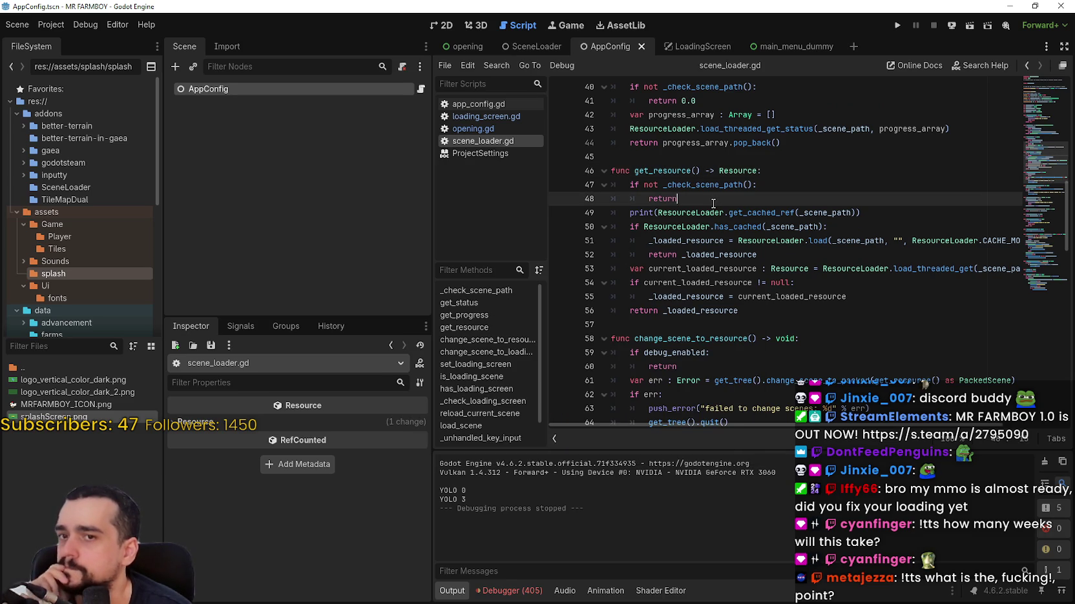
{"action": "scroll", "coordinate": [713, 203], "scroll_direction": "down", "scroll_amount": 2}
{"action": "scroll", "coordinate": [713, 204], "scroll_direction": "down", "scroll_amount": 1}
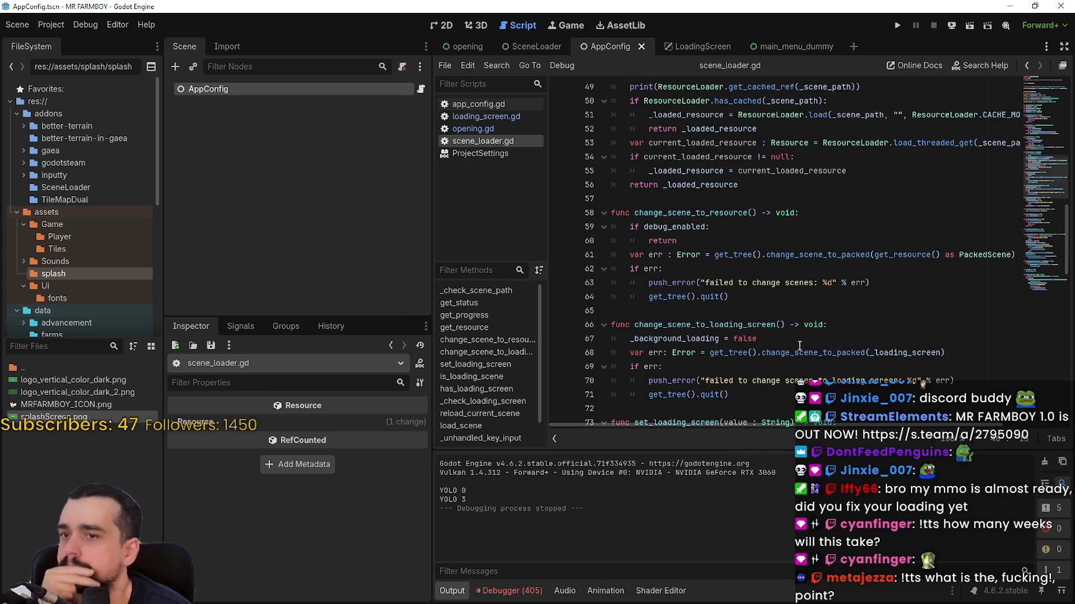
{"action": "double_click", "coordinate": [717, 325]}
{"action": "scroll", "coordinate": [812, 317], "scroll_direction": "down", "scroll_amount": 2}
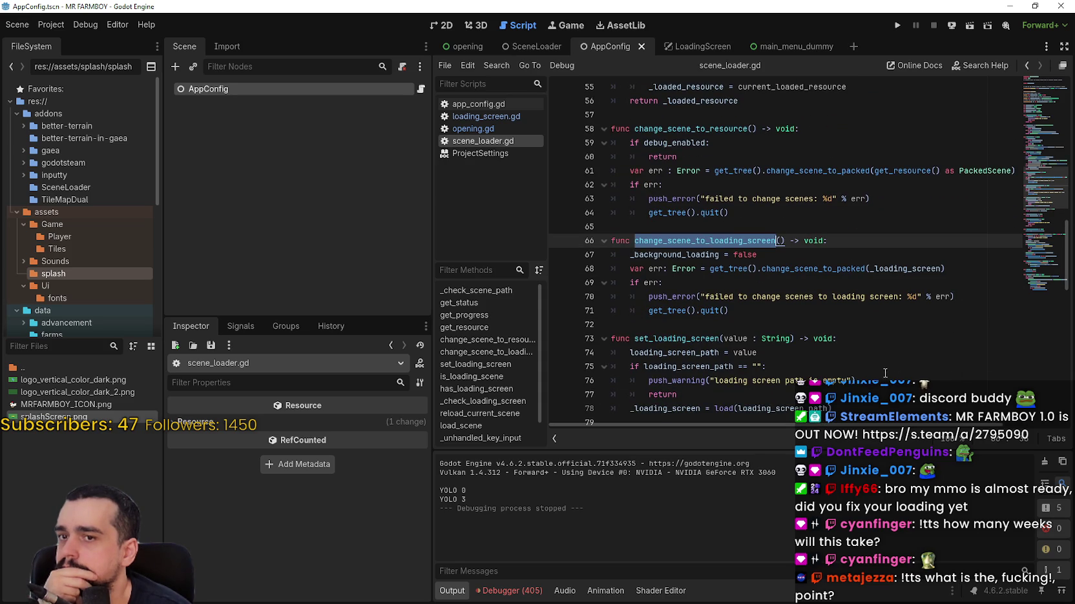
{"action": "double_click", "coordinate": [901, 270]}
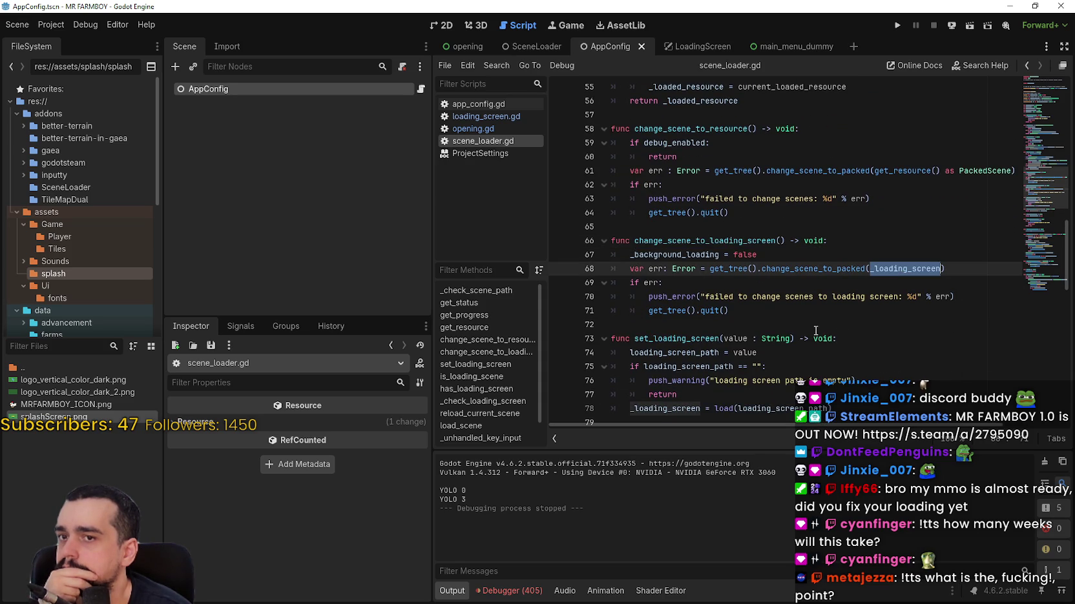
{"action": "scroll", "coordinate": [815, 331], "scroll_direction": "up", "scroll_amount": 5}
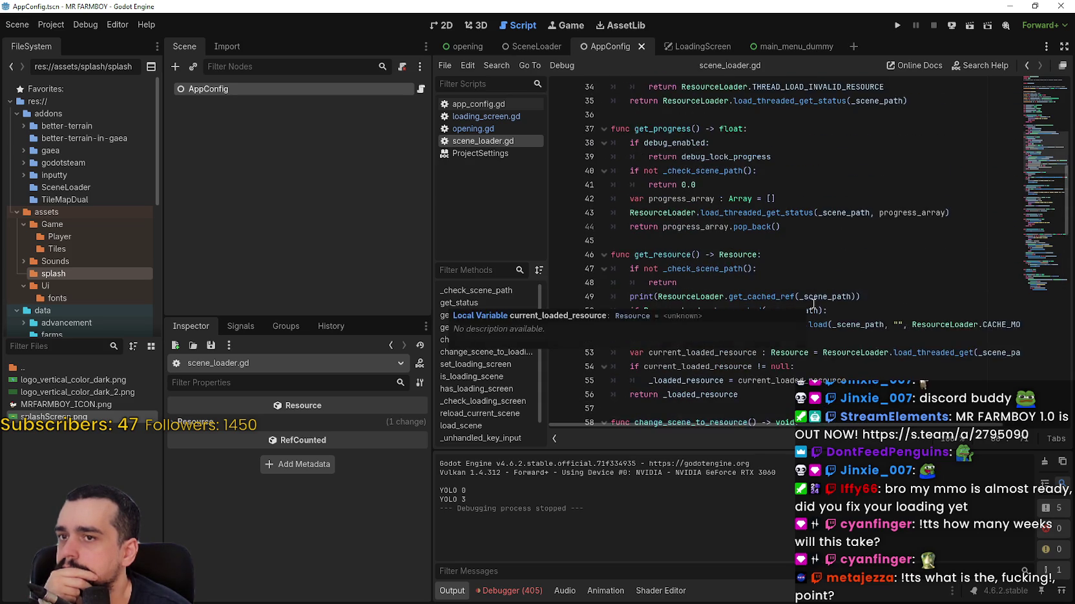
{"action": "scroll", "coordinate": [813, 303], "scroll_direction": "down", "scroll_amount": 7}
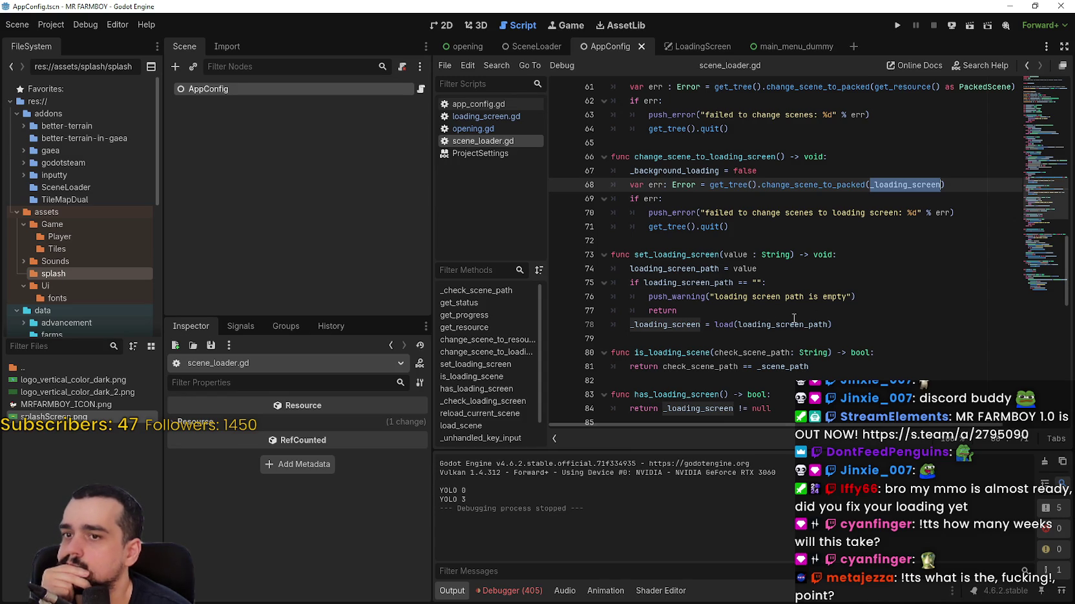
{"action": "scroll", "coordinate": [777, 270], "scroll_direction": "down", "scroll_amount": 3}
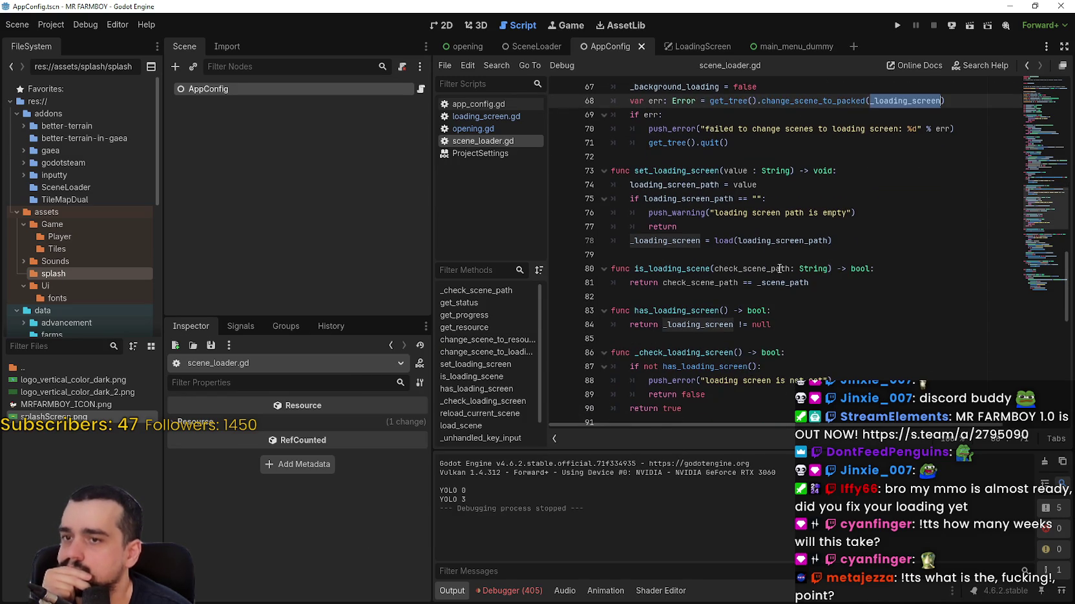
{"action": "scroll", "coordinate": [780, 268], "scroll_direction": "down", "scroll_amount": 3}
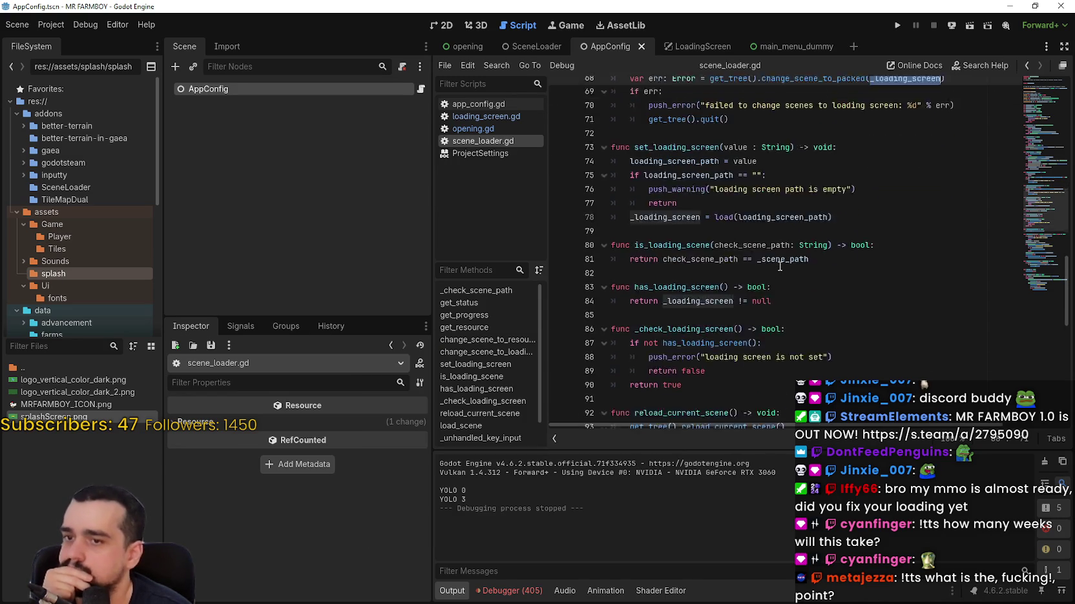
{"action": "scroll", "coordinate": [779, 266], "scroll_direction": "down", "scroll_amount": 2}
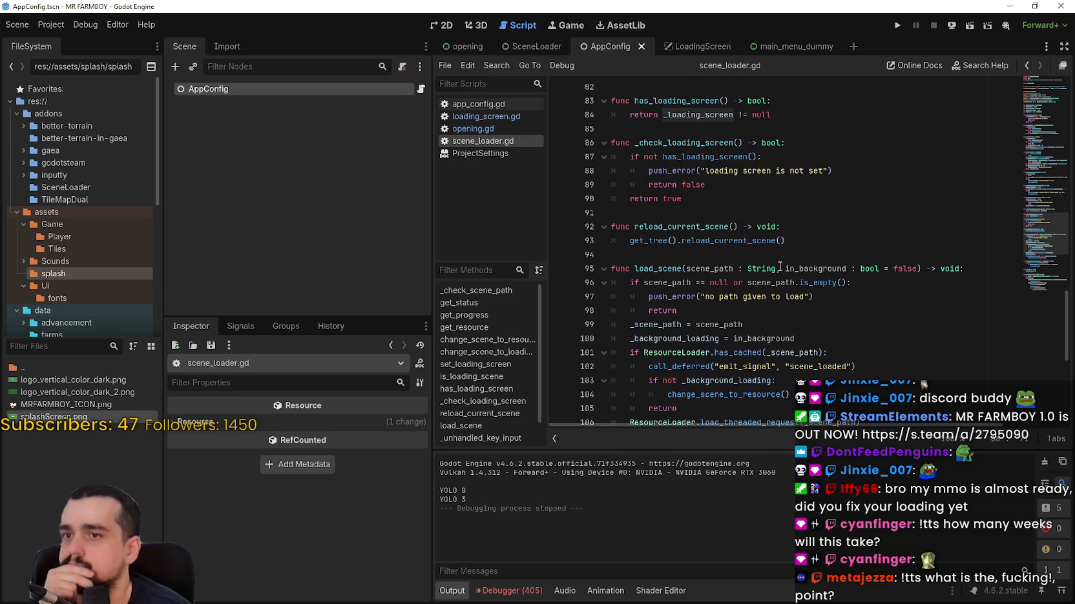
{"action": "scroll", "coordinate": [779, 266], "scroll_direction": "down", "scroll_amount": 4}
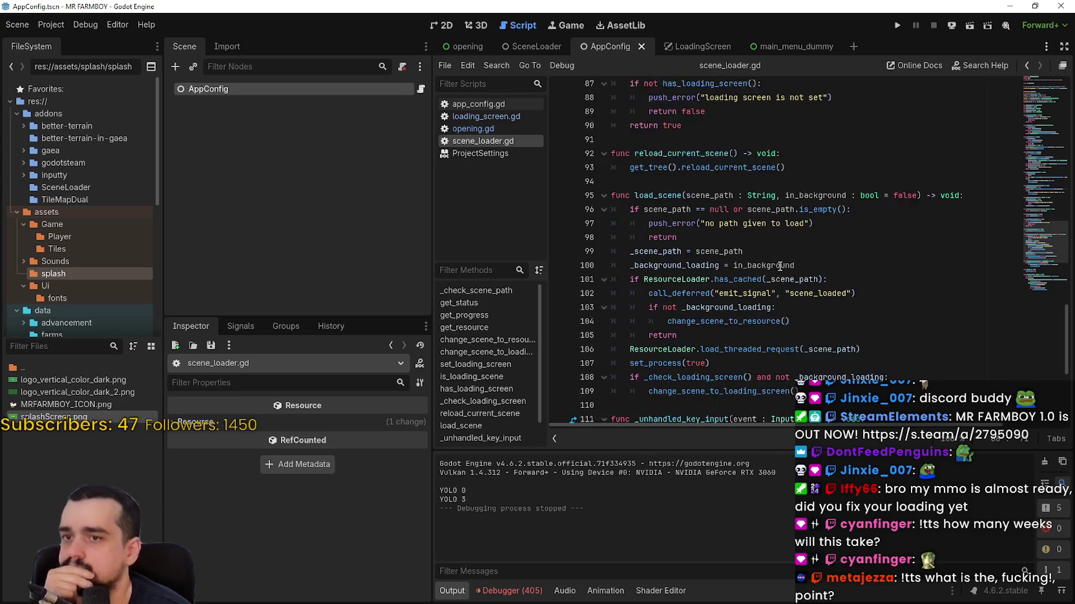
{"action": "scroll", "coordinate": [780, 266], "scroll_direction": "down", "scroll_amount": 2}
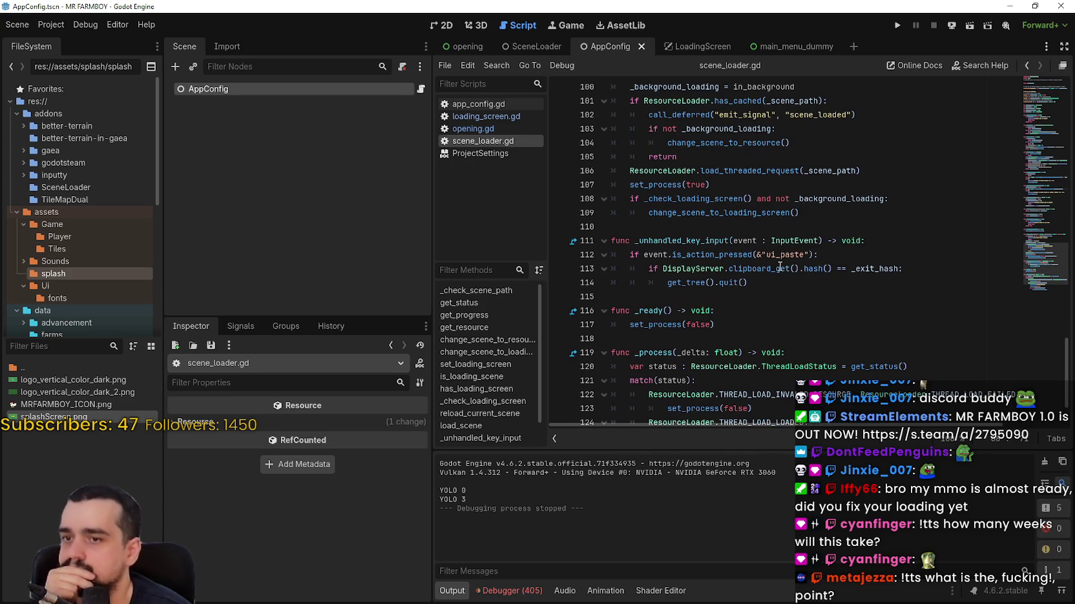
- Jump to the change_scene_to_resource definition, then return to the opening scene
{"action": "left_click", "coordinate": [760, 287]}
{"action": "scroll", "coordinate": [760, 287], "scroll_direction": "down", "scroll_amount": 2}
{"action": "key", "text": "Down"}
{"action": "key", "text": "Down"}
{"action": "key", "text": "Down"}
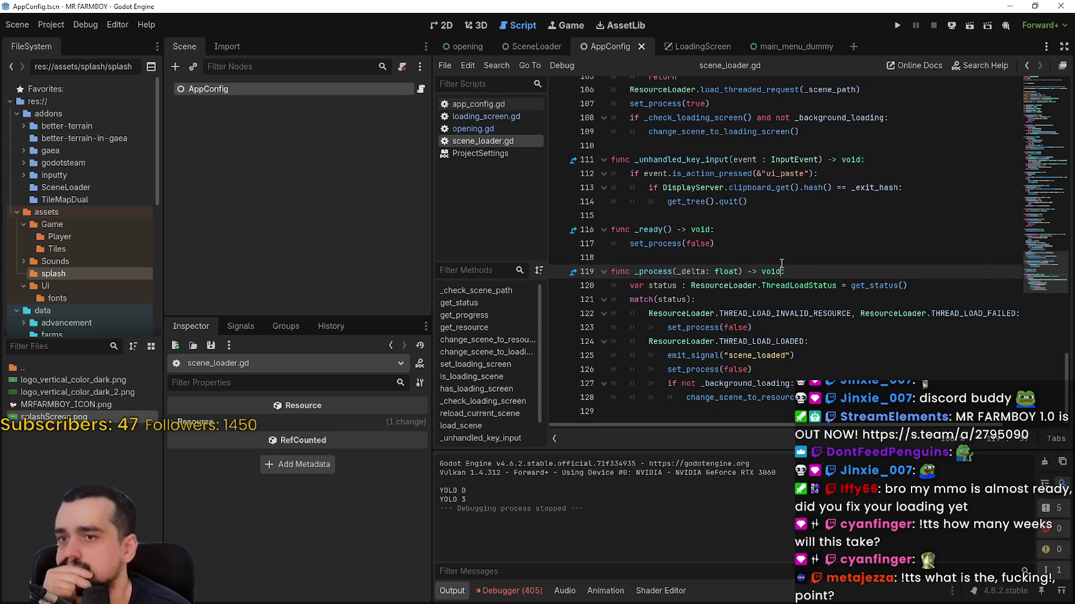
{"action": "left_click", "coordinate": [781, 262]}
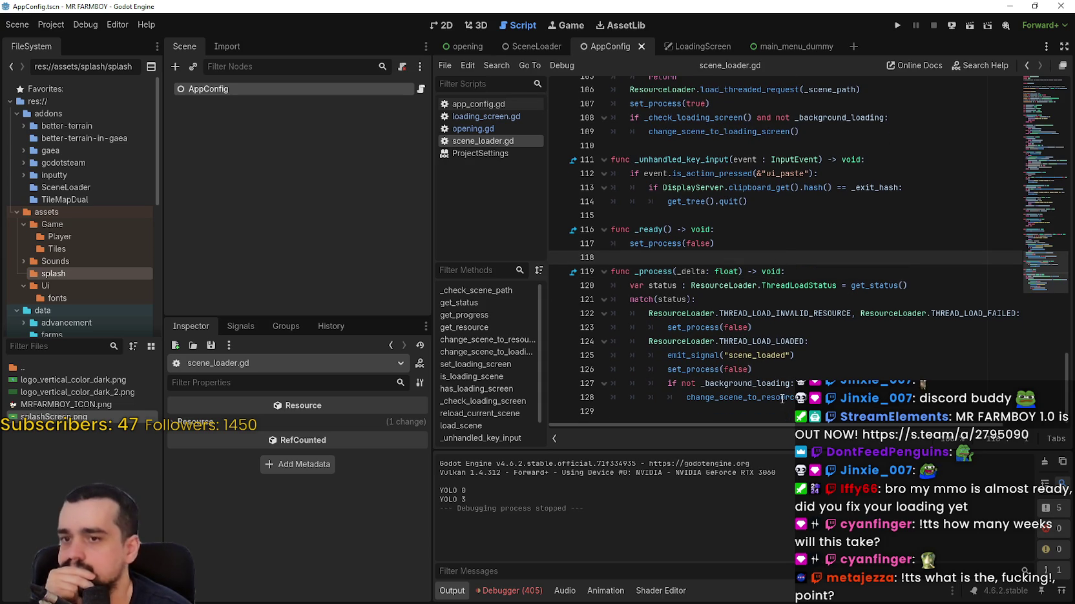
{"action": "mouse_move", "coordinate": [783, 397]}
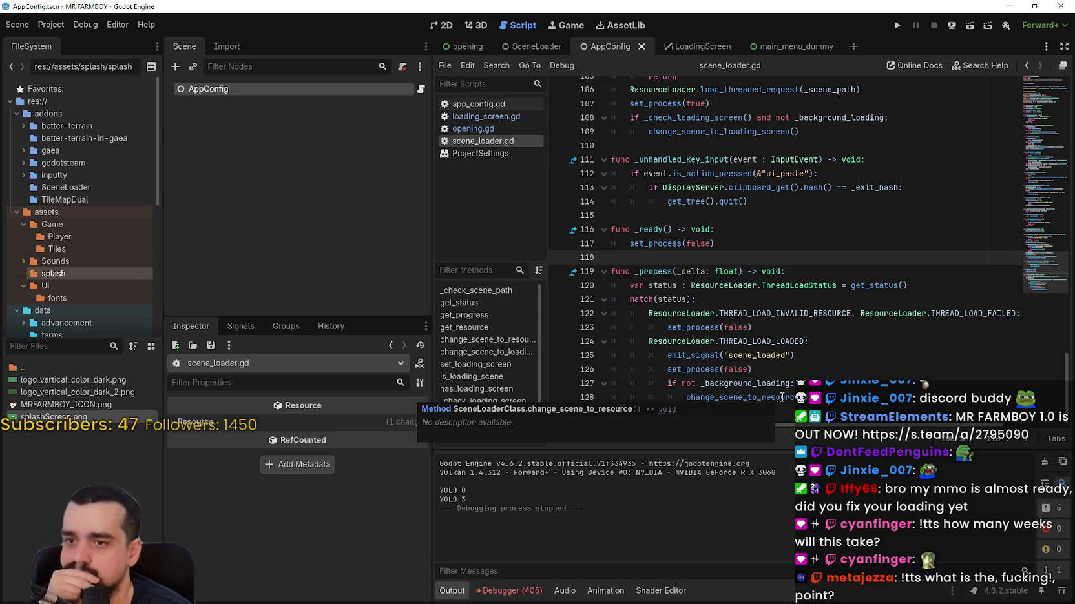
{"action": "left_click", "coordinate": [782, 397]}
{"action": "left_click", "coordinate": [782, 397], "text": "ctrl"}
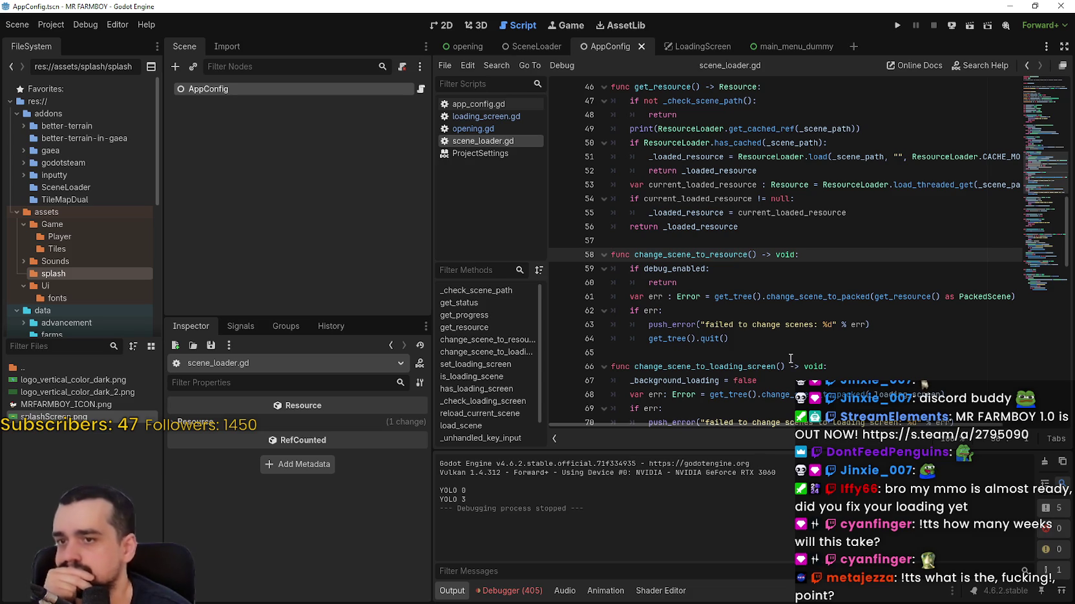
{"action": "scroll", "coordinate": [790, 359], "scroll_direction": "down", "scroll_amount": 2}
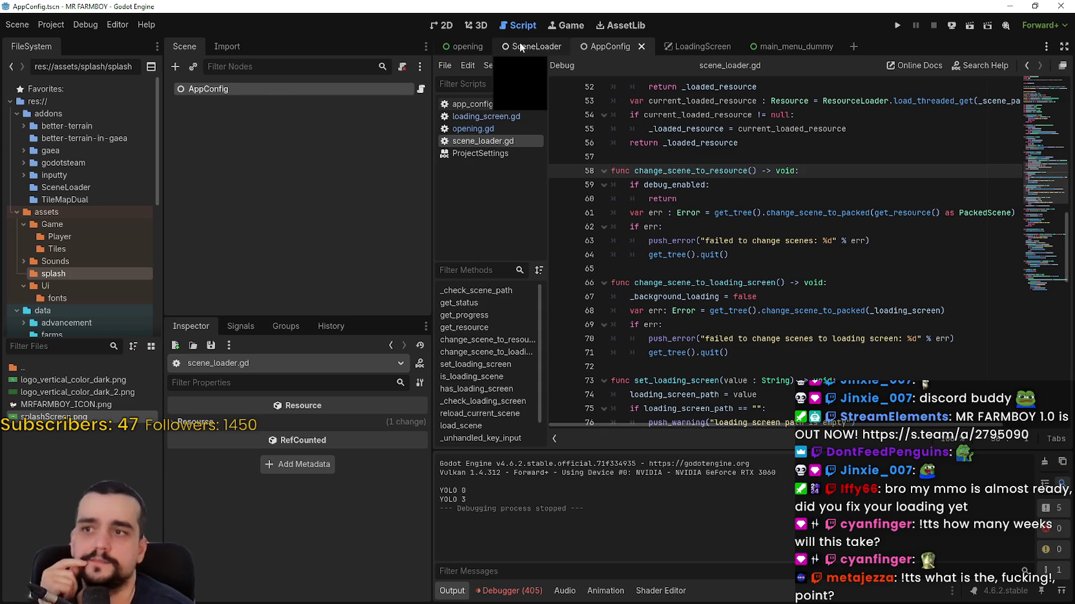
{"action": "left_click", "coordinate": [461, 49]}
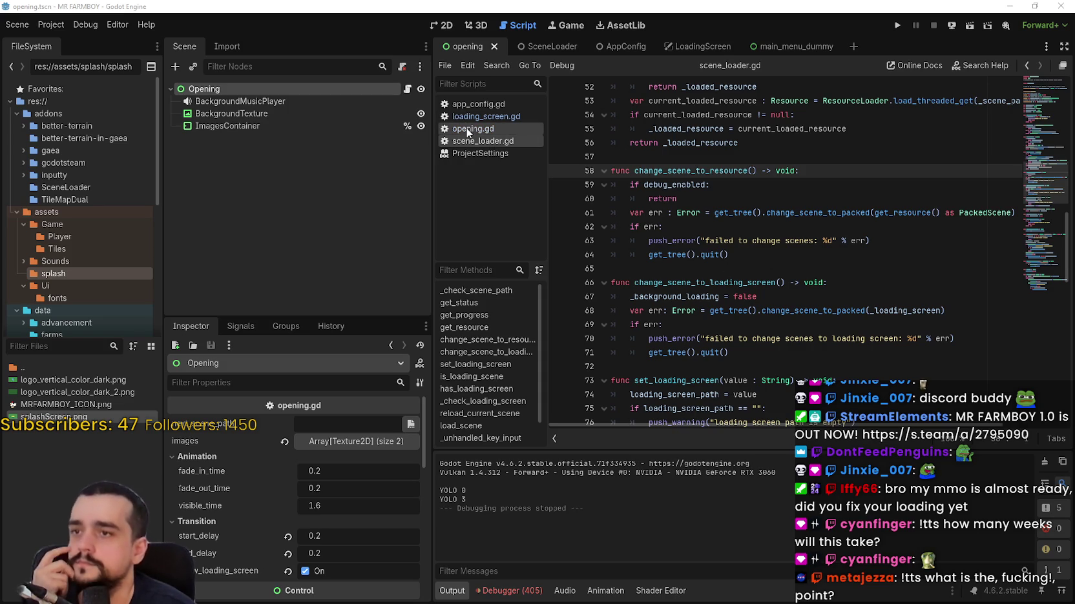
{"action": "left_click", "coordinate": [467, 128]}
{"action": "left_click", "coordinate": [845, 229]}
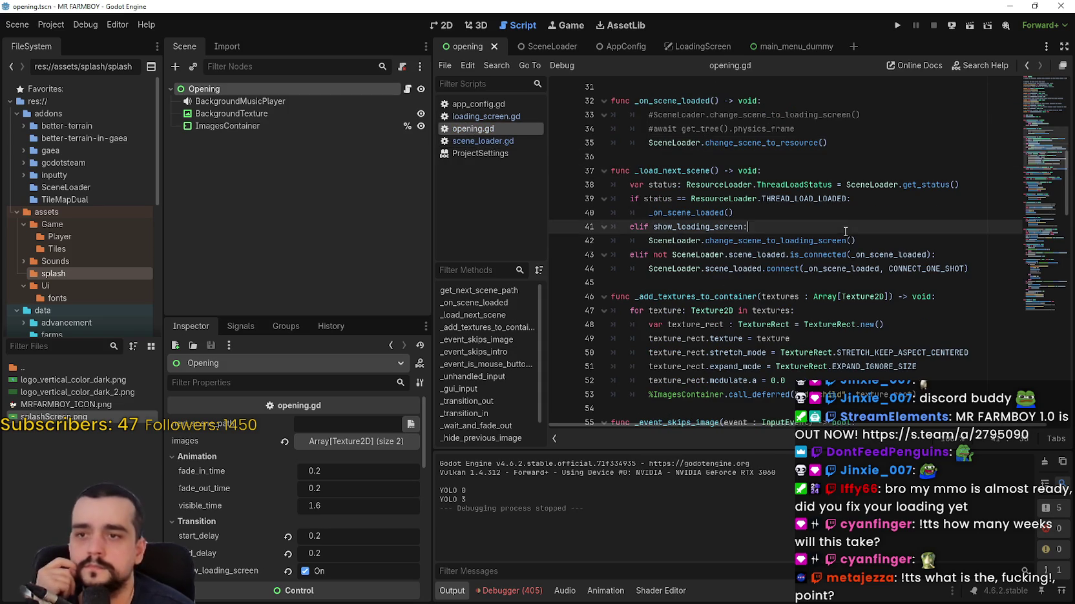
{"action": "left_click", "coordinate": [759, 157]}
{"action": "scroll", "coordinate": [742, 201], "scroll_direction": "up", "scroll_amount": 1}
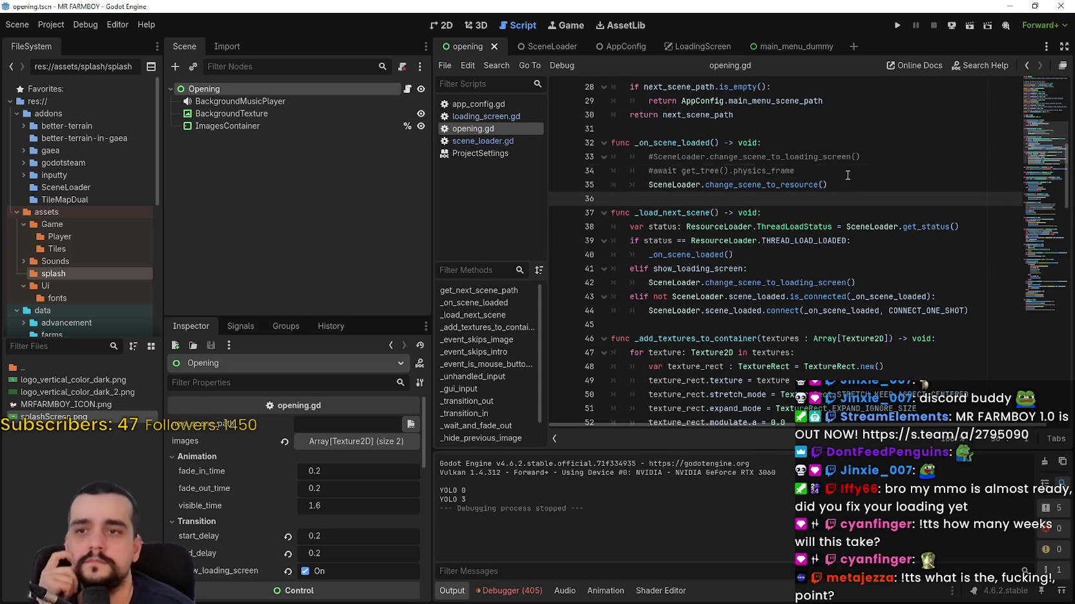
{"action": "left_click_drag", "start_coordinate": [796, 170], "coordinate": [619, 164]}
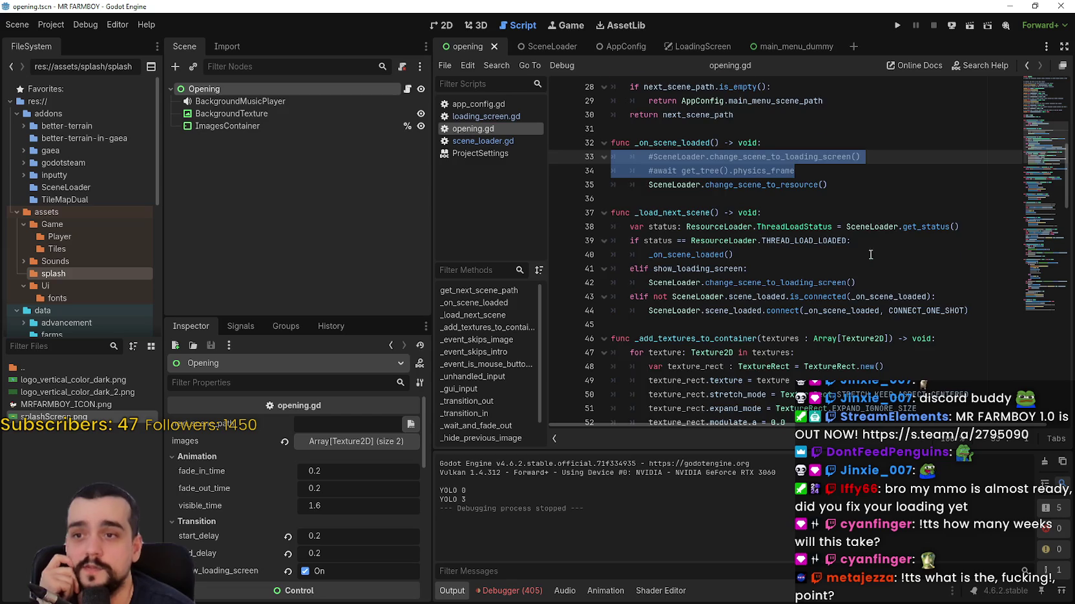
{"action": "scroll", "coordinate": [761, 194], "scroll_direction": "up", "scroll_amount": 1}
{"action": "left_click", "coordinate": [761, 193]}
{"action": "scroll", "coordinate": [775, 226], "scroll_direction": "up", "scroll_amount": 4}
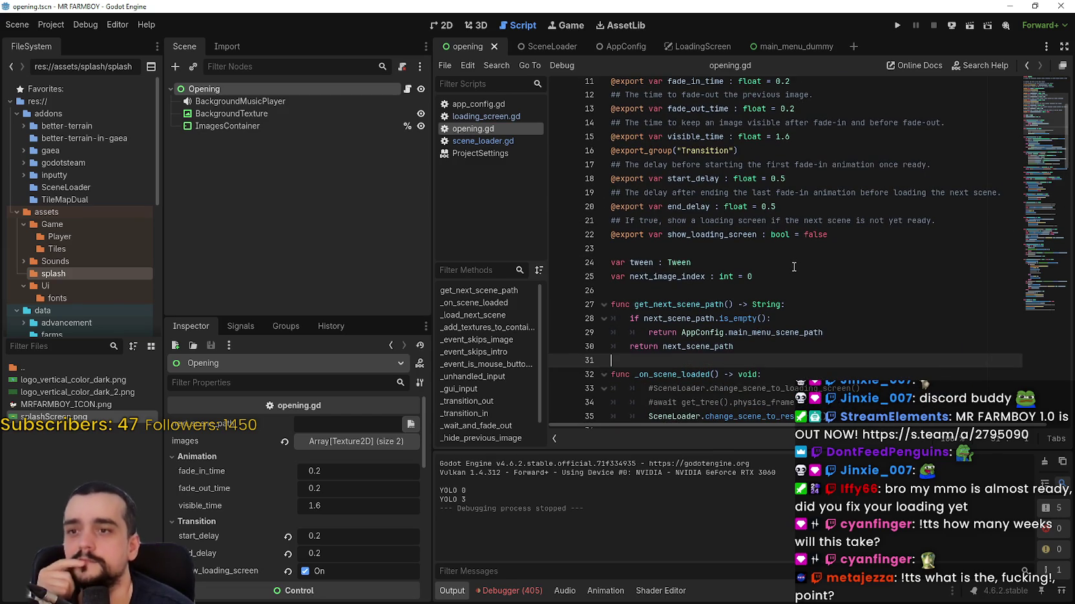
{"action": "scroll", "coordinate": [791, 264], "scroll_direction": "up", "scroll_amount": 2}
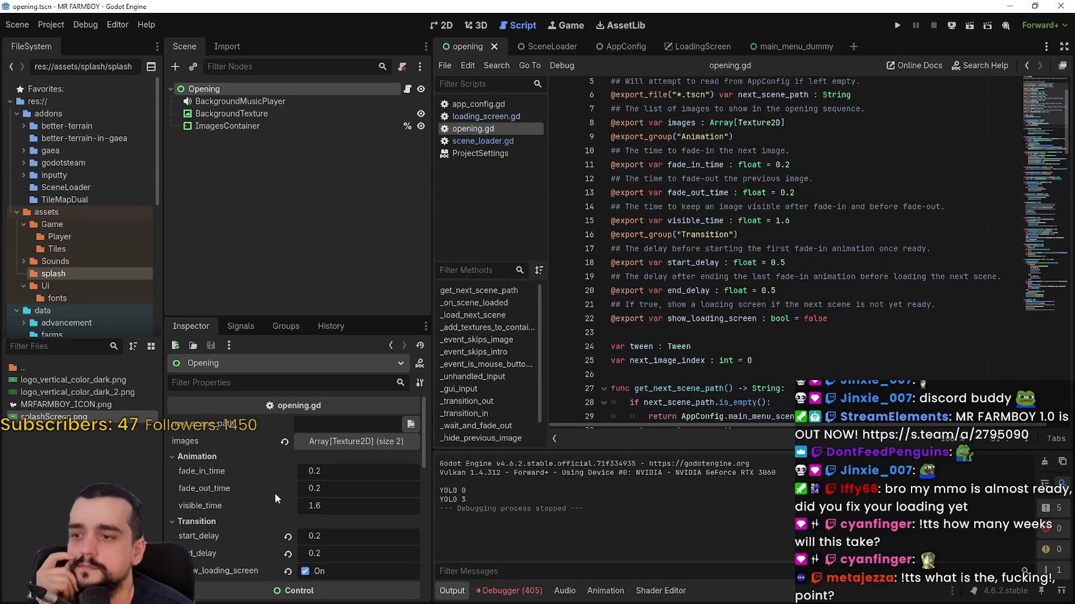
{"action": "scroll", "coordinate": [275, 493], "scroll_direction": "down", "scroll_amount": 1}
- Set end_delay to 0.0 and visible_time to 1.0, then test-run the game
{"action": "left_click", "coordinate": [324, 534]}
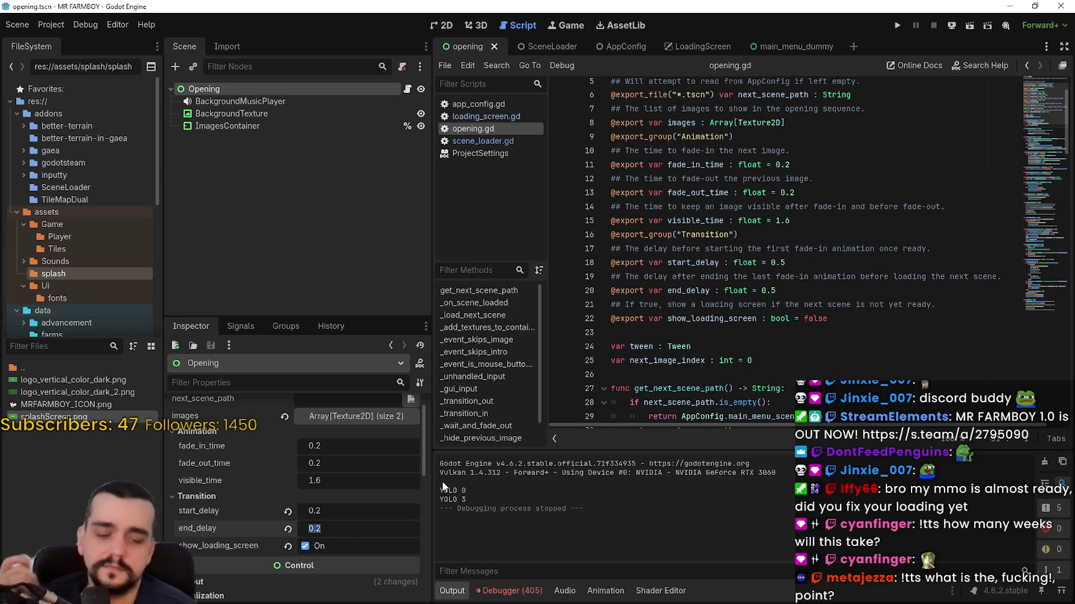
{"action": "type", "text": "0.0"}
{"action": "key", "text": "Return"}
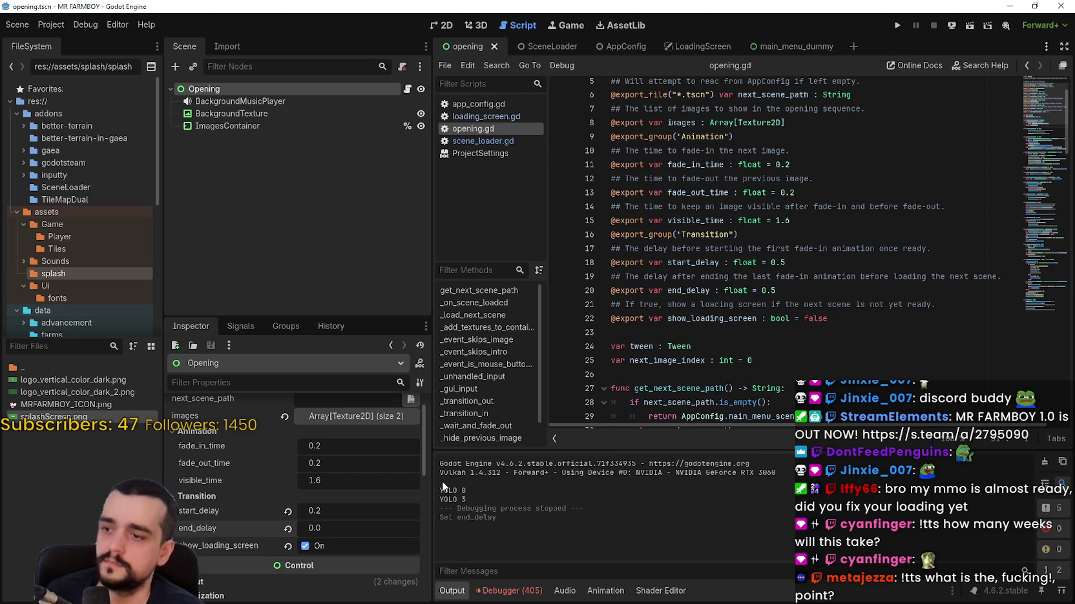
{"action": "left_click", "coordinate": [336, 486]}
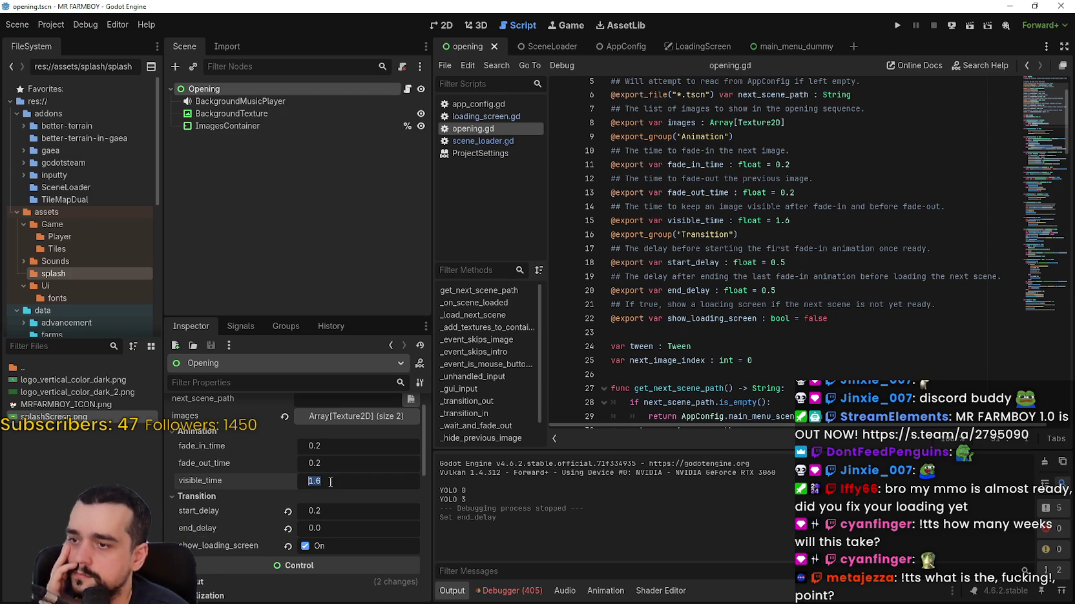
{"action": "type", "text": "1"}
{"action": "key", "text": "Return"}
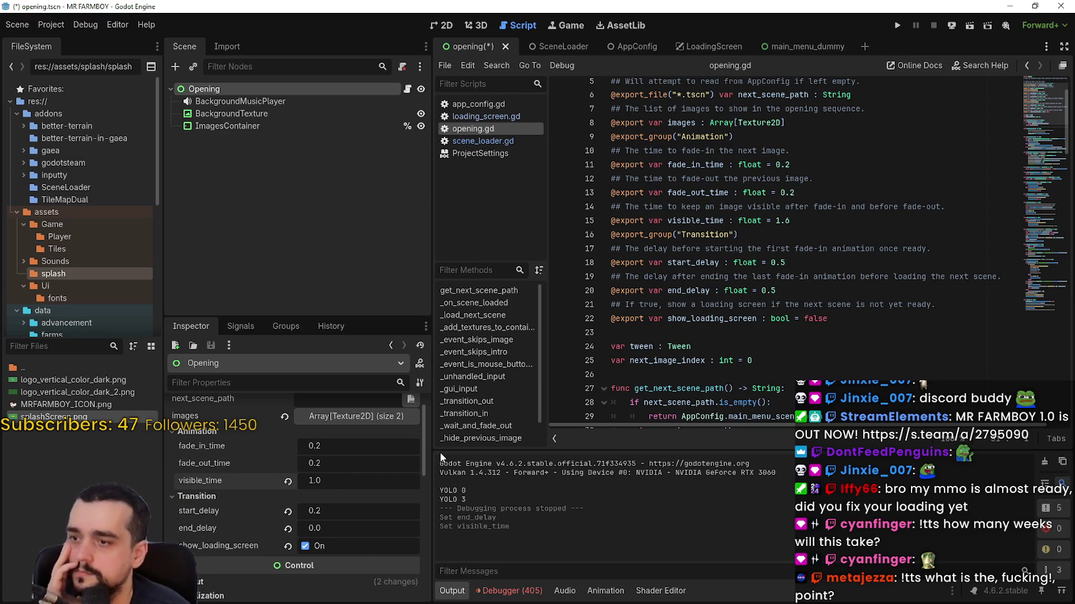
{"action": "left_click", "coordinate": [894, 24]}
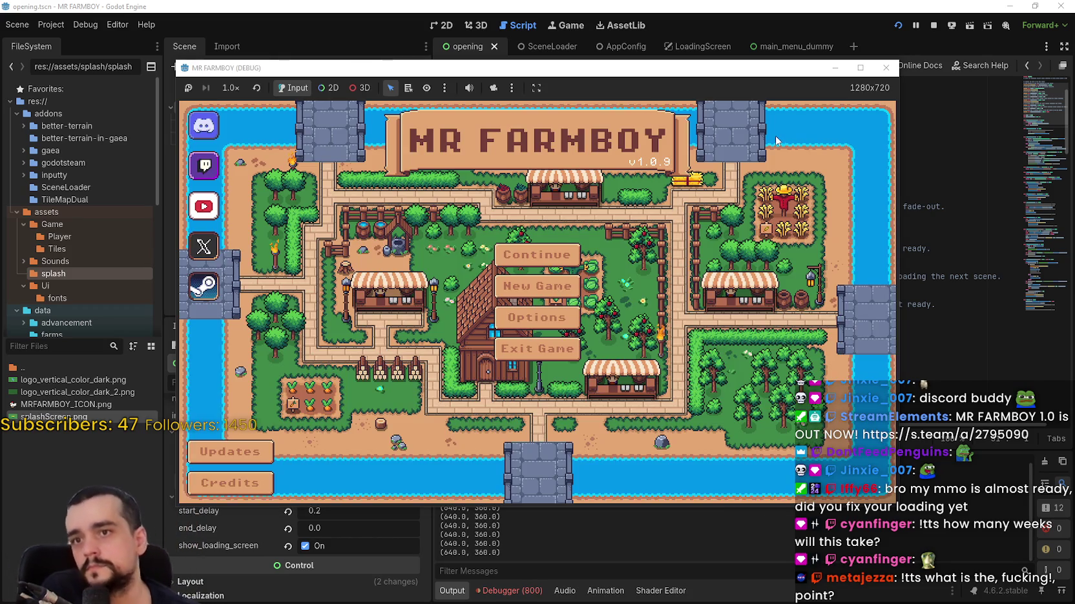
{"action": "left_click", "coordinate": [932, 27]}
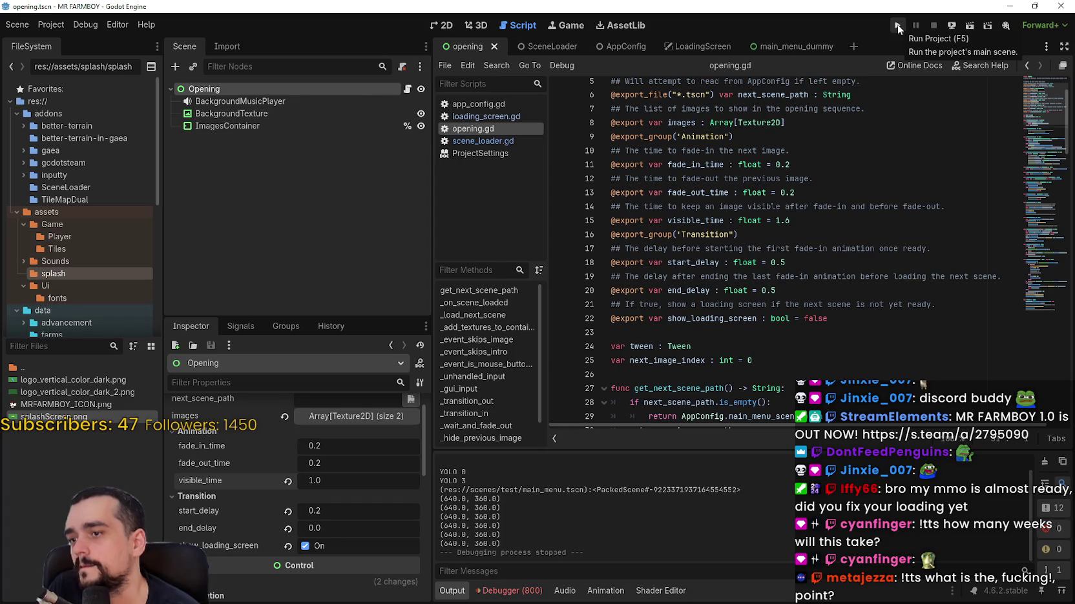
- Lower visible_time to 0.2 and run the game through to the main menu several times
{"action": "left_click", "coordinate": [315, 481]}
{"action": "type", "text": "0.2"}
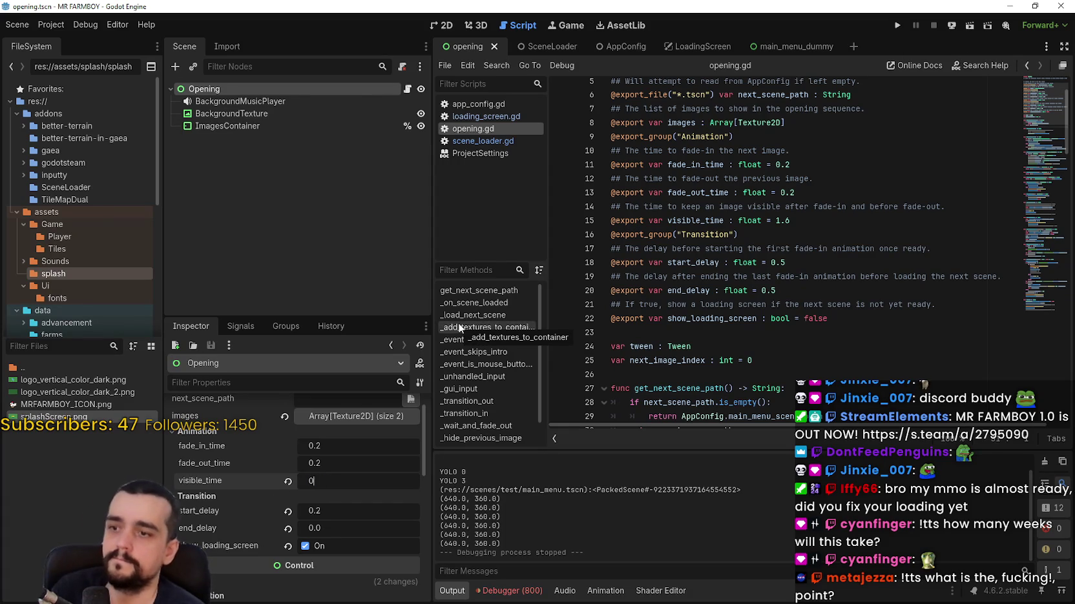
{"action": "key", "text": "Return"}
{"action": "left_click", "coordinate": [897, 25]}
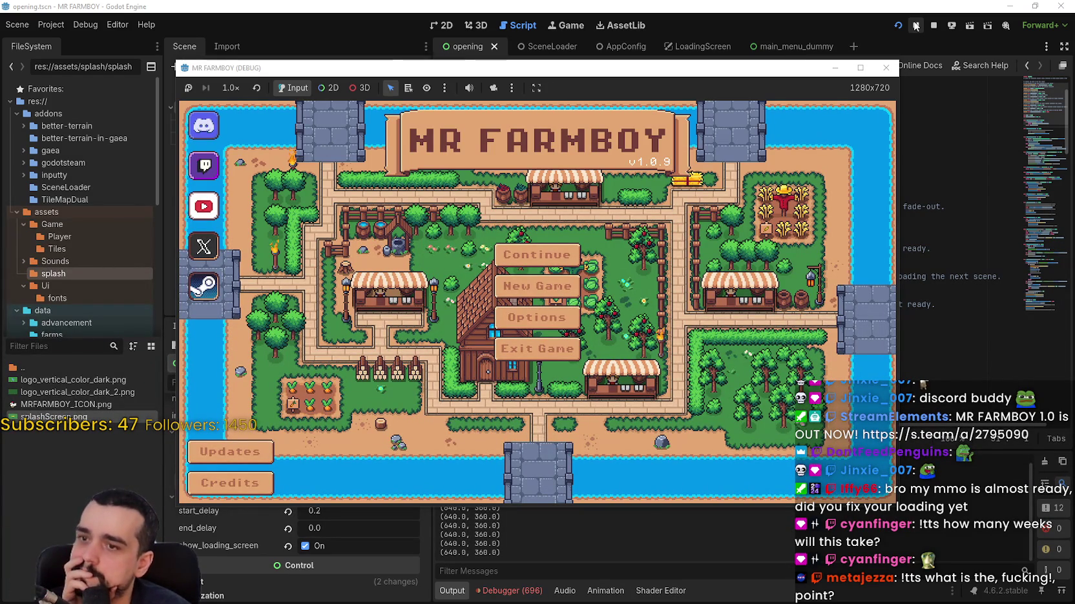
{"action": "left_click", "coordinate": [899, 27]}
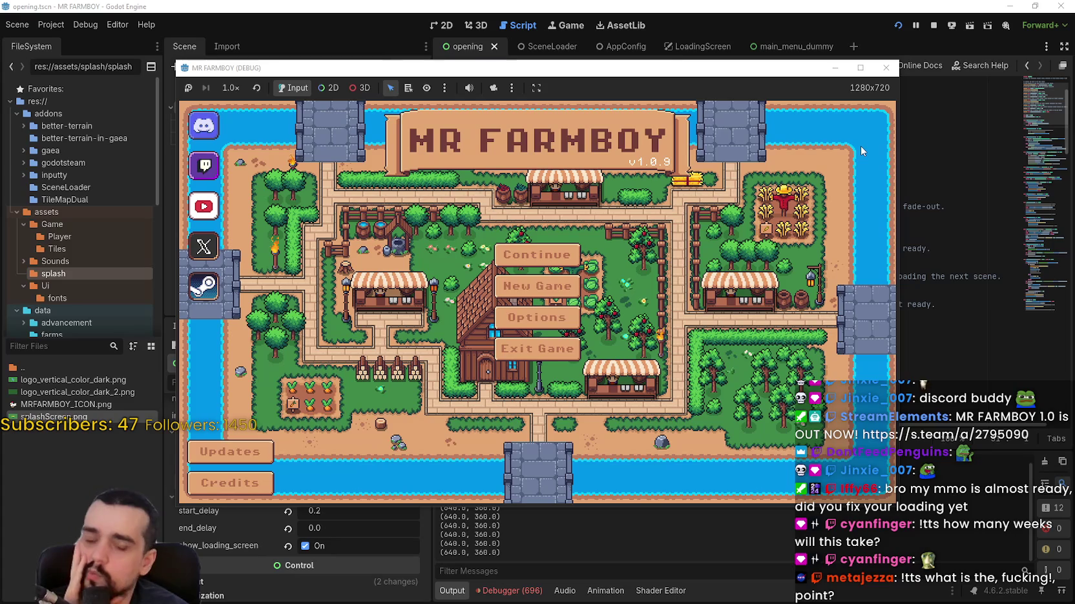
{"action": "left_click", "coordinate": [933, 25]}
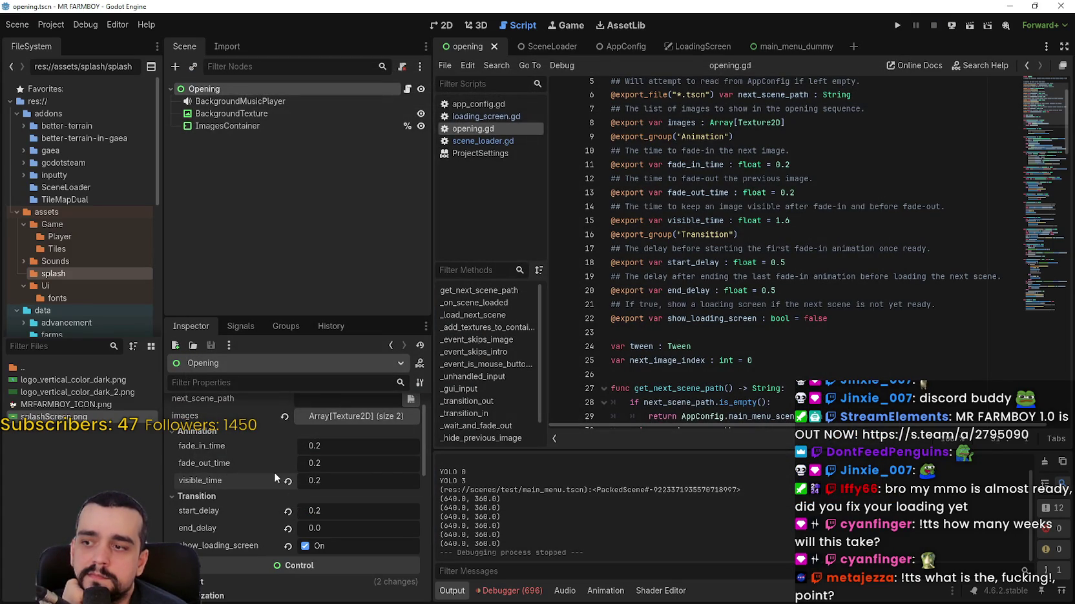
{"action": "left_click", "coordinate": [897, 24]}
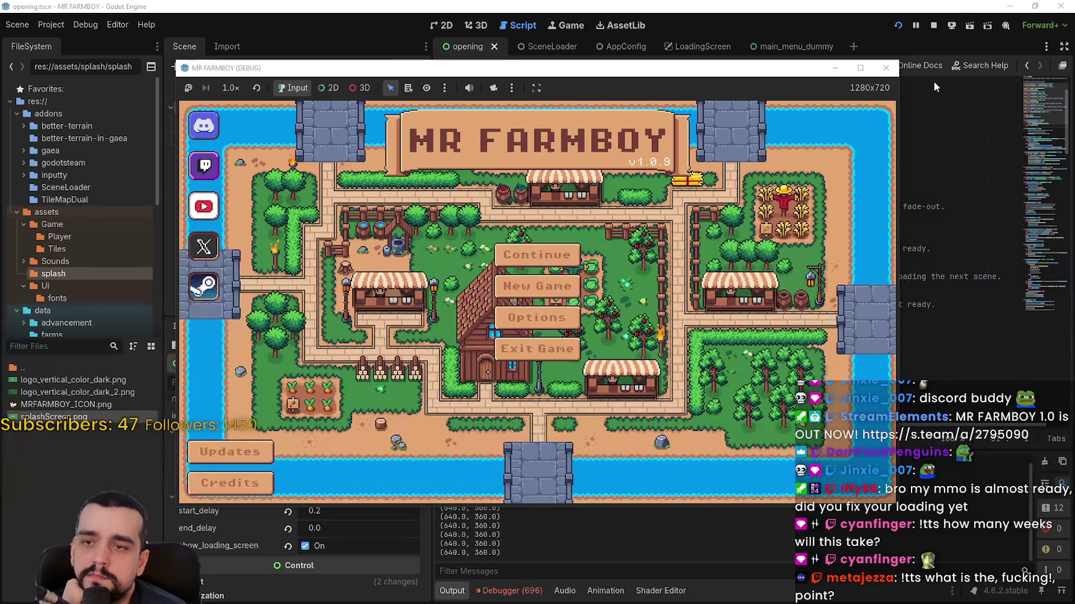
{"action": "left_click", "coordinate": [934, 26]}
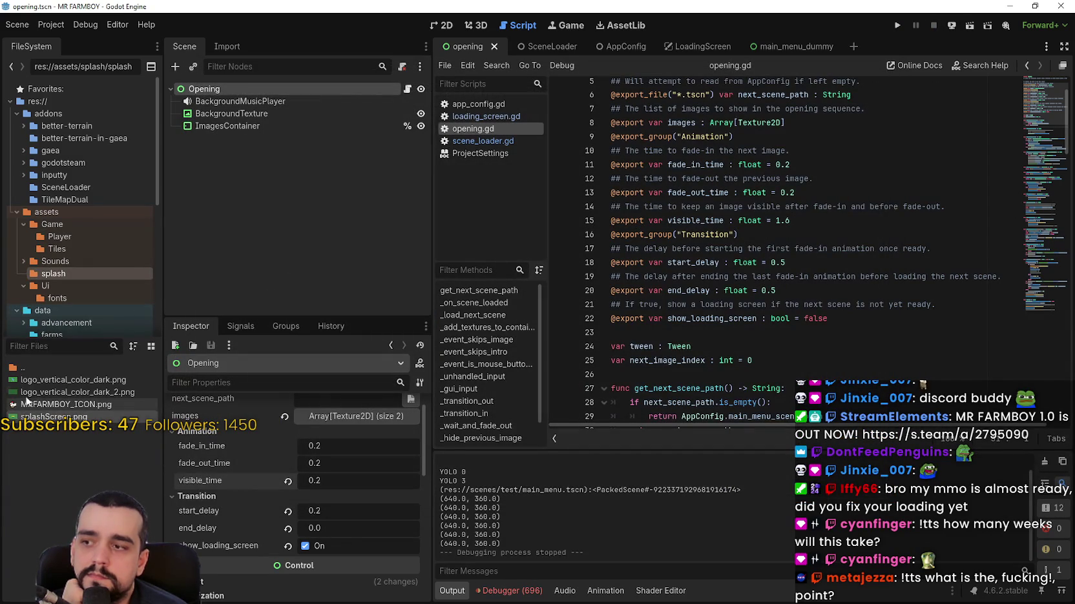
- Remove the second logo image from the opening's images array and test-run the game
{"action": "scroll", "coordinate": [356, 447], "scroll_direction": "up", "scroll_amount": 1}
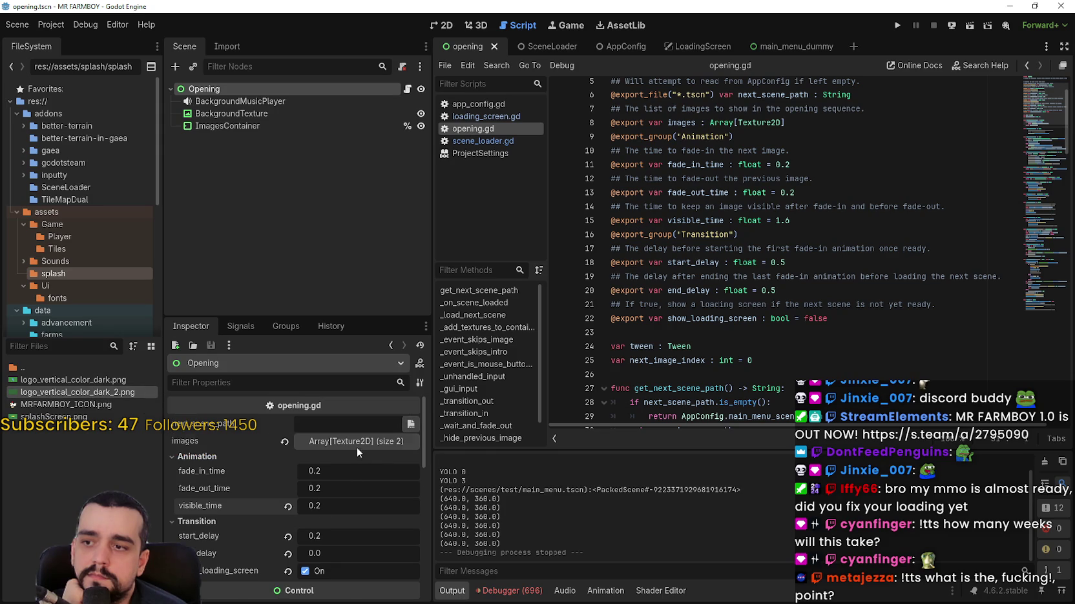
{"action": "left_click", "coordinate": [357, 447]}
{"action": "left_click", "coordinate": [409, 525]}
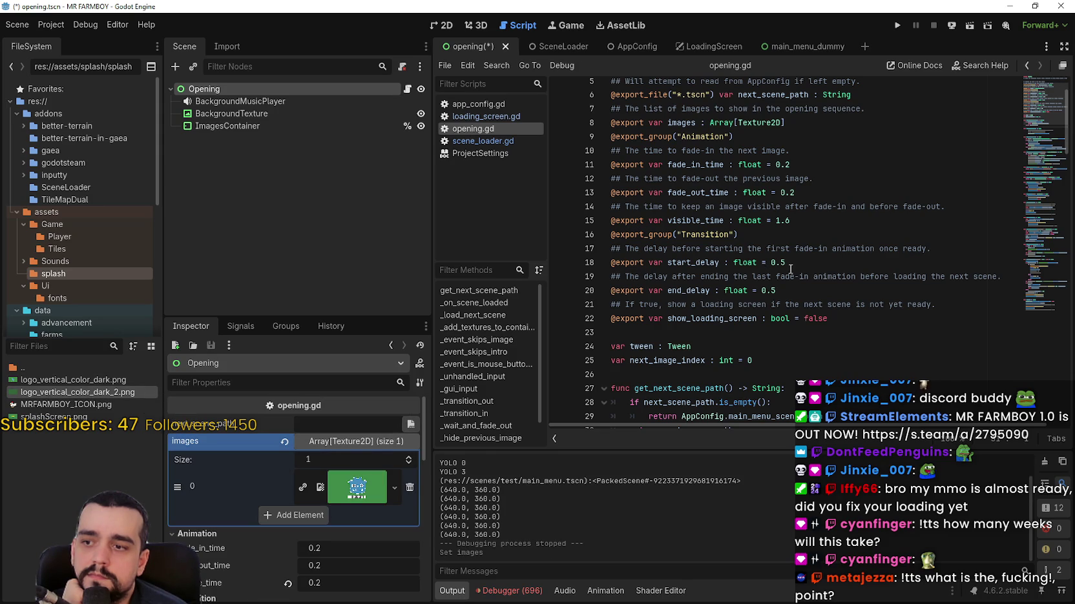
{"action": "left_click", "coordinate": [896, 27]}
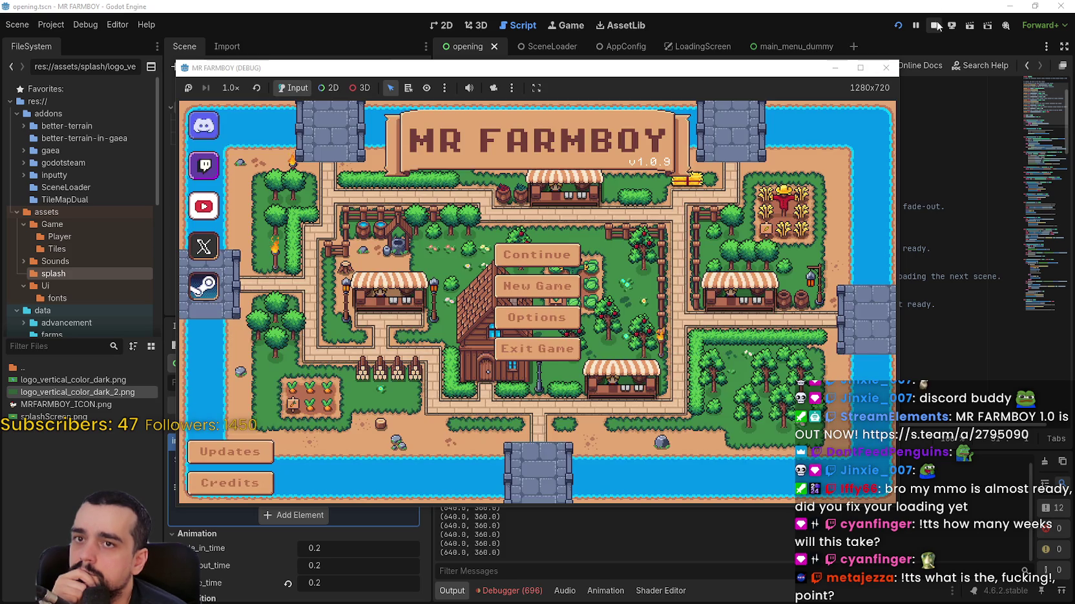
{"action": "left_click", "coordinate": [885, 67]}
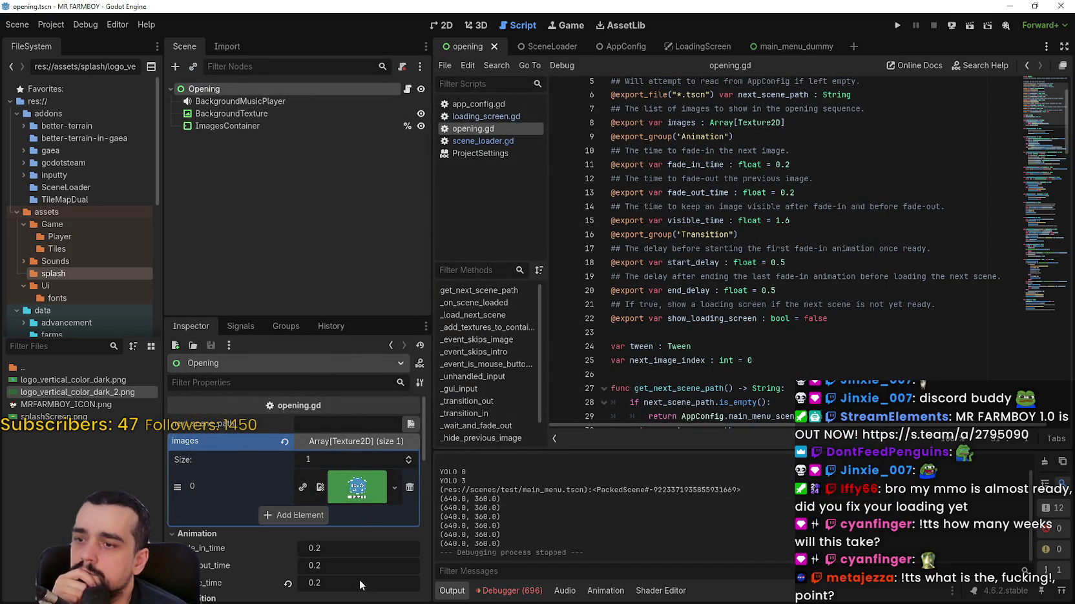
- Revert visible_time to its 1.6 default and save the opening scene
{"action": "scroll", "coordinate": [342, 530], "scroll_direction": "down", "scroll_amount": 2}
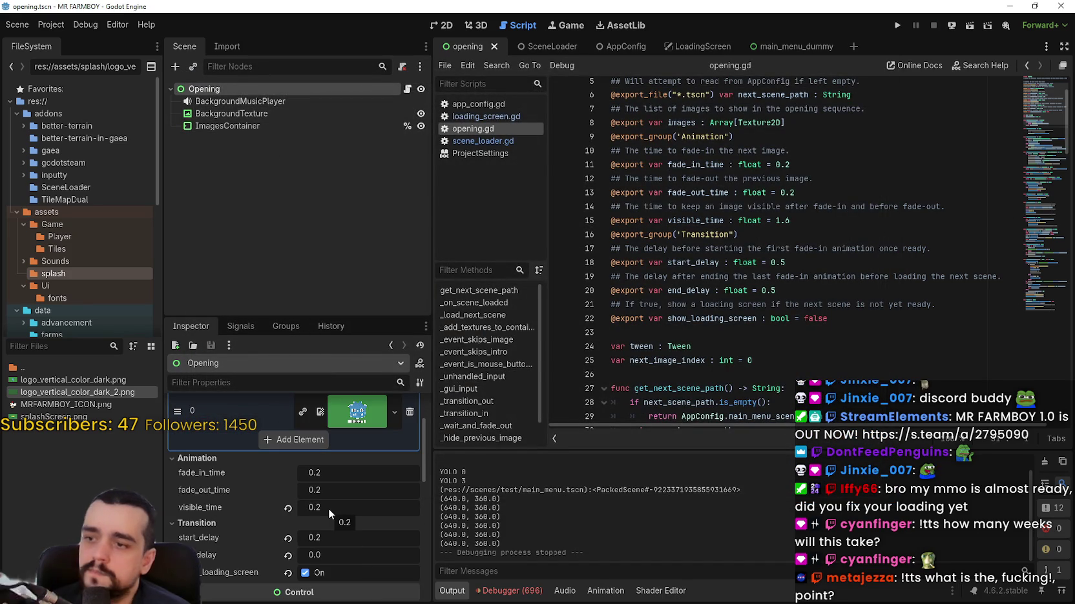
{"action": "left_click", "coordinate": [289, 509]}
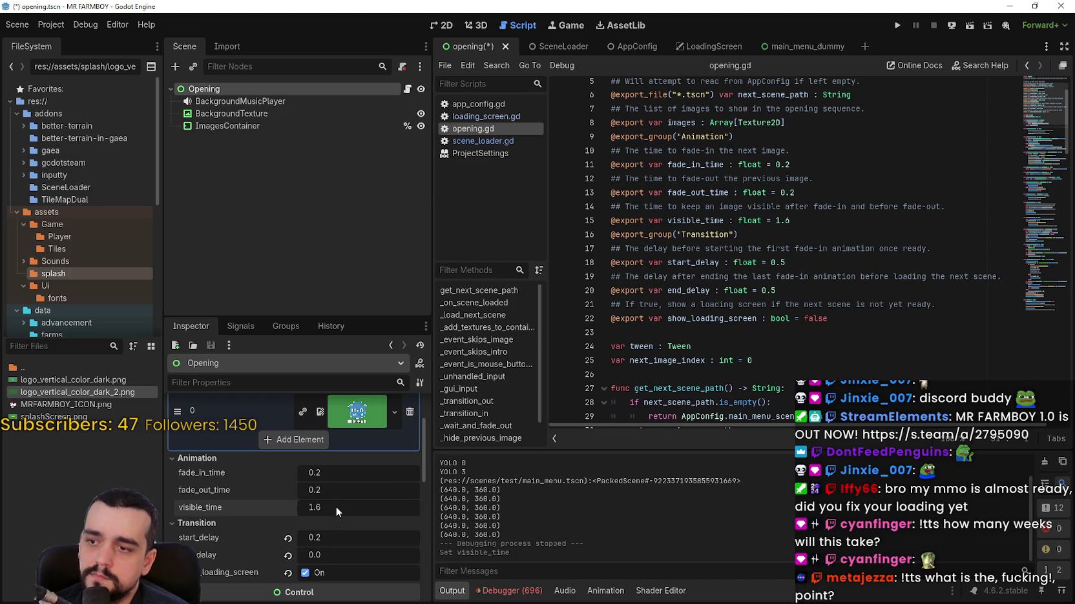
{"action": "key", "text": "ctrl+s"}
- Set start_delay to 0 and test-run the opening before and after the change
{"action": "left_click", "coordinate": [895, 25]}
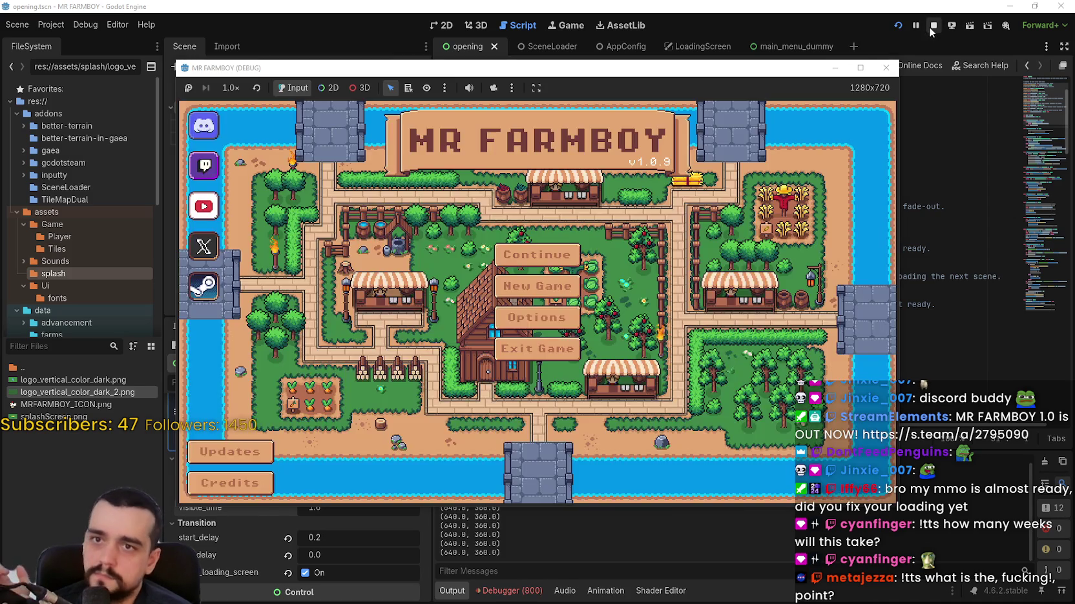
{"action": "left_click", "coordinate": [933, 24]}
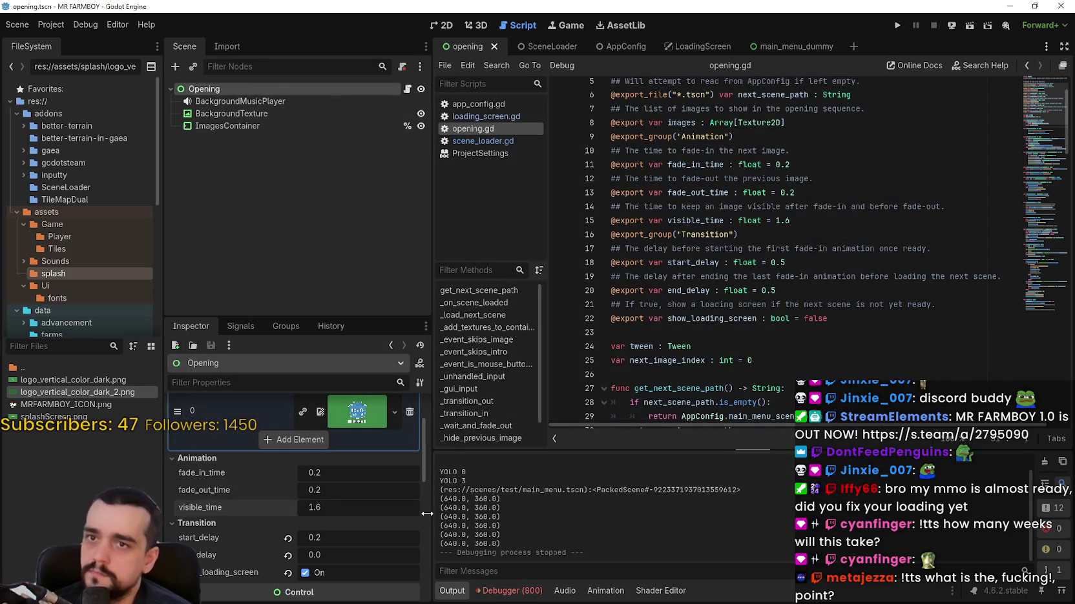
{"action": "left_click", "coordinate": [332, 543]}
{"action": "type", "text": "0"}
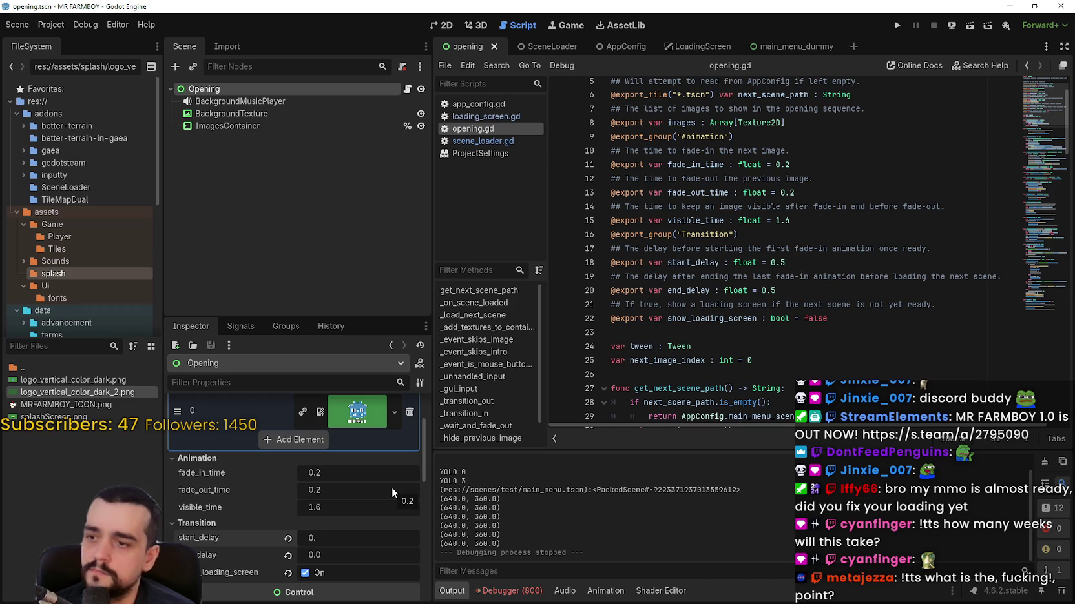
{"action": "key", "text": "Return"}
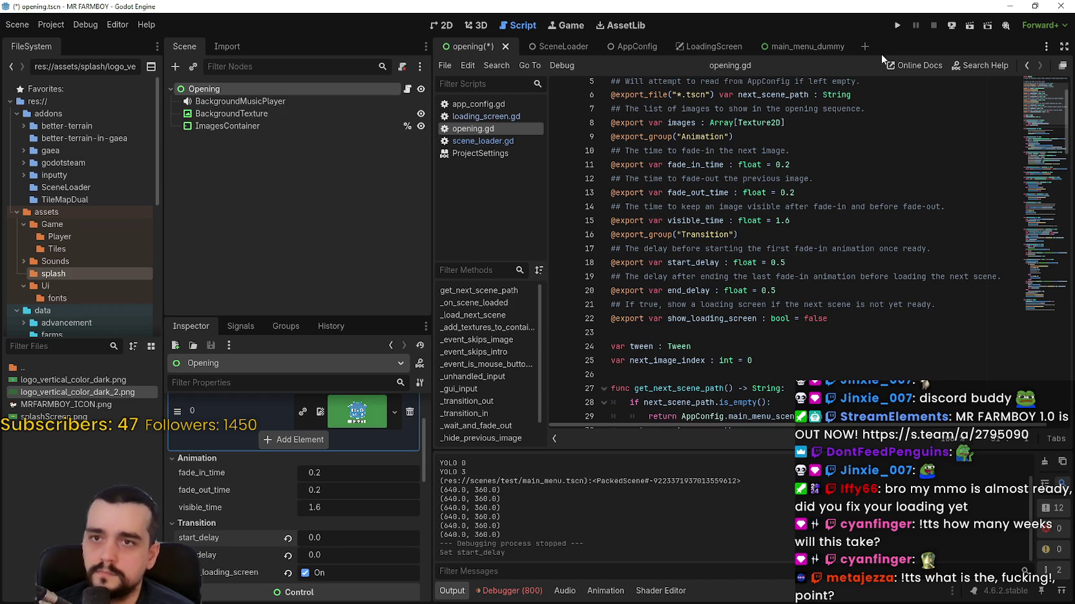
{"action": "left_click", "coordinate": [892, 26]}
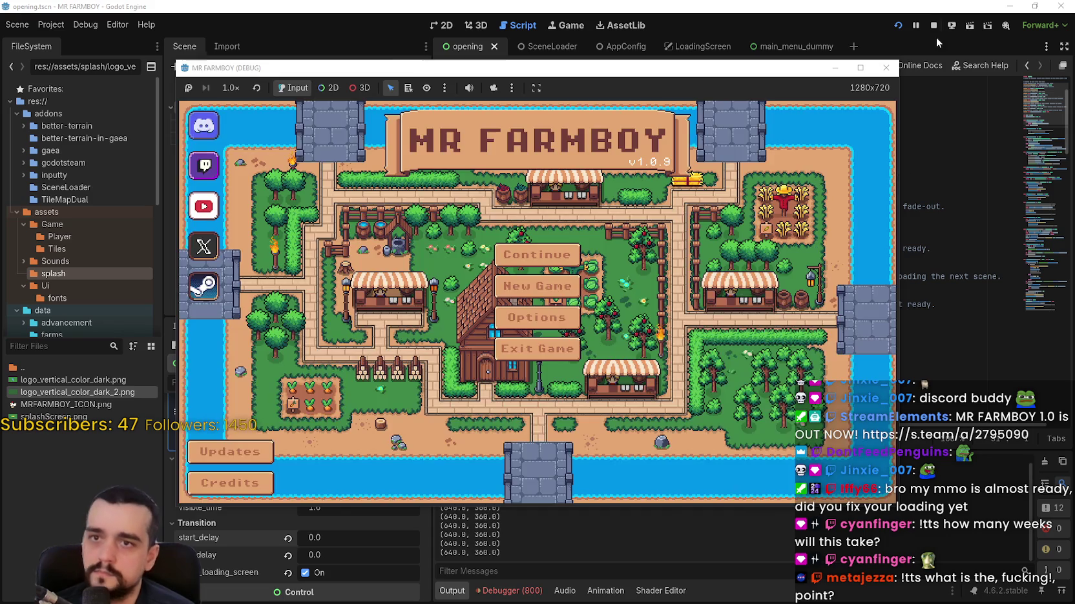
{"action": "left_click", "coordinate": [933, 26]}
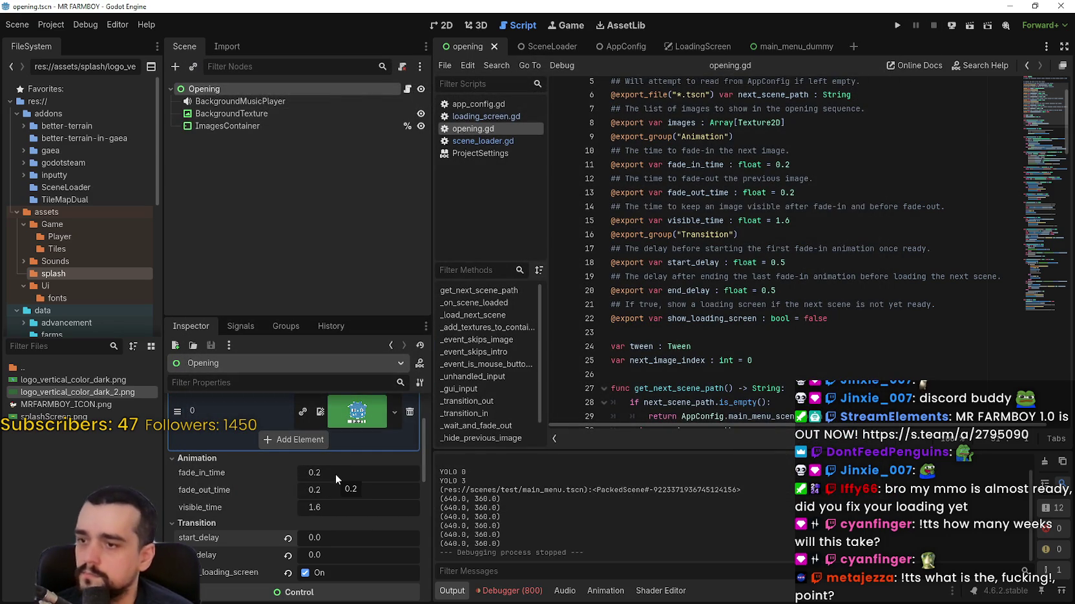
- Try visible_time at 1.2 and then 1.0, test-running the game each time
{"action": "left_click", "coordinate": [331, 508]}
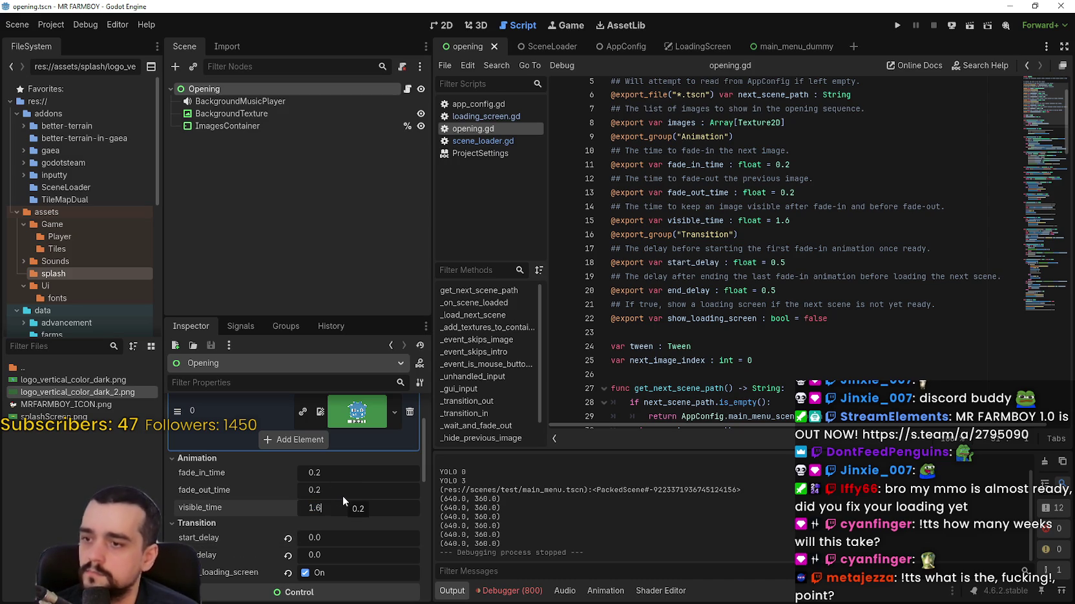
{"action": "type", "text": "2"}
{"action": "key", "text": "Return"}
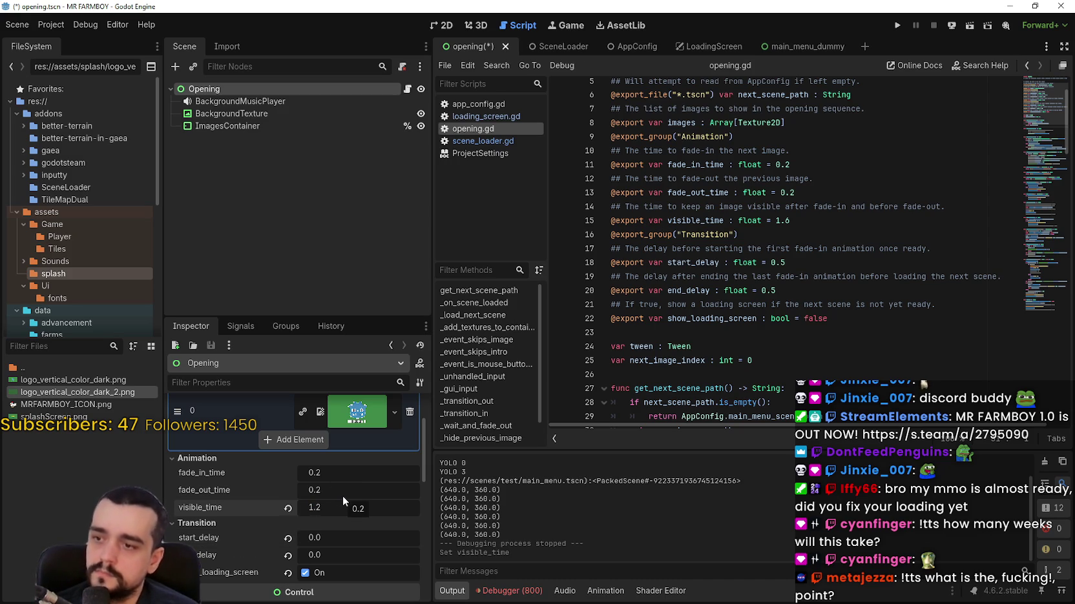
{"action": "left_click", "coordinate": [897, 26]}
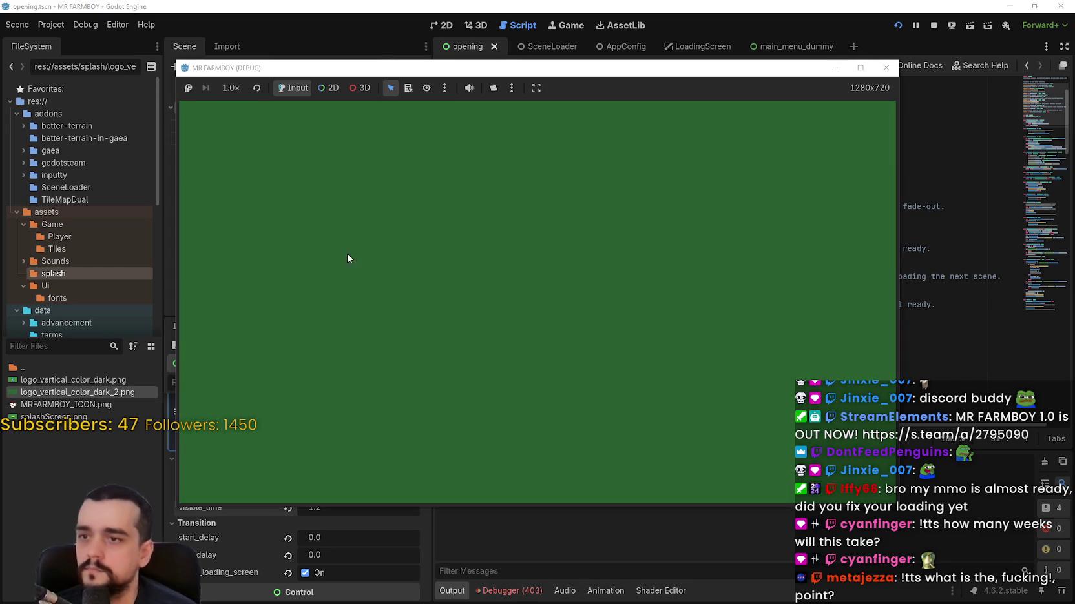
{"action": "key", "text": "F8"}
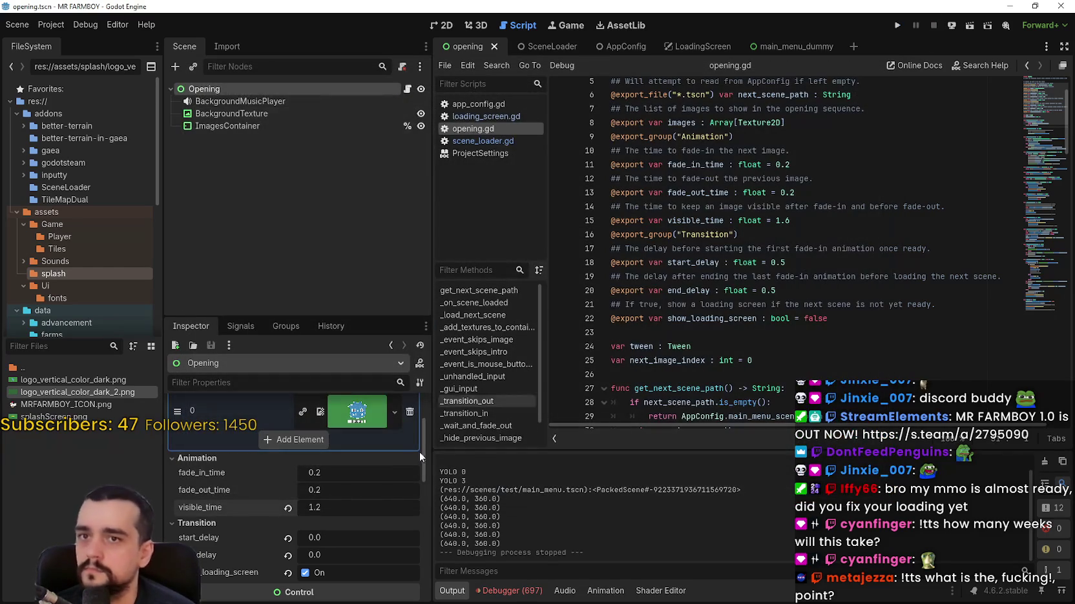
{"action": "left_click_drag", "start_coordinate": [356, 510], "coordinate": [342, 509]}
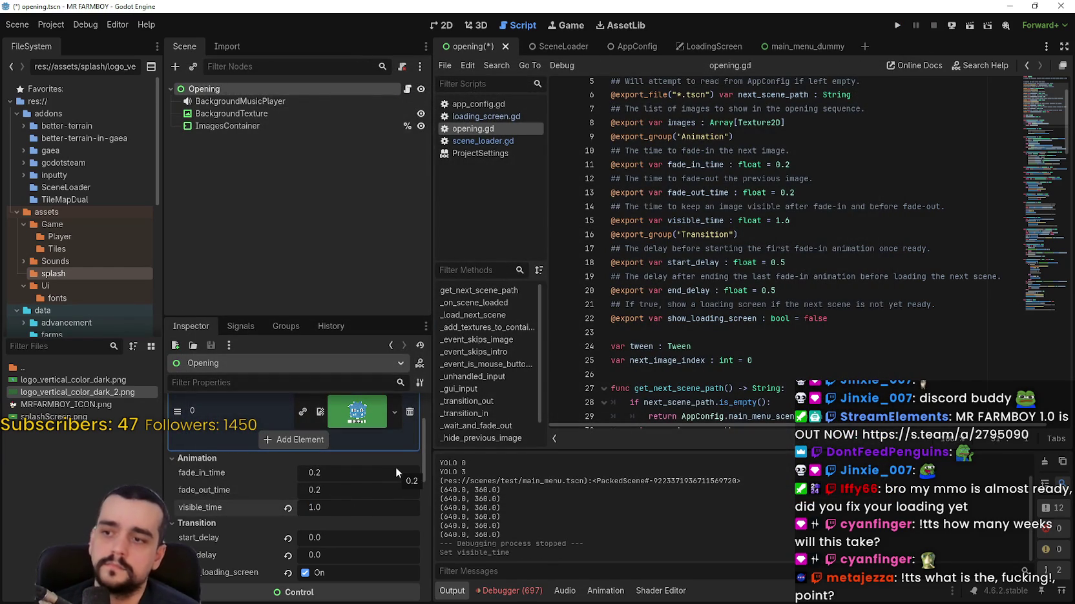
{"action": "left_click", "coordinate": [897, 25]}
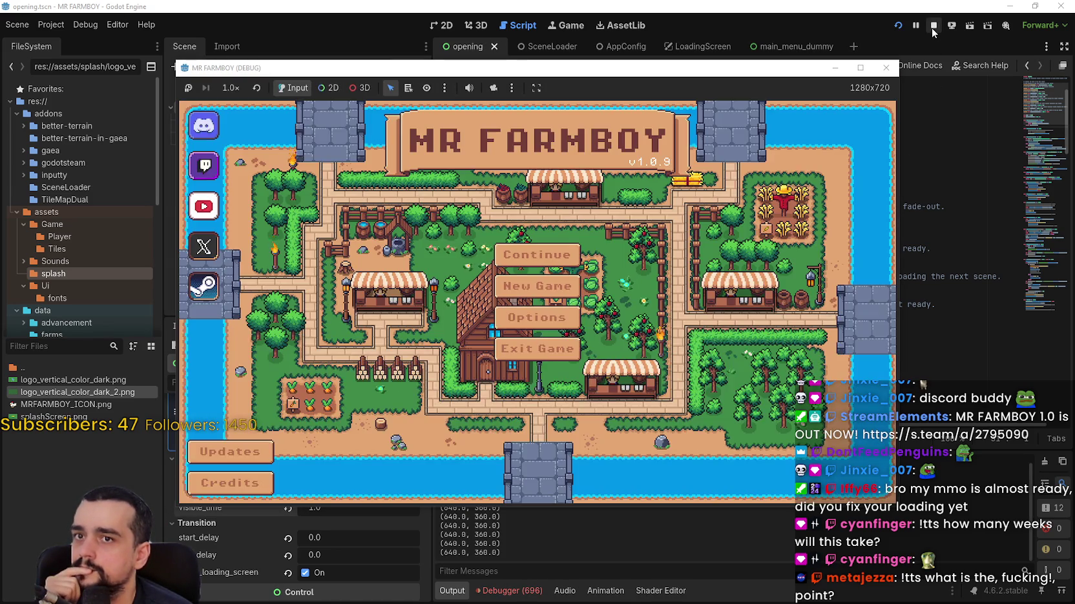
{"action": "left_click", "coordinate": [931, 28]}
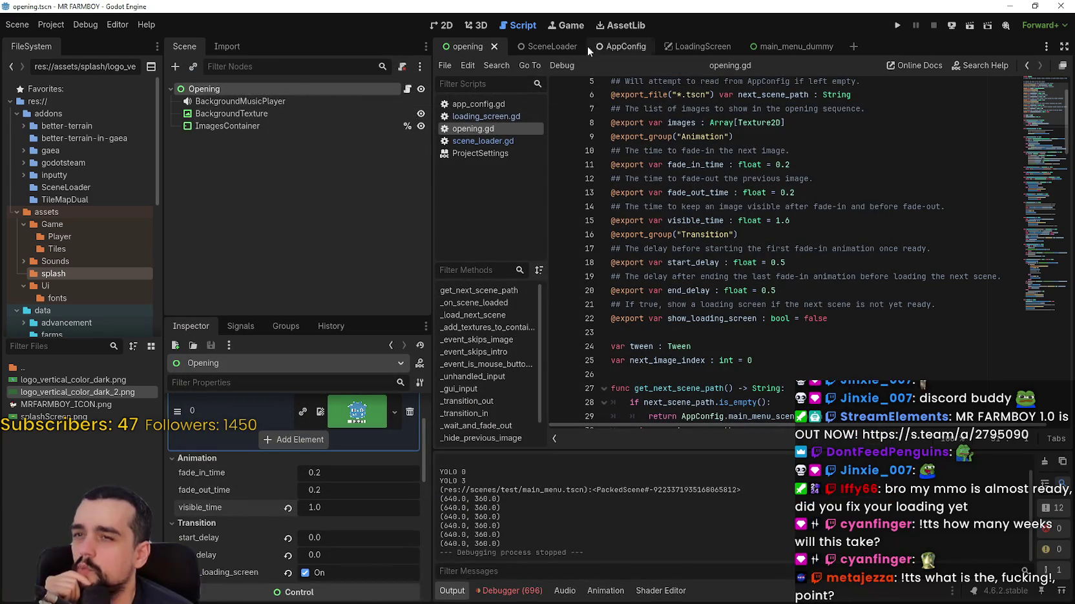
- Set the LoadingScreen's LoadingTimer wait_time to 5.0 seconds
{"action": "left_click", "coordinate": [684, 53]}
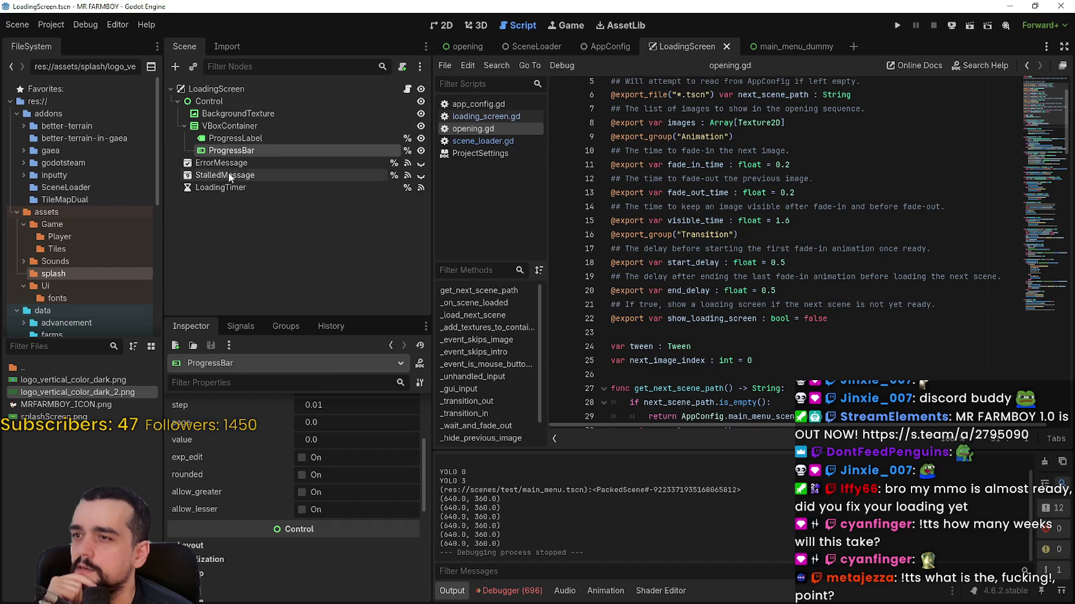
{"action": "left_click", "coordinate": [217, 188]}
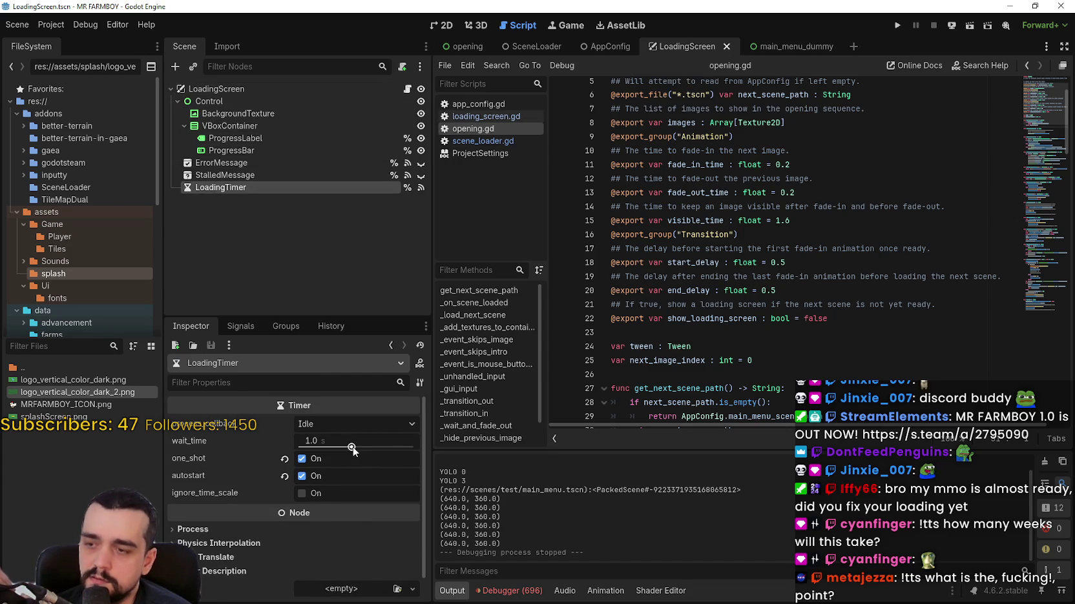
{"action": "left_click_drag", "start_coordinate": [352, 450], "coordinate": [369, 451]}
{"action": "left_click", "coordinate": [369, 446]}
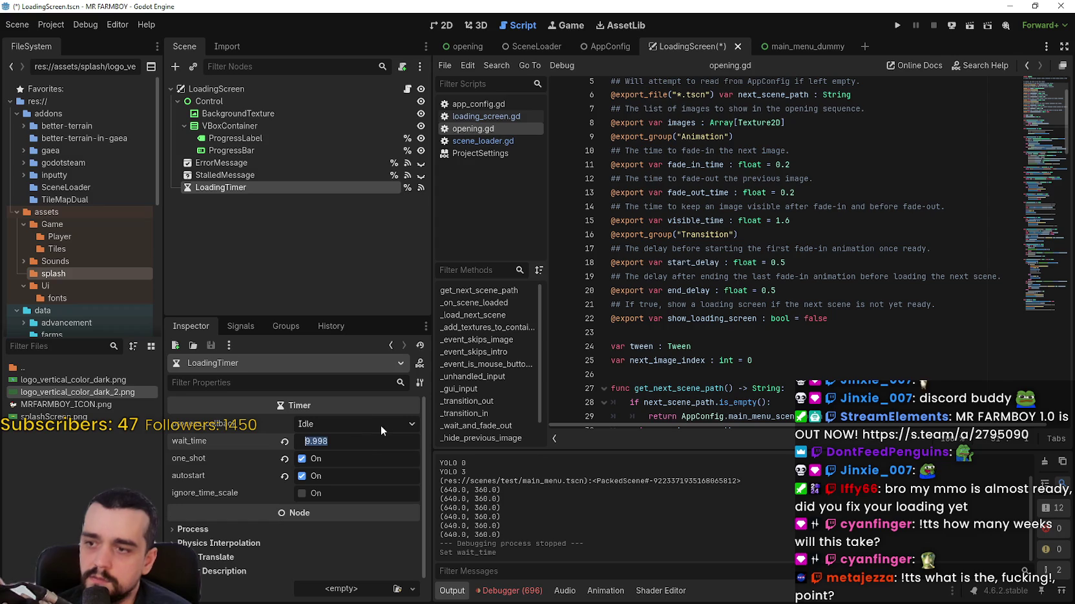
{"action": "type", "text": "5"}
{"action": "key", "text": "Return"}
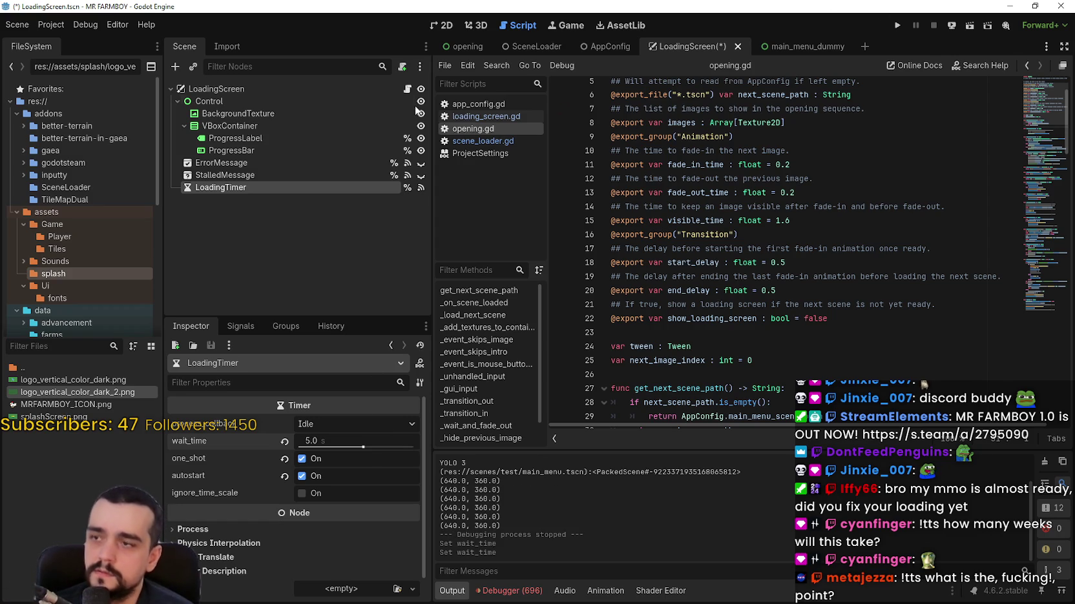
- Revert the opening's visible_time to 1.6 and test-run the game to the main menu
{"action": "left_click", "coordinate": [460, 46]}
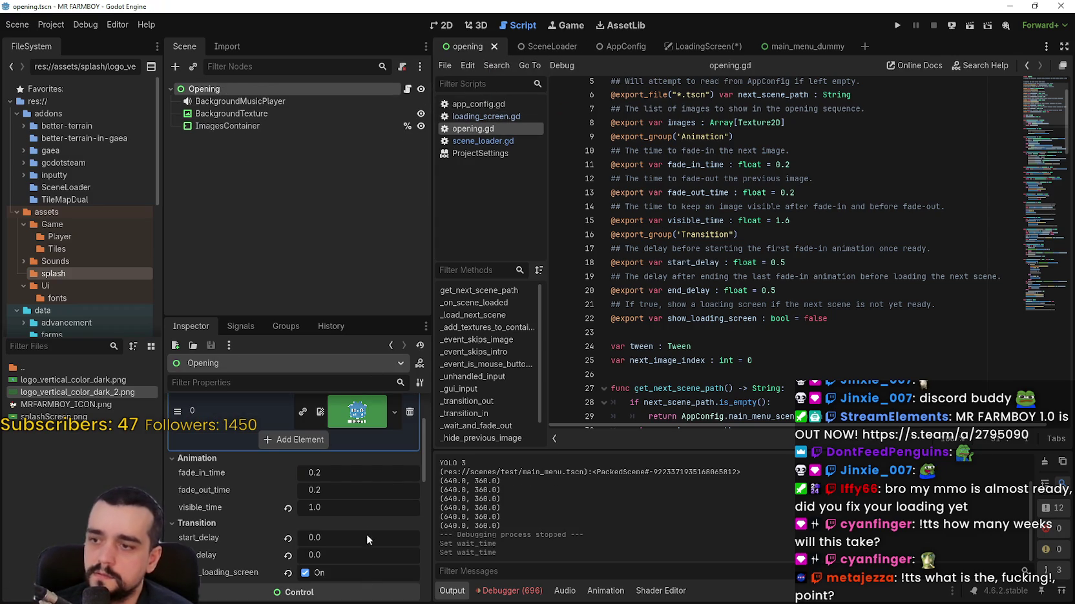
{"action": "left_click", "coordinate": [289, 507]}
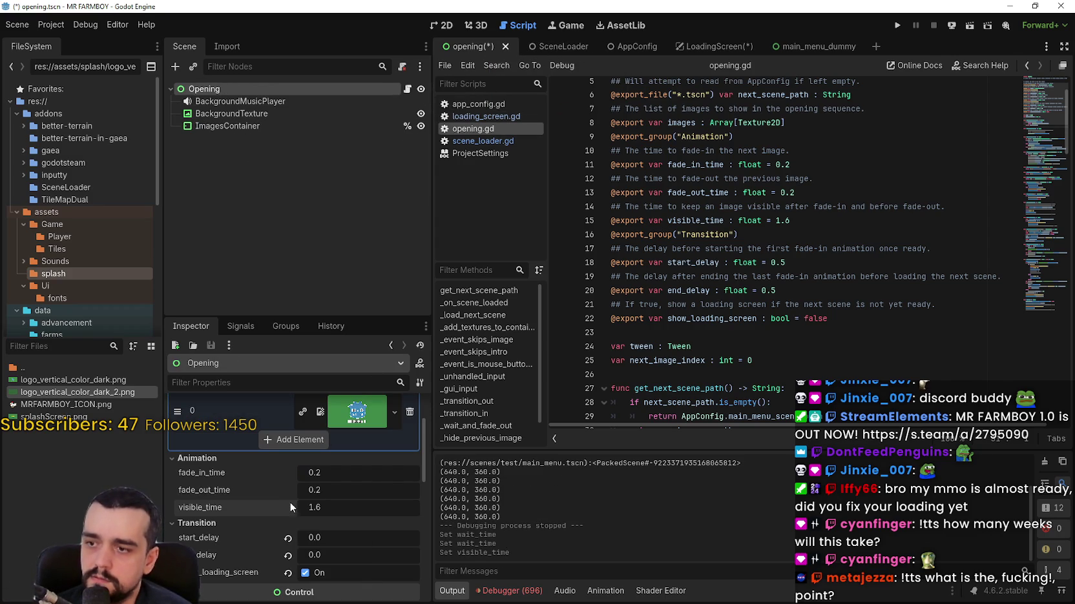
{"action": "left_click", "coordinate": [897, 25]}
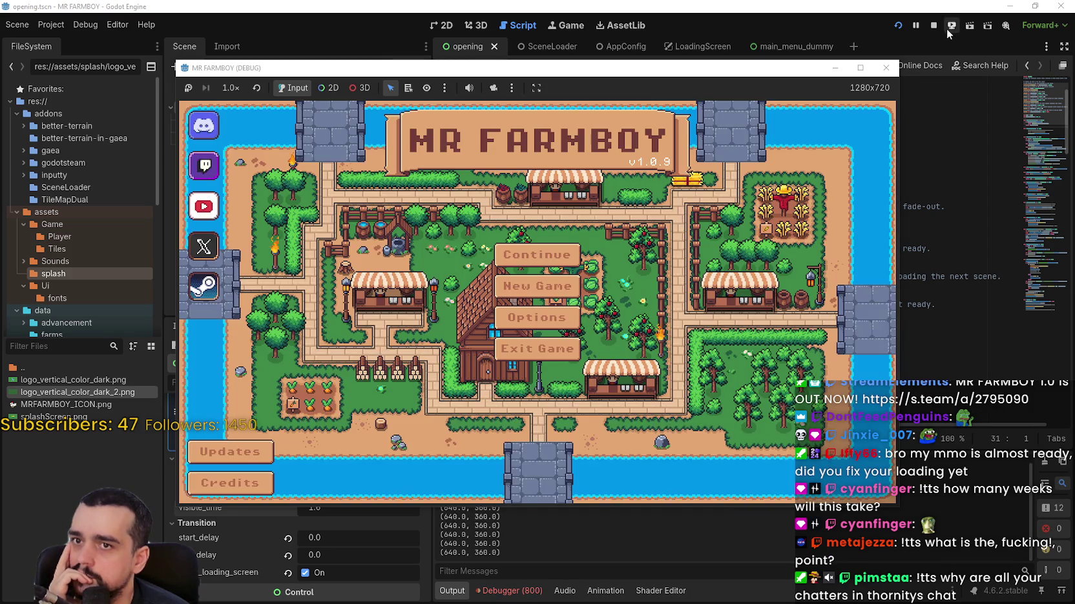
{"action": "left_click", "coordinate": [933, 25]}
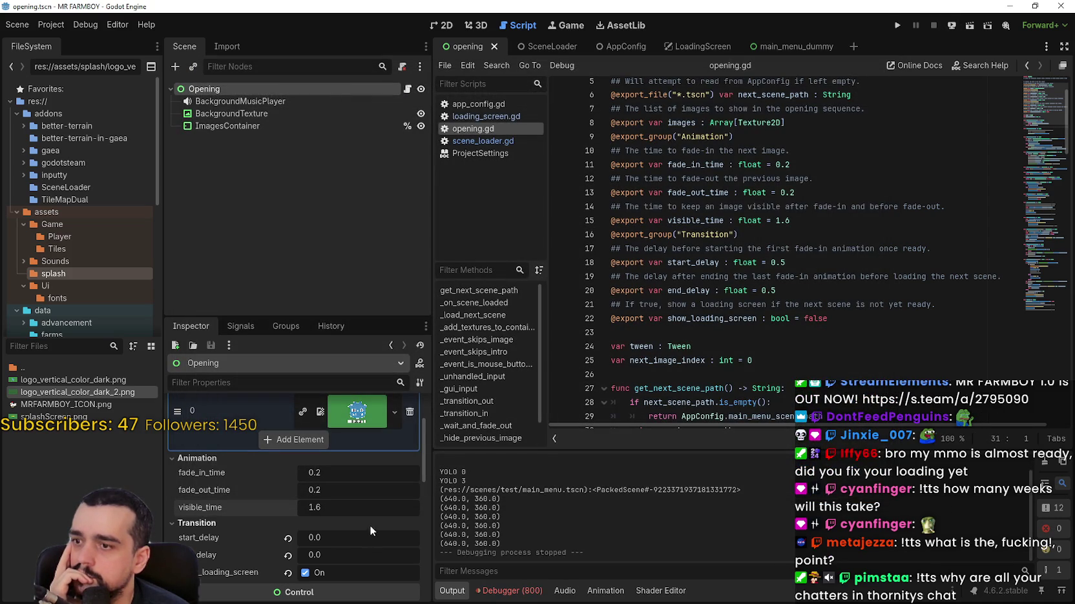
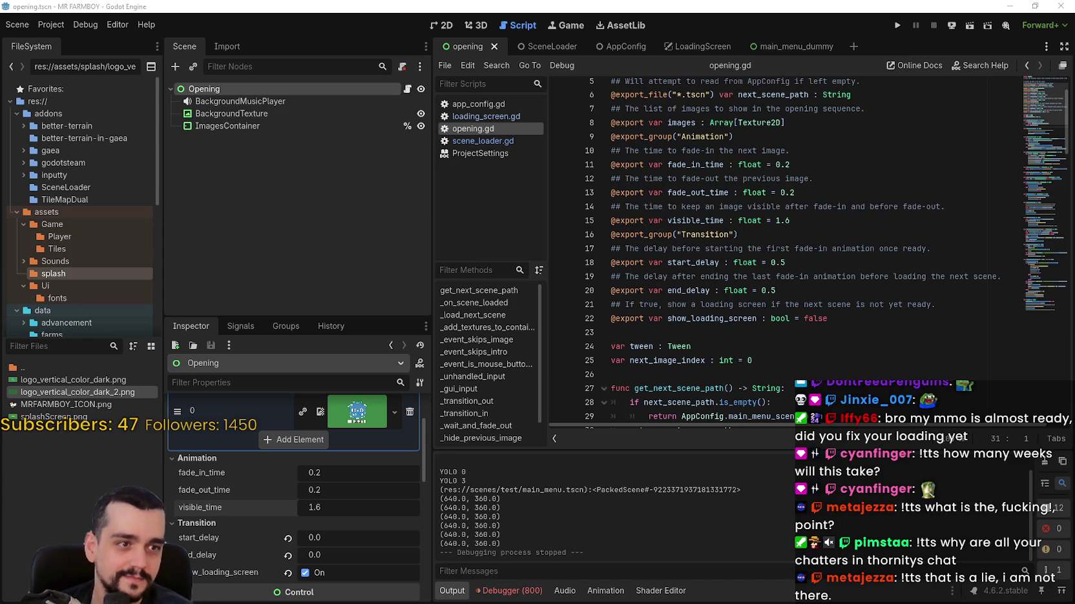
- In the LoadingScreen scene, set the LoadingTimer wait time to 0.5 s
{"action": "left_click", "coordinate": [755, 332]}
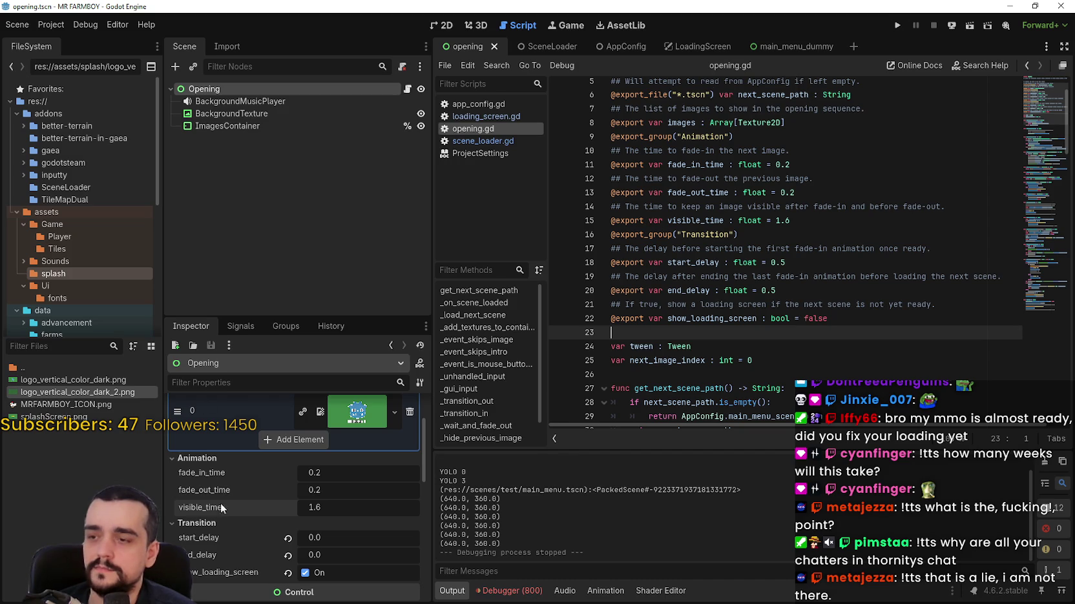
{"action": "left_click", "coordinate": [688, 45]}
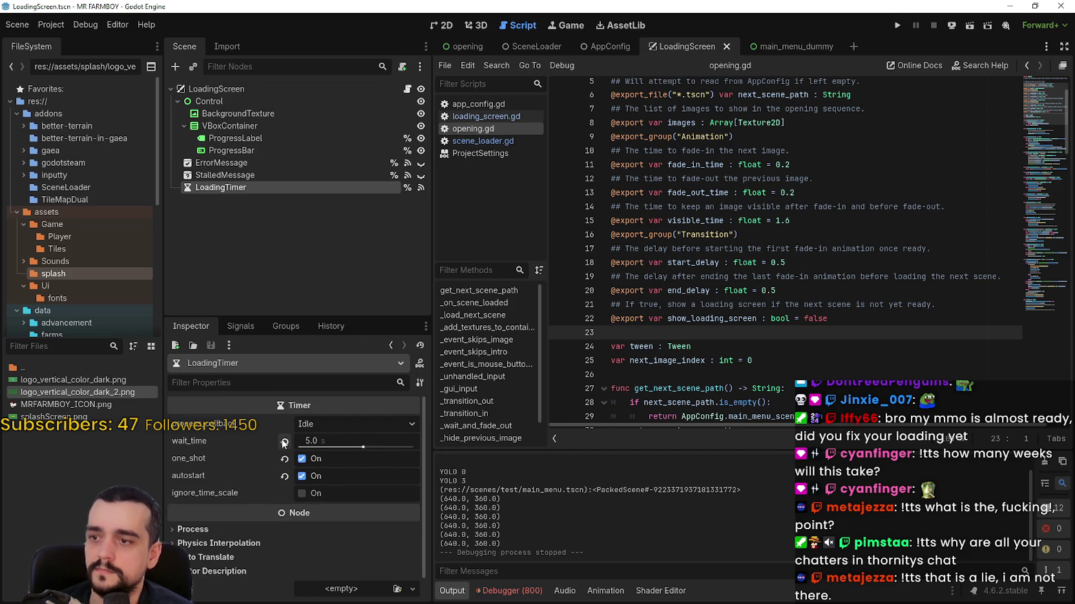
{"action": "left_click_drag", "start_coordinate": [355, 446], "coordinate": [322, 448]}
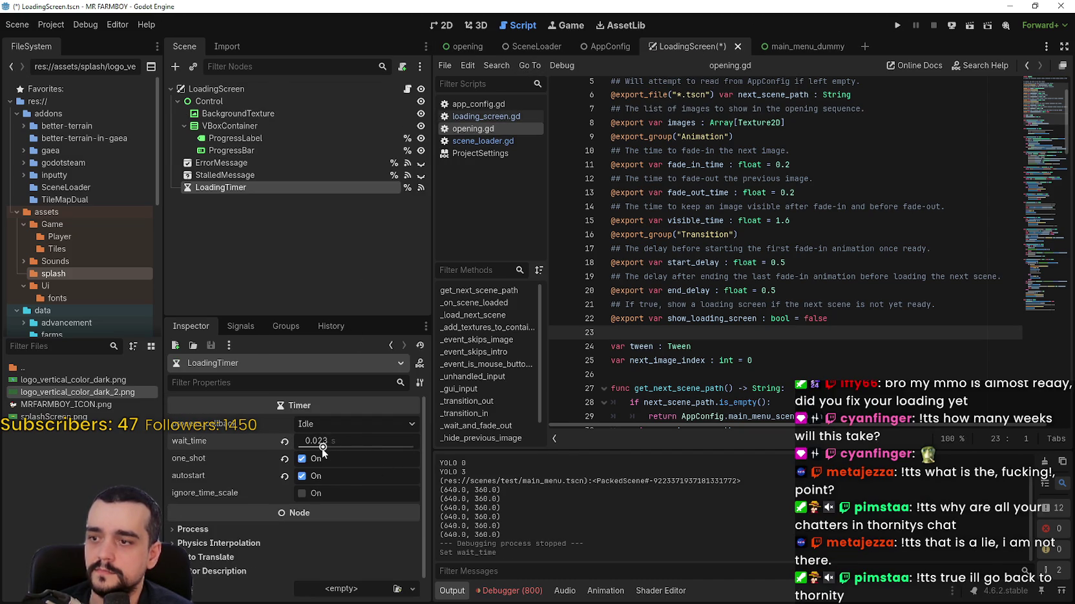
{"action": "left_click", "coordinate": [284, 441]}
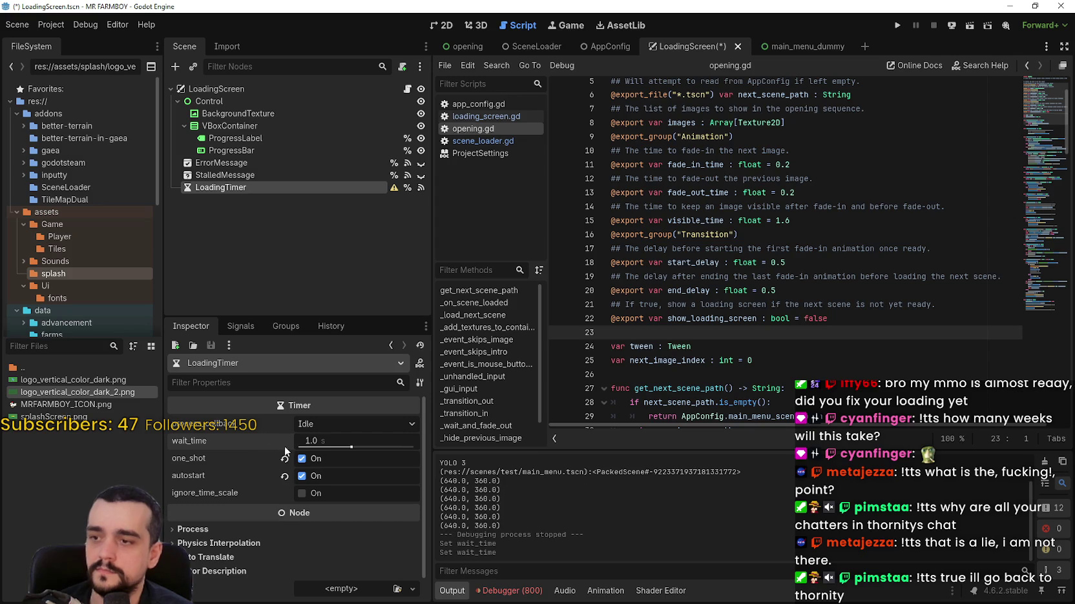
{"action": "left_click", "coordinate": [326, 442]}
{"action": "type", "text": "0.5"}
{"action": "key", "text": "Return"}
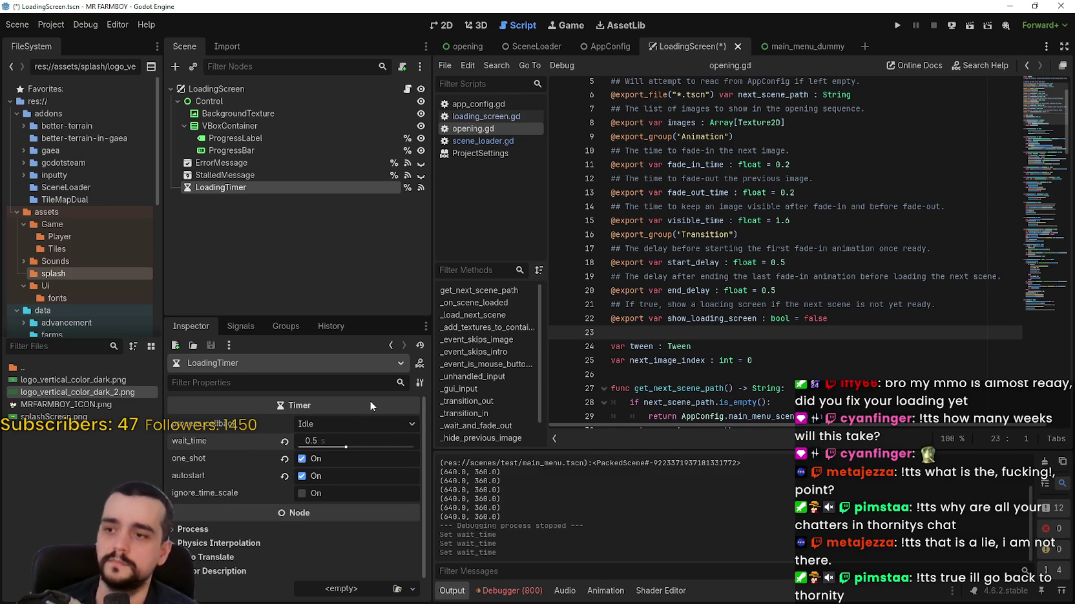
- Check the timer's process callback options, leave them unchanged, and test-run with the 0.5 s wait
{"action": "left_click", "coordinate": [340, 425]}
{"action": "left_click", "coordinate": [337, 425]}
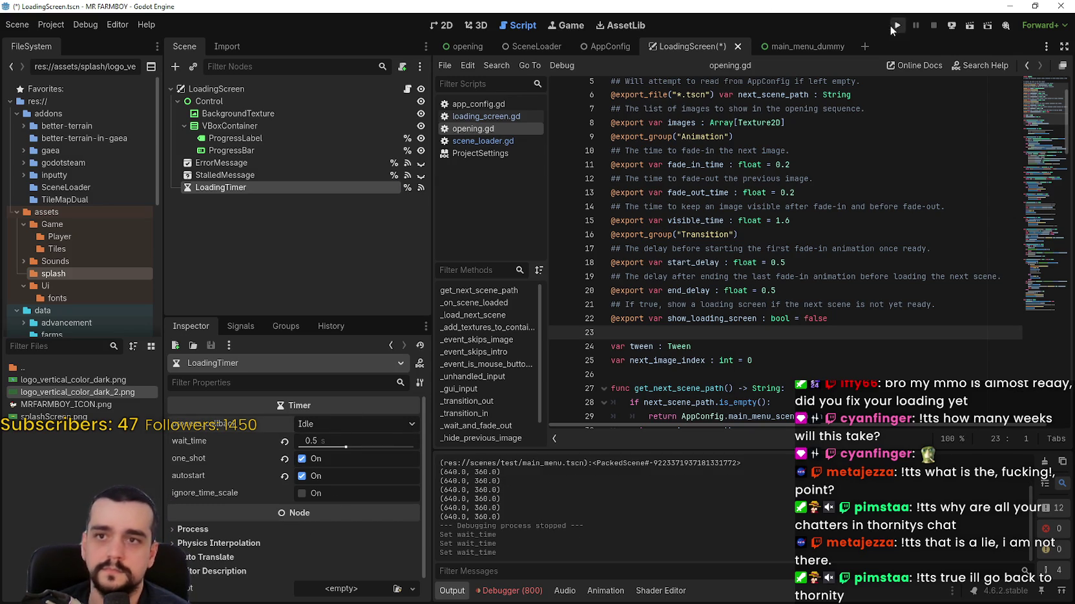
{"action": "left_click", "coordinate": [897, 25]}
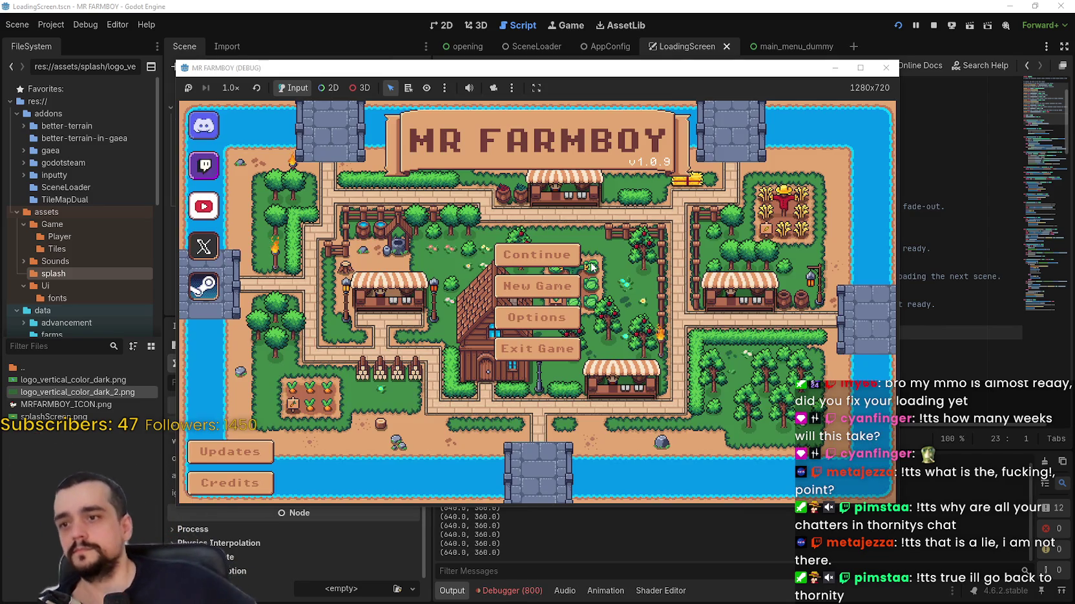
{"action": "left_click", "coordinate": [934, 26]}
- Shorten the LoadingTimer wait time to 0.1 s and test-run the project
{"action": "left_click_drag", "start_coordinate": [299, 442], "coordinate": [373, 441]}
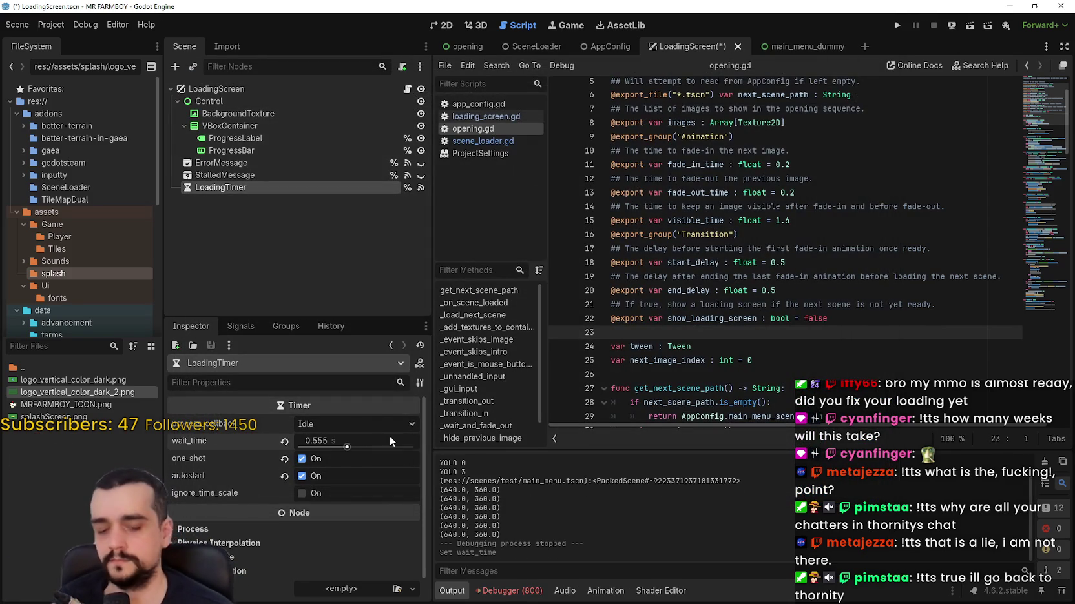
{"action": "left_click", "coordinate": [390, 441]}
{"action": "type", "text": "0.1"}
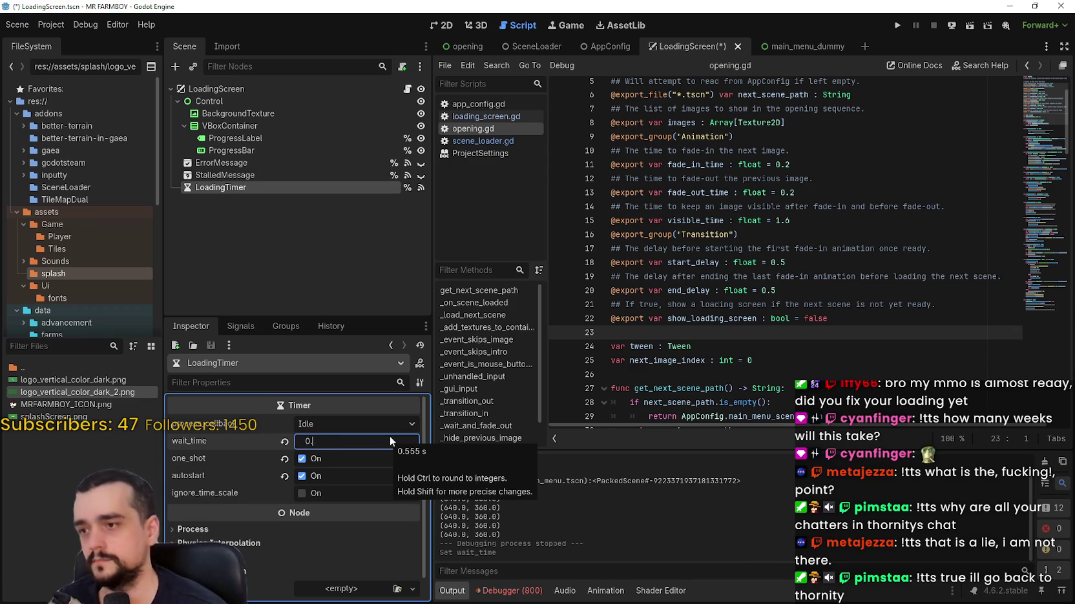
{"action": "key", "text": "Return"}
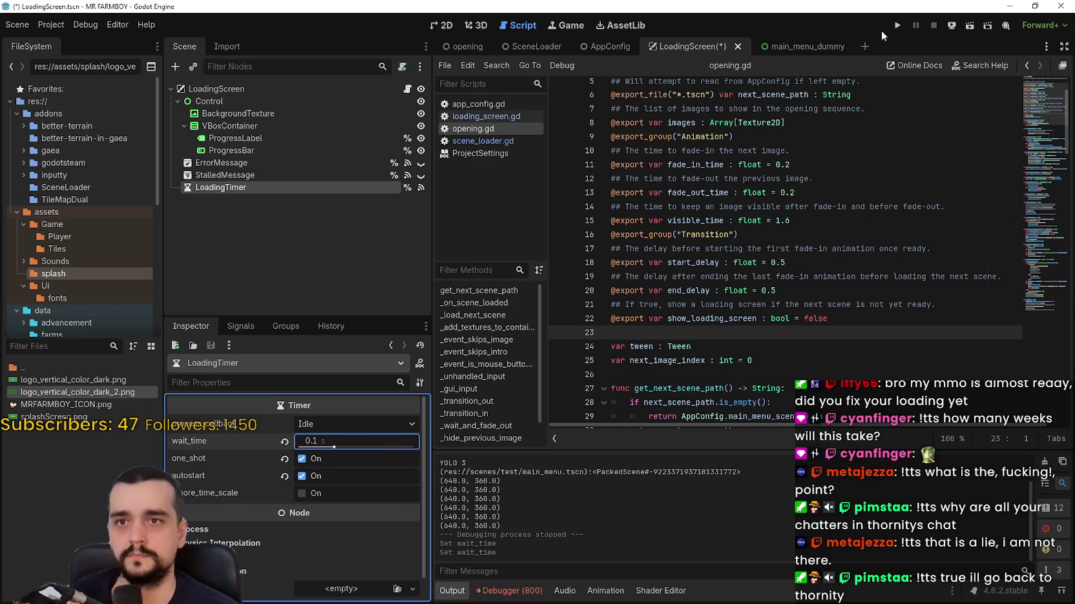
{"action": "left_click", "coordinate": [896, 27]}
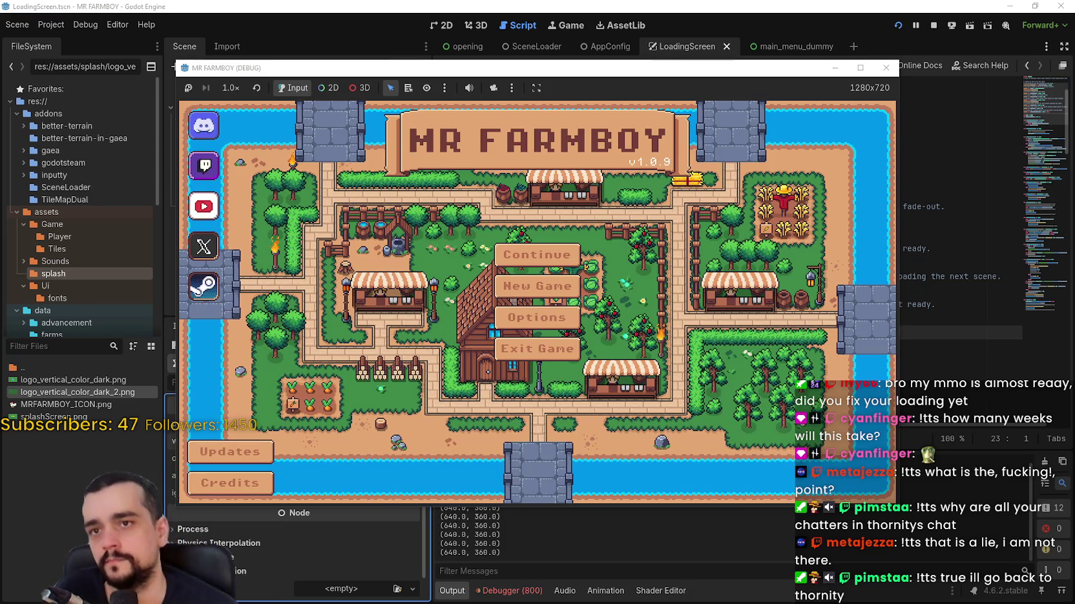
{"action": "left_click", "coordinate": [933, 24]}
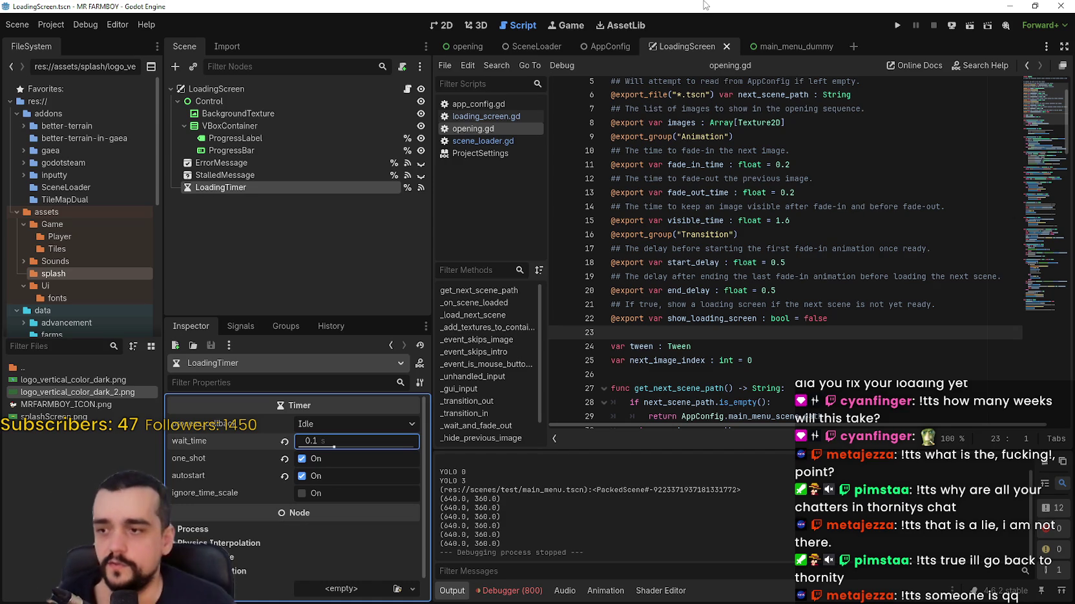
- Set the LoadingTimer wait time to 1.0 s and confirm a test run reaches the main menu
{"action": "type", "text": "1"}
{"action": "key", "text": "Return"}
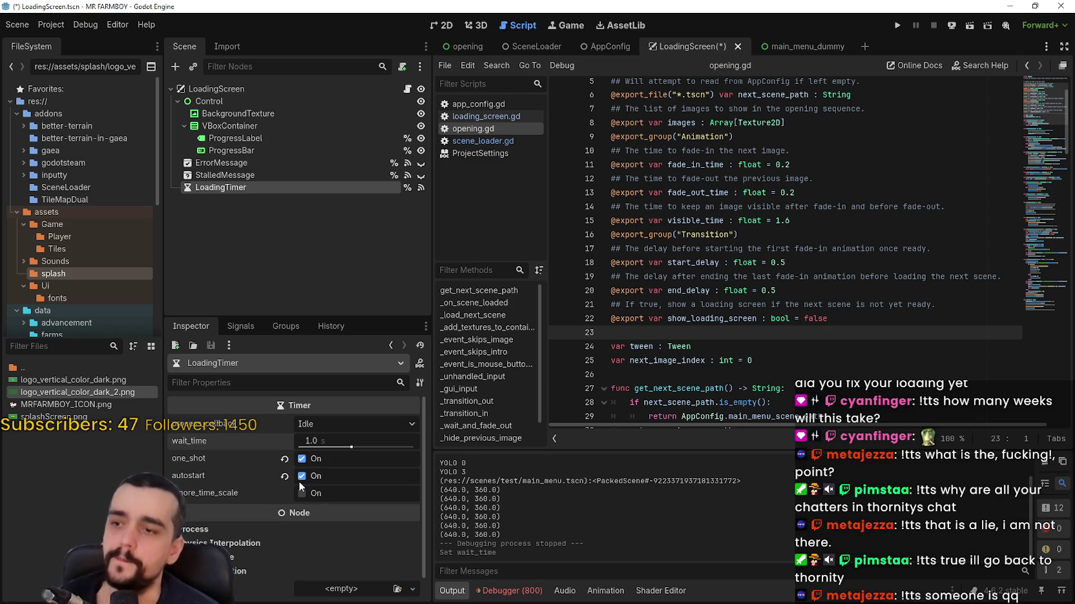
{"action": "left_click", "coordinate": [897, 25]}
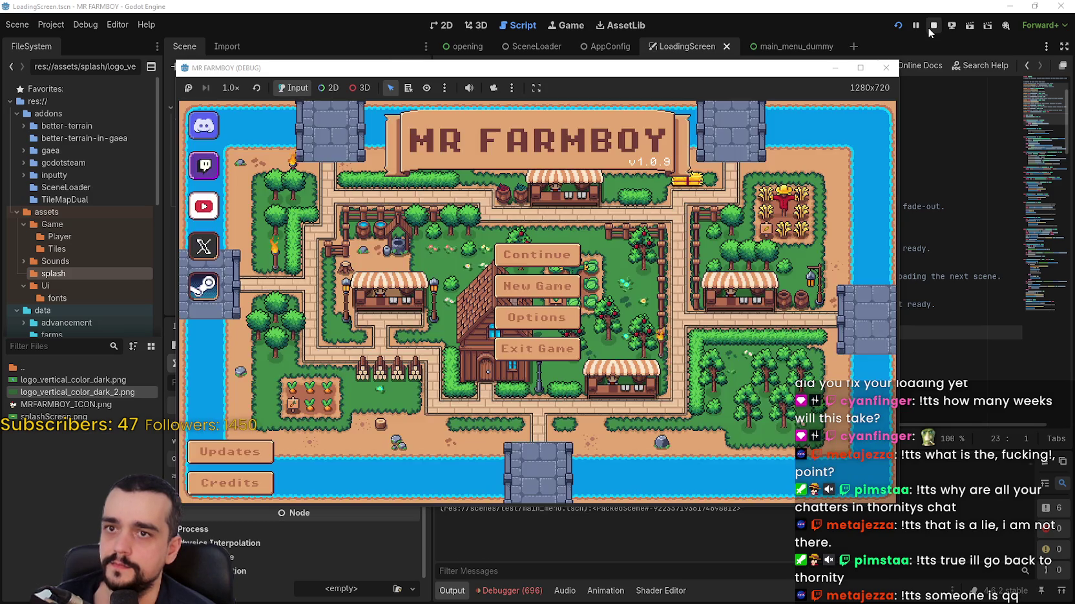
{"action": "left_click", "coordinate": [929, 27]}
- Turn on one_shot, set the LoadingTimer process mode to Always, and test-run the project
{"action": "left_click", "coordinate": [302, 458]}
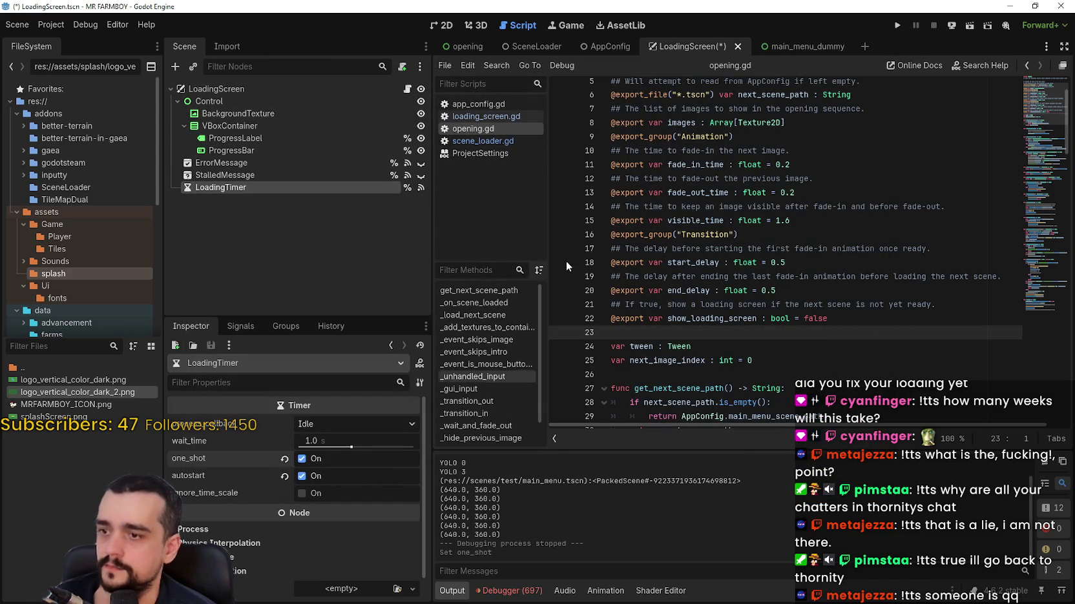
{"action": "scroll", "coordinate": [339, 566], "scroll_direction": "down", "scroll_amount": 1}
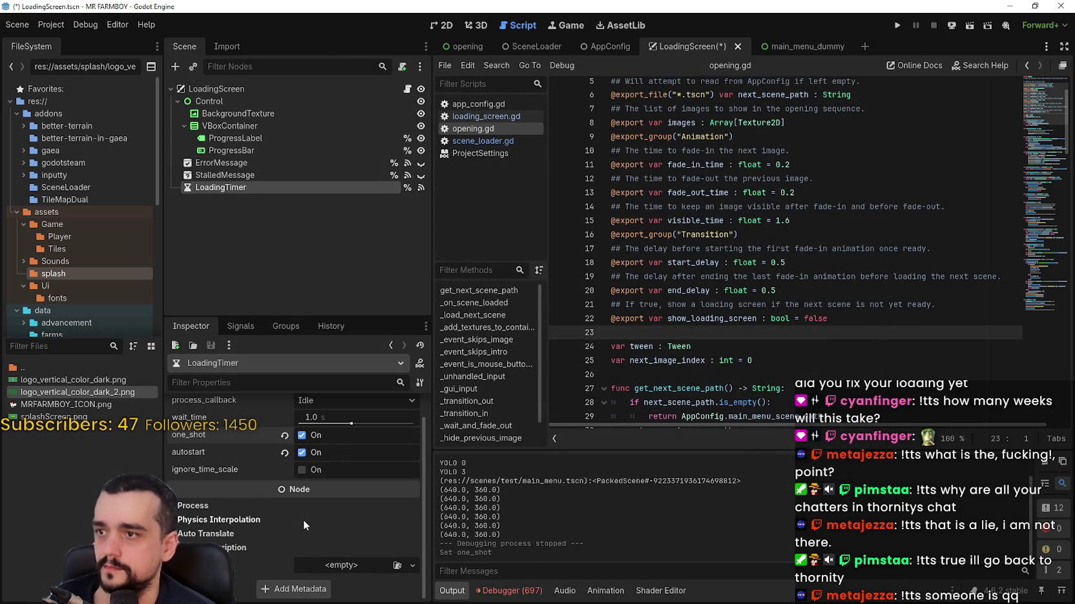
{"action": "left_click", "coordinate": [294, 506]}
{"action": "left_click", "coordinate": [314, 522]}
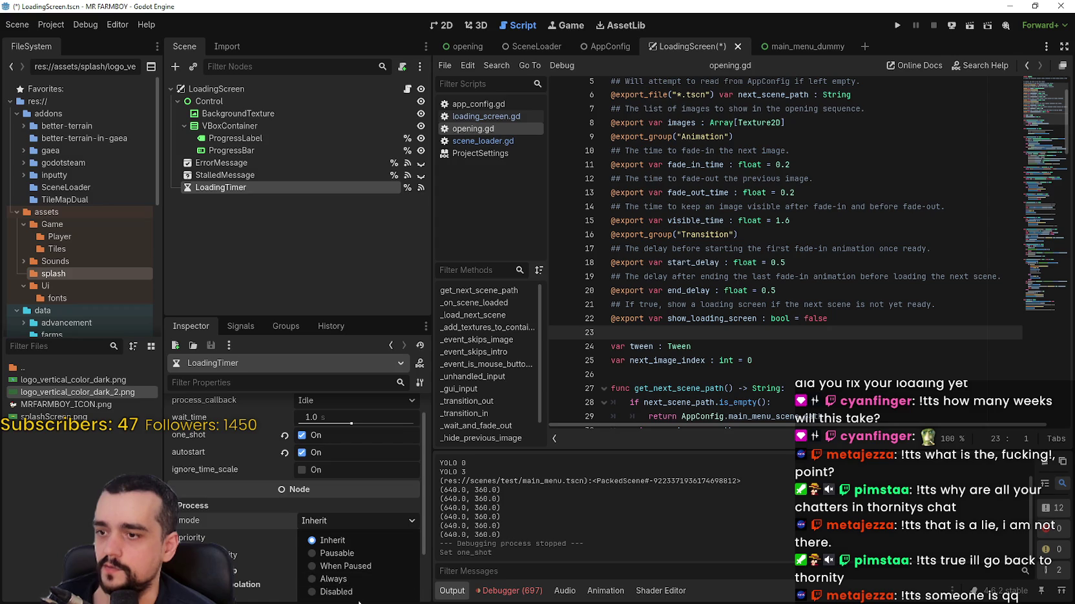
{"action": "left_click", "coordinate": [354, 579]}
{"action": "left_click", "coordinate": [898, 26]}
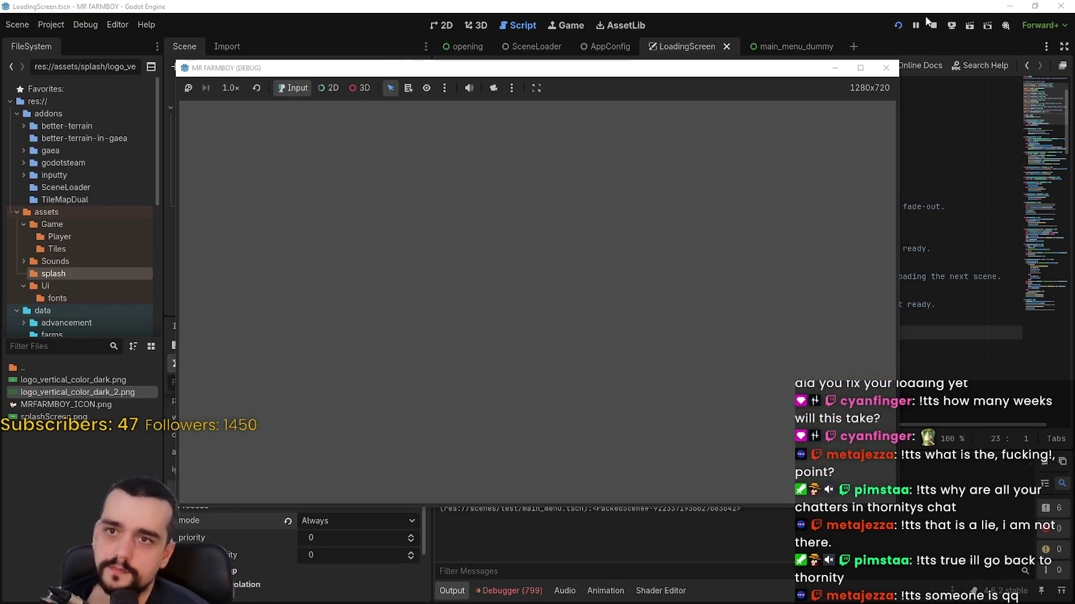
{"action": "left_click", "coordinate": [934, 26]}
- Revert process mode to Inherit, test LoadingTimer under the root, then move it back last and save
{"action": "left_click", "coordinate": [288, 520]}
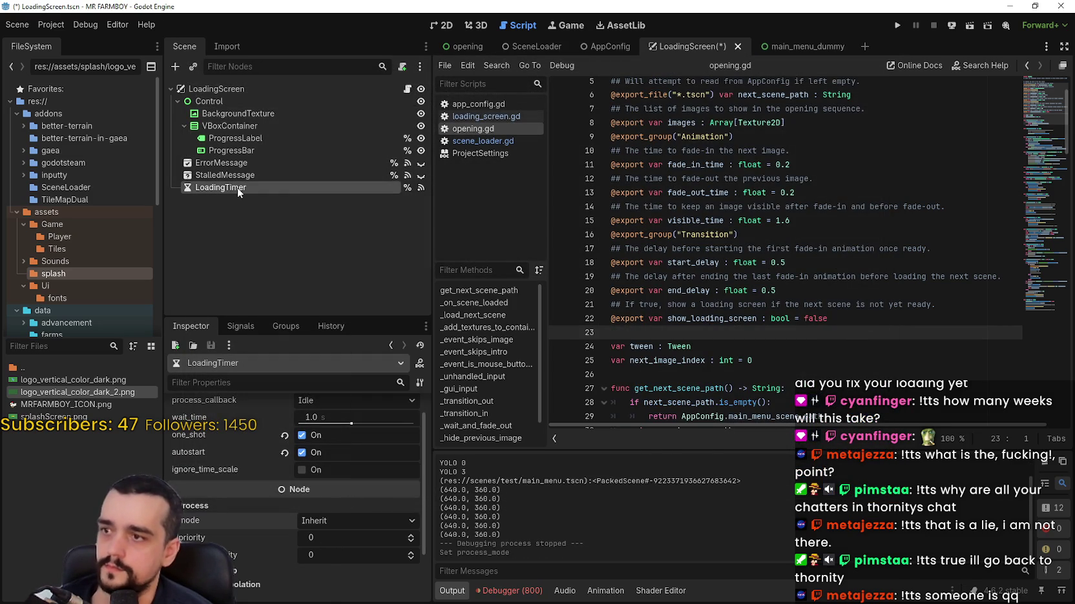
{"action": "left_click_drag", "start_coordinate": [237, 185], "coordinate": [239, 95]}
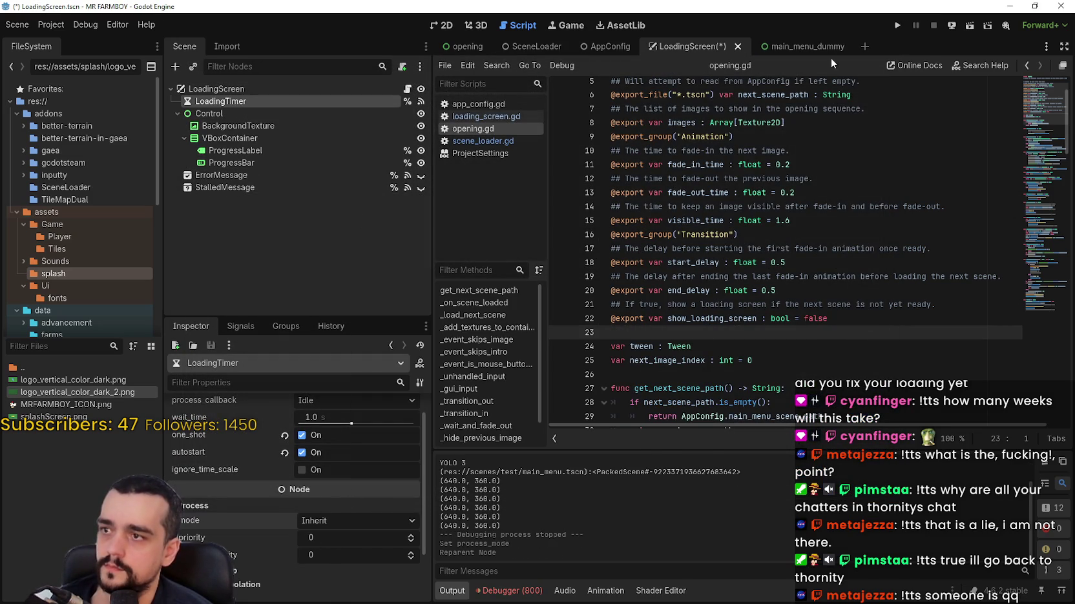
{"action": "left_click", "coordinate": [903, 25]}
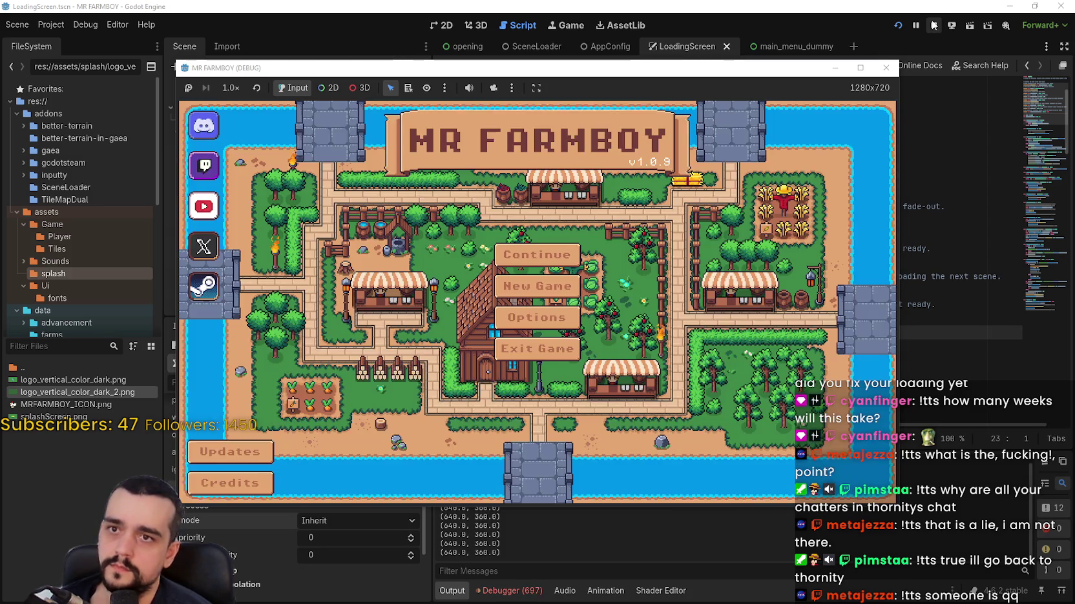
{"action": "left_click", "coordinate": [933, 24]}
{"action": "mouse_move", "coordinate": [220, 100]}
{"action": "left_mouse_down"}
{"action": "mouse_move", "coordinate": [204, 164]}
{"action": "mouse_move", "coordinate": [219, 207]}
{"action": "left_mouse_up"}
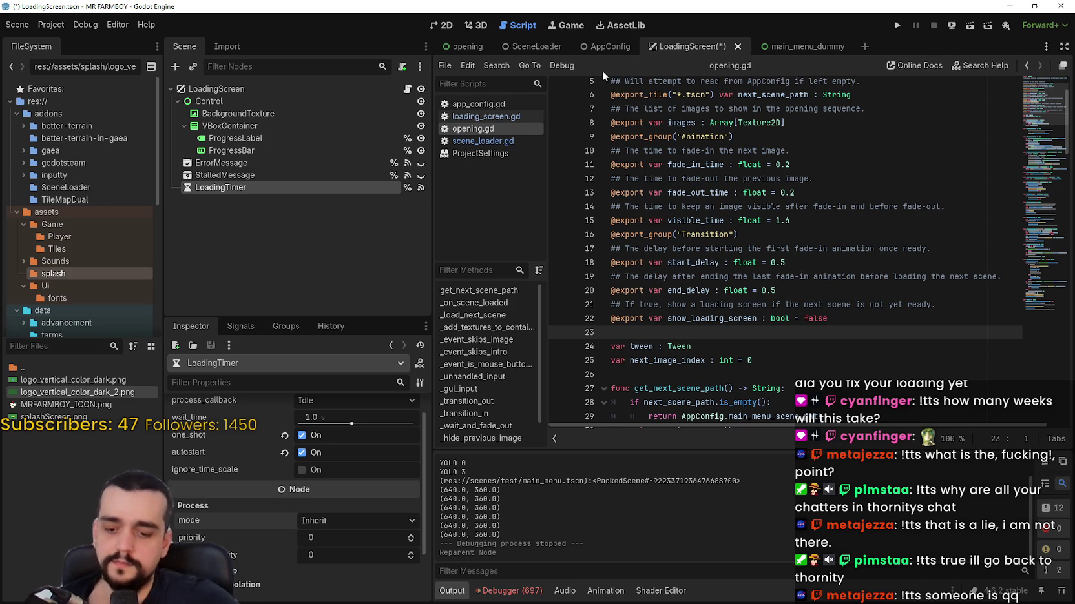
{"action": "key", "text": "ctrl+s"}
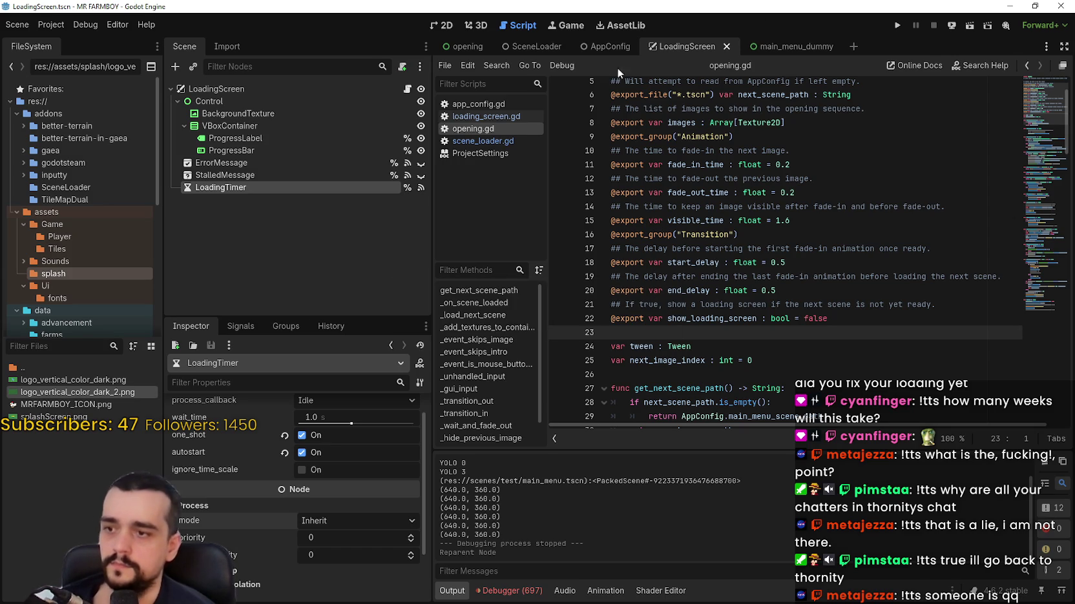
- In the Opening scene, set visible_time to 1.0, save, and test-run the splash
{"action": "left_click", "coordinate": [617, 46]}
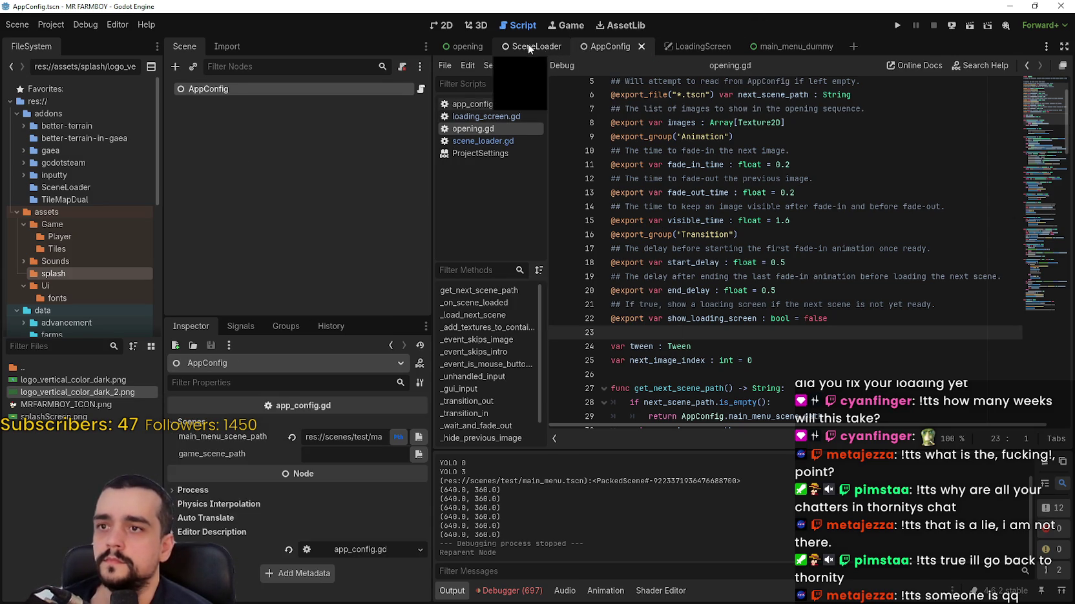
{"action": "left_click", "coordinate": [526, 49]}
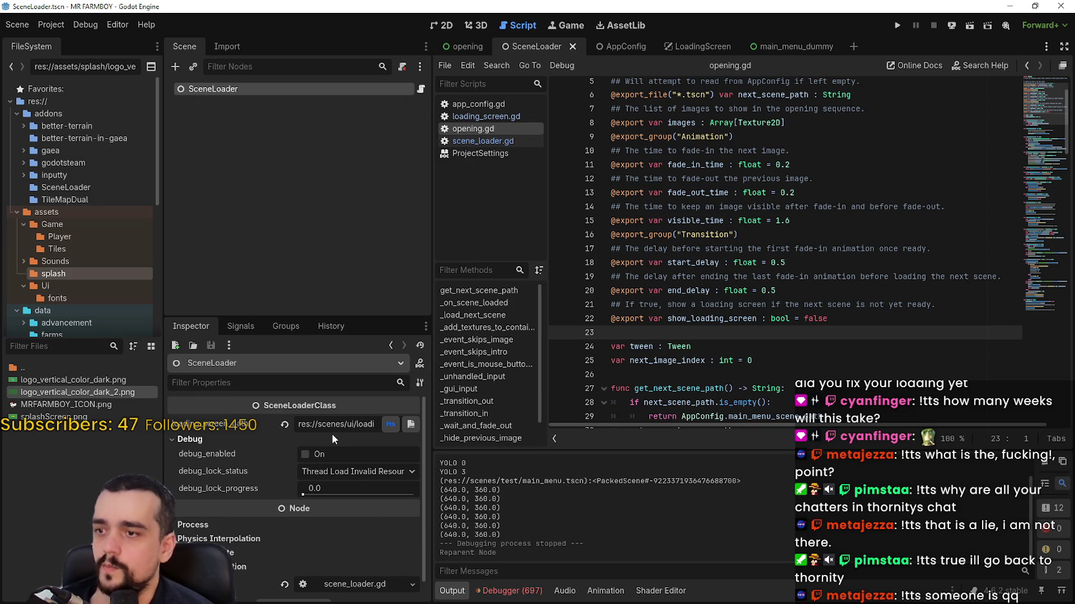
{"action": "left_click", "coordinate": [472, 49]}
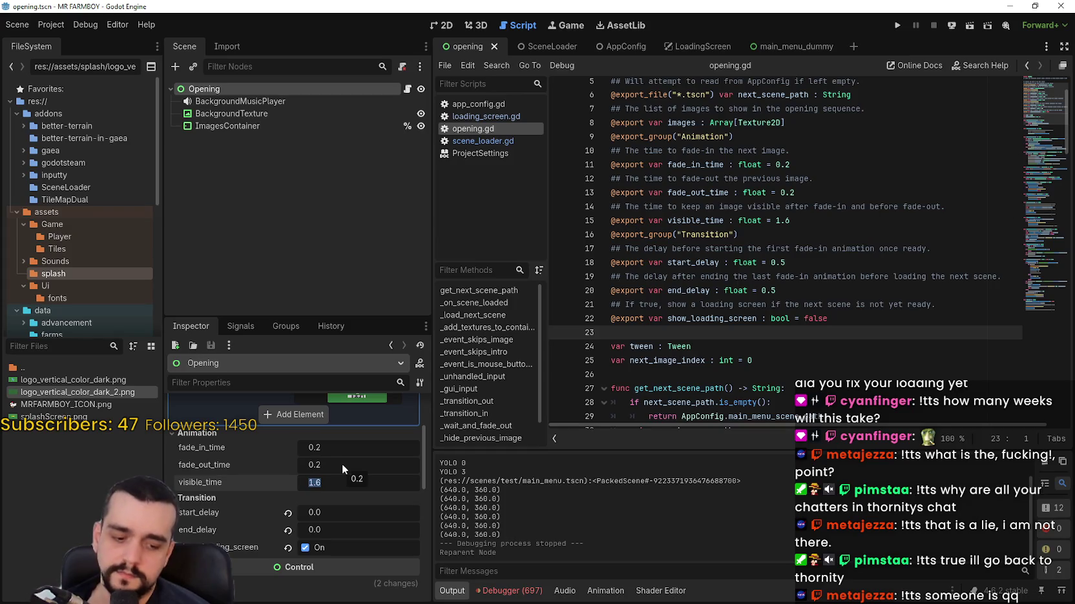
{"action": "type", "text": "1"}
{"action": "key", "text": "Return"}
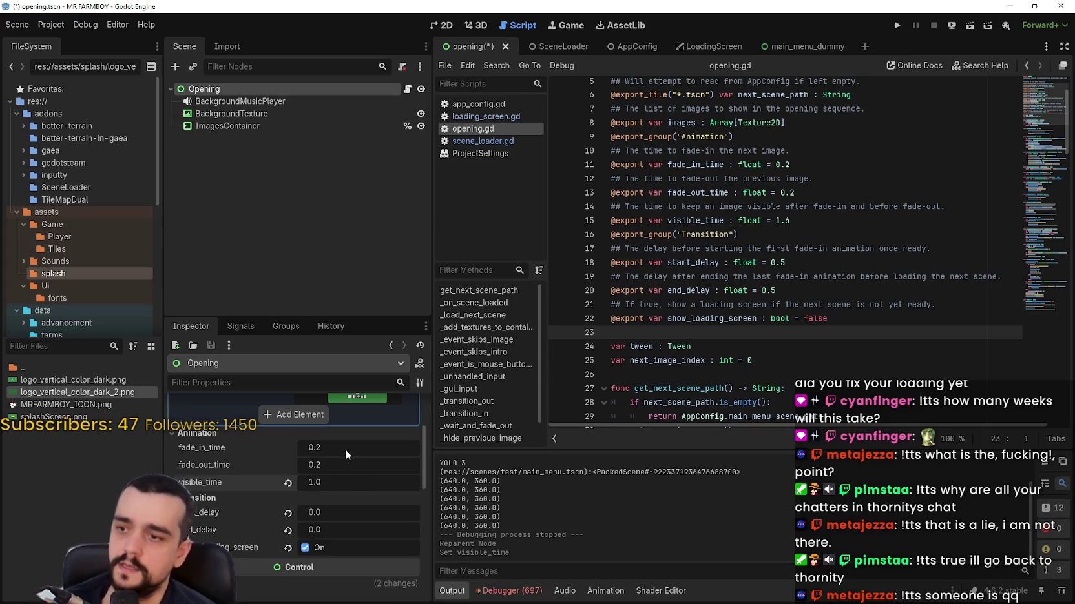
{"action": "key", "text": "ctrl+s"}
{"action": "left_click", "coordinate": [897, 26]}
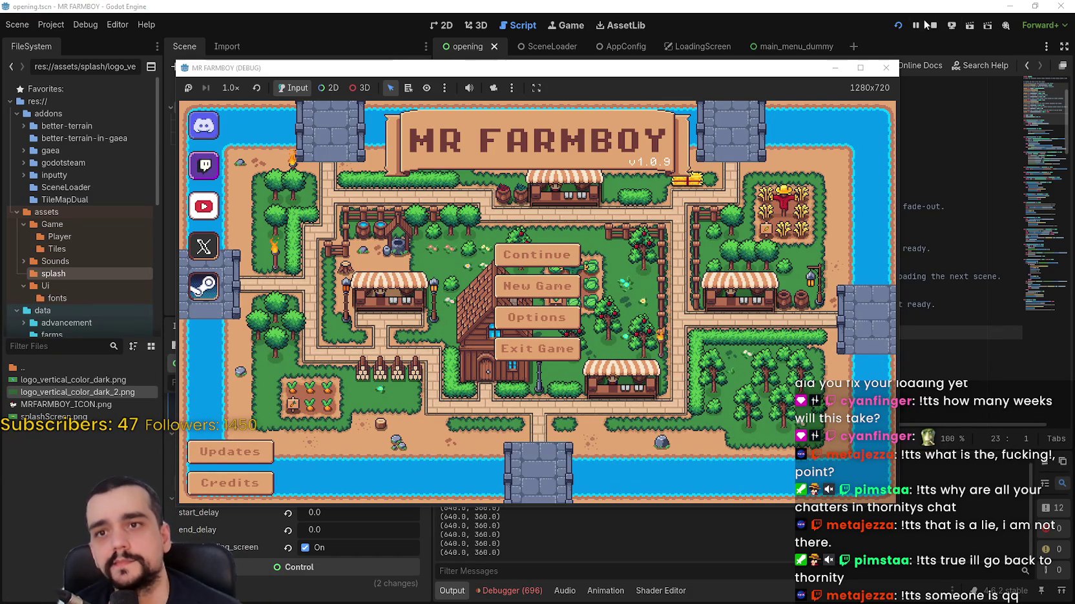
{"action": "left_click", "coordinate": [934, 25]}
- Set fade_in_time and fade_out_time to 0.1, save, and test-run the splash timing
{"action": "left_click", "coordinate": [357, 446]}
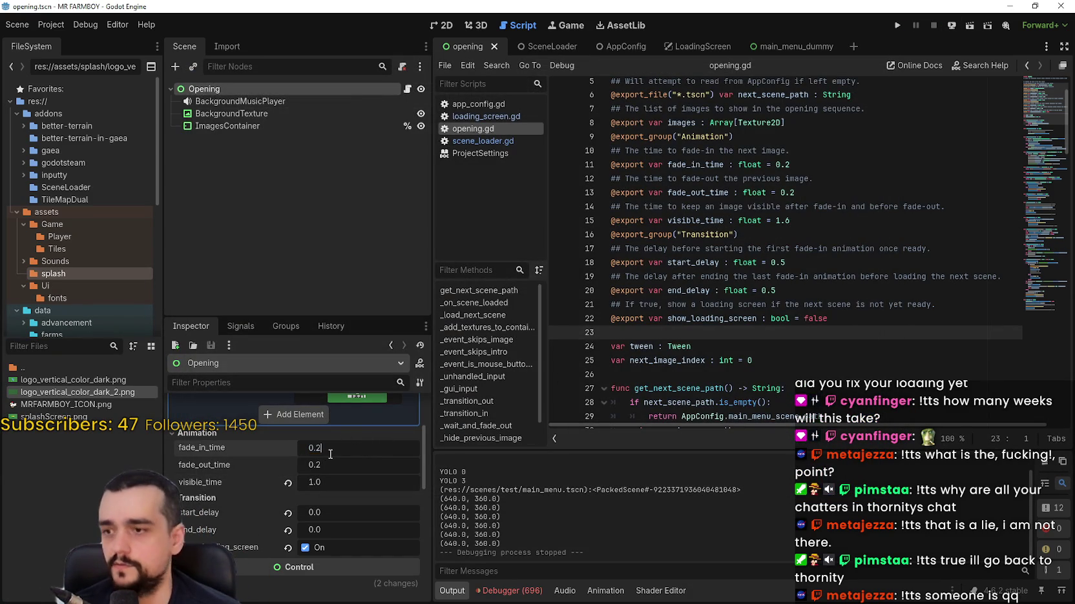
{"action": "type", "text": "1"}
{"action": "key", "text": "Return"}
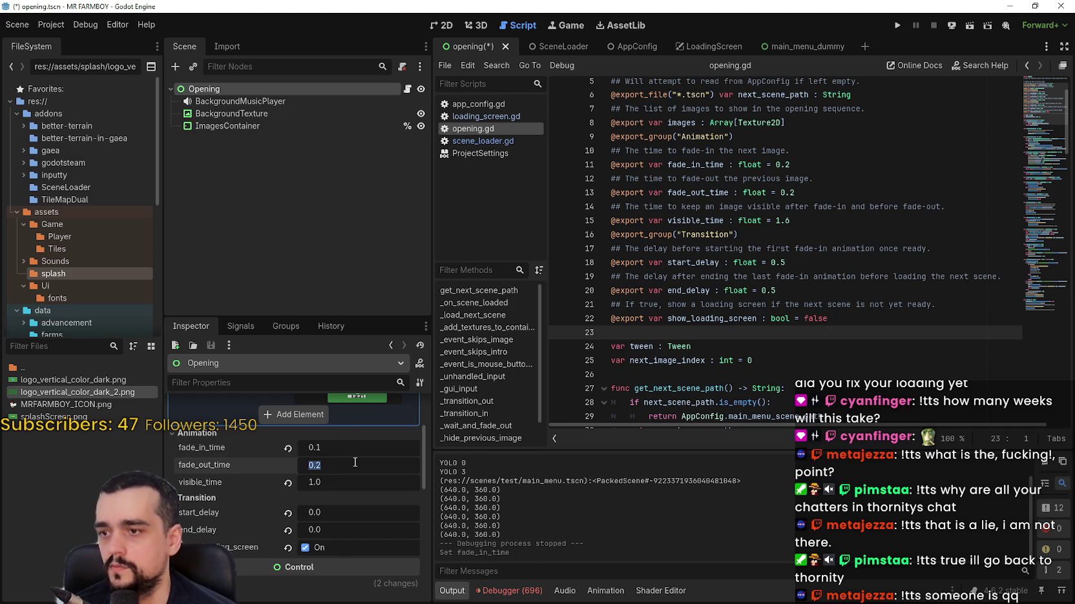
{"action": "key", "text": "BackSpace"}
{"action": "type", "text": "1"}
{"action": "key", "text": "Return"}
{"action": "key", "text": "ctrl+s"}
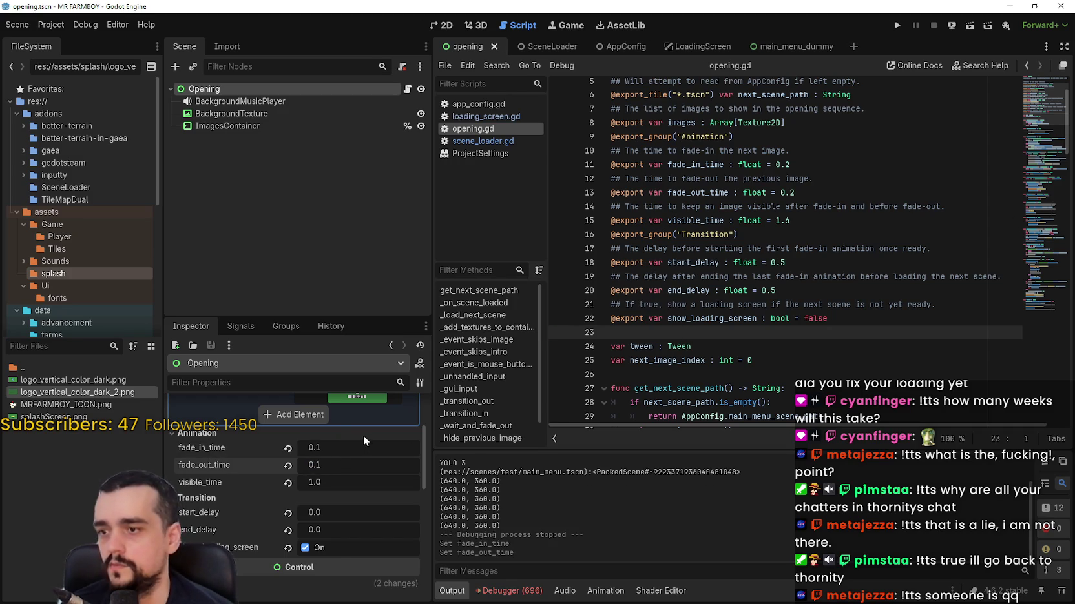
{"action": "left_click", "coordinate": [897, 26]}
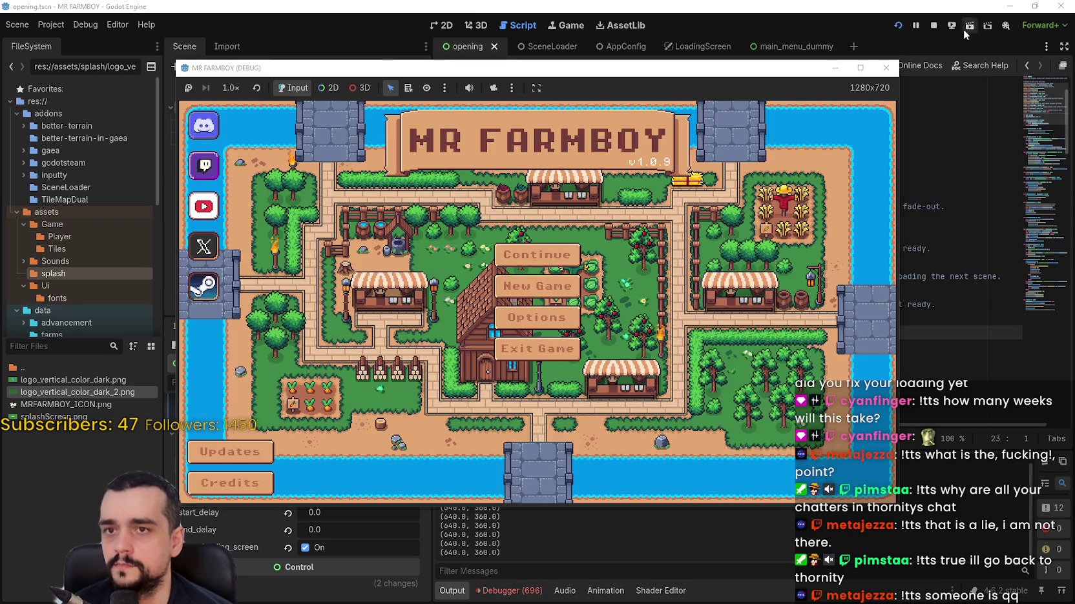
{"action": "left_click", "coordinate": [933, 25]}
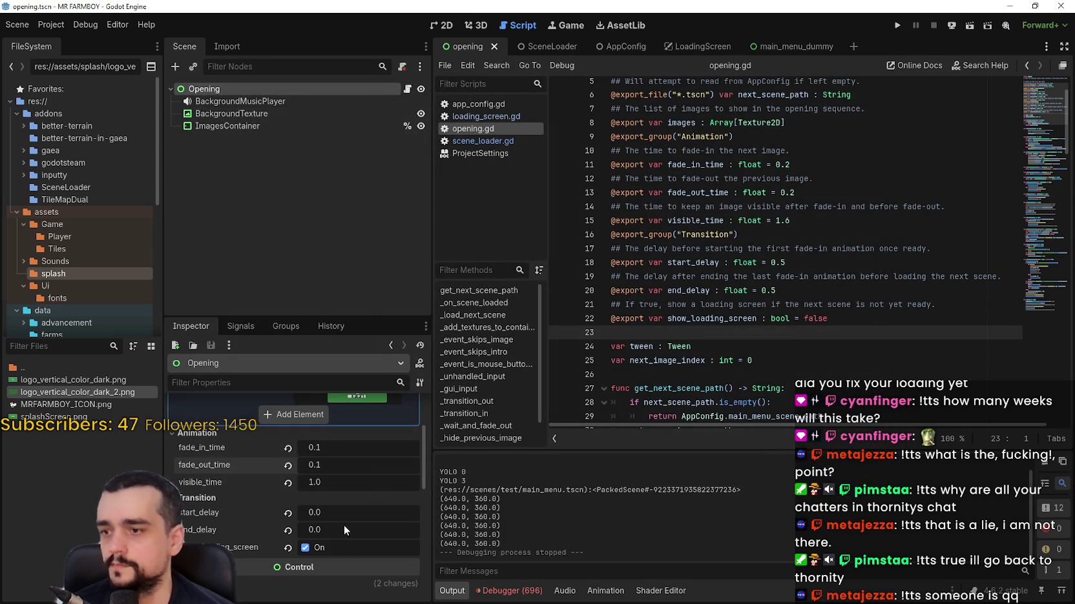
- Slow the fade-in and fade-out times to 0.5 s and test-run the game
{"action": "left_click", "coordinate": [315, 447]}
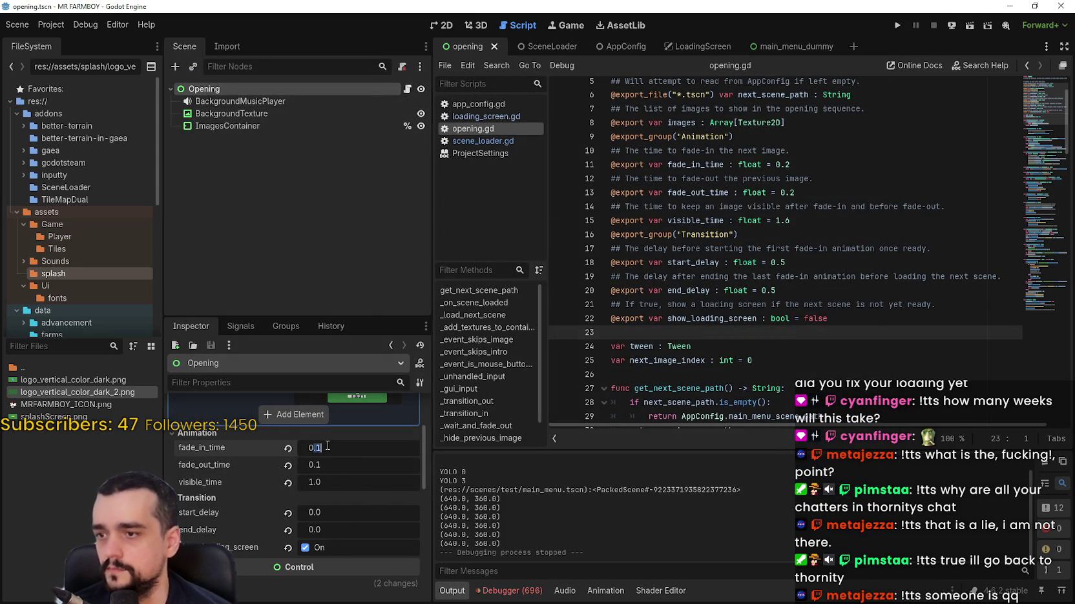
{"action": "type", "text": "0.5"}
{"action": "key", "text": "Return"}
{"action": "left_click", "coordinate": [317, 464]}
{"action": "type", "text": "0.5"}
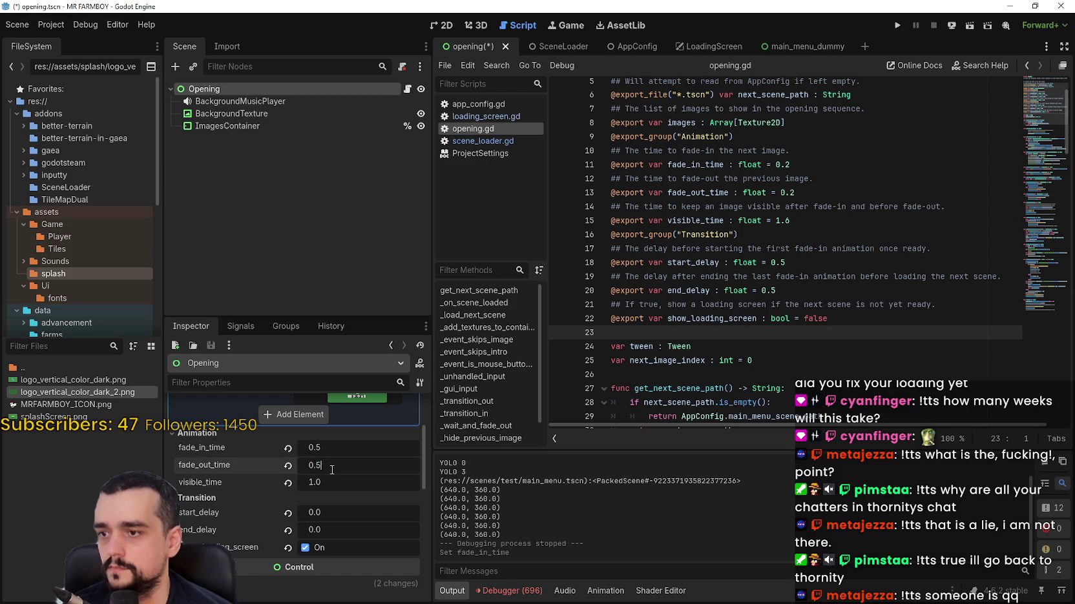
{"action": "key", "text": "Return"}
{"action": "left_click", "coordinate": [897, 26]}
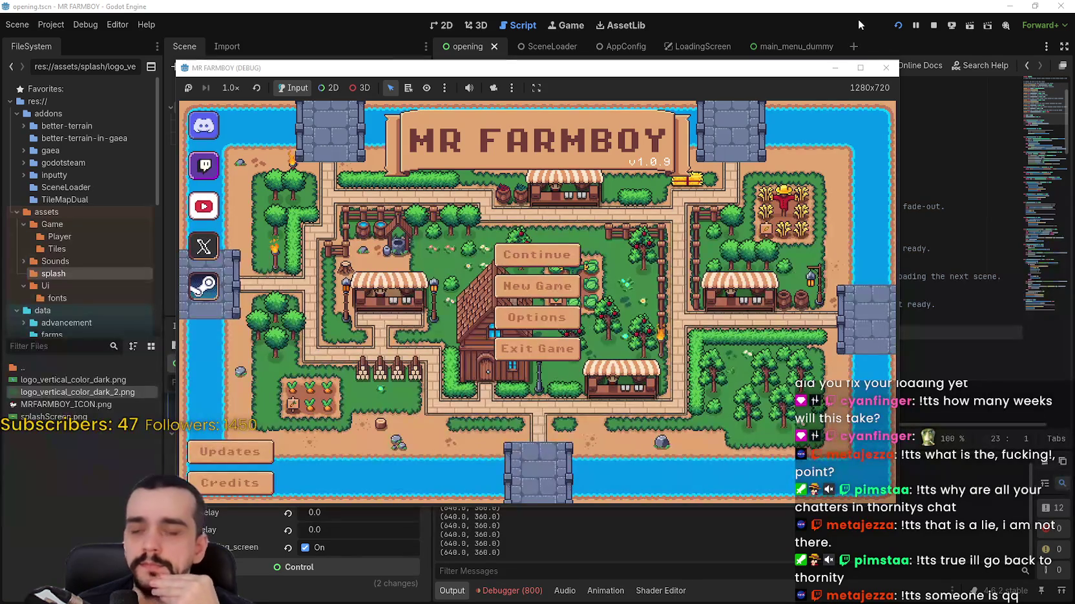
{"action": "left_click", "coordinate": [931, 25]}
- Reset both fades to default 0.2 and end delay to 0.5, save, and test-run
{"action": "left_click", "coordinate": [287, 447]}
{"action": "left_click", "coordinate": [287, 465]}
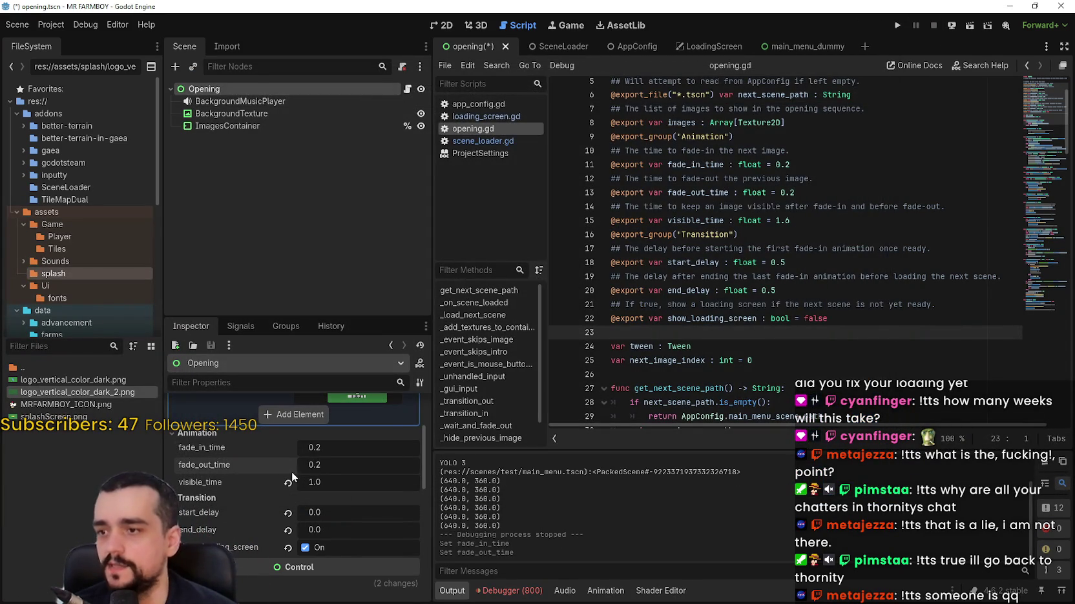
{"action": "key", "text": "ctrl+s"}
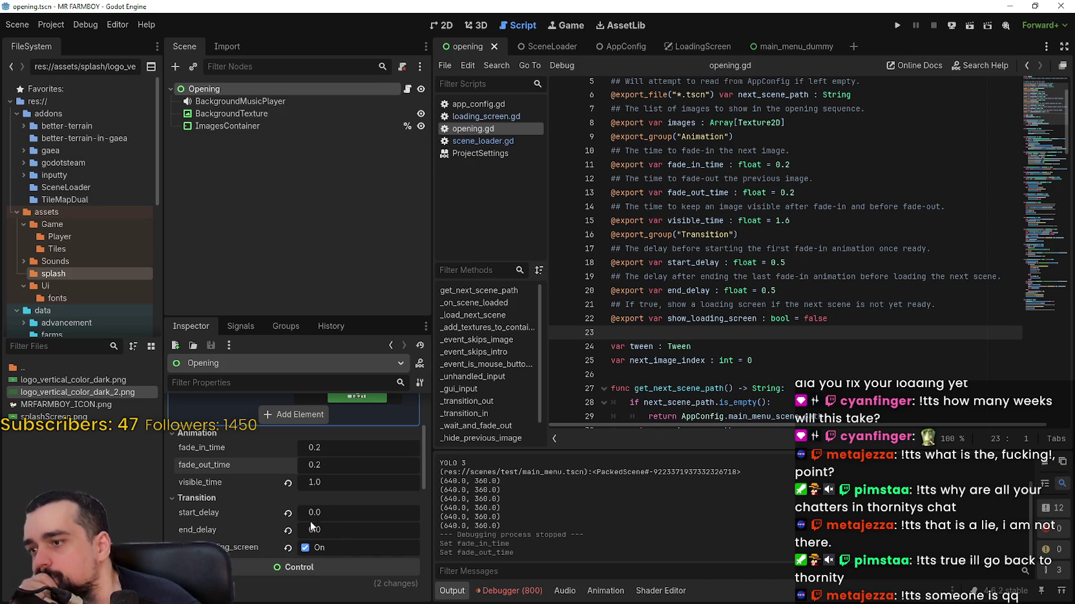
{"action": "left_click", "coordinate": [287, 531]}
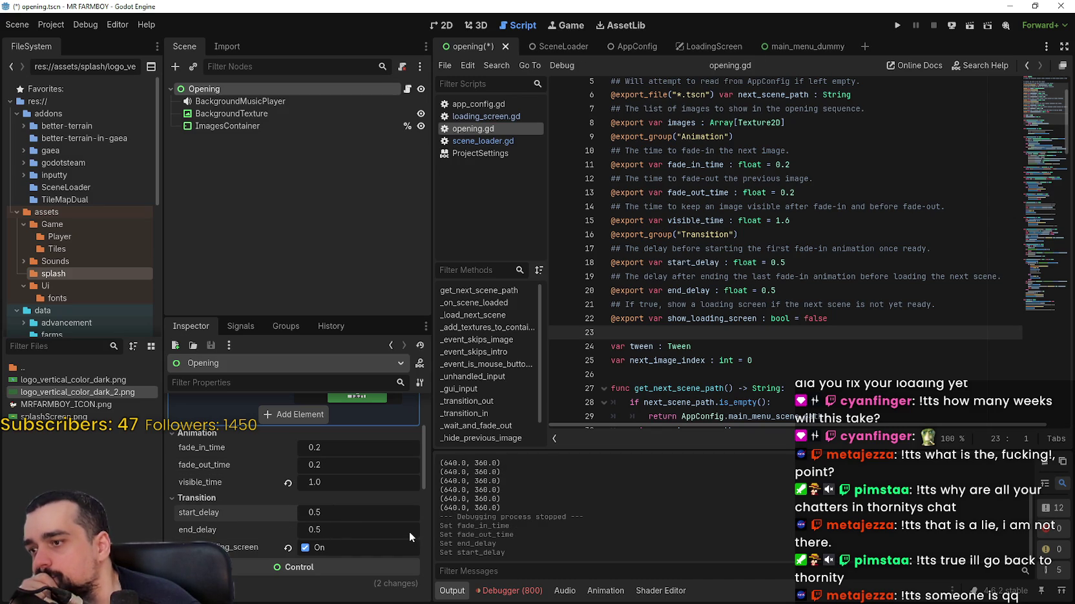
{"action": "left_click", "coordinate": [897, 26]}
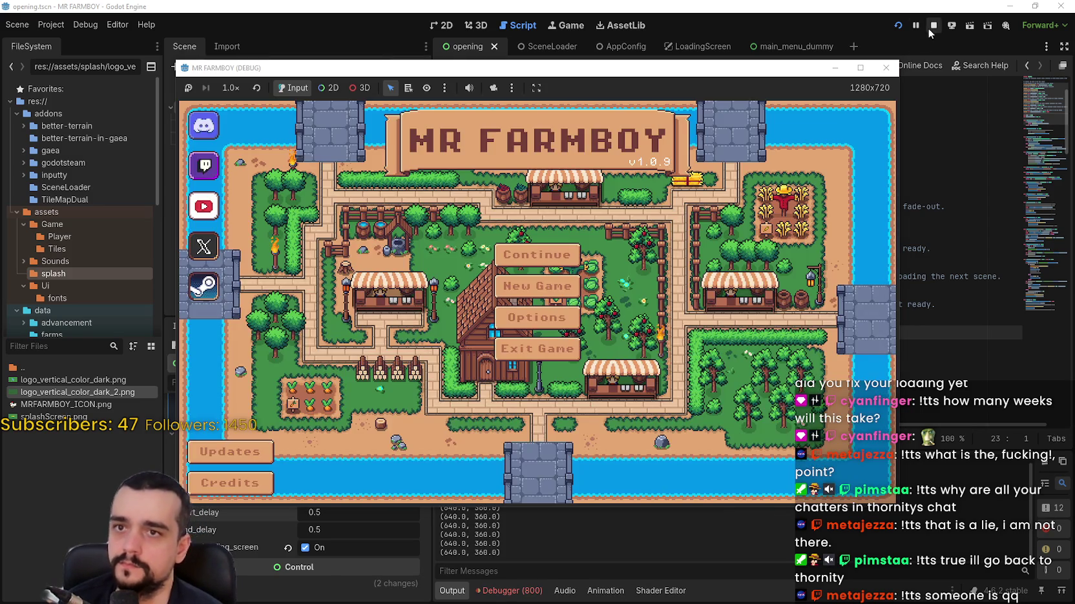
{"action": "left_click", "coordinate": [932, 26]}
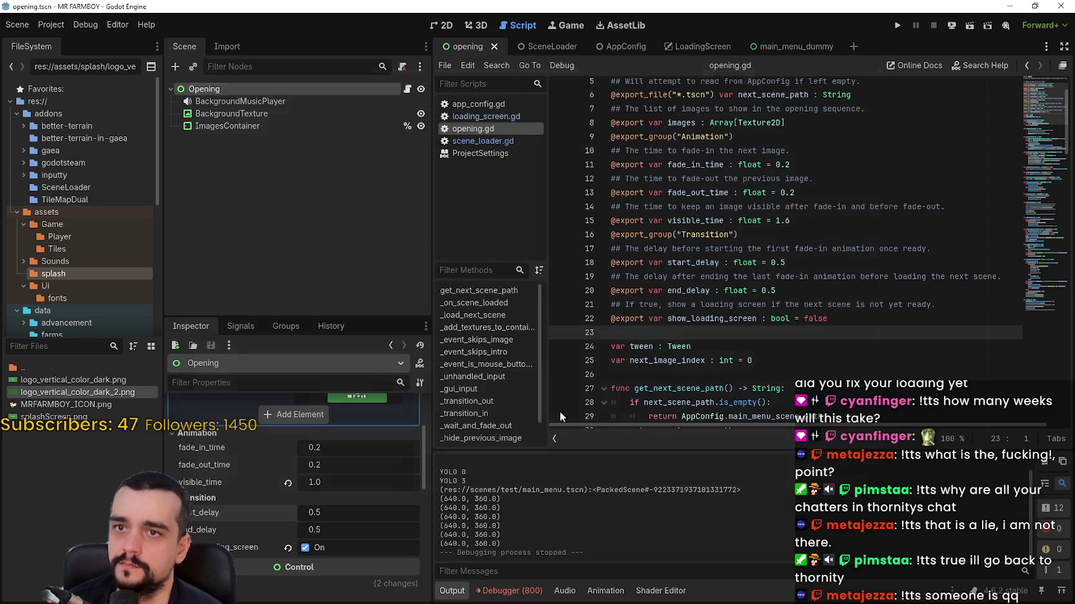
- Set start delay and end delay to 0 and test-run the game
{"action": "left_click", "coordinate": [339, 511]}
{"action": "type", "text": "0"}
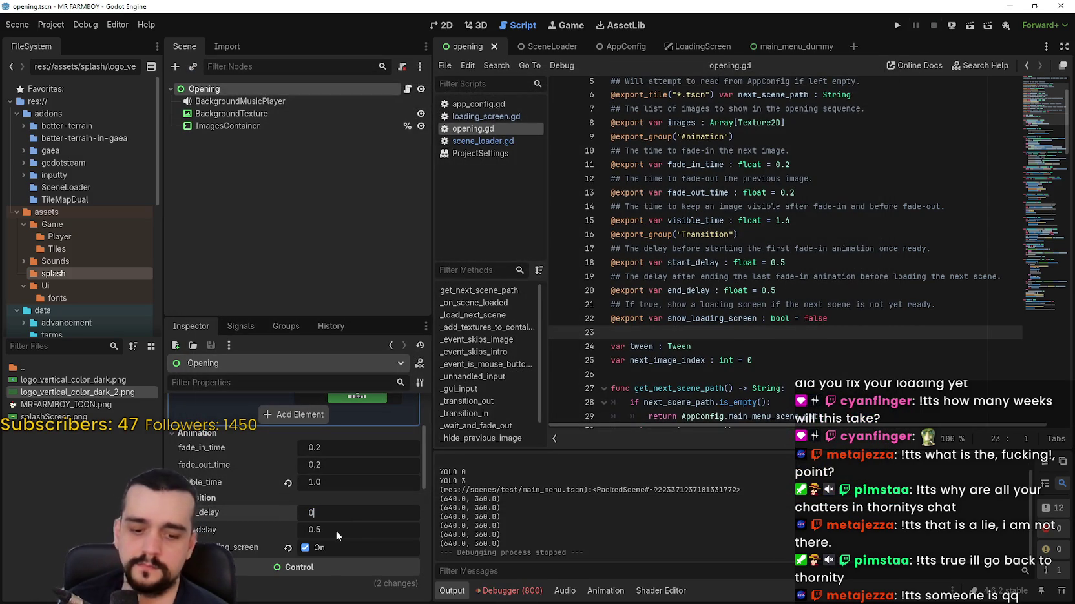
{"action": "left_click", "coordinate": [335, 530]}
{"action": "type", "text": "0"}
{"action": "left_click", "coordinate": [898, 26]}
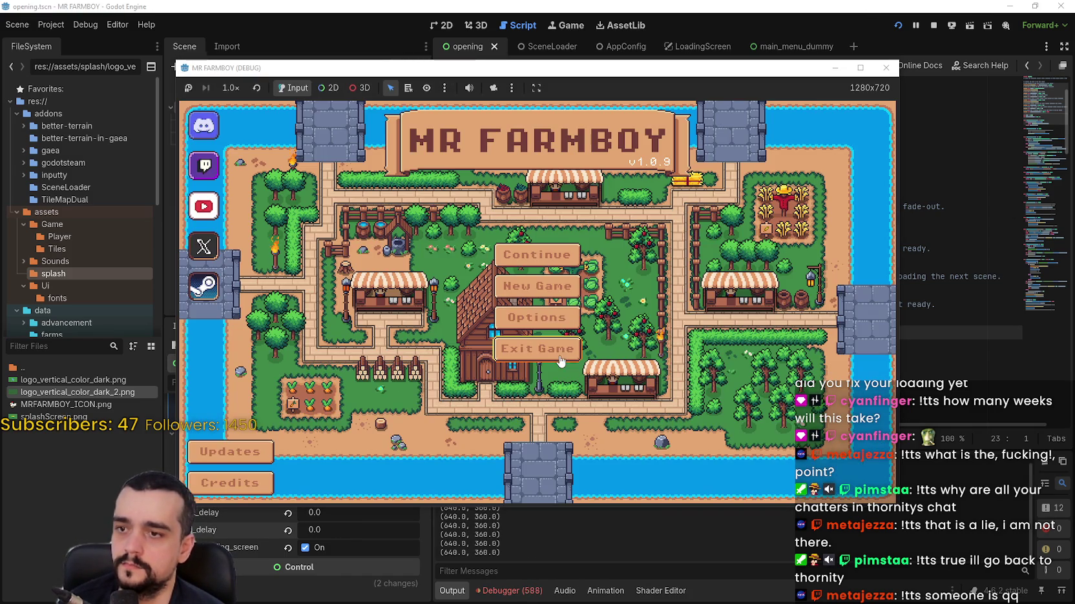
{"action": "left_click", "coordinate": [933, 25]}
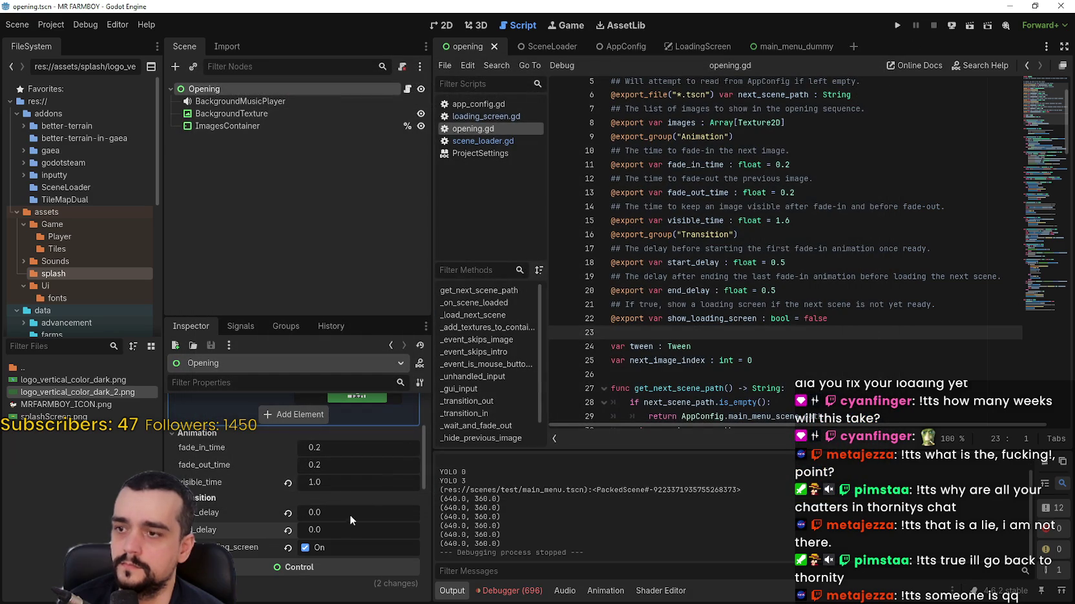
- Change visible_time to 1.2 and test-run the game
{"action": "left_click", "coordinate": [320, 483]}
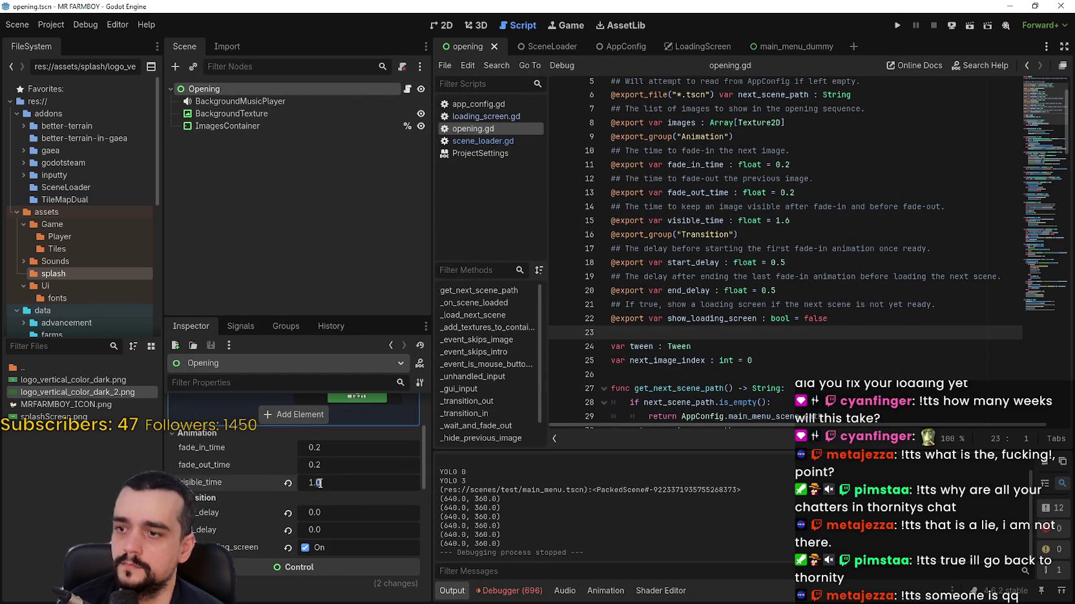
{"action": "key", "text": "BackSpace"}
{"action": "type", "text": "2"}
{"action": "key", "text": "Return"}
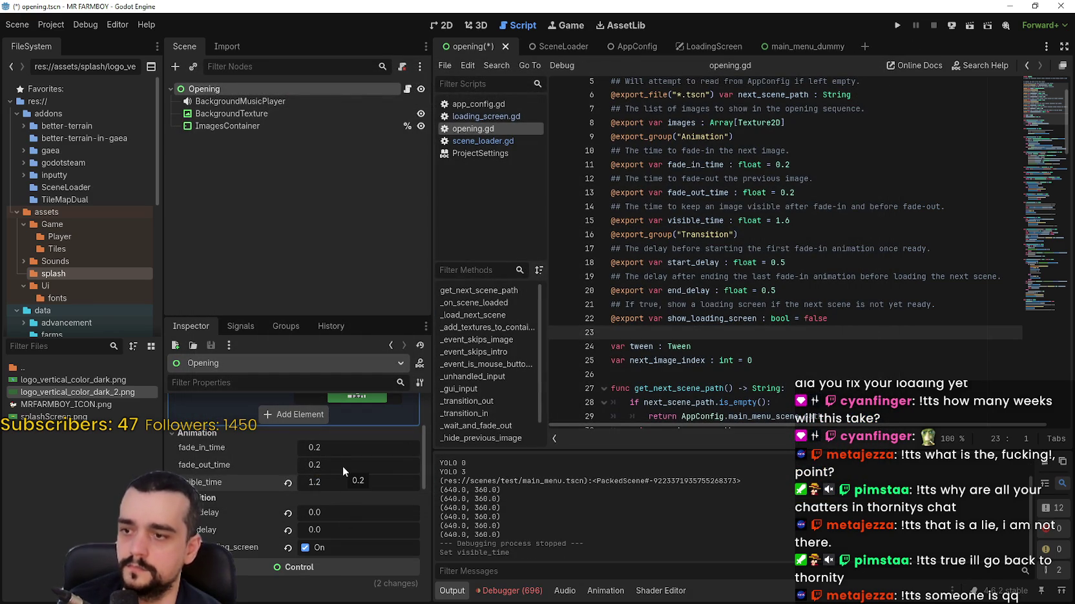
{"action": "left_click", "coordinate": [897, 26]}
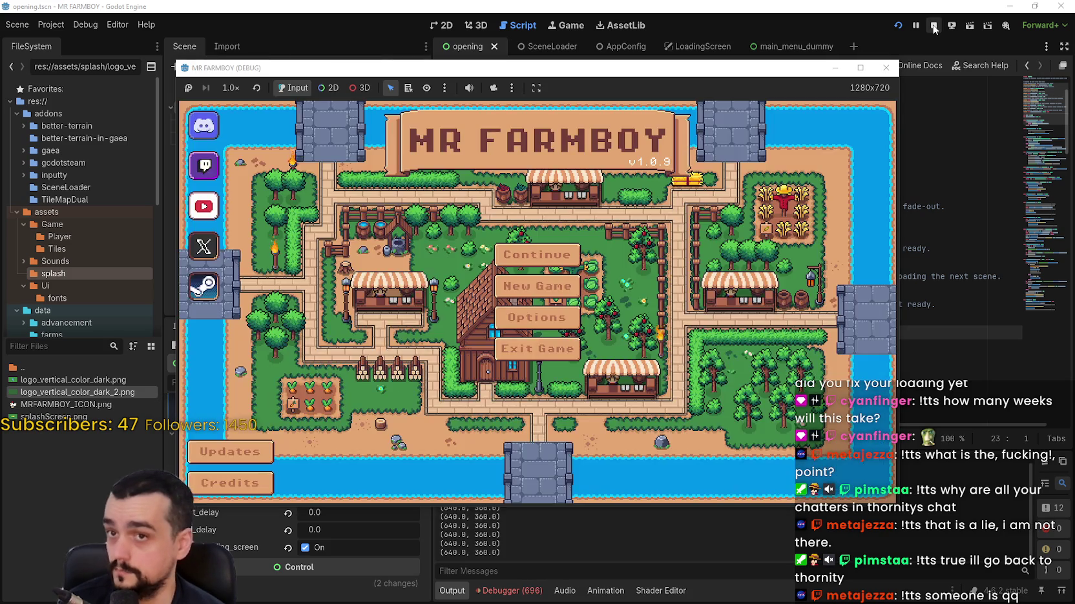
{"action": "left_click", "coordinate": [933, 25]}
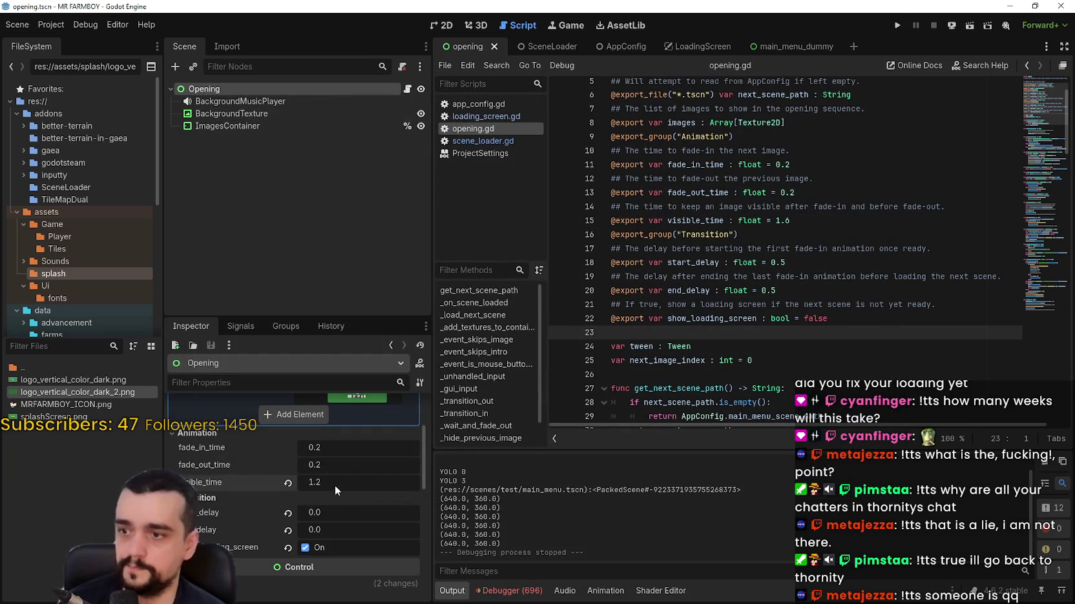
- Try a visible_time of 1.4 and test-run the game
{"action": "left_click", "coordinate": [332, 485]}
{"action": "double_click", "coordinate": [330, 484]}
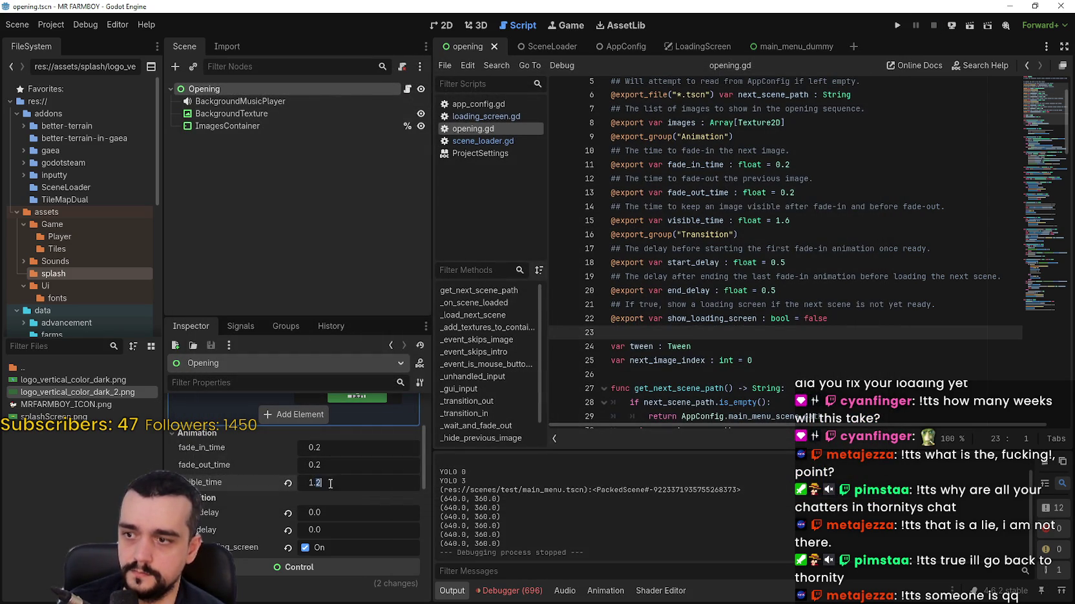
{"action": "type", "text": "4"}
{"action": "key", "text": "Return"}
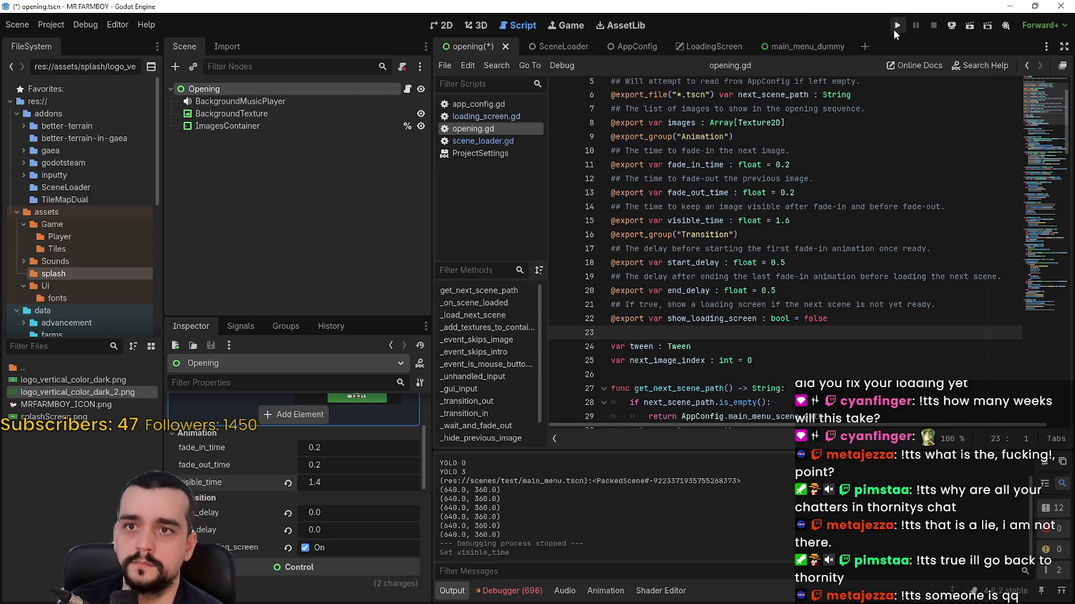
{"action": "left_click", "coordinate": [896, 27]}
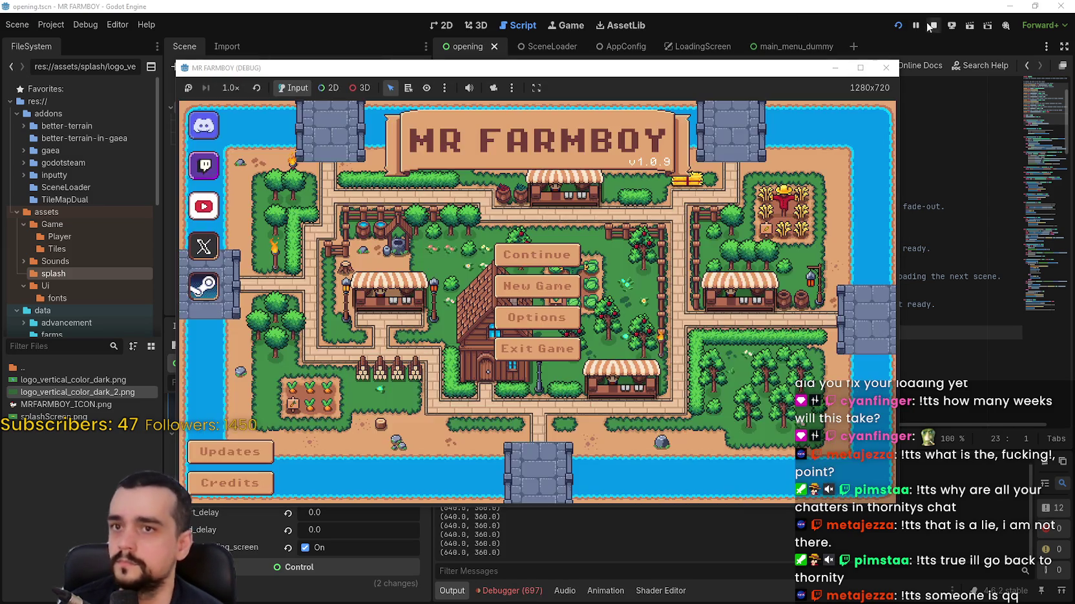
{"action": "left_click", "coordinate": [932, 25]}
- Try a visible_time of 1.3 and test-run the game
{"action": "left_click", "coordinate": [334, 483]}
{"action": "type", "text": "1.4"}
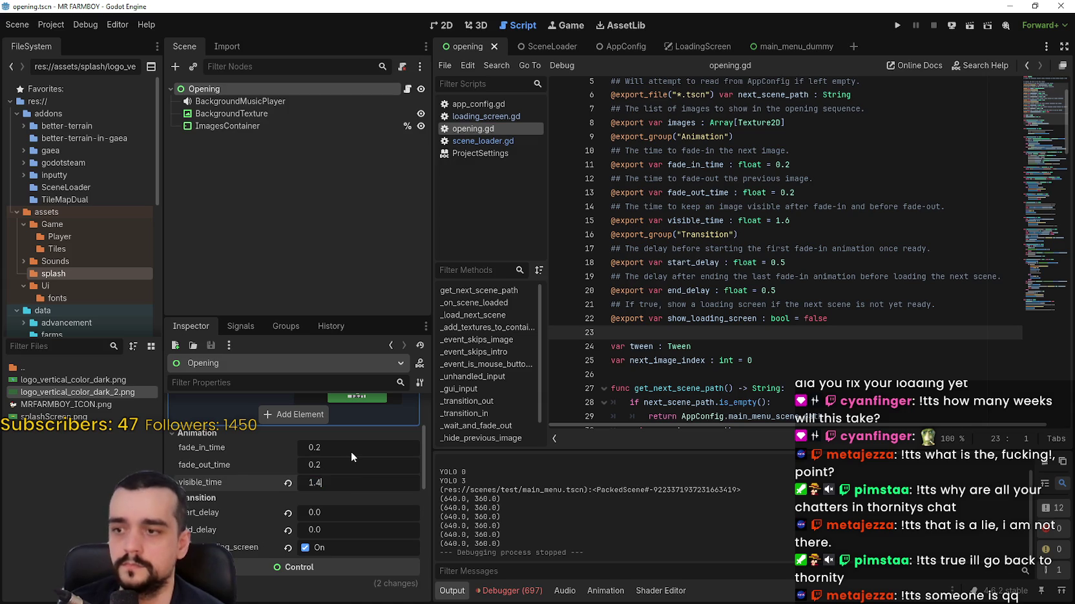
{"action": "key", "text": "BackSpace"}
{"action": "type", "text": "3"}
{"action": "key", "text": "Return"}
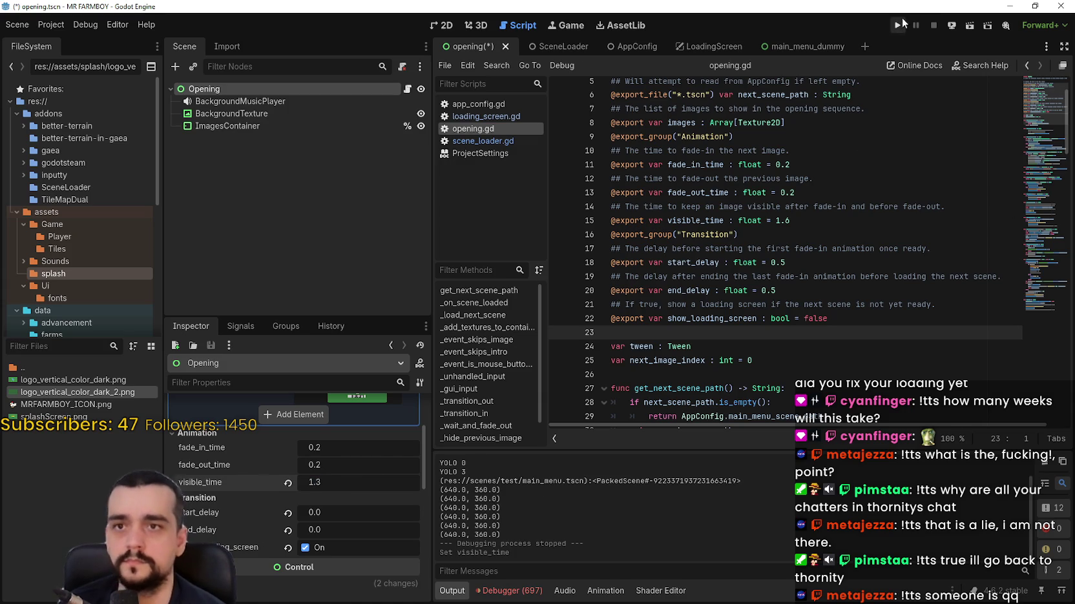
{"action": "left_click", "coordinate": [899, 24]}
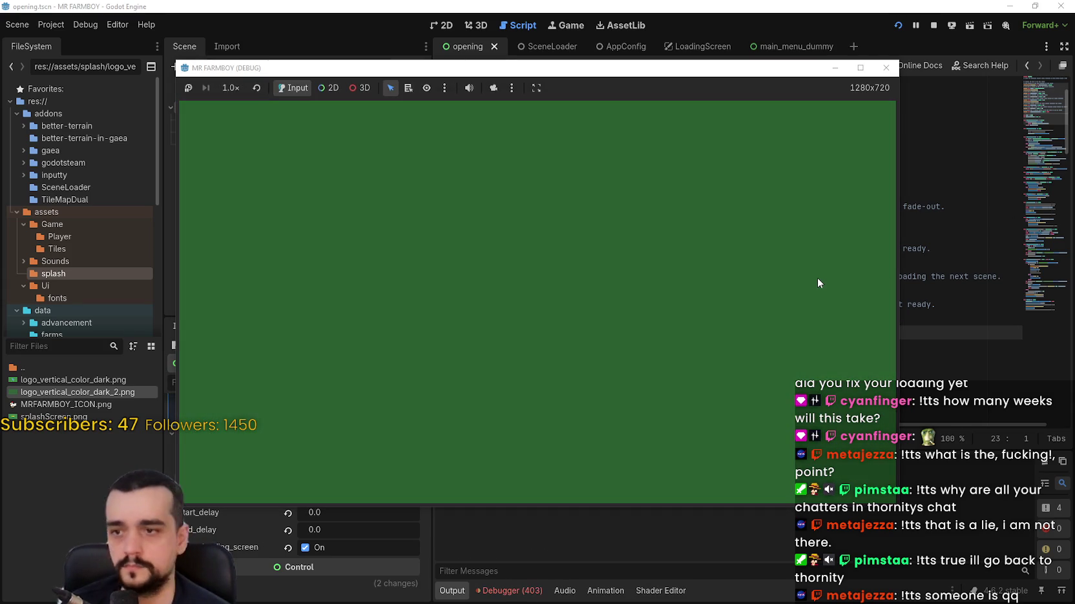
{"action": "left_click", "coordinate": [934, 26]}
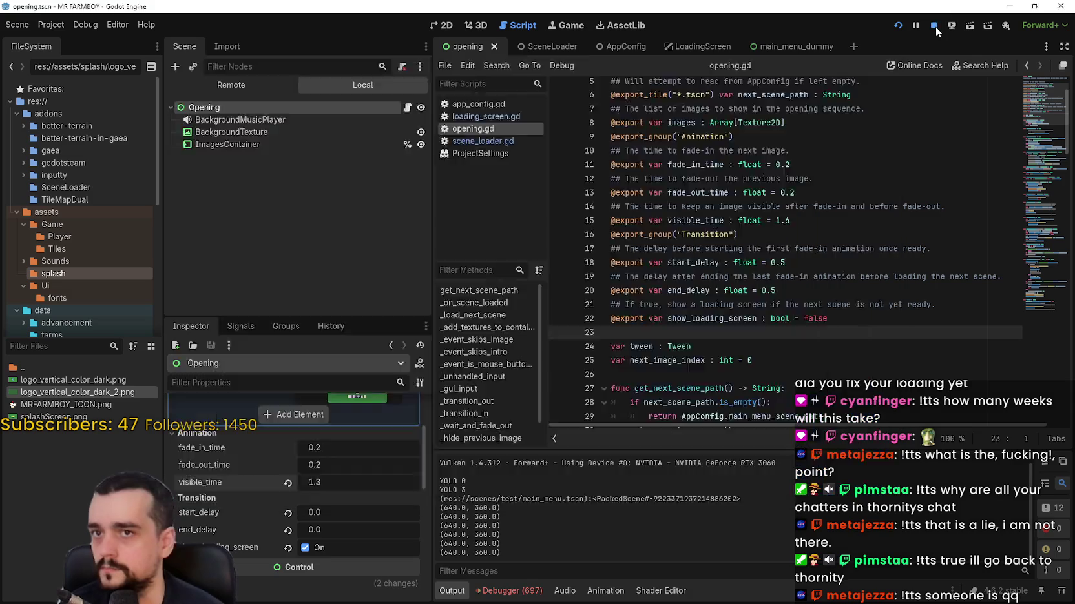
- Return visible_time to 1.2 and test-run the timing again
{"action": "left_click", "coordinate": [390, 482]}
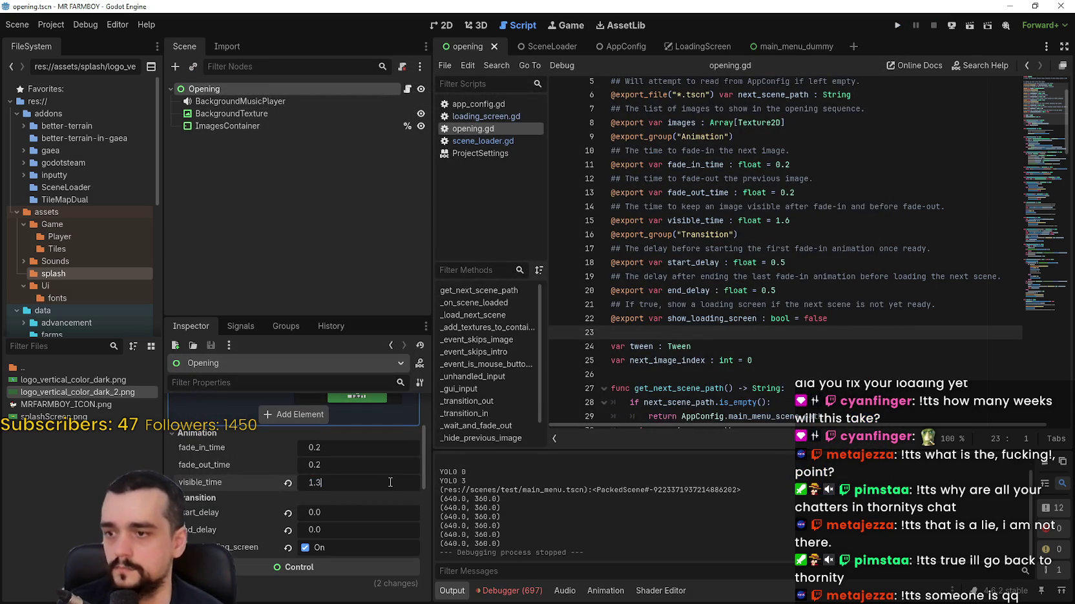
{"action": "type", "text": "1.2"}
{"action": "key", "text": "BackSpace"}
{"action": "type", "text": "2"}
{"action": "key", "text": "Return"}
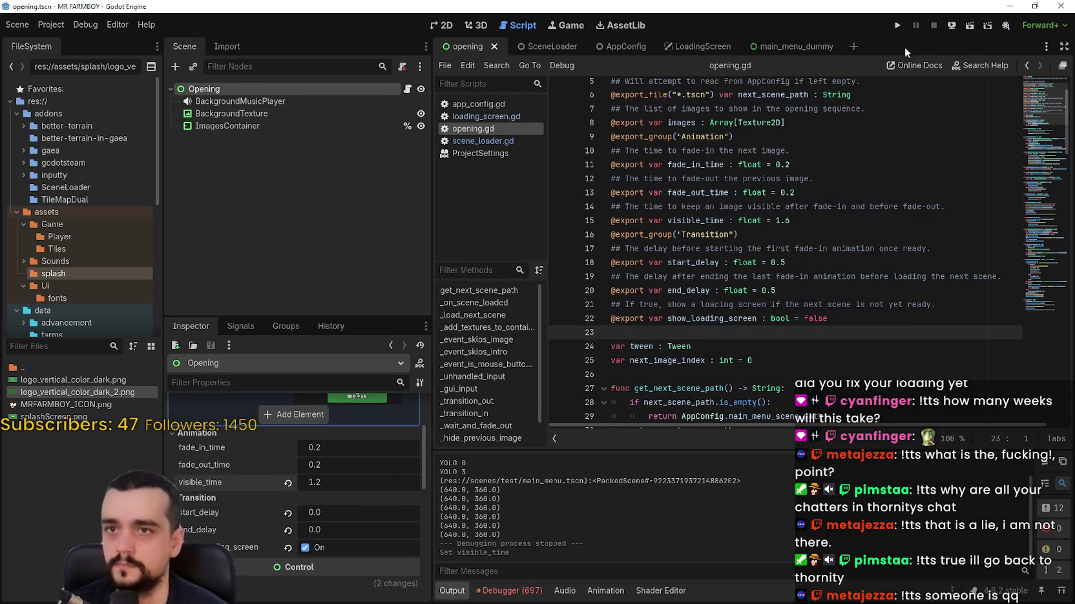
{"action": "left_click", "coordinate": [898, 27]}
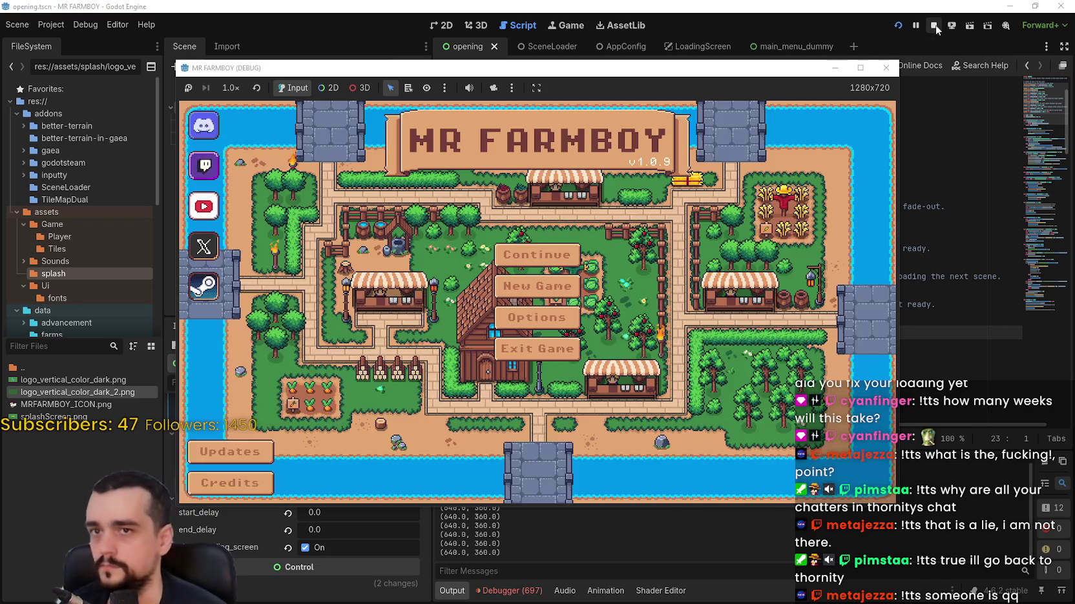
{"action": "left_click", "coordinate": [885, 67]}
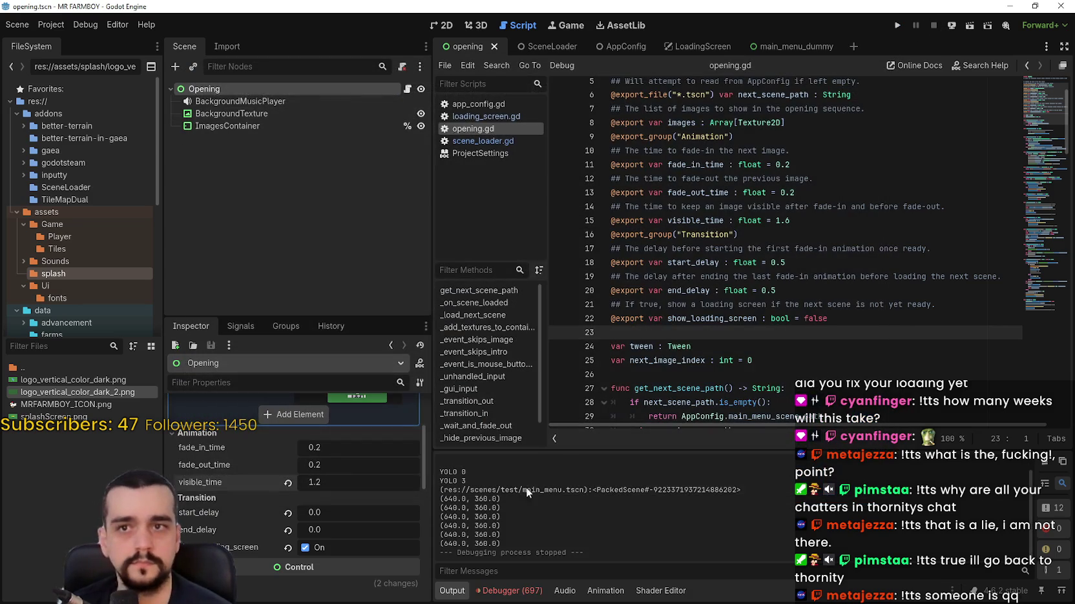
- Set visible_time to 1.0, then settle on 1.1
{"action": "left_click", "coordinate": [333, 486]}
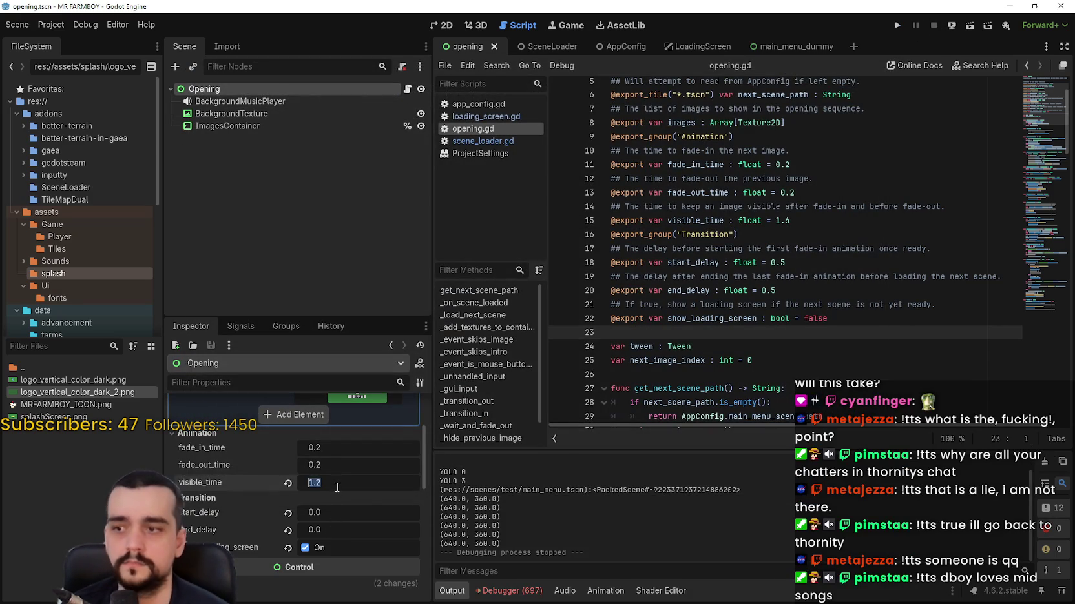
{"action": "key", "text": "BackSpace"}
{"action": "type", "text": "0"}
{"action": "key", "text": "Return"}
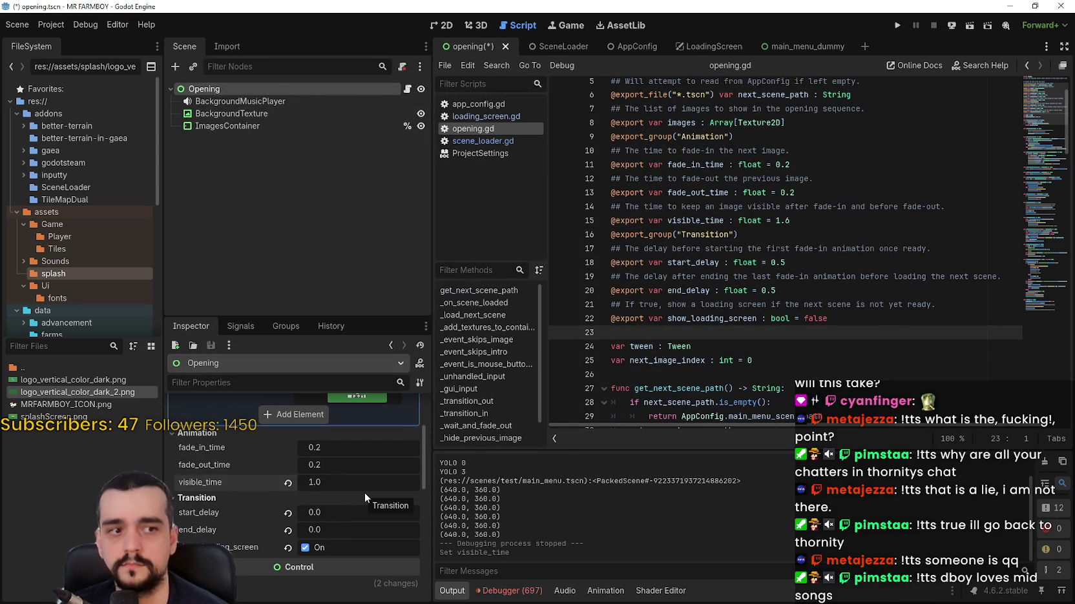
{"action": "key", "text": "Return"}
{"action": "type", "text": "1.1"}
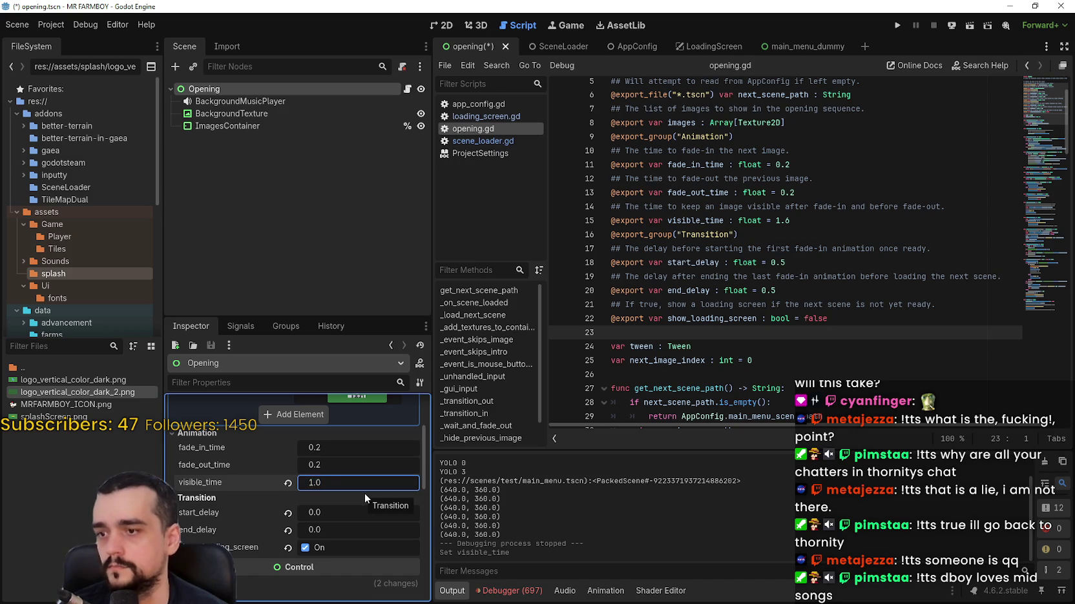
{"action": "key", "text": "Return"}
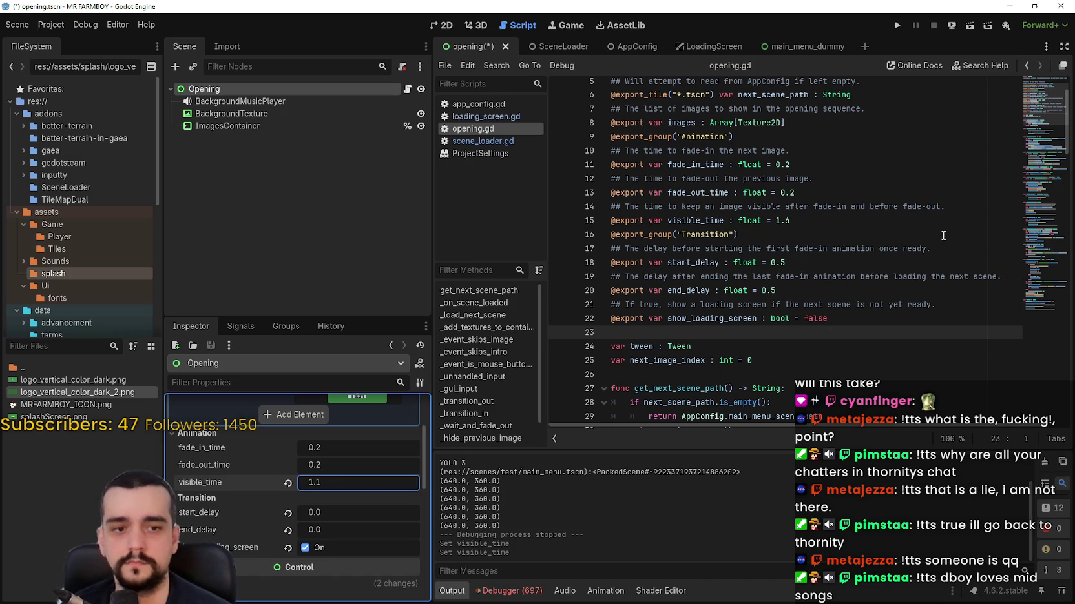
- Save and run the game with zero start and end delays until the MR FARMBOY main menu appears, then stop it
{"action": "left_click", "coordinate": [902, 29]}
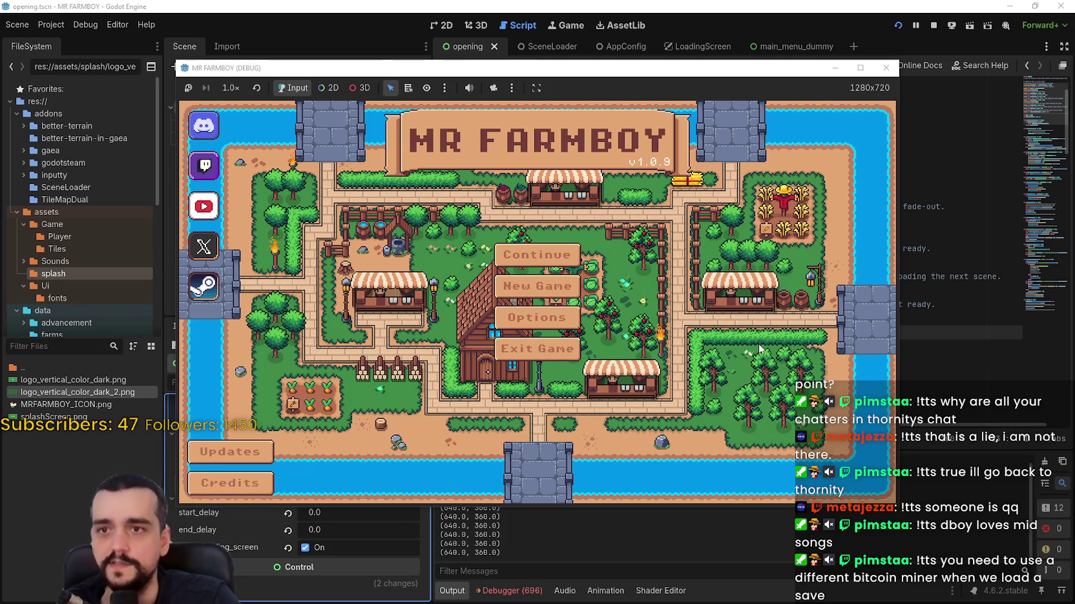
{"action": "left_click", "coordinate": [932, 29]}
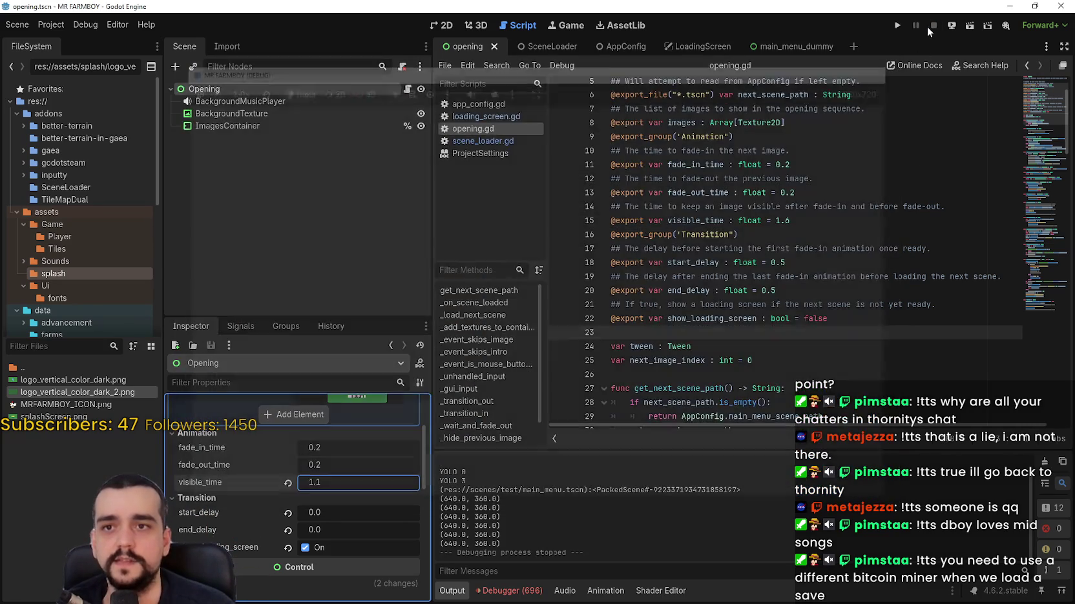
- Launch the game to the main menu, then return to the editor's end_delay line in opening.gd
{"action": "left_click", "coordinate": [900, 26]}
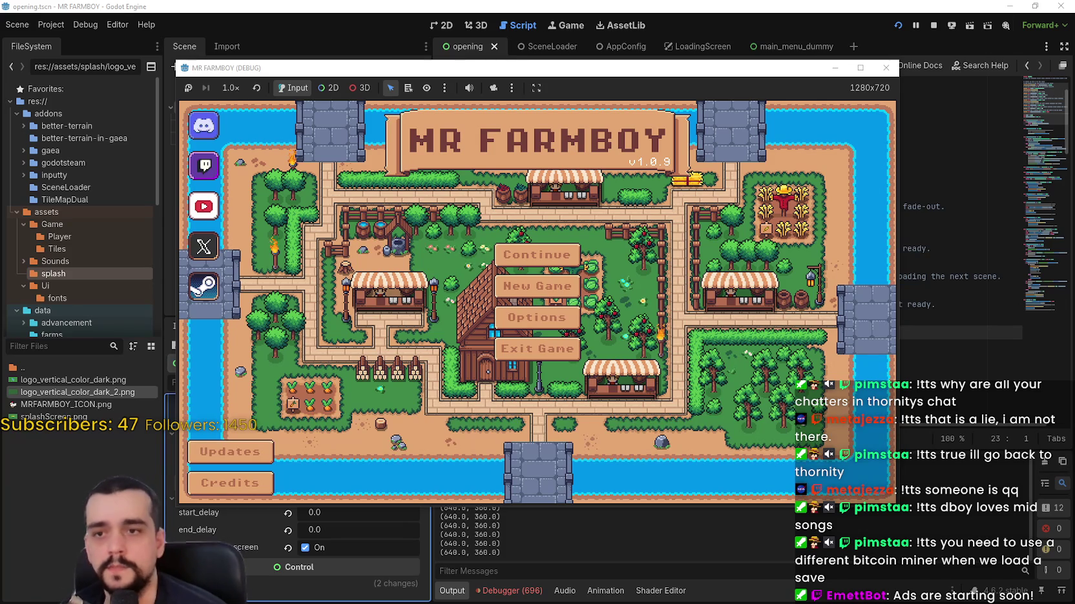
{"action": "key", "text": "alt+Tab"}
{"action": "left_click", "coordinate": [714, 291]}
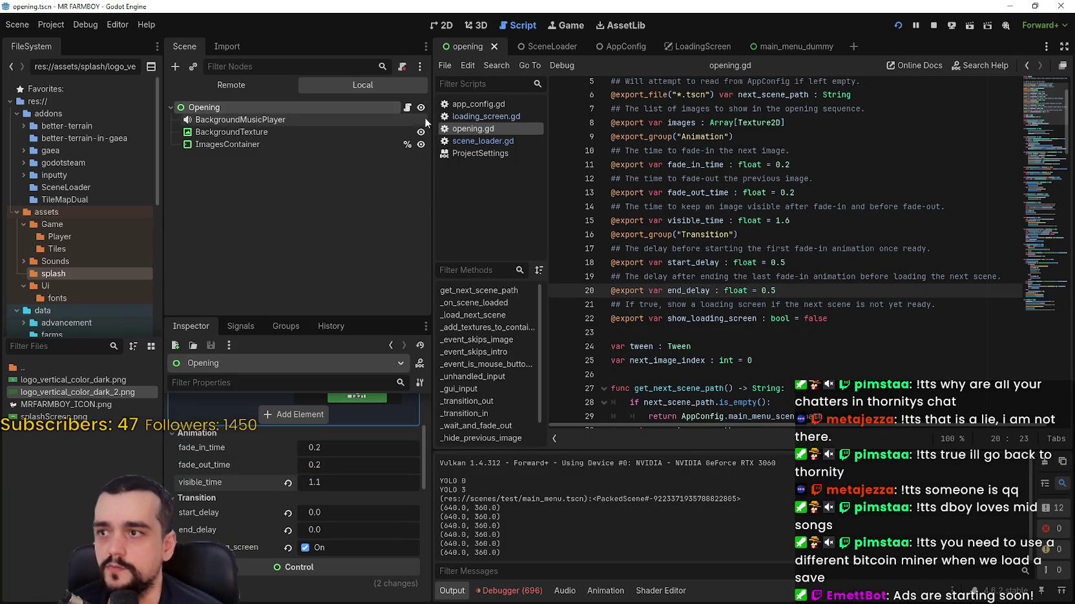
- Open scene_loader.gd from the SceneLoader scene and jump to the get_resource function definition
{"action": "left_click", "coordinate": [553, 46]}
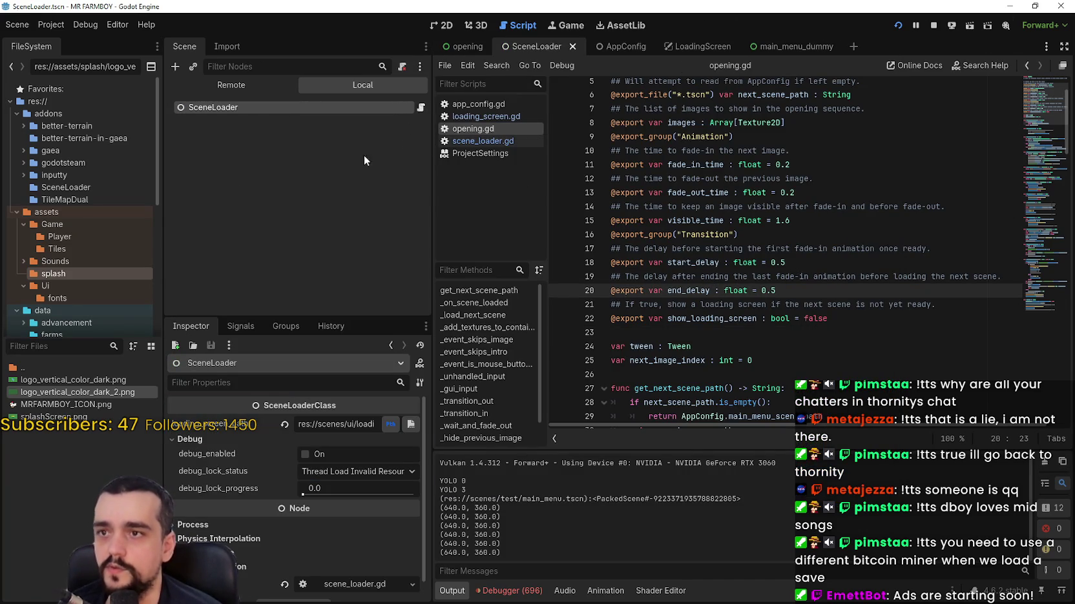
{"action": "left_click", "coordinate": [482, 141]}
{"action": "left_click", "coordinate": [833, 324]}
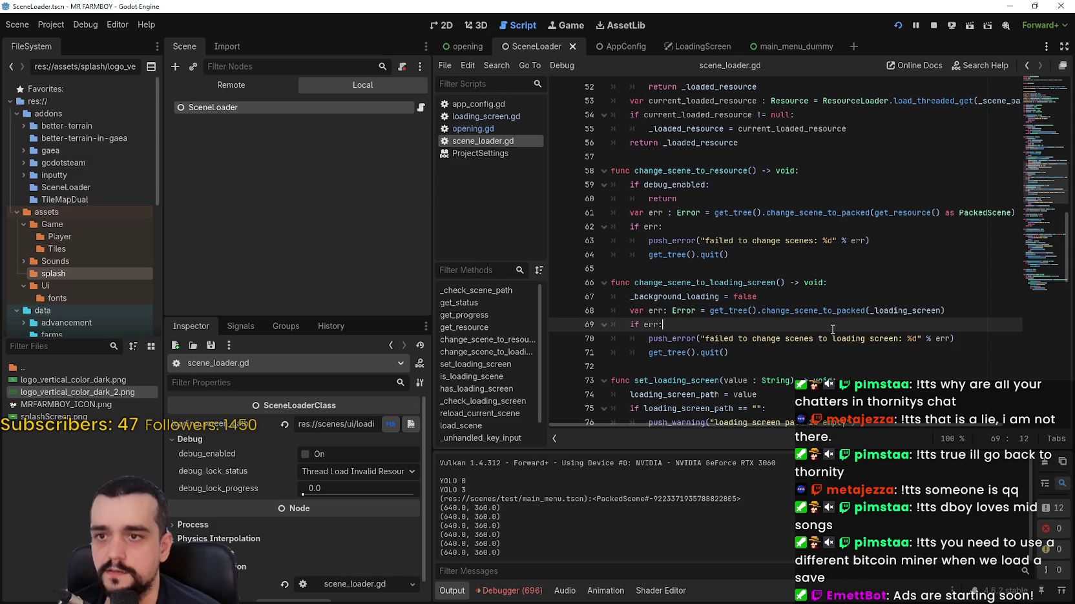
{"action": "scroll", "coordinate": [850, 168], "scroll_direction": "up", "scroll_amount": 1}
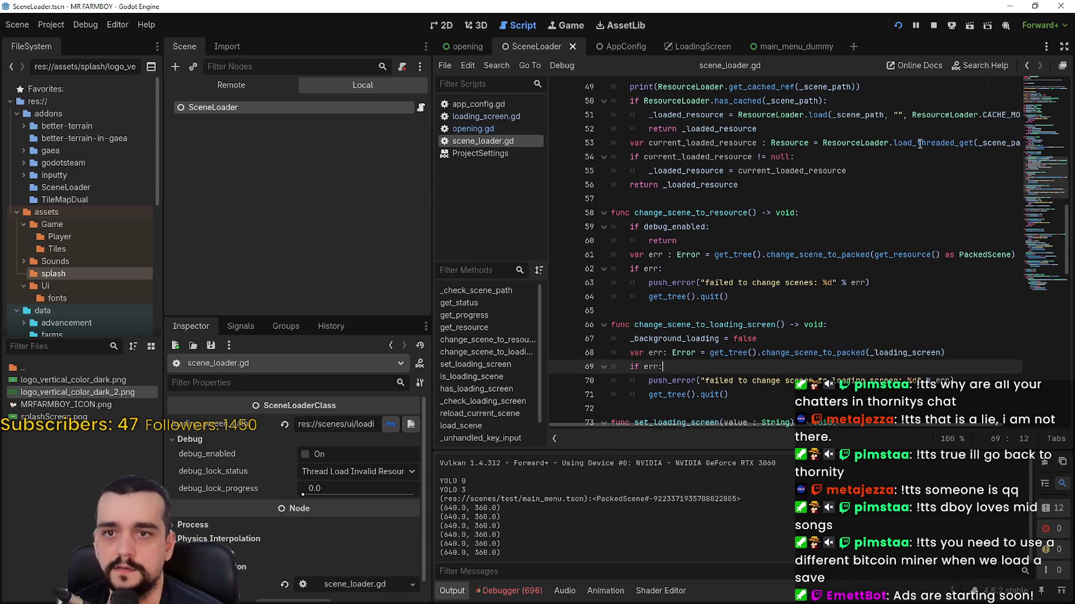
{"action": "double_click", "coordinate": [876, 254]}
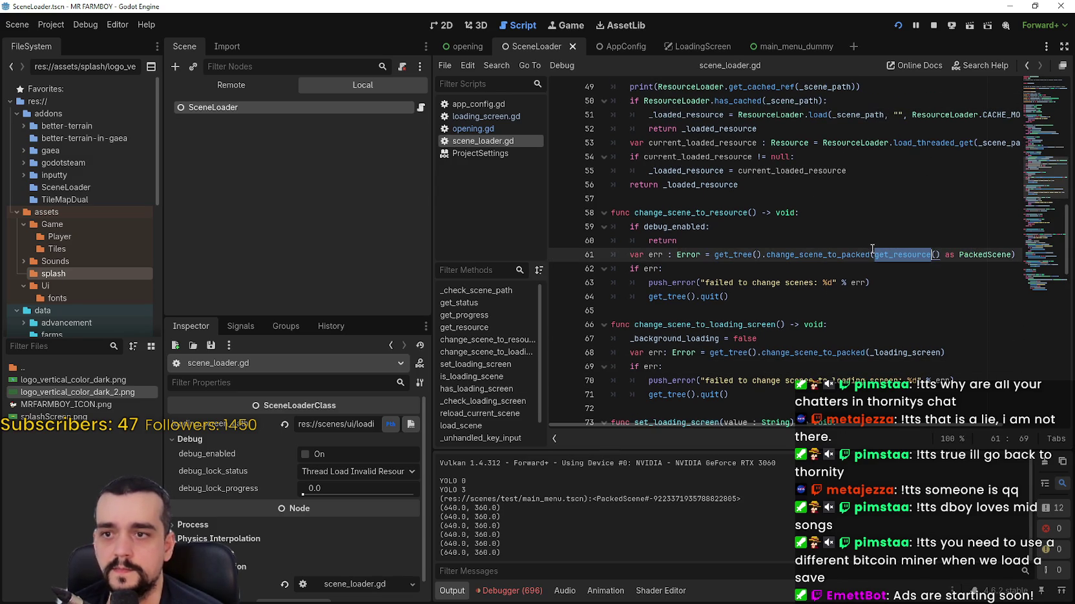
{"action": "scroll", "coordinate": [891, 252], "scroll_direction": "right", "scroll_amount": 1}
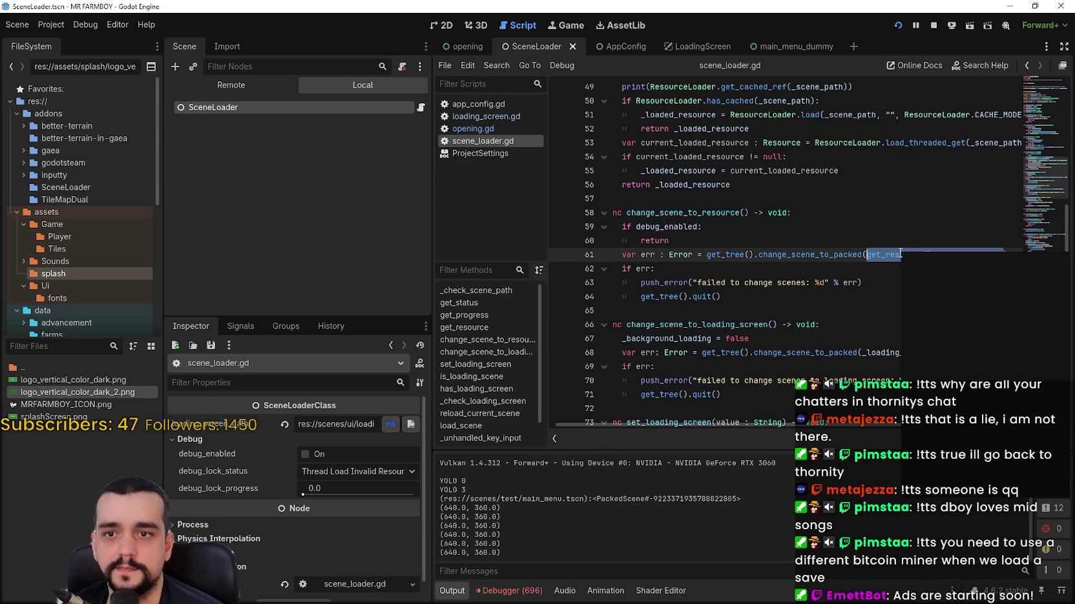
{"action": "right_click", "coordinate": [899, 253]}
{"action": "left_click", "coordinate": [887, 258]}
{"action": "right_click", "coordinate": [888, 259]}
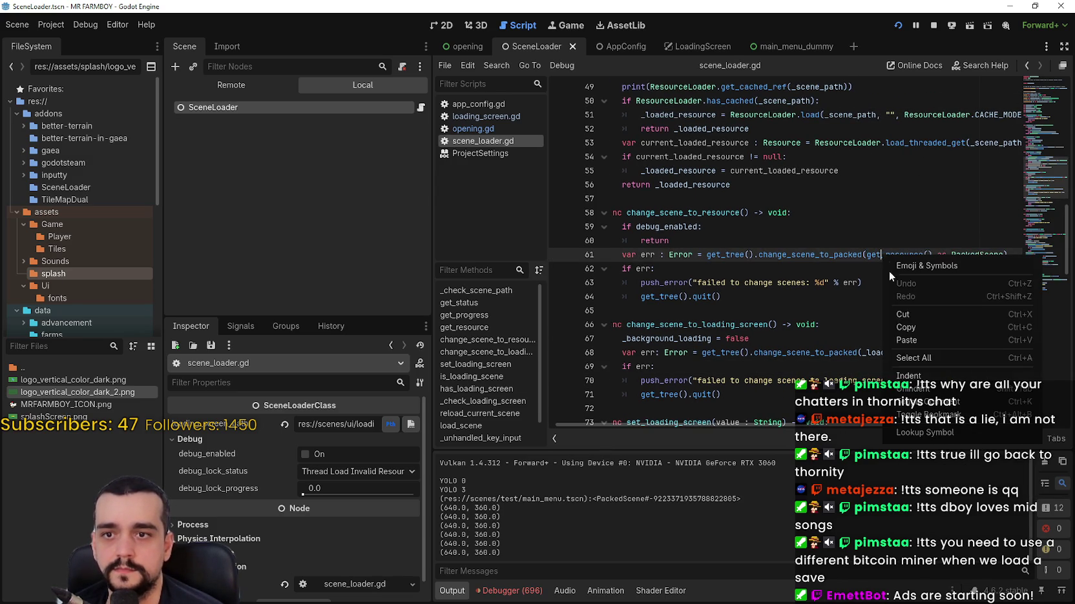
{"action": "left_click", "coordinate": [920, 436]}
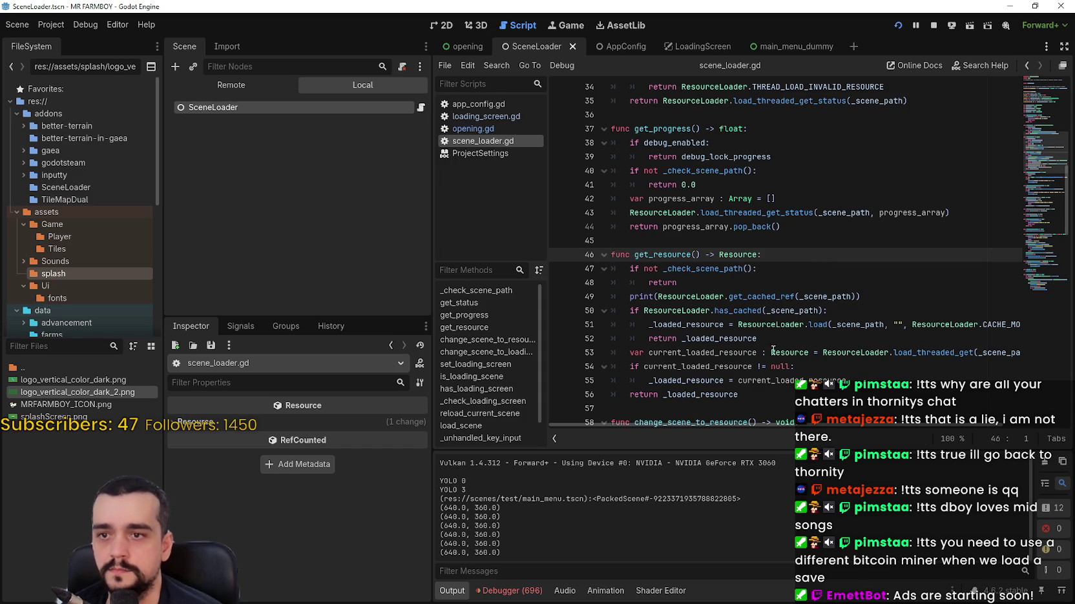
- Review get_resource, then look up the documentation for change_scene_to_packed on line 61
{"action": "double_click", "coordinate": [779, 325]}
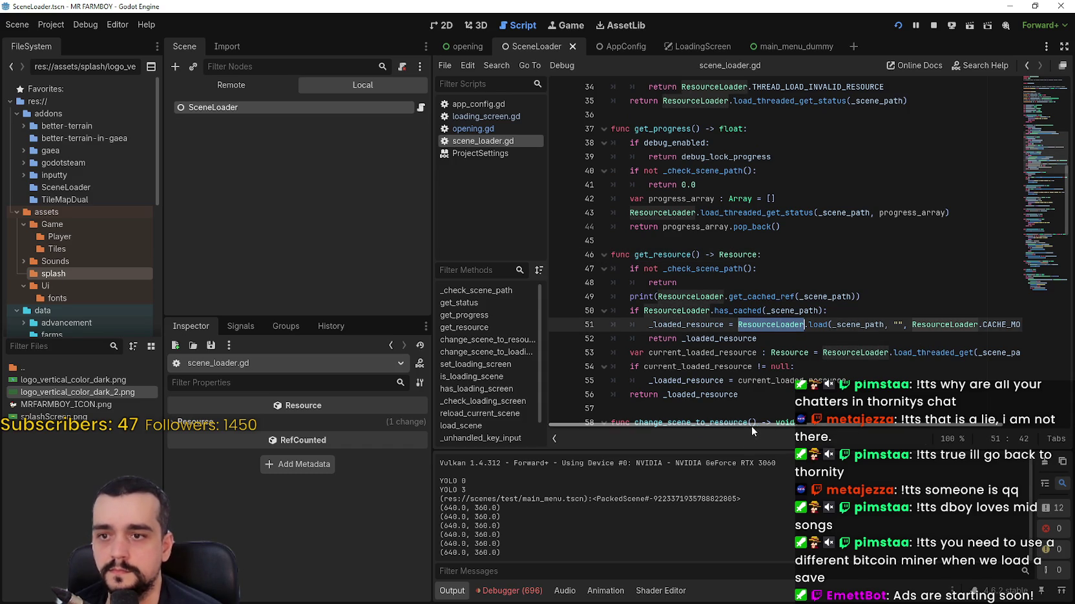
{"action": "scroll", "coordinate": [751, 413], "scroll_direction": "down", "scroll_amount": 1}
{"action": "left_click", "coordinate": [730, 213]}
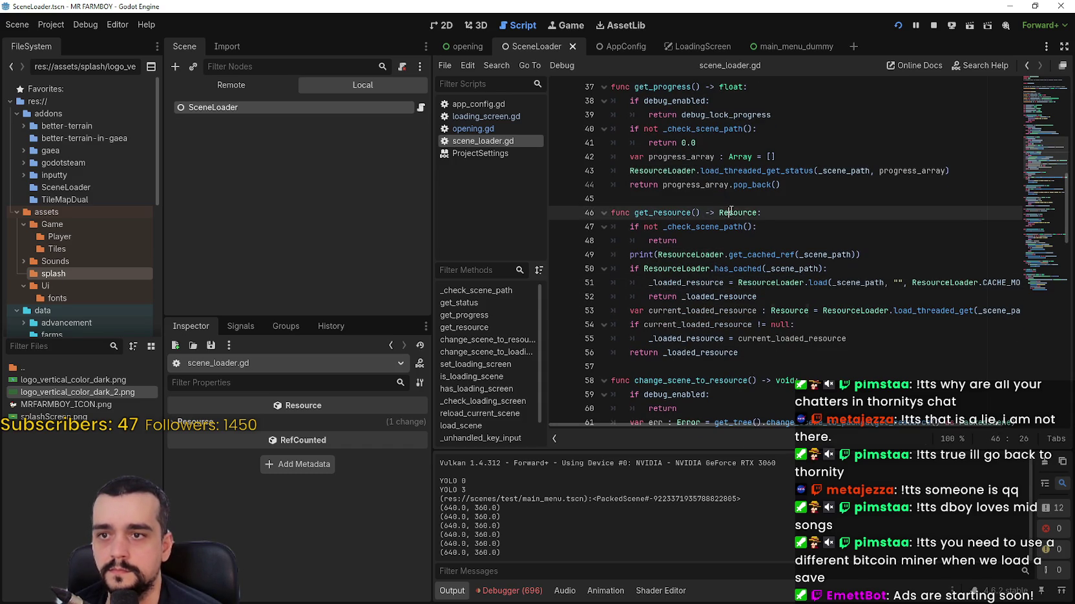
{"action": "double_click", "coordinate": [662, 212]}
{"action": "scroll", "coordinate": [819, 318], "scroll_direction": "down", "scroll_amount": 2}
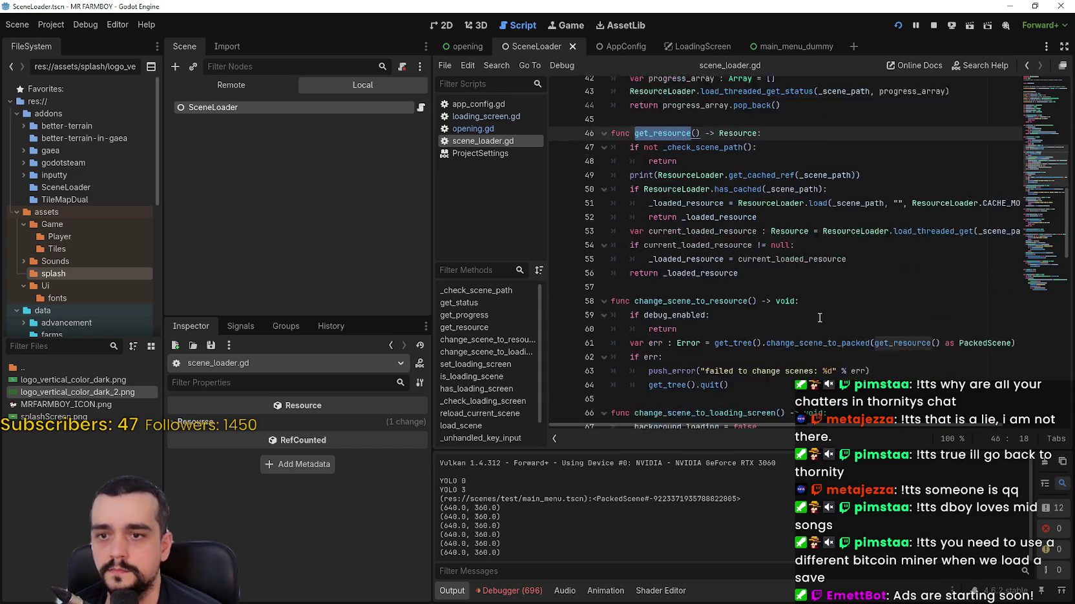
{"action": "scroll", "coordinate": [819, 318], "scroll_direction": "down", "scroll_amount": 1}
{"action": "left_click", "coordinate": [804, 282]}
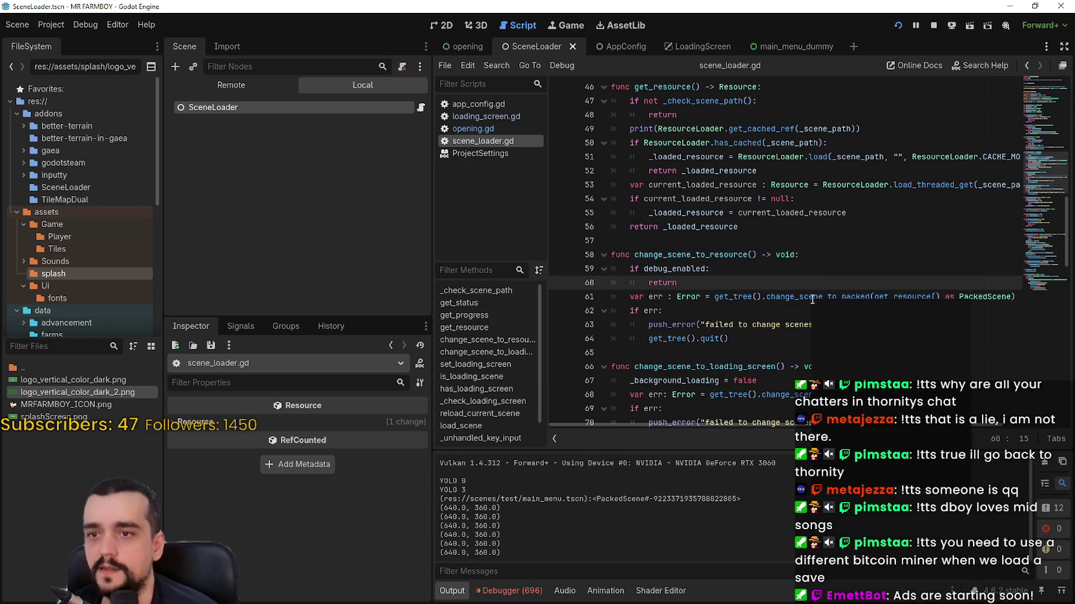
{"action": "right_click", "coordinate": [812, 299]}
{"action": "left_click", "coordinate": [875, 478]}
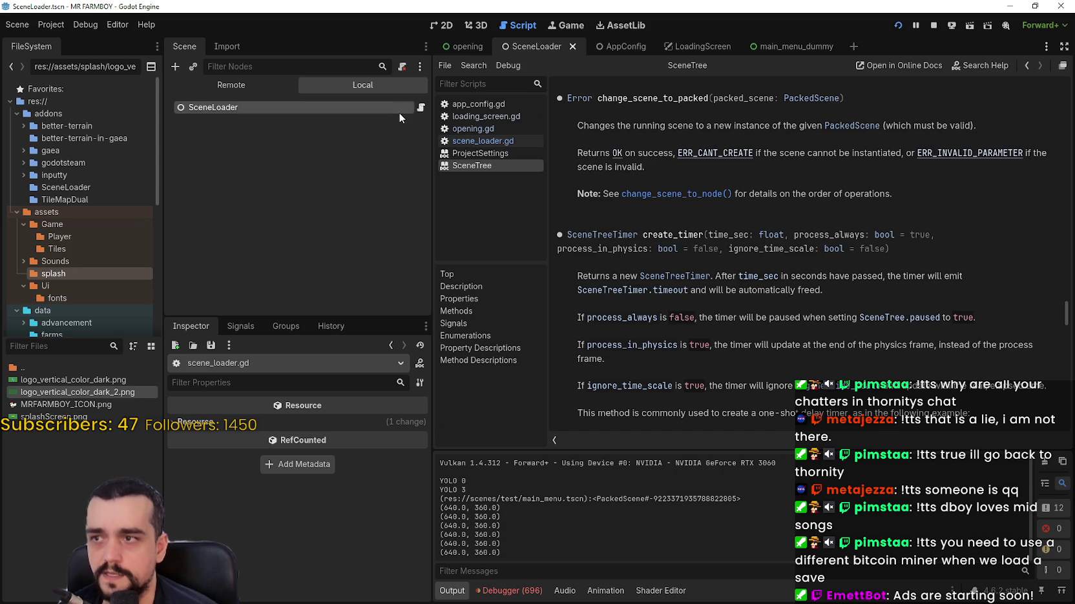
- Return from the docs to change_scene_to_packed in scene_loader.gd and stop the running game
{"action": "key", "text": "alt+Left"}
{"action": "double_click", "coordinate": [789, 298]}
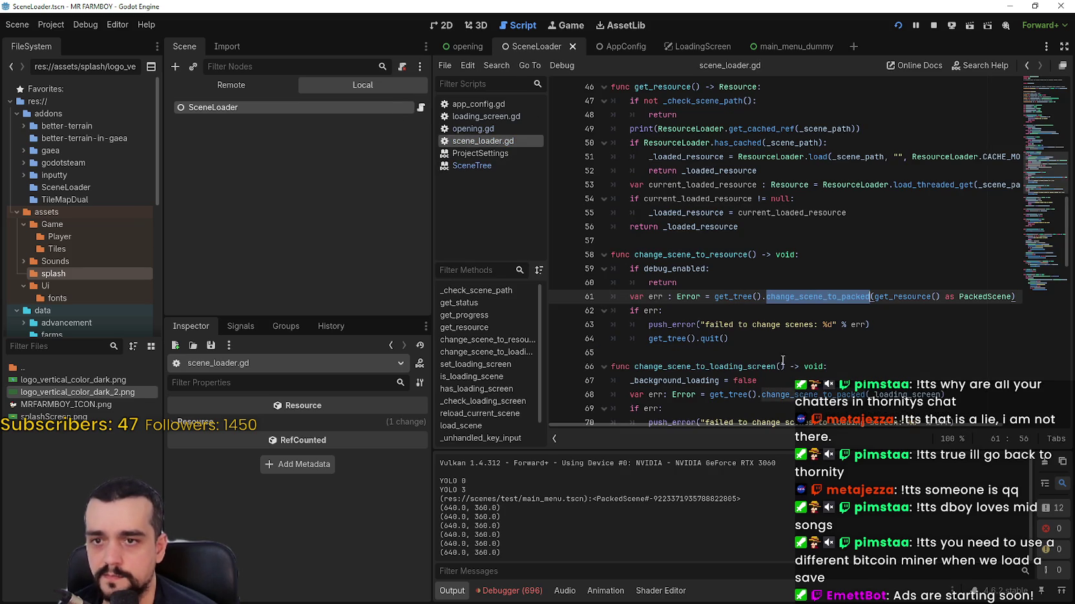
{"action": "mouse_move", "coordinate": [790, 297]}
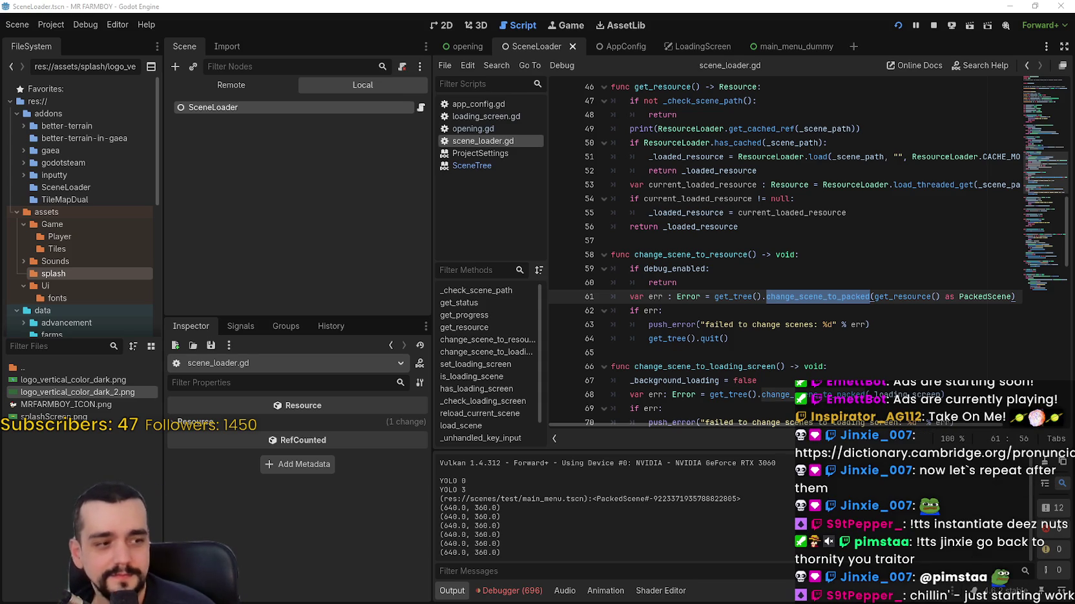
{"action": "left_click", "coordinate": [790, 282]}
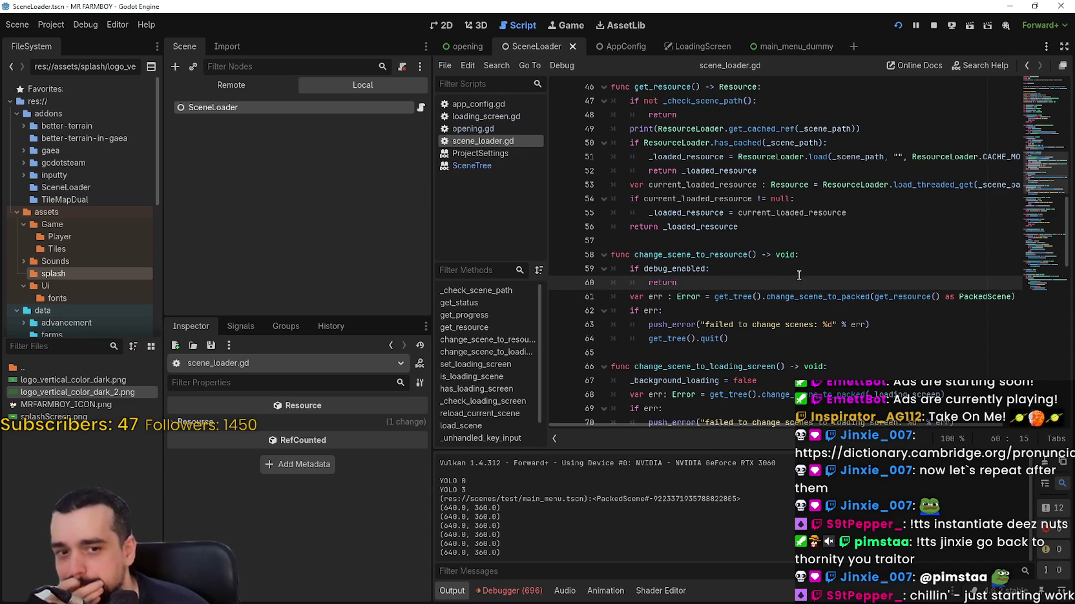
{"action": "left_click", "coordinate": [933, 25]}
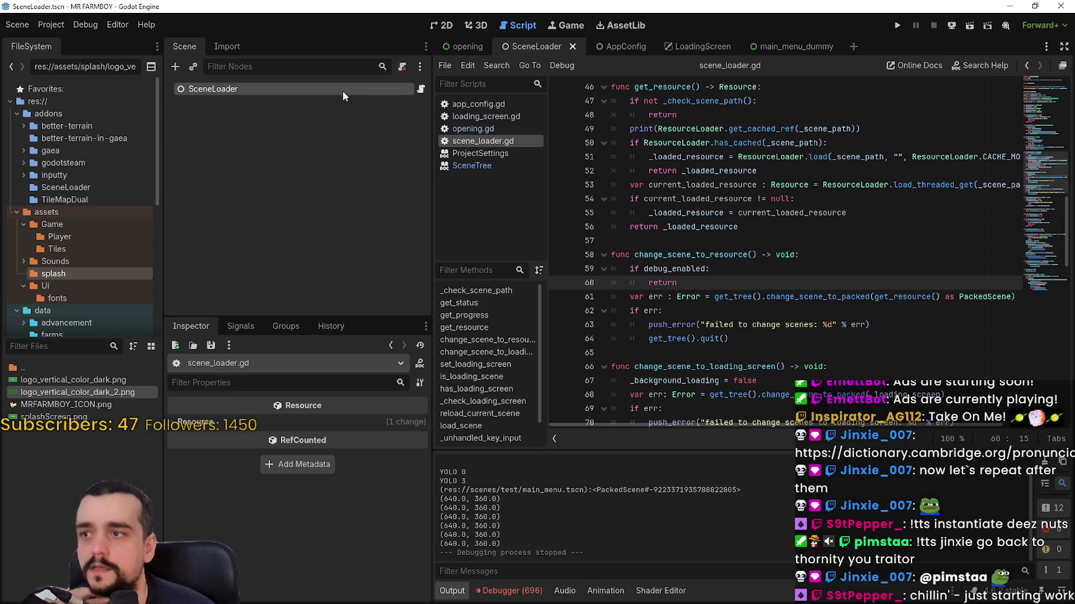
- Reset the Opening scene's visible_time to its default 1.6 and run the game again
{"action": "left_click", "coordinate": [468, 45]}
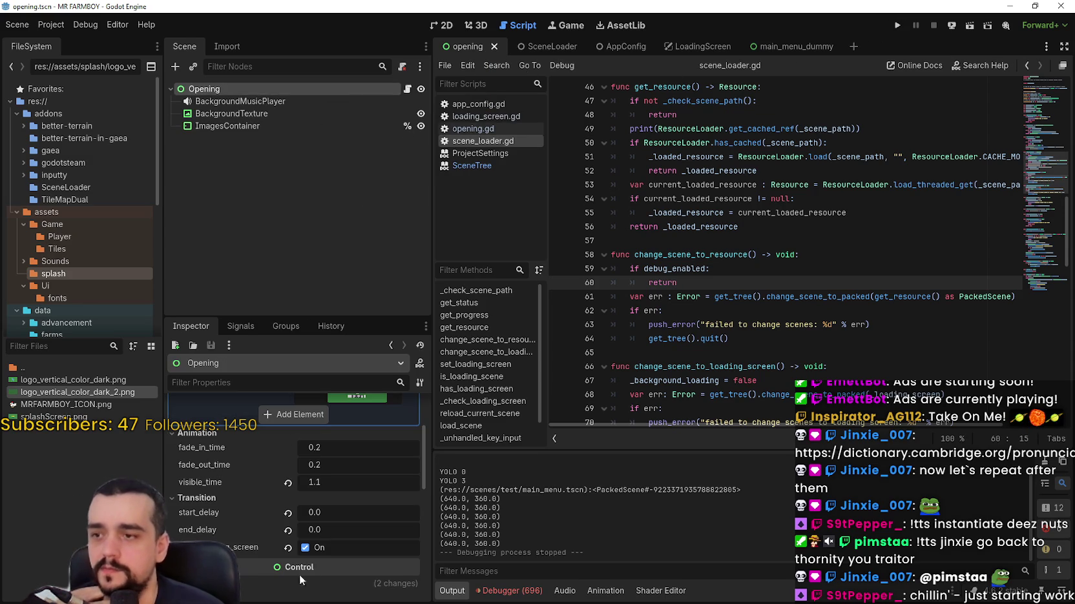
{"action": "left_click", "coordinate": [288, 509]}
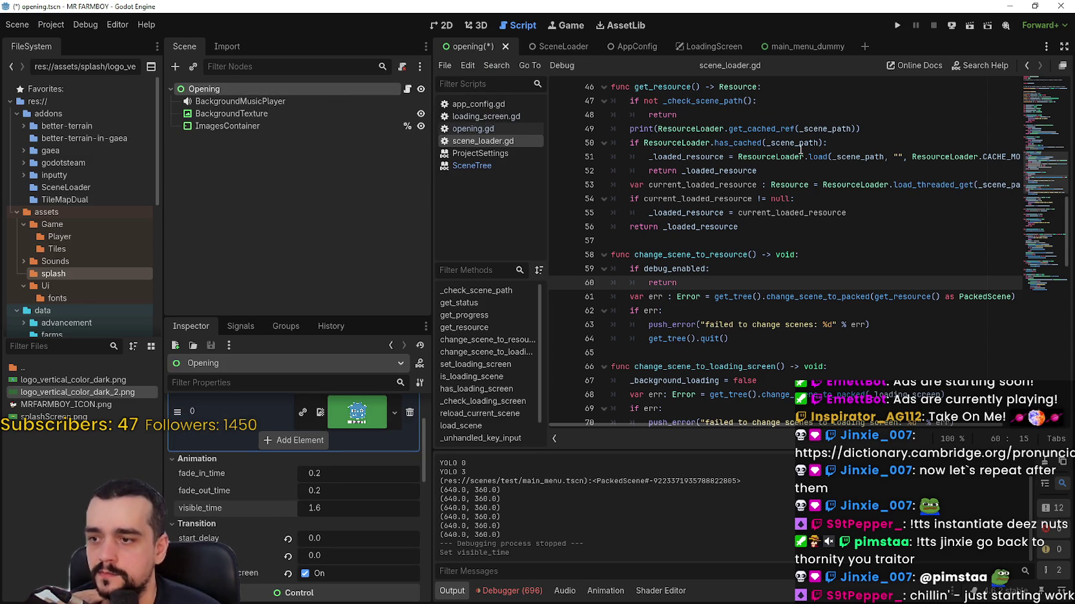
{"action": "left_click", "coordinate": [897, 25]}
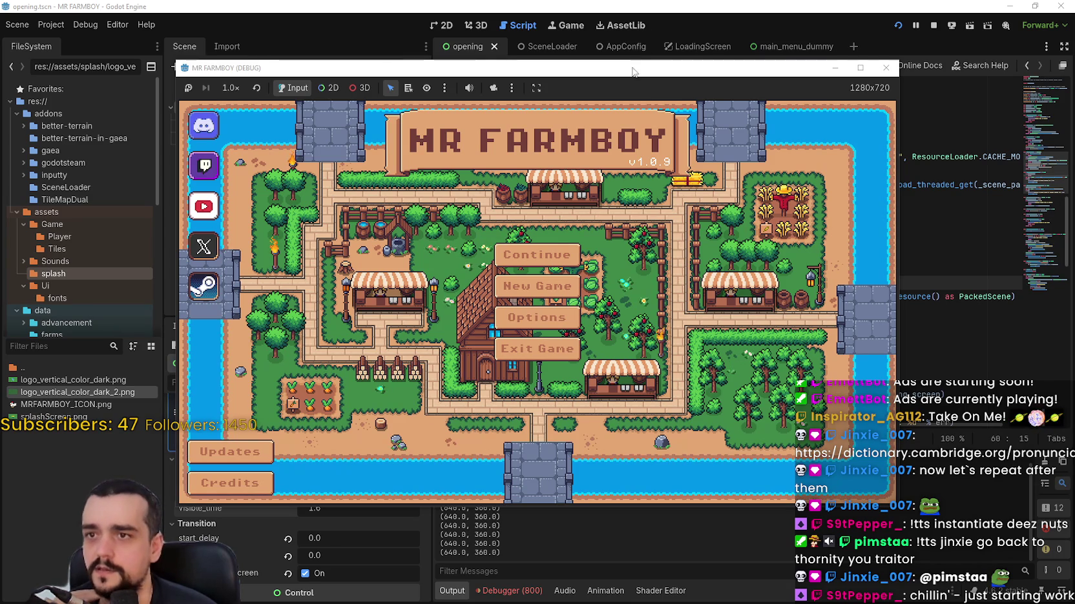
- Relaunch the game with F5, restart it once to check the MR FARMBOY menu, then stop it
{"action": "key", "text": "F5"}
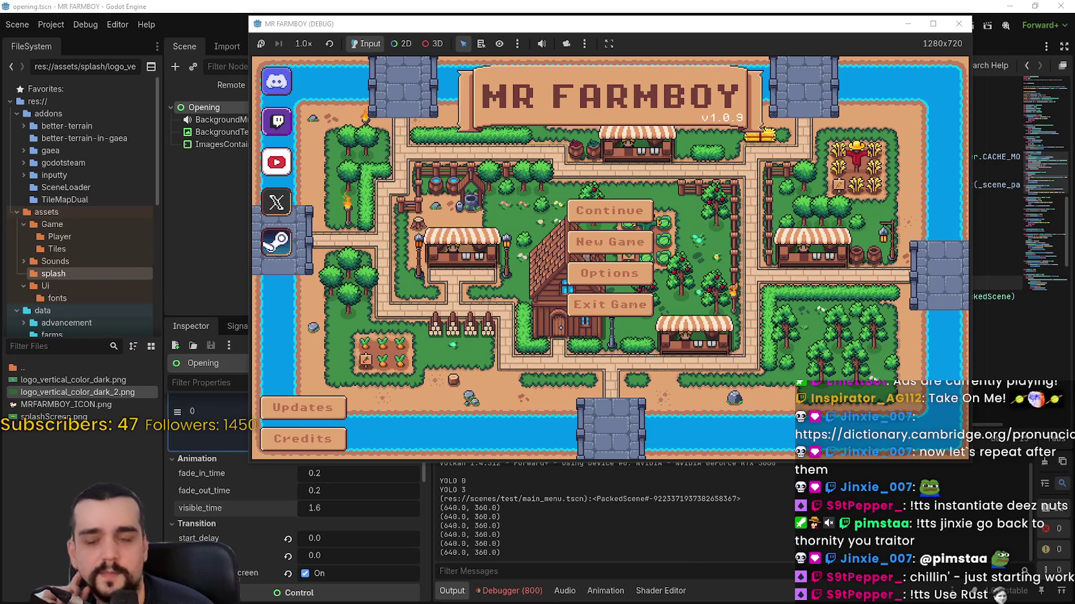
{"action": "left_click_drag", "start_coordinate": [868, 28], "coordinate": [752, 84]}
{"action": "left_click", "coordinate": [898, 25]}
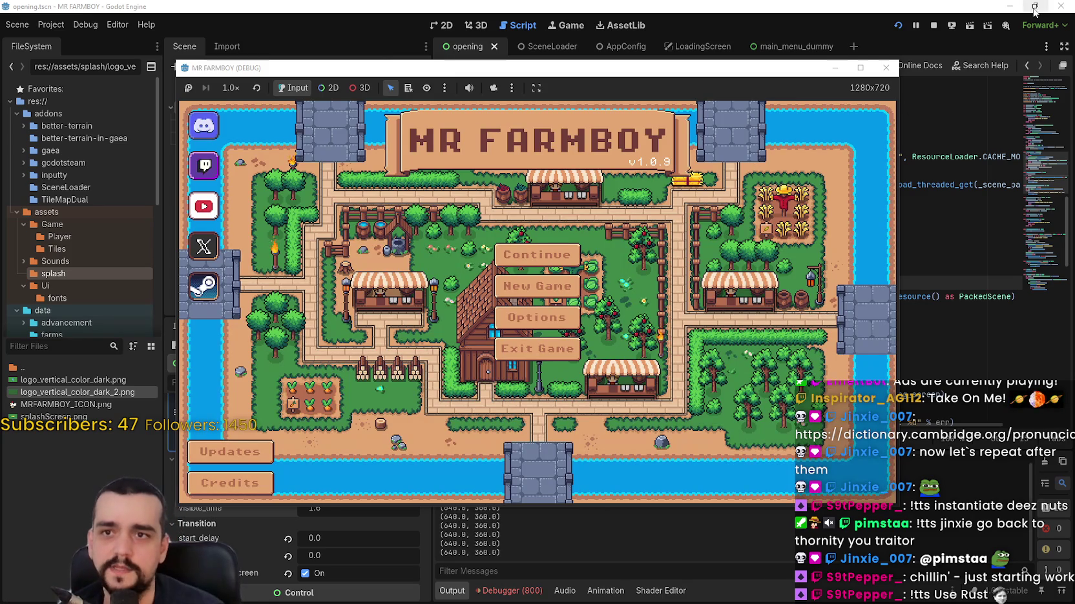
{"action": "left_click", "coordinate": [933, 25]}
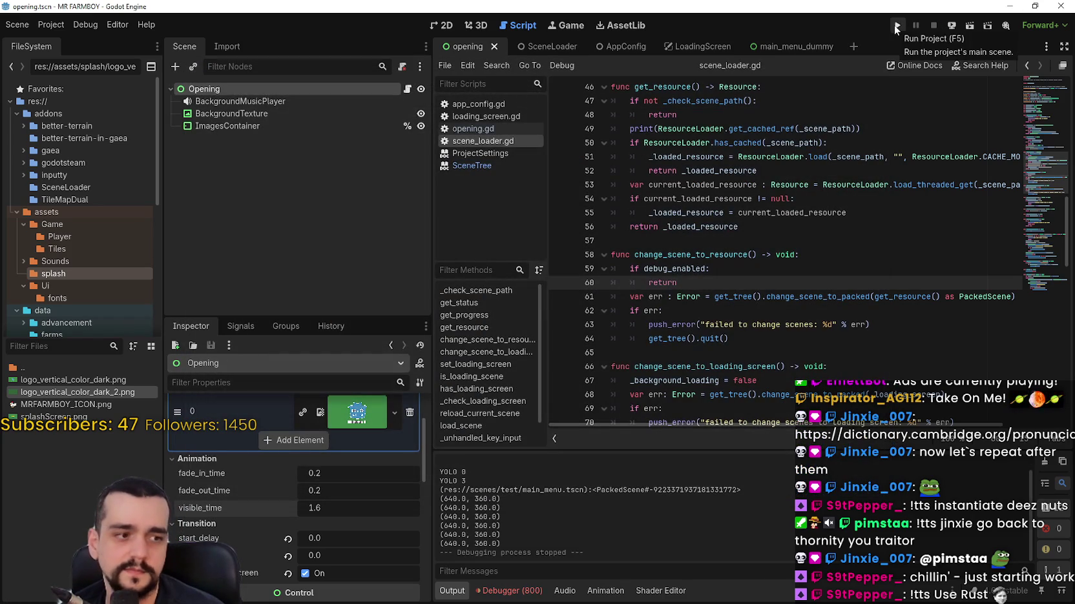
- Run the MR FARMBOY project once more, then stop the test game
{"action": "left_click", "coordinate": [896, 27]}
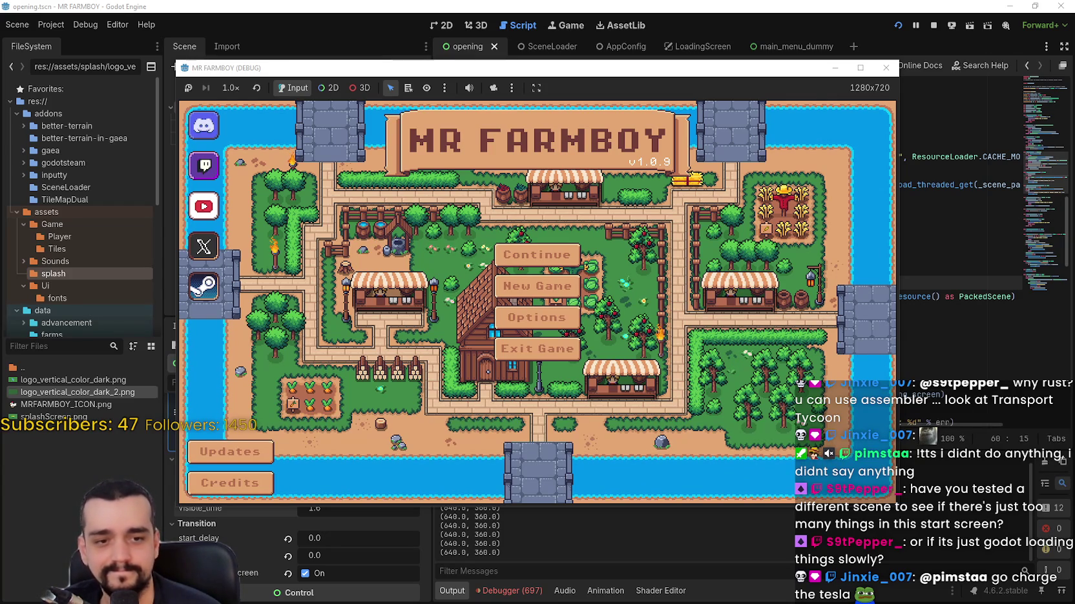
{"action": "left_click", "coordinate": [931, 26]}
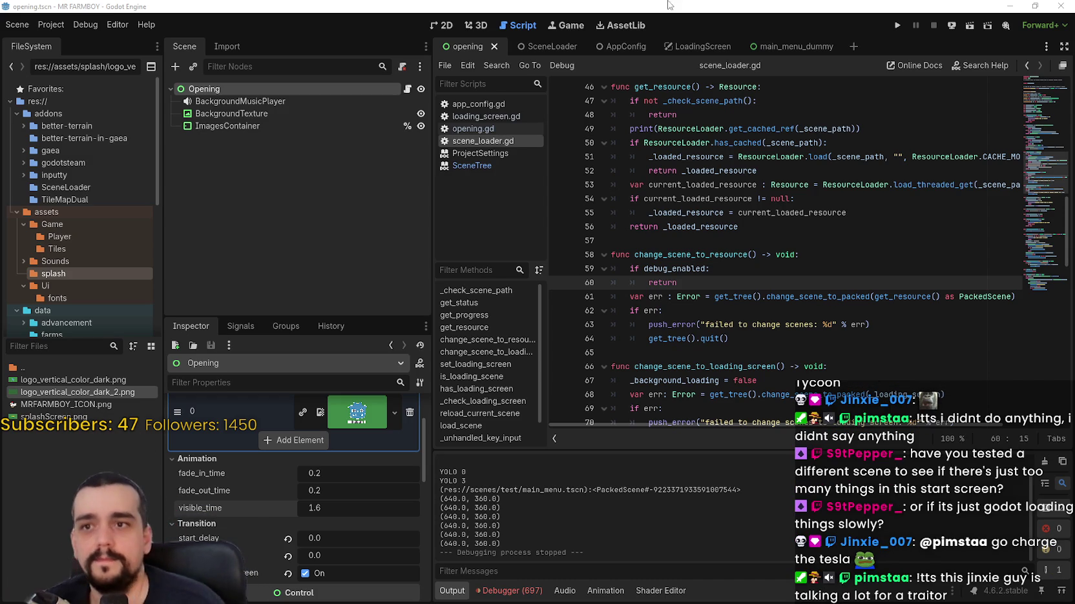
- Open the main_menu_dummy scene in 2D and expand MainMenuMap to inspect its tile layer
{"action": "left_click", "coordinate": [791, 46]}
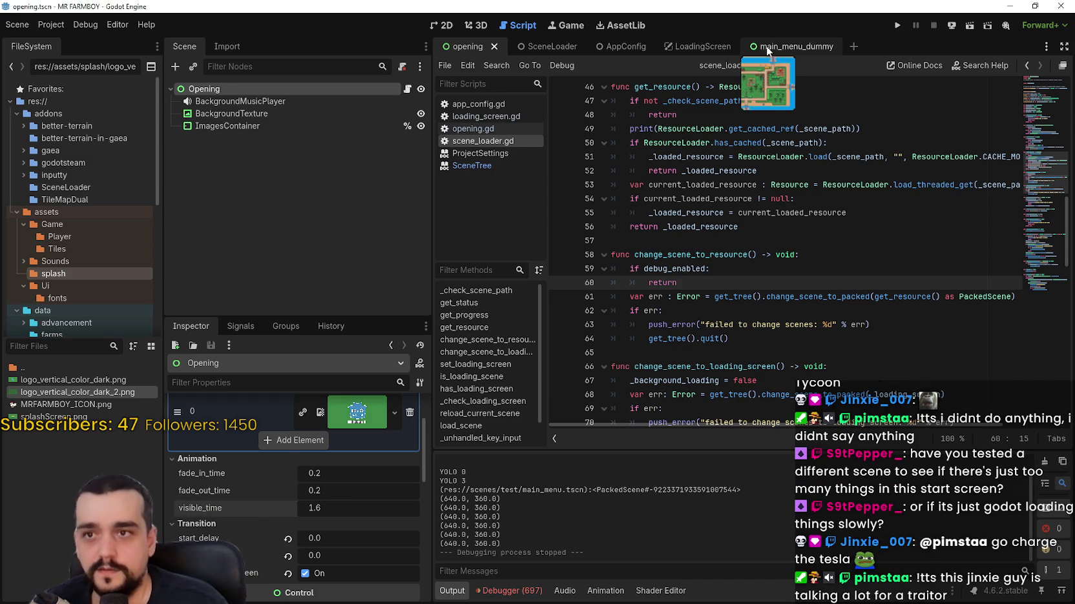
{"action": "left_click", "coordinate": [451, 27]}
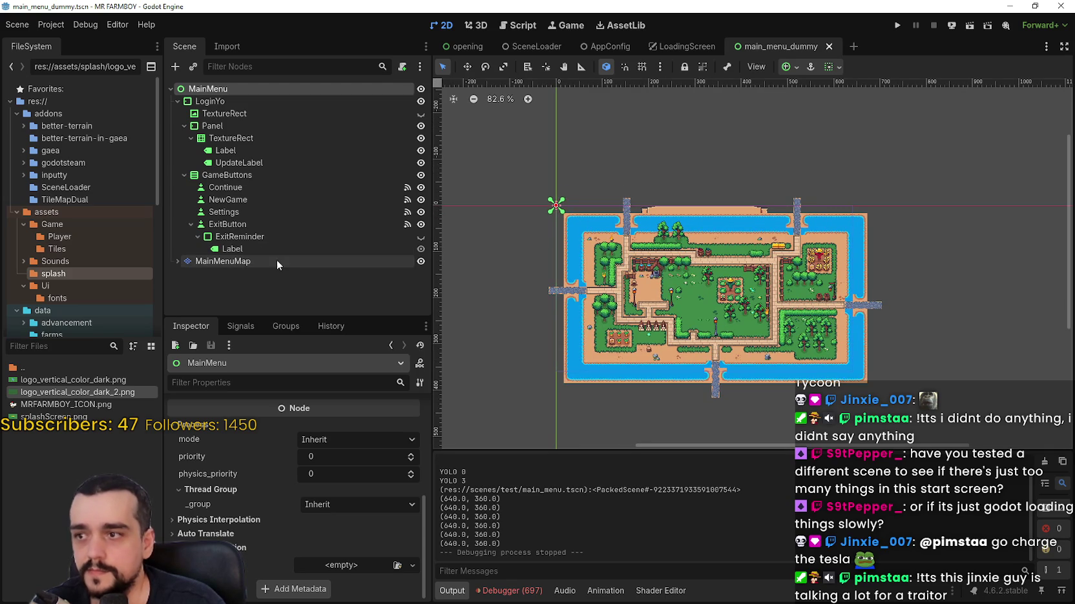
{"action": "left_click", "coordinate": [277, 261]}
{"action": "left_click", "coordinate": [178, 261]}
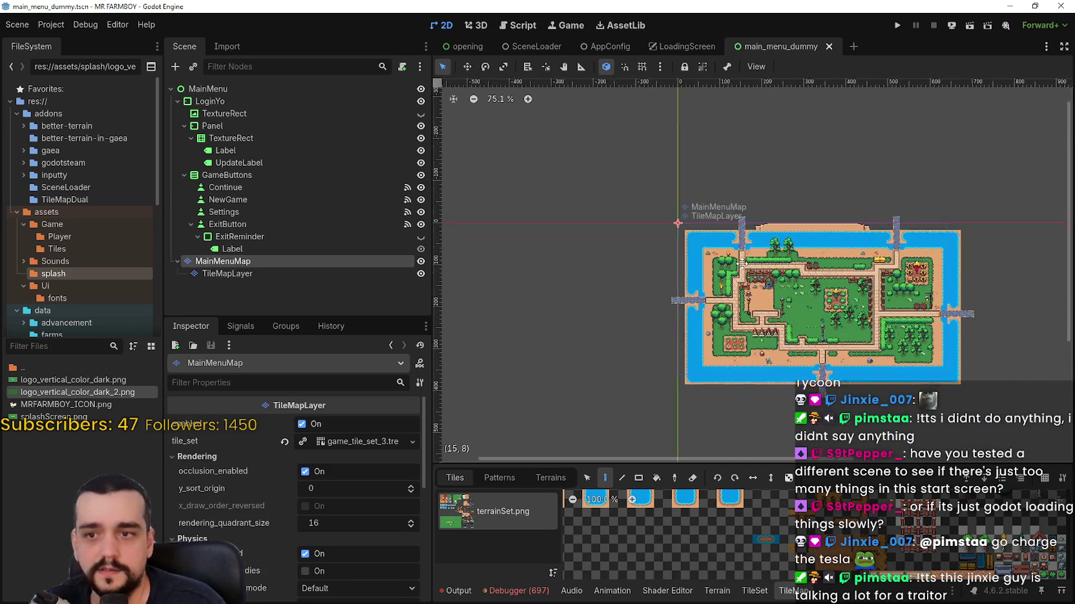
{"action": "scroll", "coordinate": [741, 264], "scroll_direction": "down", "scroll_amount": 3}
{"action": "scroll", "coordinate": [741, 264], "scroll_direction": "right", "scroll_amount": 4}
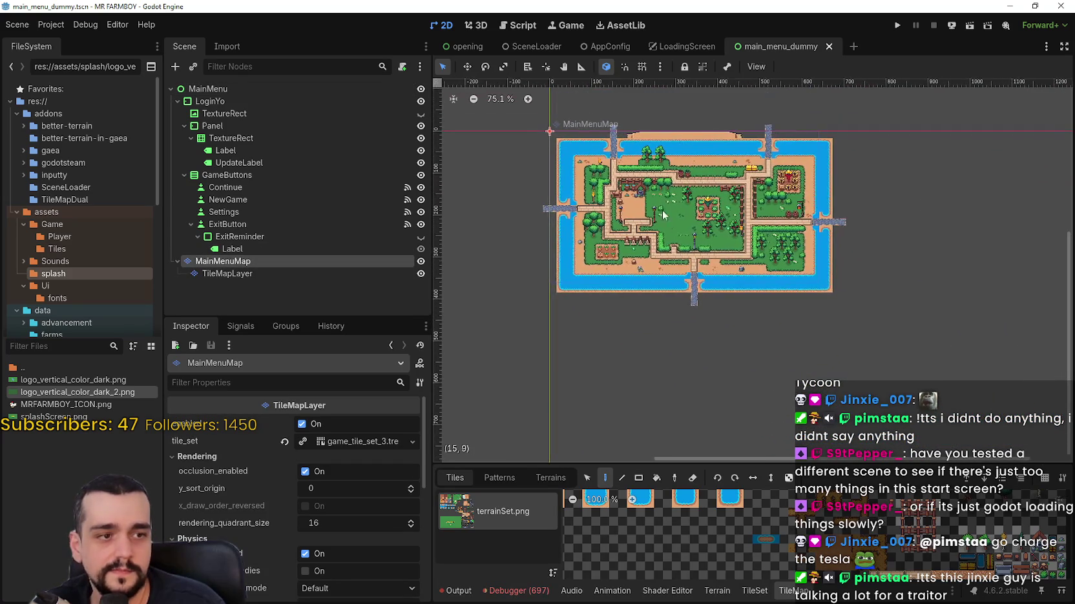
{"action": "scroll", "coordinate": [672, 218], "scroll_direction": "up", "scroll_amount": 3}
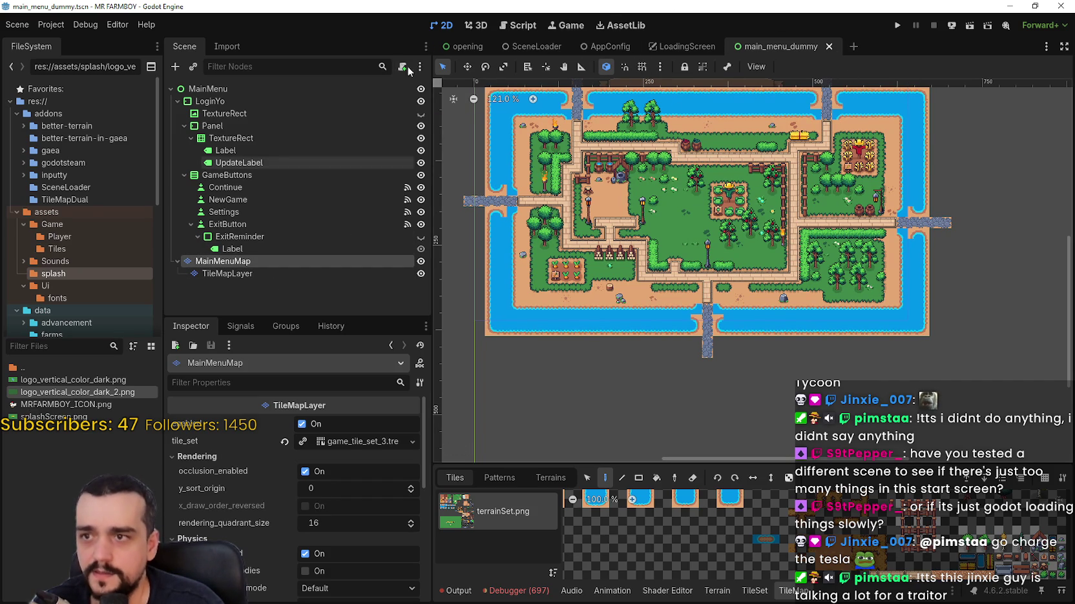
- Set AppConfig's main_menu_scene_path to main_menu_dummy.tscn
{"action": "left_click", "coordinate": [540, 45]}
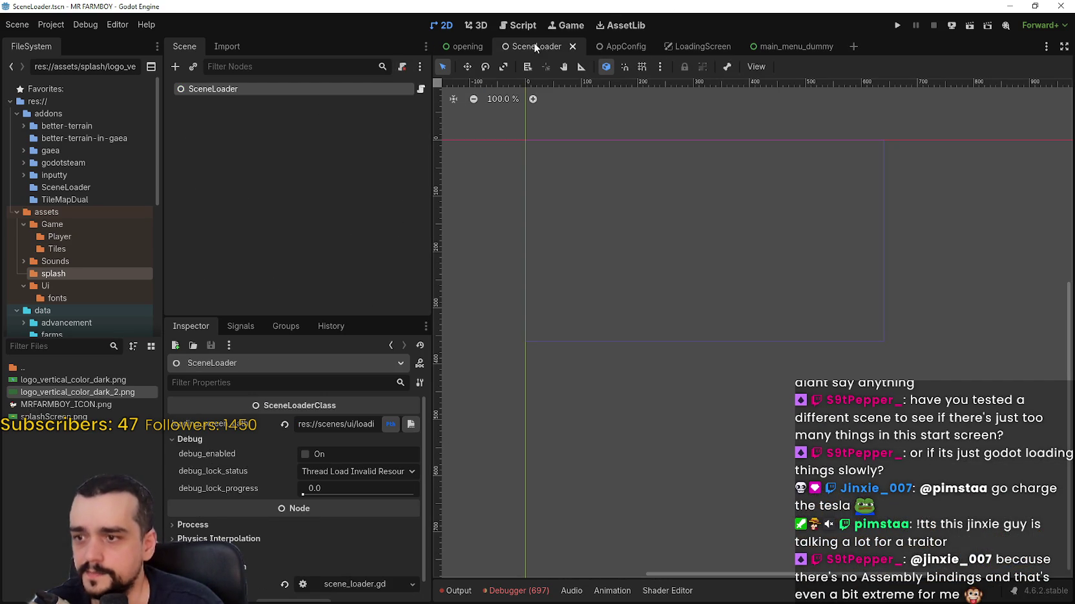
{"action": "left_click", "coordinate": [618, 40]}
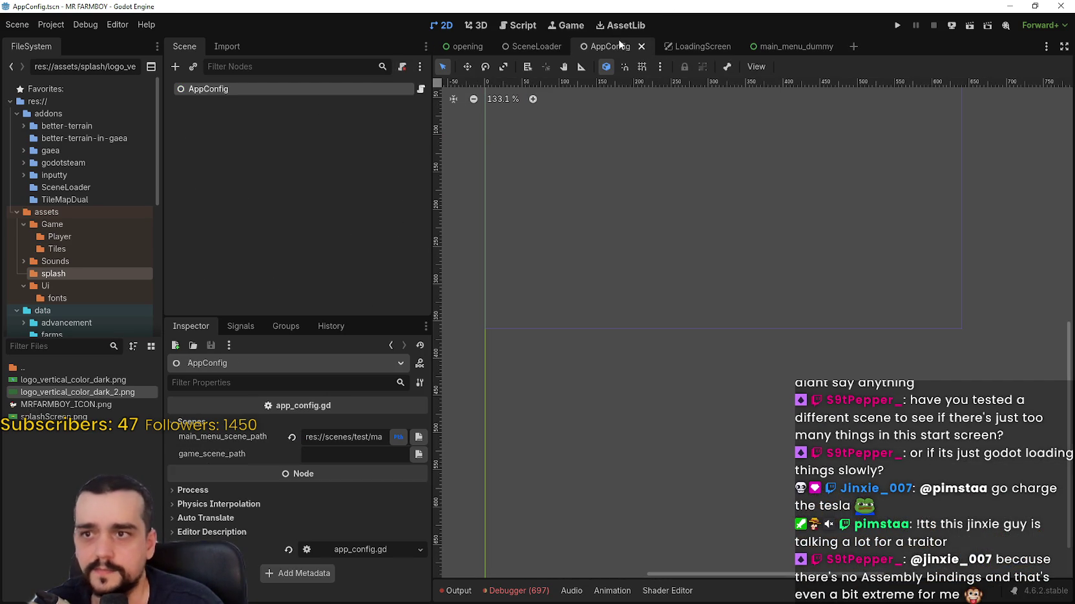
{"action": "left_click", "coordinate": [401, 439]}
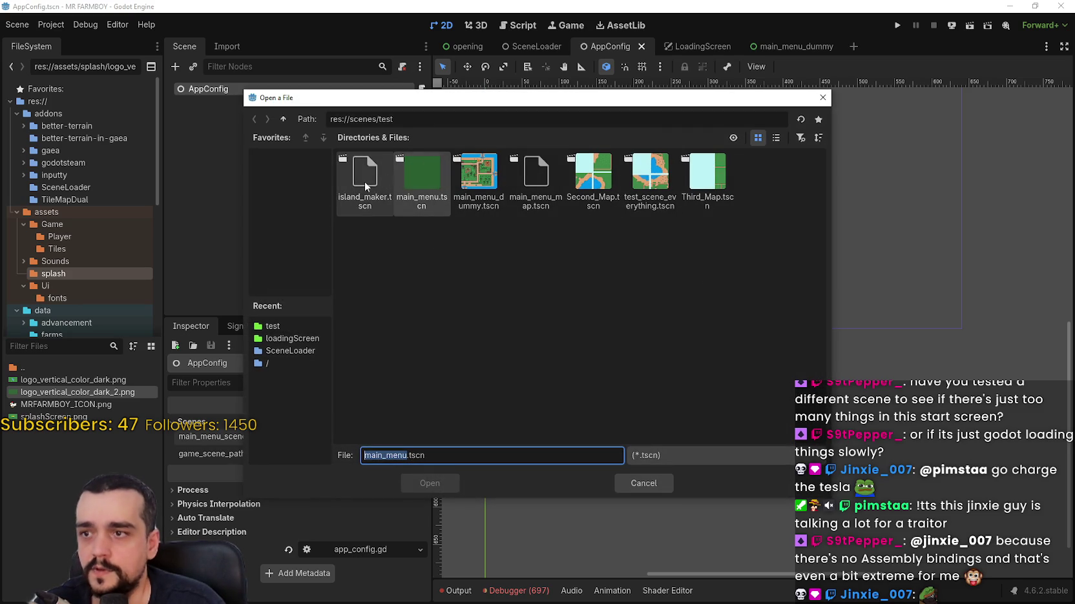
{"action": "left_click", "coordinate": [489, 178]}
{"action": "double_click", "coordinate": [489, 178]}
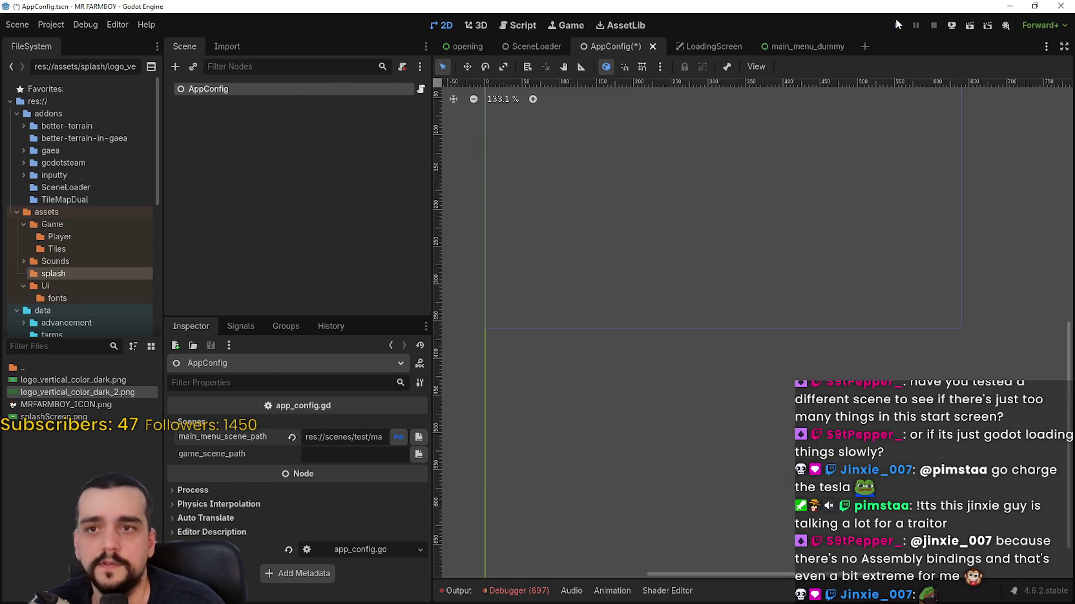
- Run the game with the dummy menu, relaunch it with F5, then stop it
{"action": "left_click", "coordinate": [896, 22]}
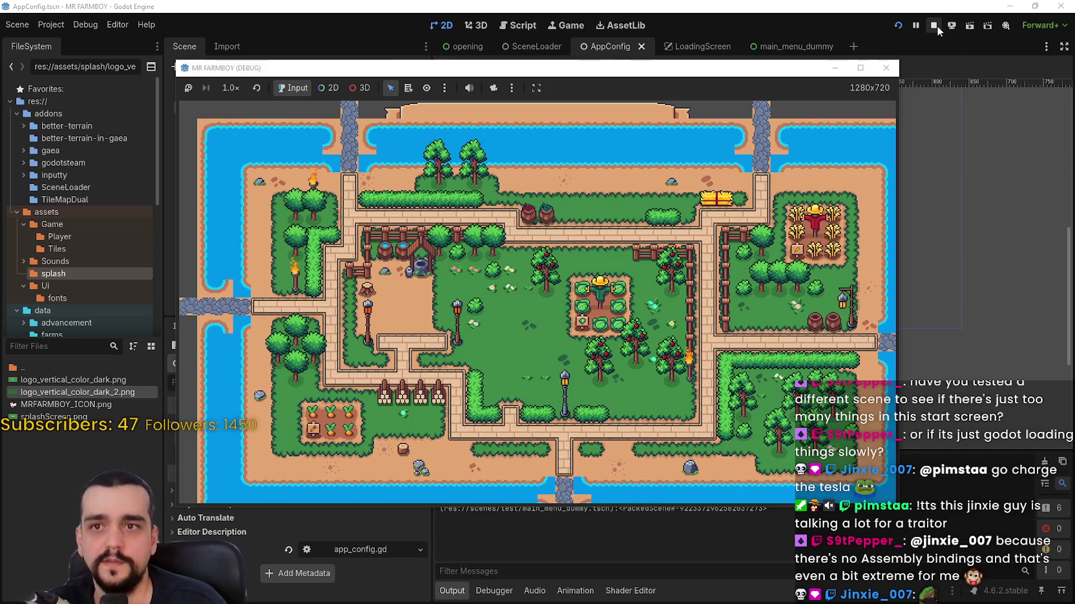
{"action": "left_click", "coordinate": [934, 25]}
{"action": "key", "text": "F5"}
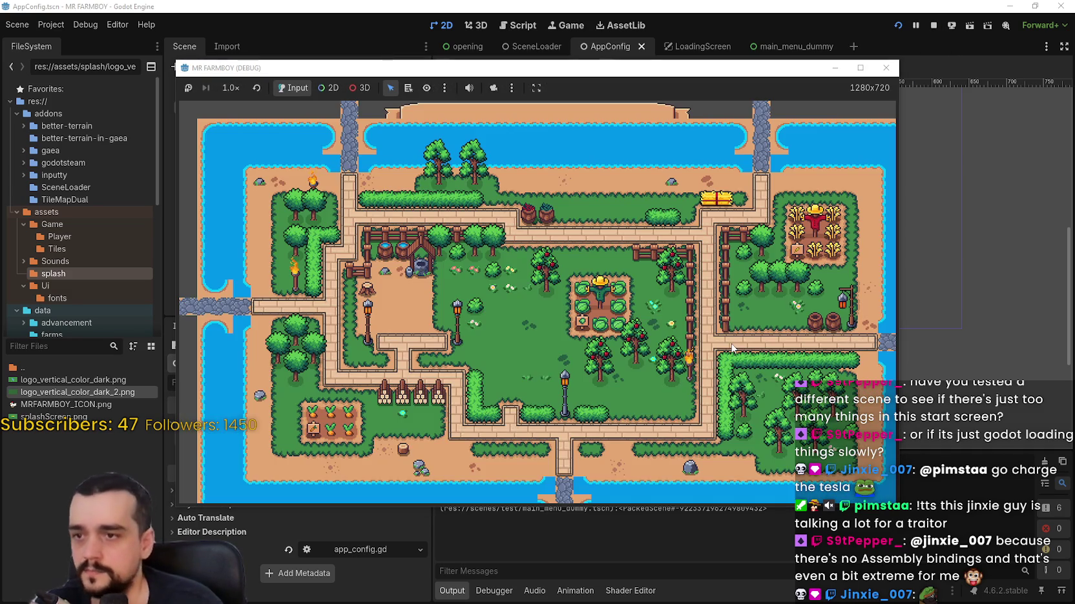
{"action": "left_click", "coordinate": [934, 25]}
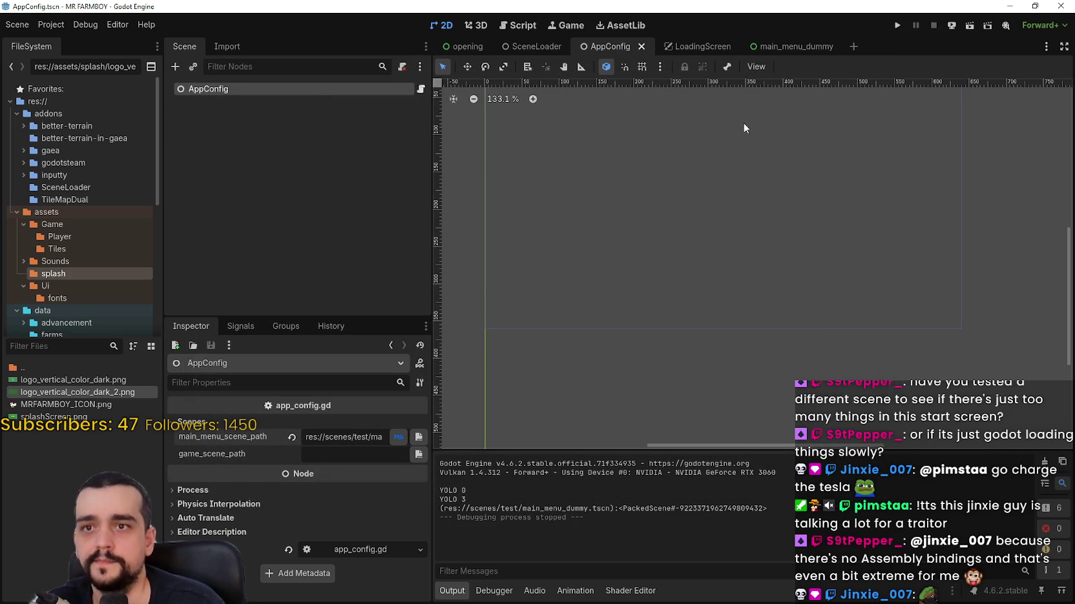
- Delete MainMenuMap from main_menu_dummy and test-run the game without the map
{"action": "left_click", "coordinate": [785, 46]}
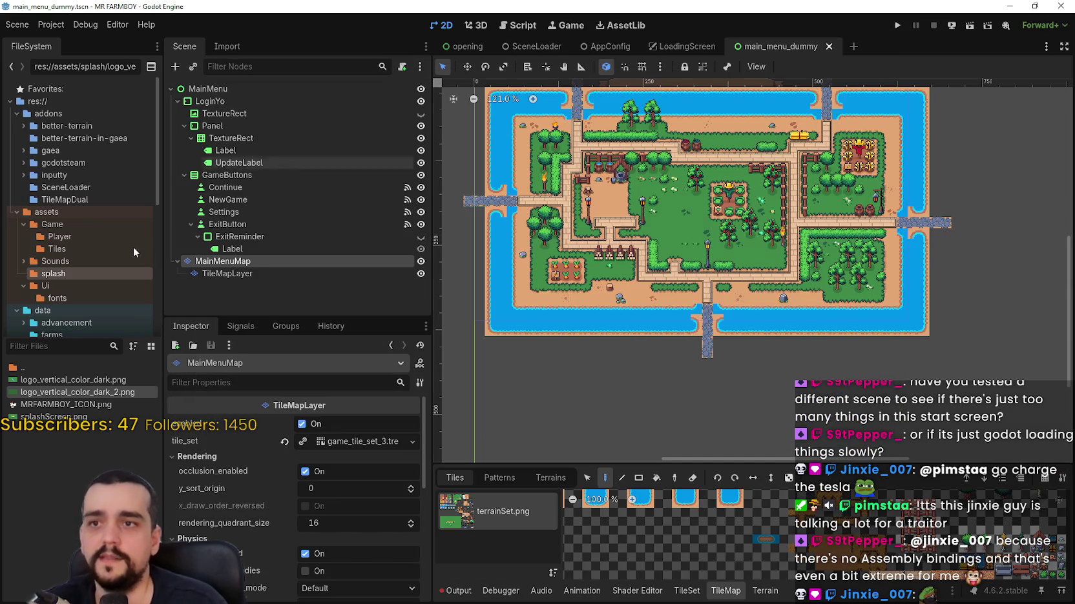
{"action": "right_click", "coordinate": [217, 261]}
{"action": "left_click", "coordinate": [330, 559]}
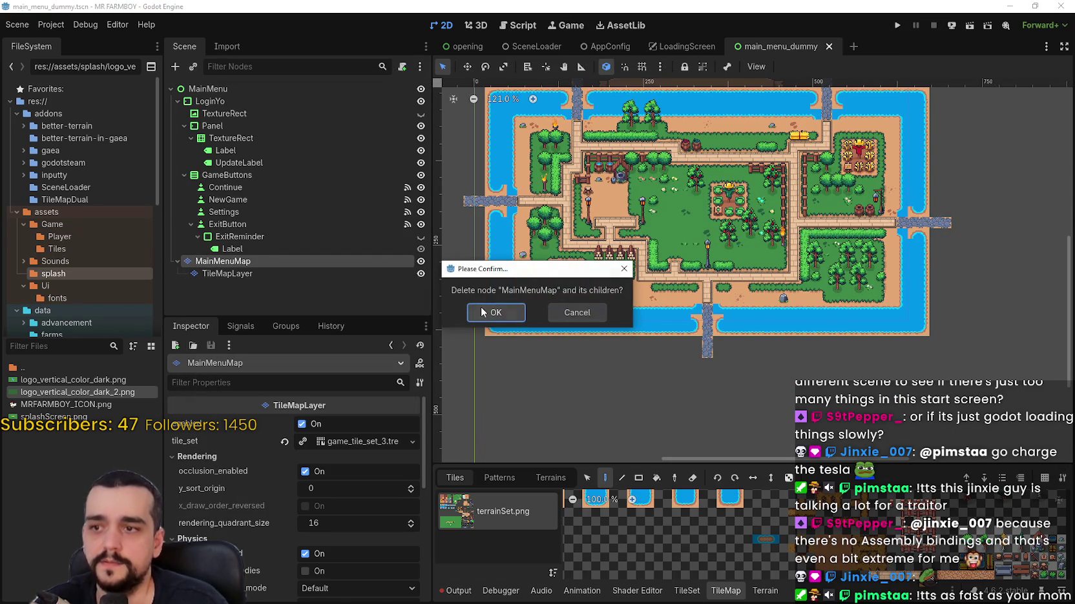
{"action": "left_click", "coordinate": [485, 312]}
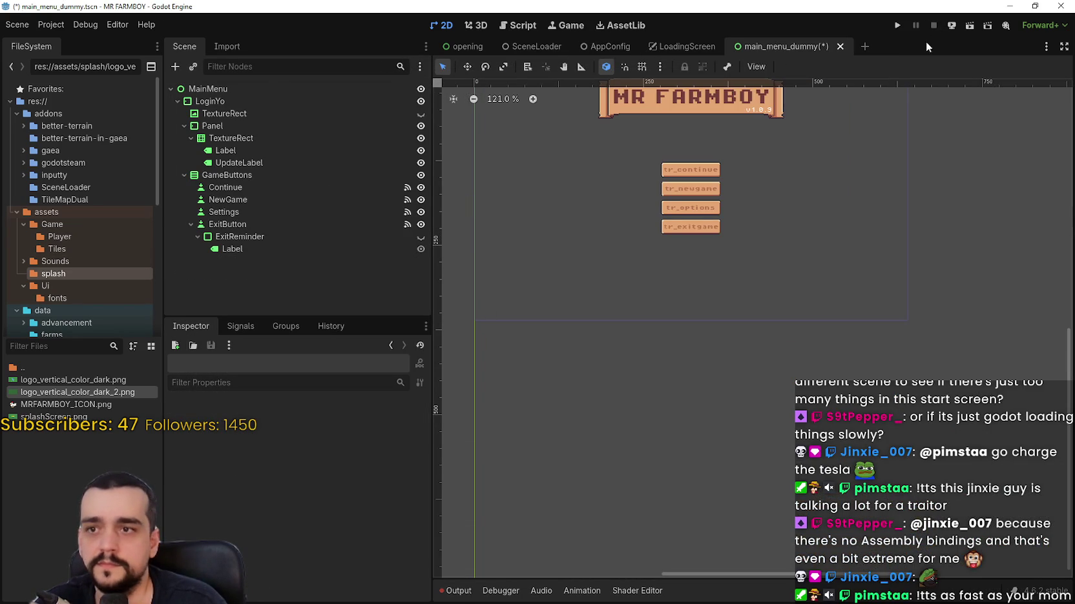
{"action": "left_click", "coordinate": [896, 27]}
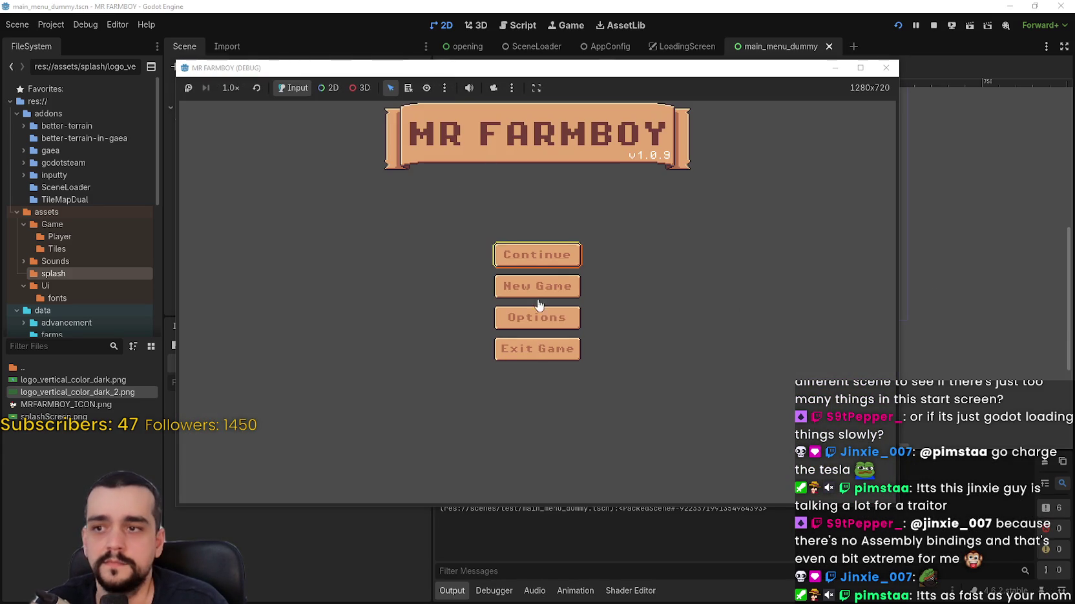
{"action": "left_click", "coordinate": [934, 26]}
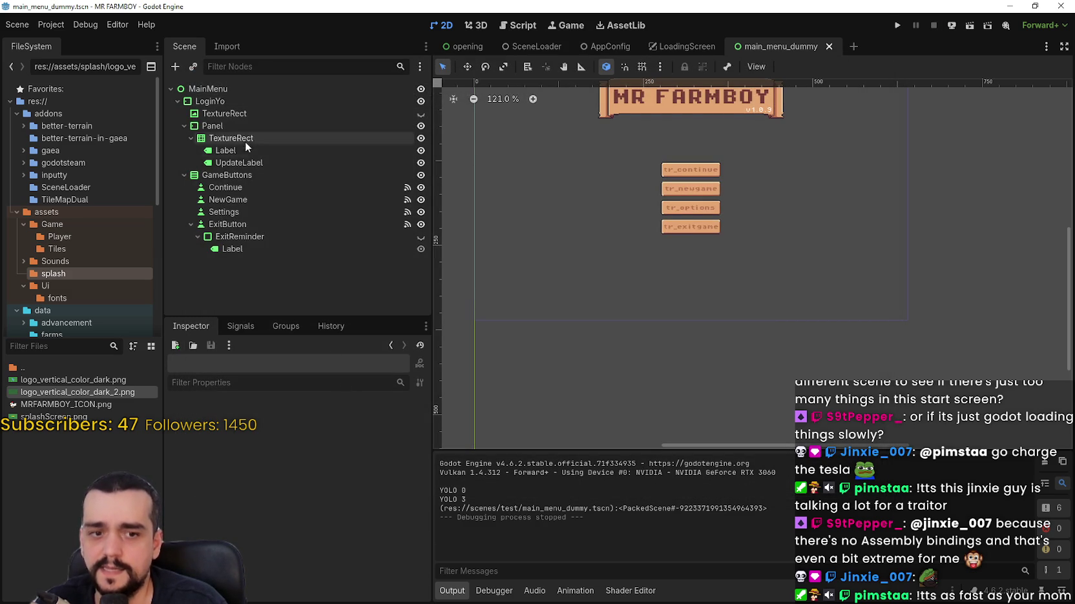
- Undo the MainMenuMap deletion, save main_menu_dummy, and filter project files by 'main'
{"action": "left_click", "coordinate": [257, 237]}
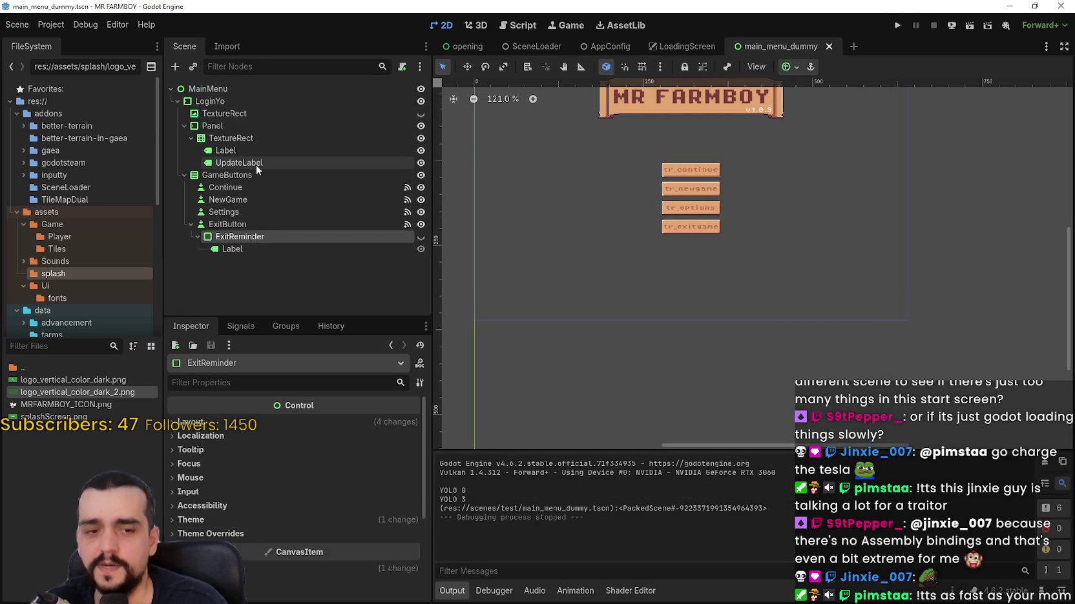
{"action": "key", "text": "ctrl+z"}
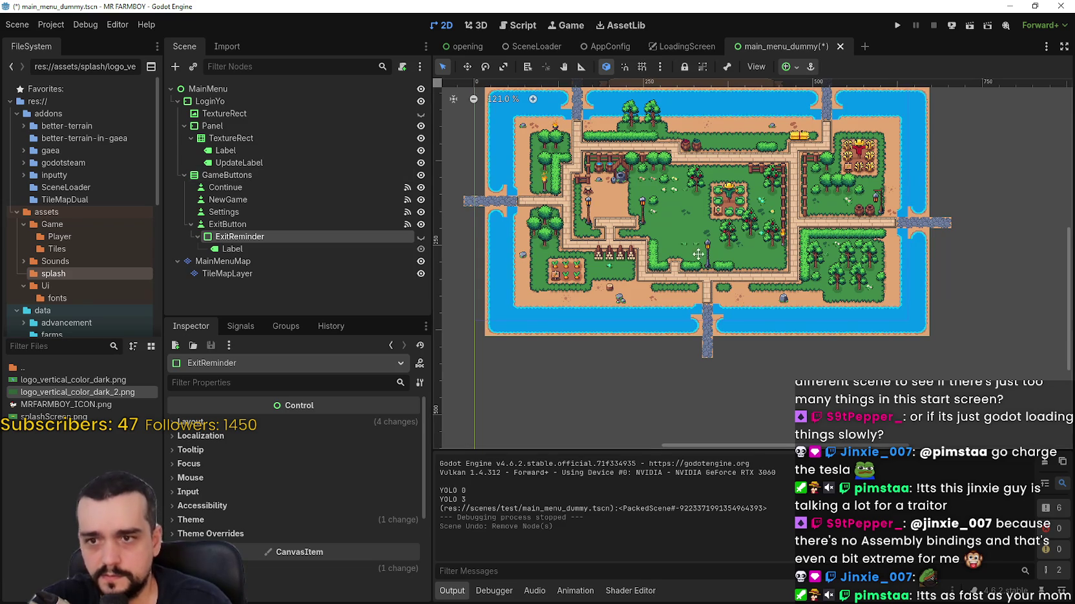
{"action": "scroll", "coordinate": [724, 251], "scroll_direction": "down", "scroll_amount": 2}
{"action": "key", "text": "ctrl+s"}
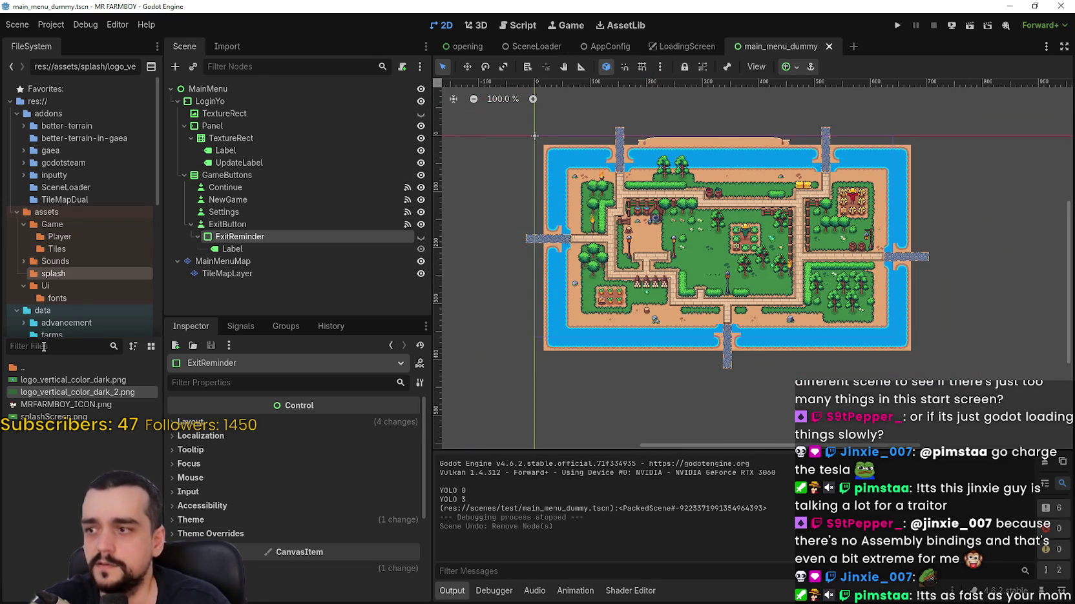
{"action": "type", "text": "main"}
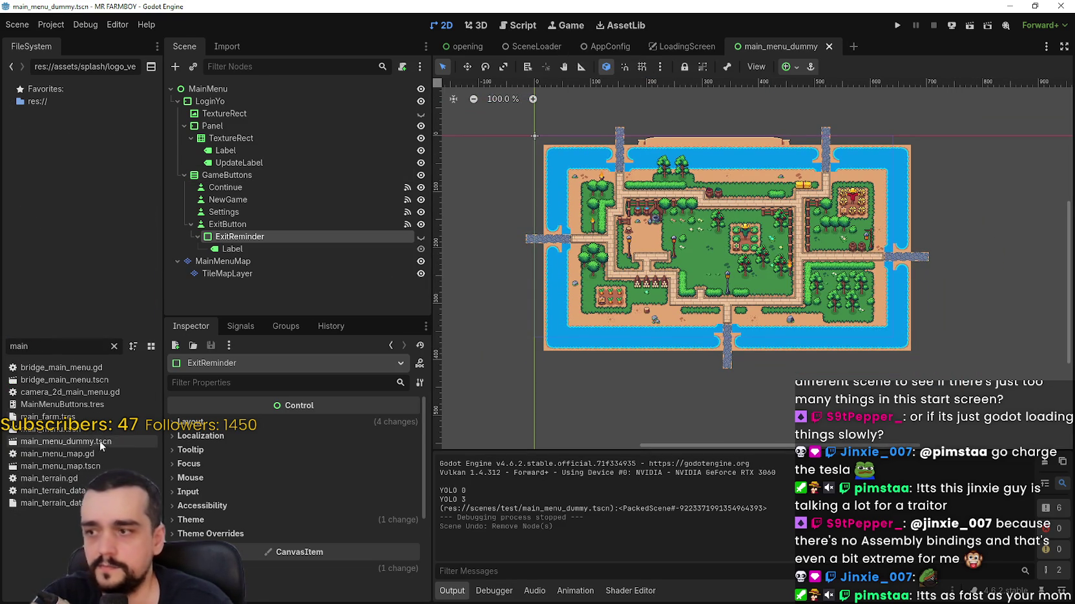
- Open main_menu.tscn, collapse the LoginYo and ContinueReminder branches, and save the scene
{"action": "double_click", "coordinate": [86, 429]}
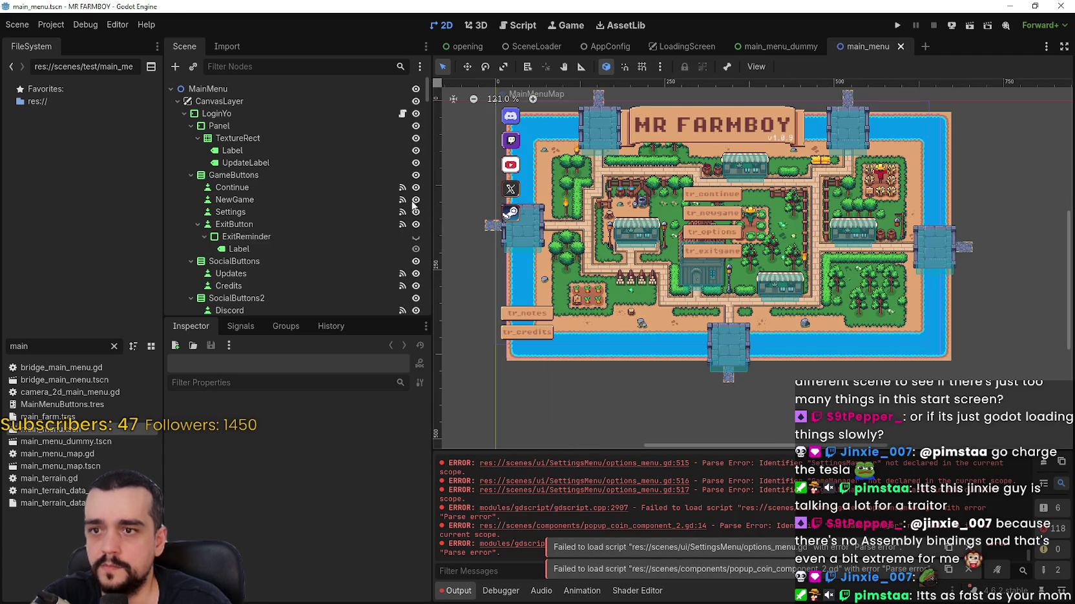
{"action": "left_click", "coordinate": [183, 113]}
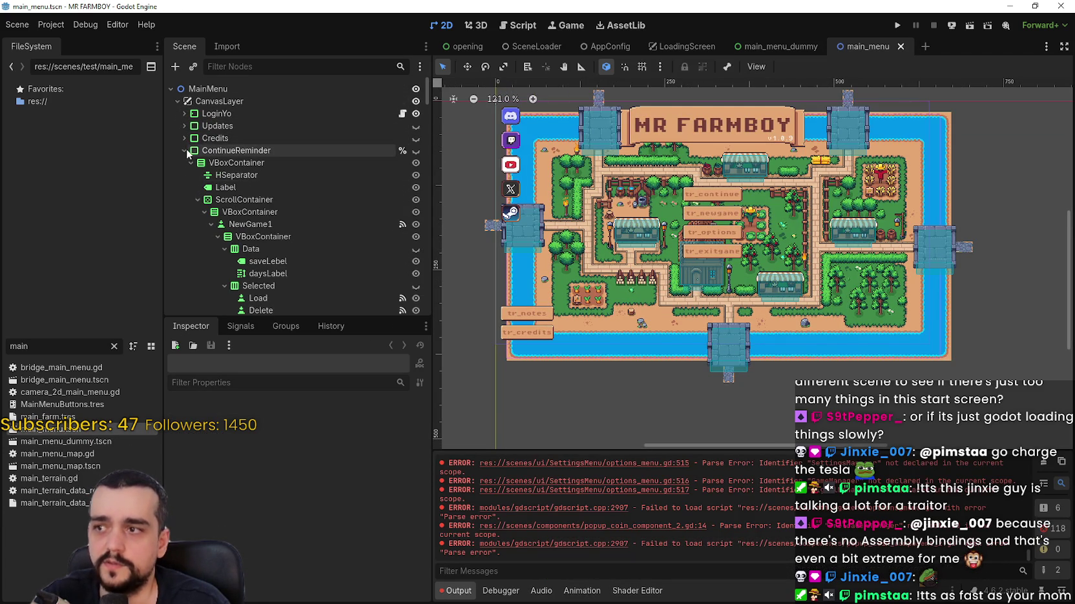
{"action": "left_click", "coordinate": [184, 151]}
{"action": "left_click", "coordinate": [222, 163]}
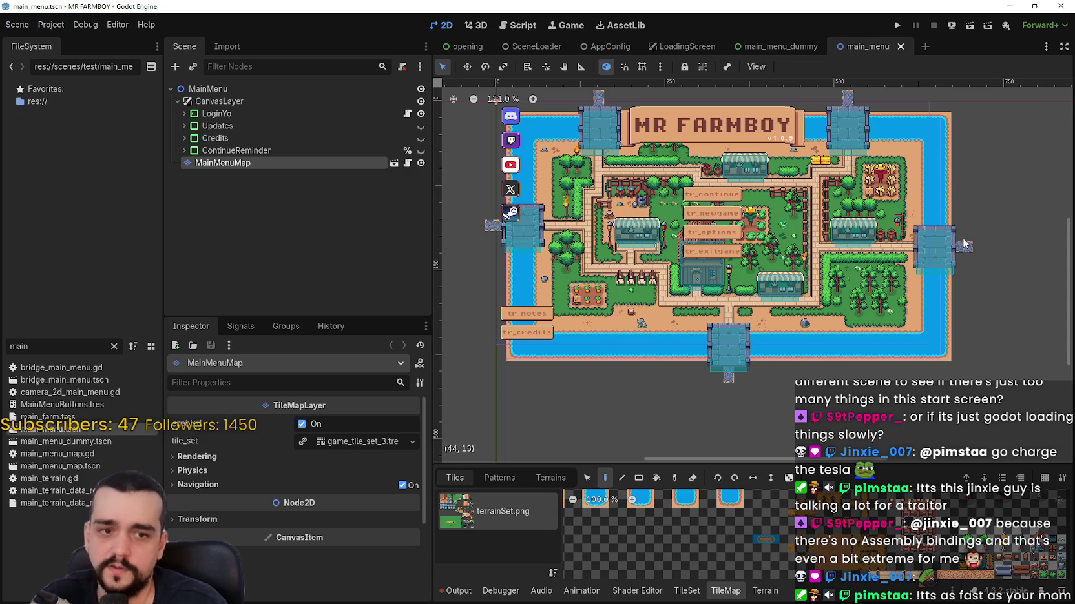
{"action": "scroll", "coordinate": [943, 241], "scroll_direction": "up", "scroll_amount": 1}
{"action": "key", "text": "ctrl+s"}
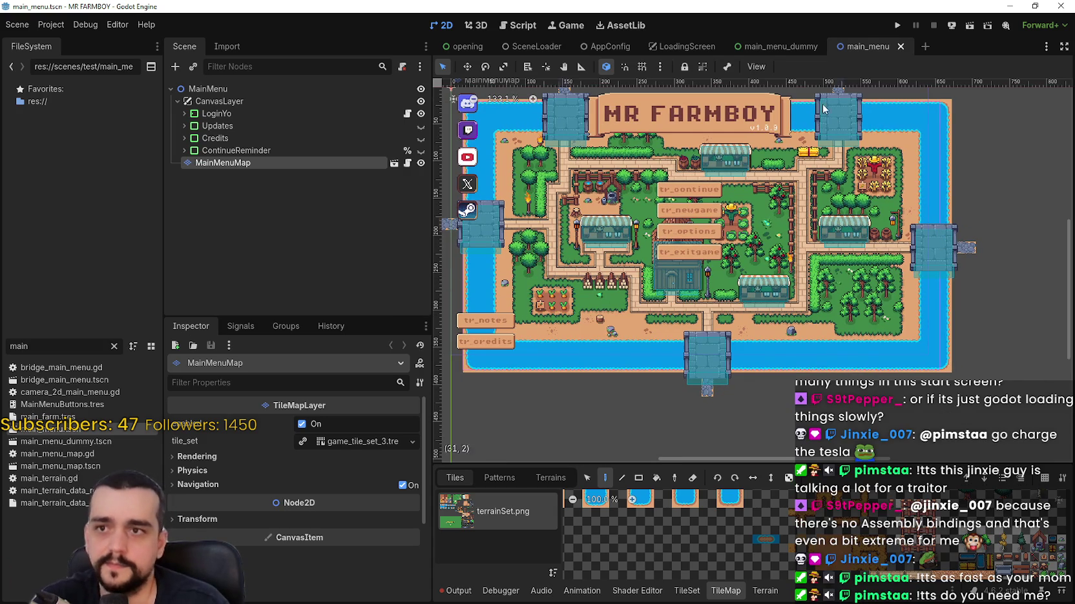
- Point AppConfig's main_menu_scene_path to main_menu.tscn and run the project to test it
{"action": "left_click", "coordinate": [604, 47]}
{"action": "left_click", "coordinate": [684, 47]}
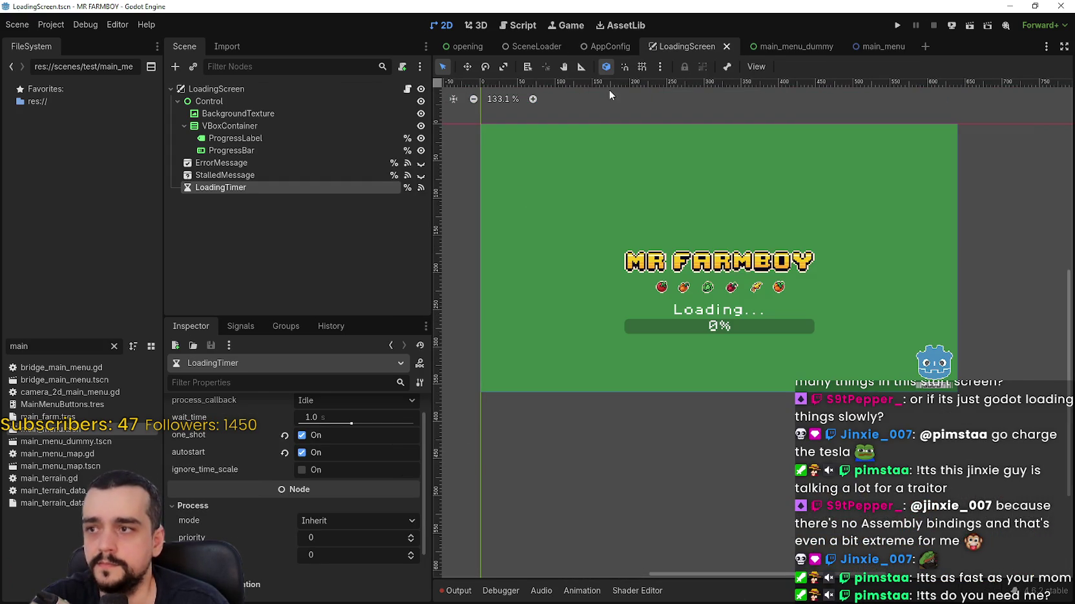
{"action": "left_click", "coordinate": [535, 46]}
{"action": "left_click", "coordinate": [607, 47]}
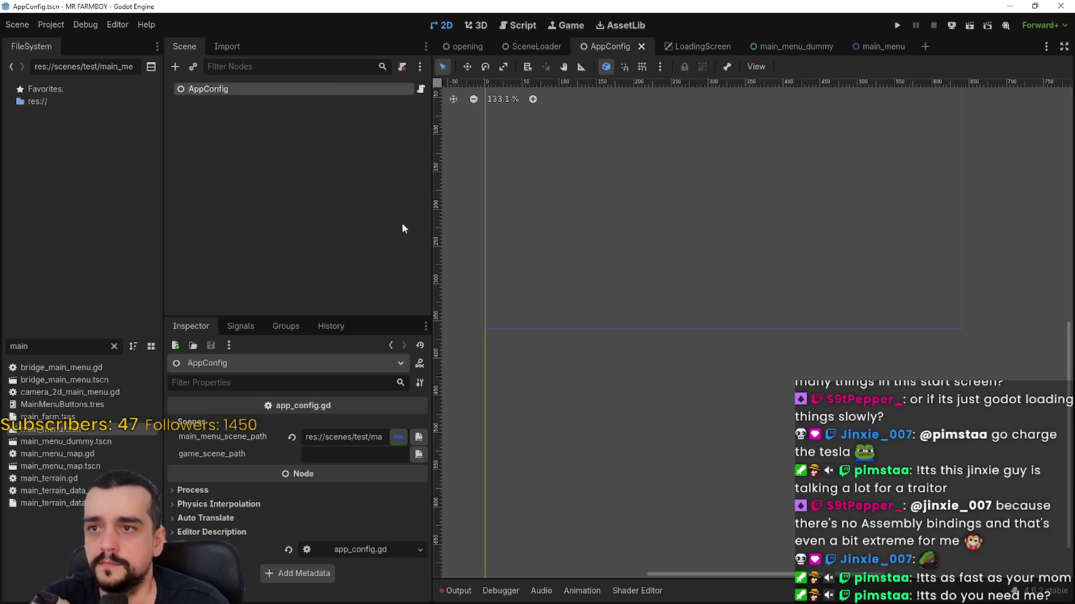
{"action": "left_click", "coordinate": [418, 437]}
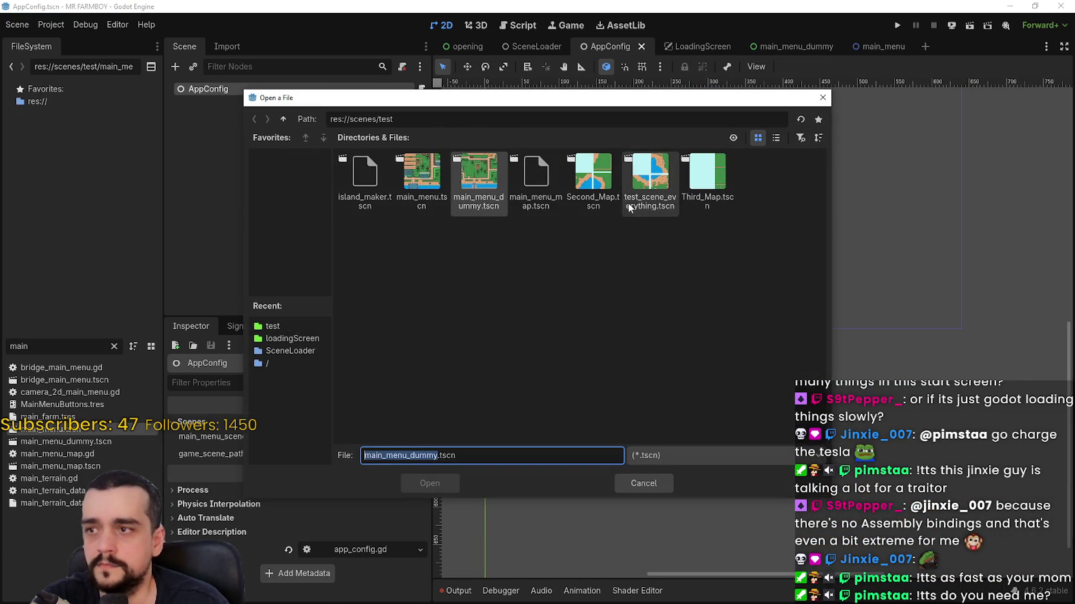
{"action": "double_click", "coordinate": [425, 177]}
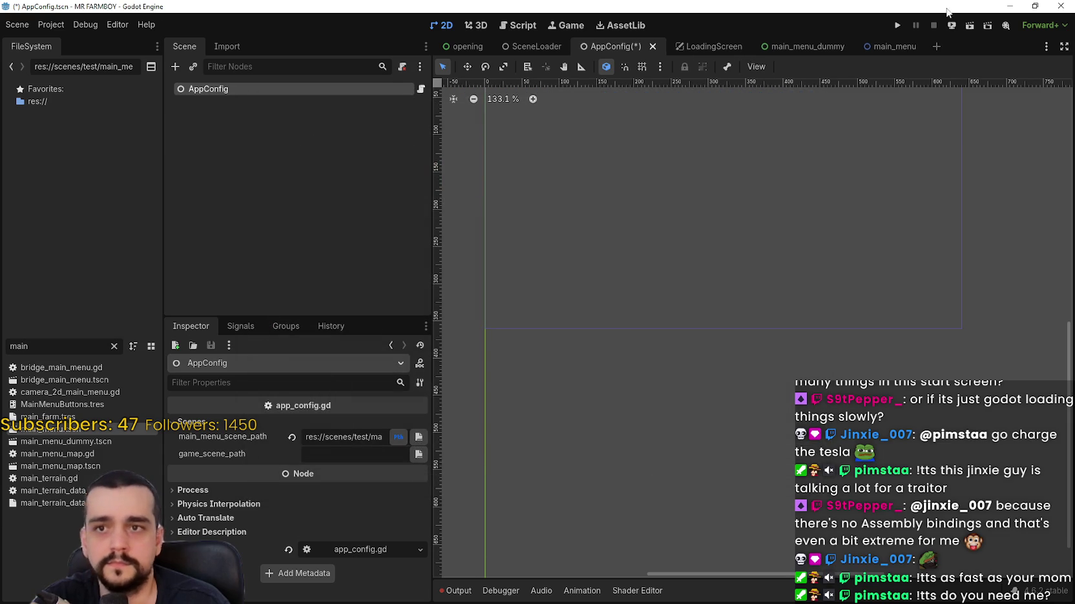
{"action": "left_click", "coordinate": [897, 26]}
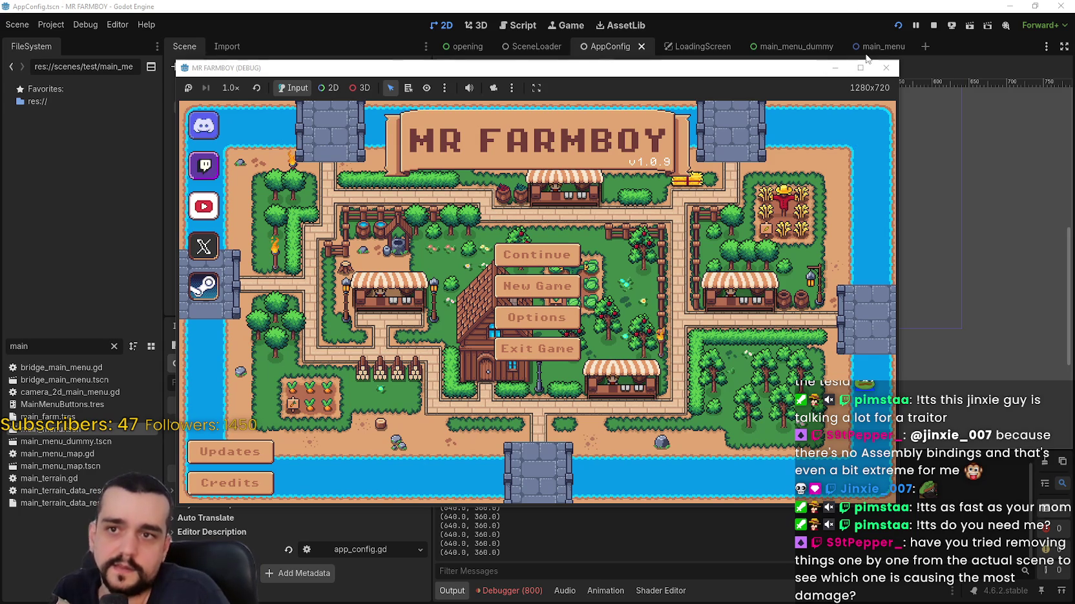
- Open main_menu_dummy, select its TileMapLayer and MainMenuMap nodes, then switch to the threading docs
{"action": "left_click", "coordinate": [627, 51]}
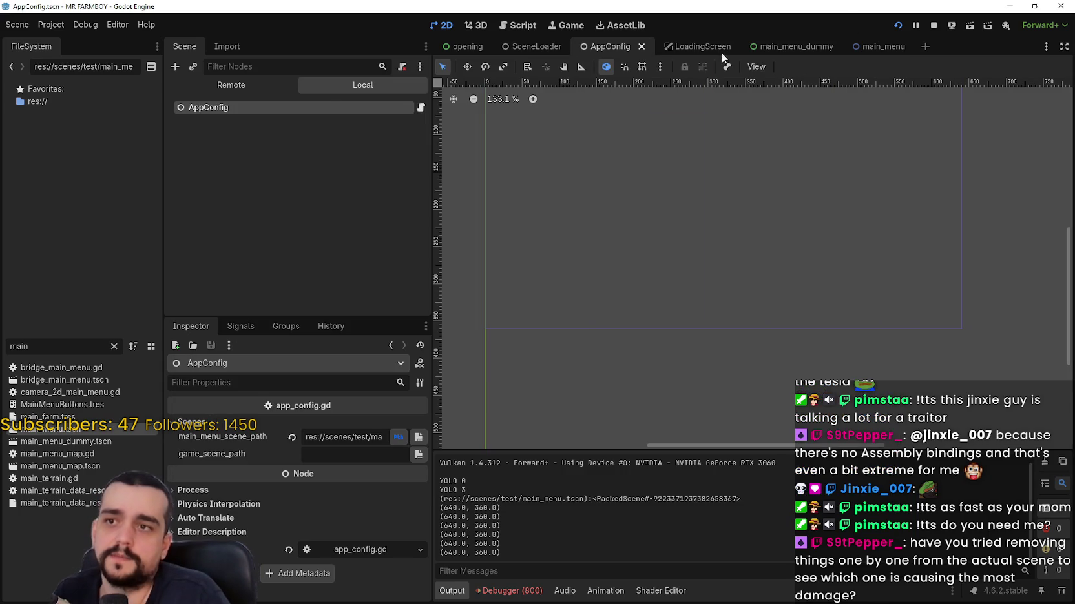
{"action": "left_click", "coordinate": [781, 47]}
{"action": "left_click", "coordinate": [226, 280]}
{"action": "left_click", "coordinate": [227, 292]}
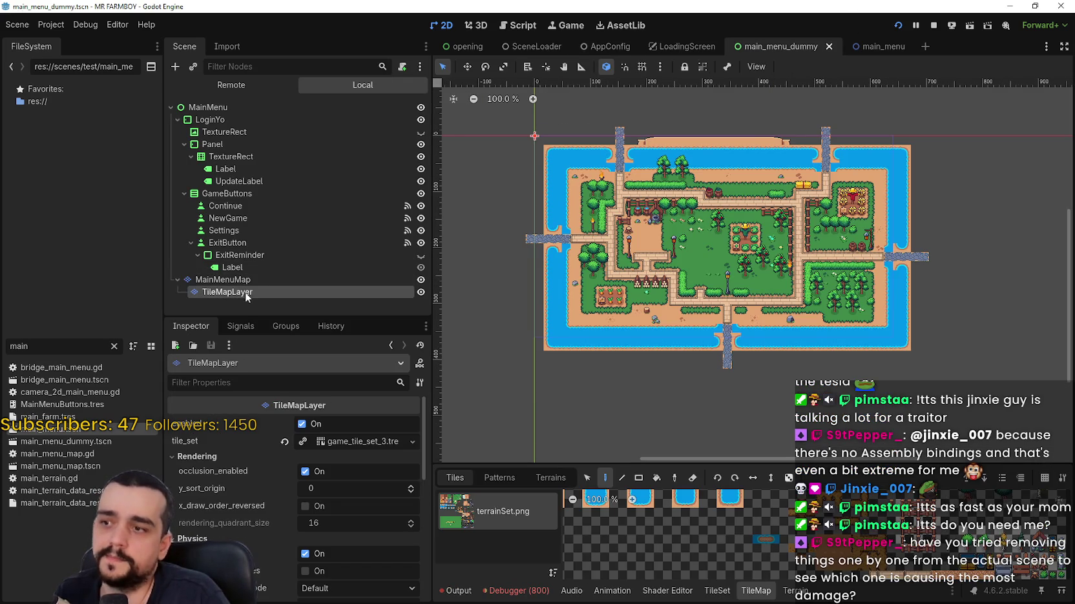
{"action": "left_click", "coordinate": [223, 279]}
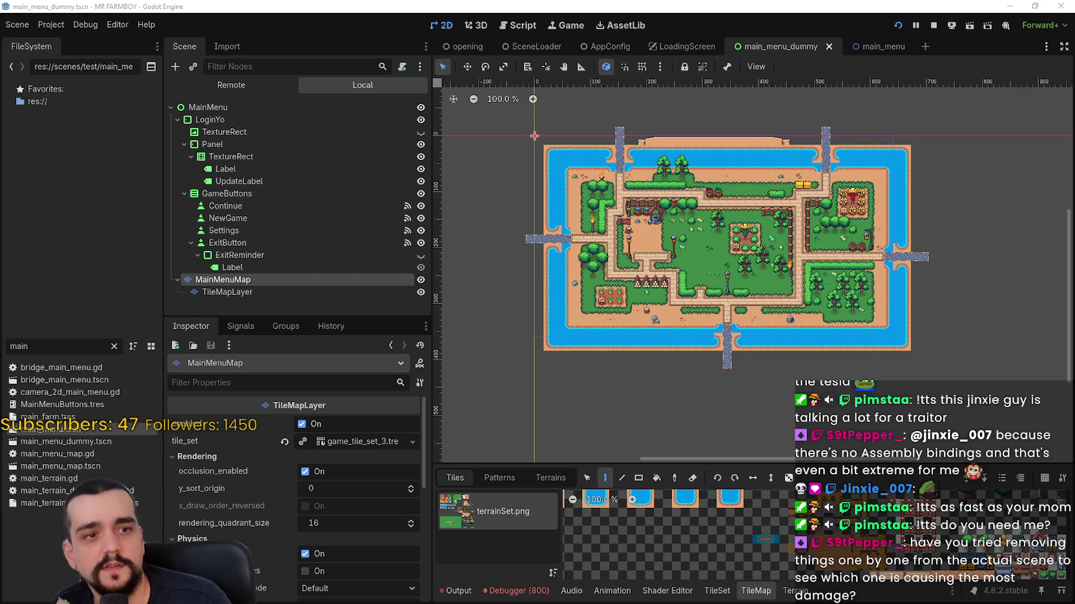
{"action": "key", "text": "alt+Tab"}
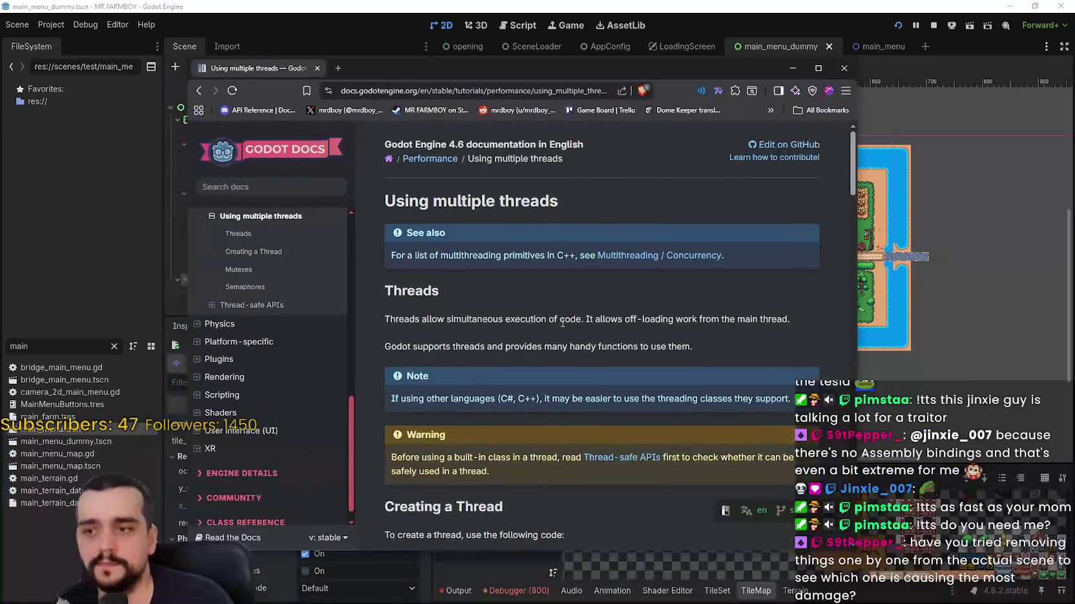
- Scroll the Using multiple threads page down to the Mutex example, then return to the editor
{"action": "scroll", "coordinate": [527, 397], "scroll_direction": "down", "scroll_amount": 2}
{"action": "scroll", "coordinate": [569, 389], "scroll_direction": "down", "scroll_amount": 2}
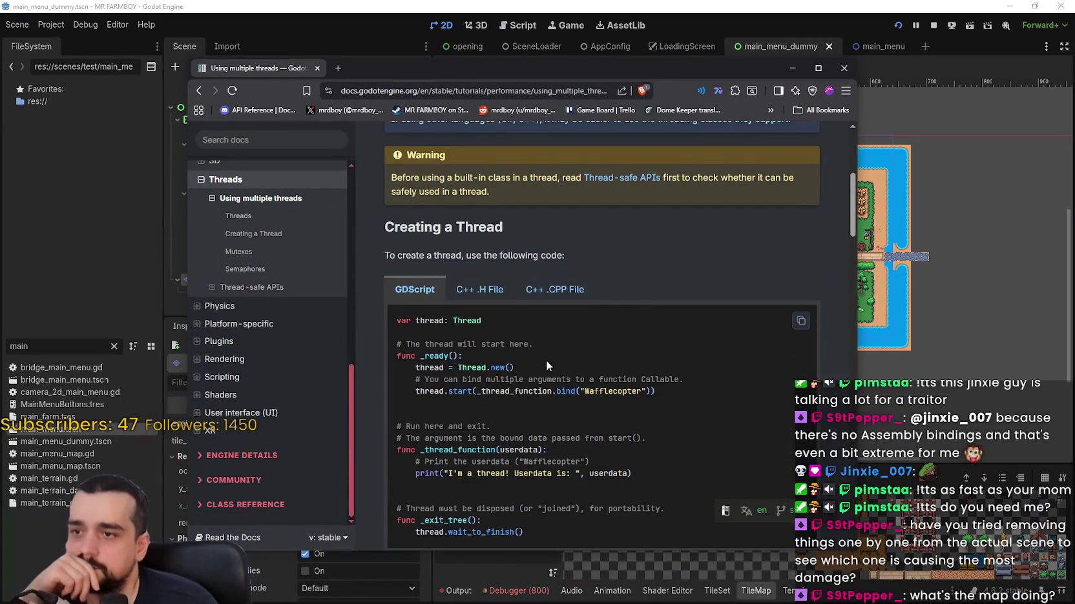
{"action": "scroll", "coordinate": [546, 362], "scroll_direction": "down", "scroll_amount": 2}
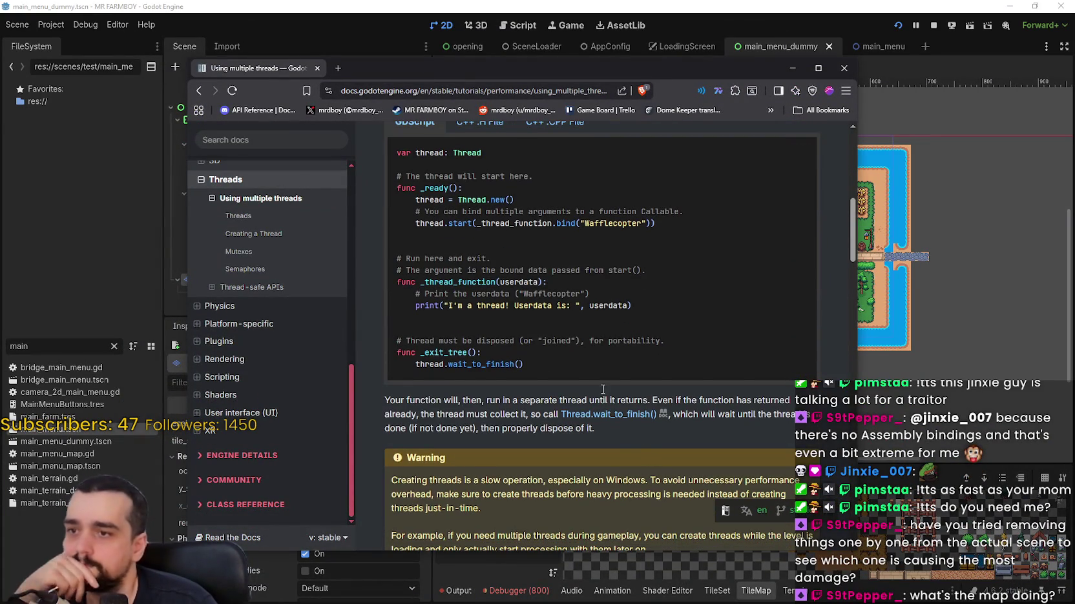
{"action": "scroll", "coordinate": [603, 389], "scroll_direction": "down", "scroll_amount": 6}
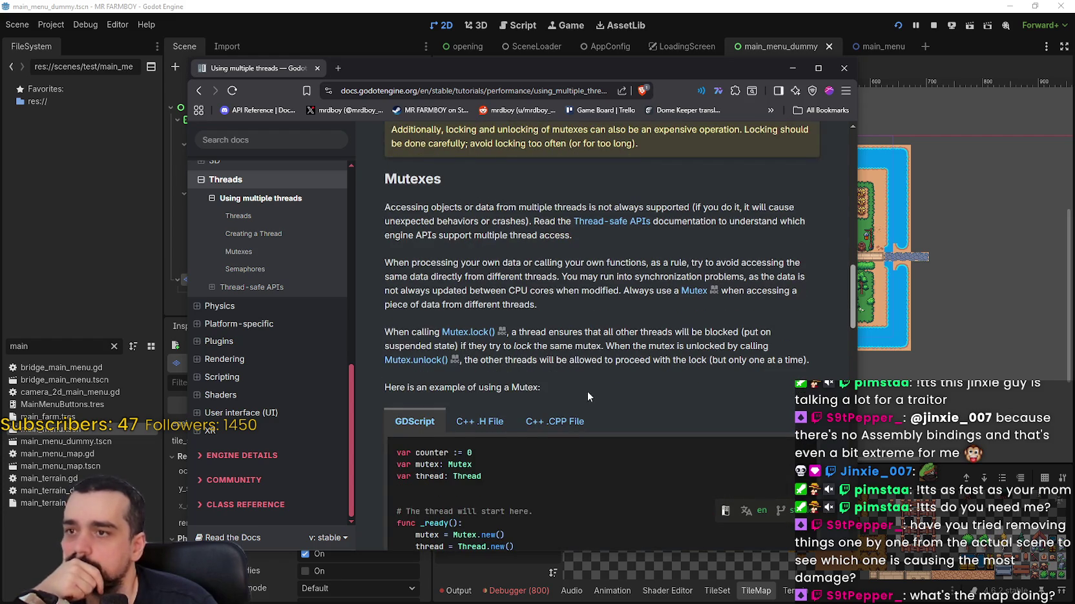
{"action": "scroll", "coordinate": [589, 400], "scroll_direction": "down", "scroll_amount": 2}
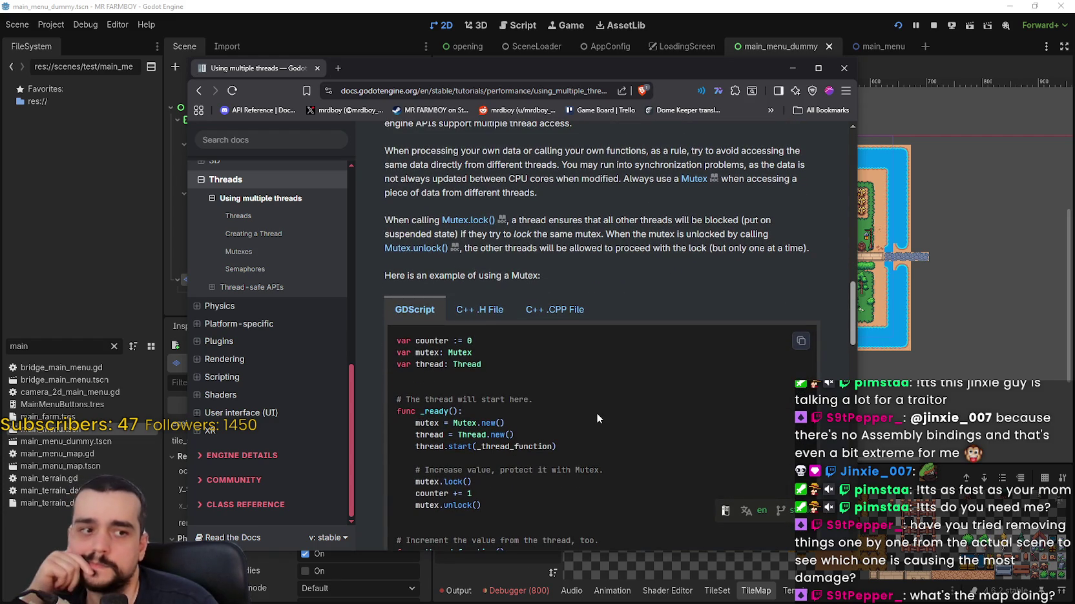
{"action": "scroll", "coordinate": [595, 409], "scroll_direction": "down", "scroll_amount": 1}
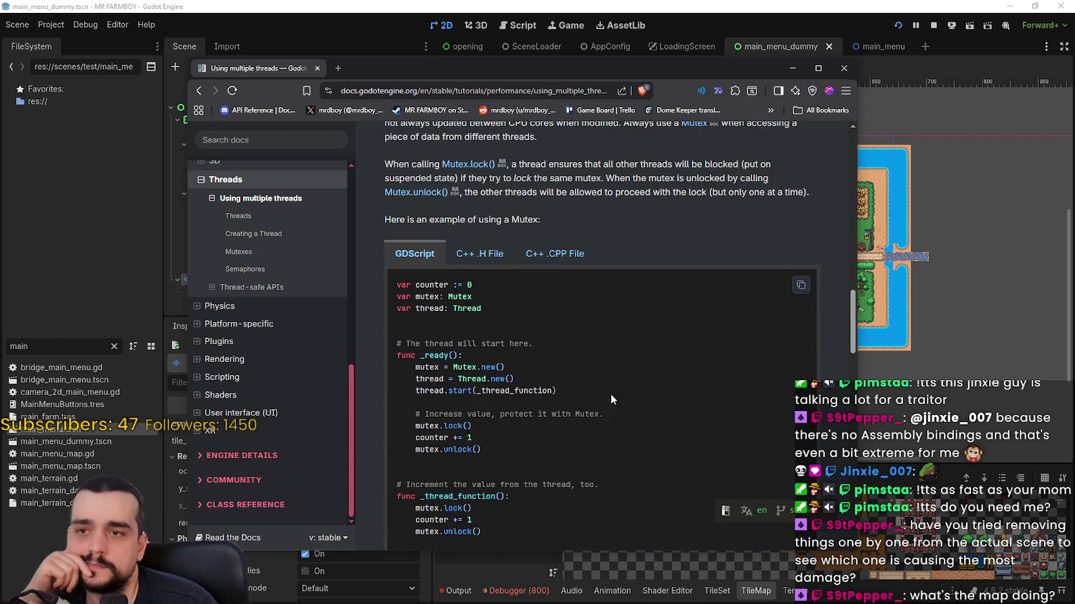
{"action": "left_click", "coordinate": [819, 6]}
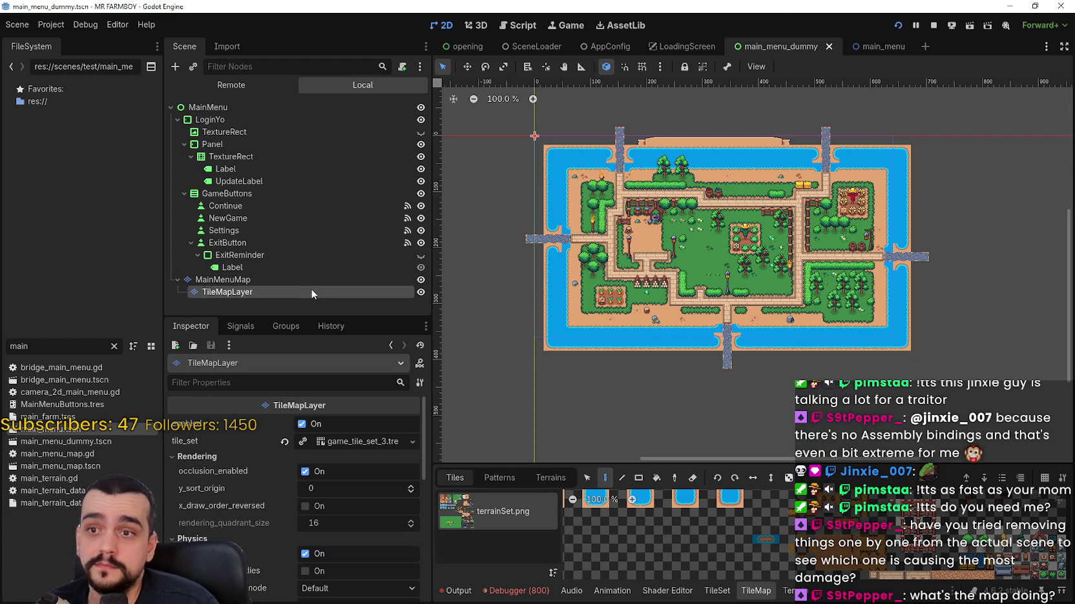
- Select MainMenuMap and zoom and pan around the farm map to inspect it
{"action": "scroll", "coordinate": [746, 290], "scroll_direction": "up", "scroll_amount": 3}
{"action": "scroll", "coordinate": [746, 291], "scroll_direction": "down", "scroll_amount": 2}
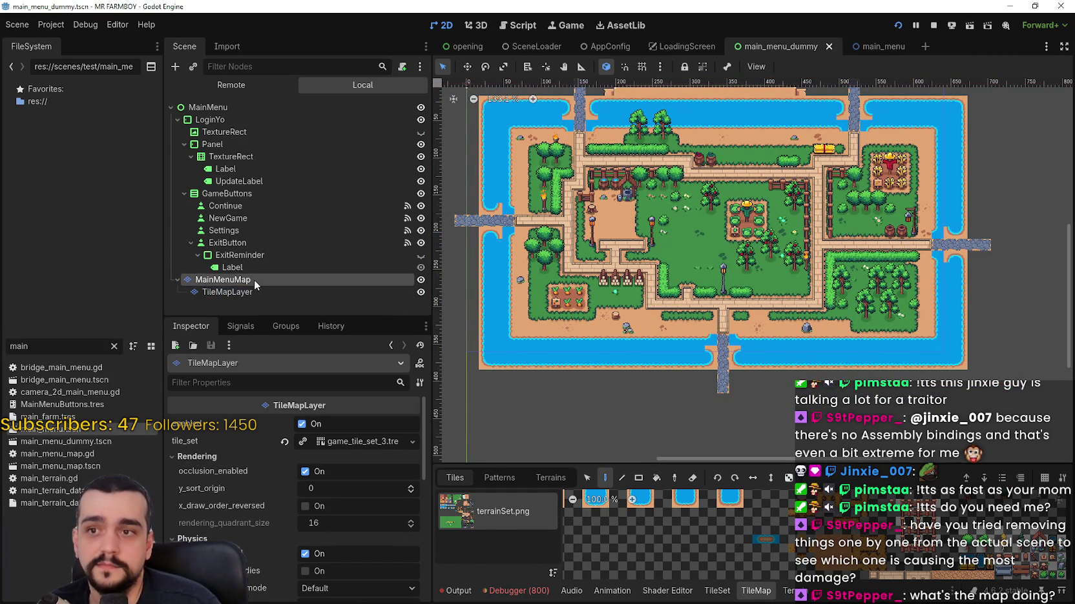
{"action": "left_click", "coordinate": [223, 279]}
{"action": "mouse_move", "coordinate": [752, 223]}
{"action": "left_mouse_down"}
{"action": "mouse_move", "coordinate": [791, 254]}
{"action": "mouse_move", "coordinate": [824, 257]}
{"action": "left_mouse_up"}
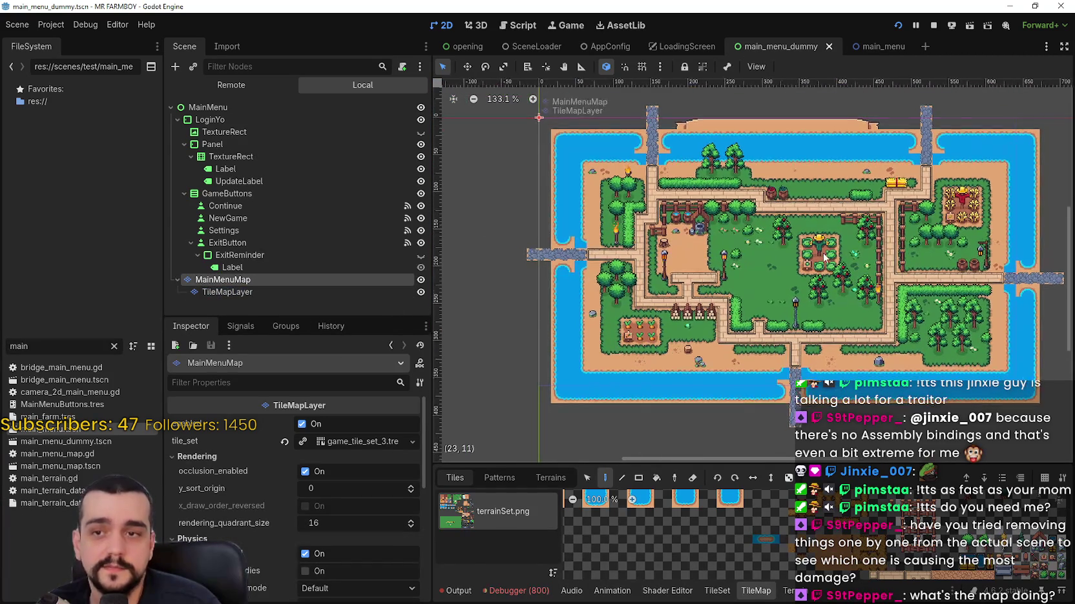
{"action": "scroll", "coordinate": [824, 257], "scroll_direction": "down", "scroll_amount": 1}
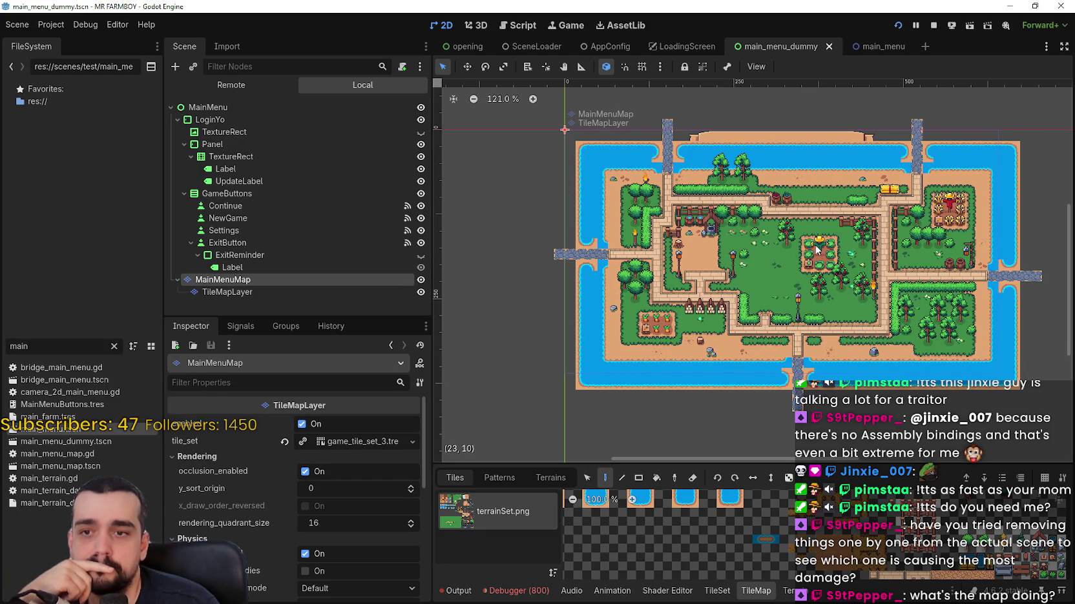
{"action": "scroll", "coordinate": [888, 287], "scroll_direction": "up", "scroll_amount": 1}
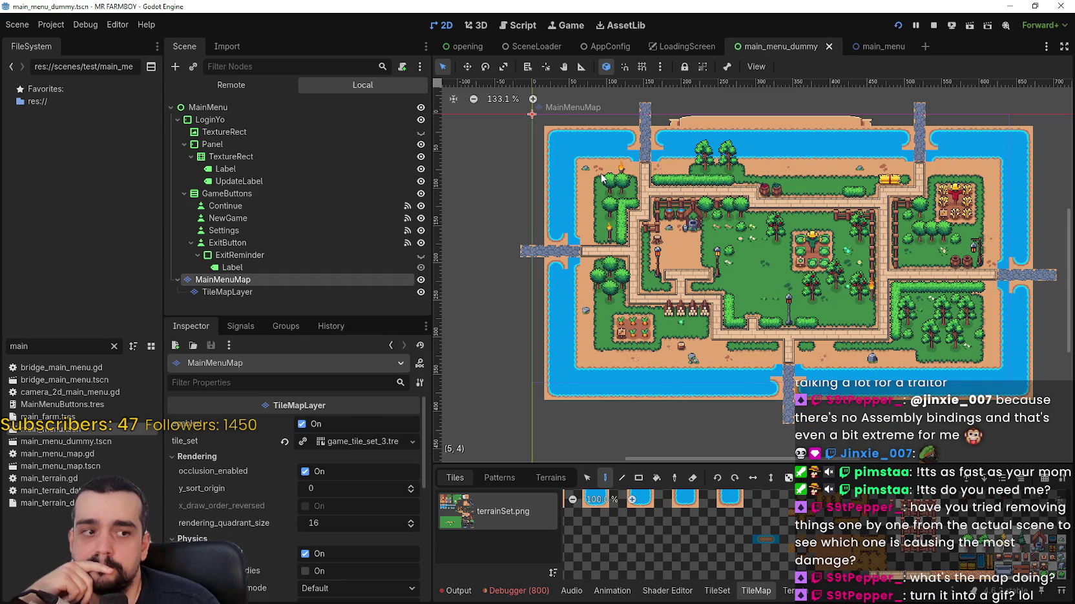
{"action": "left_click_drag", "start_coordinate": [794, 236], "coordinate": [737, 220]}
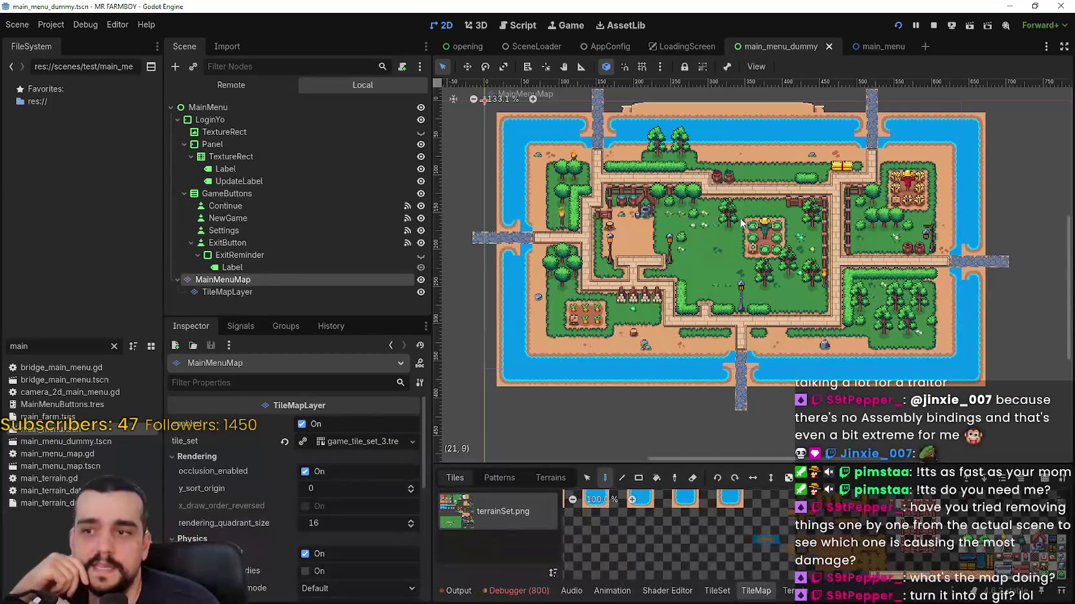
{"action": "scroll", "coordinate": [735, 218], "scroll_direction": "up", "scroll_amount": 2}
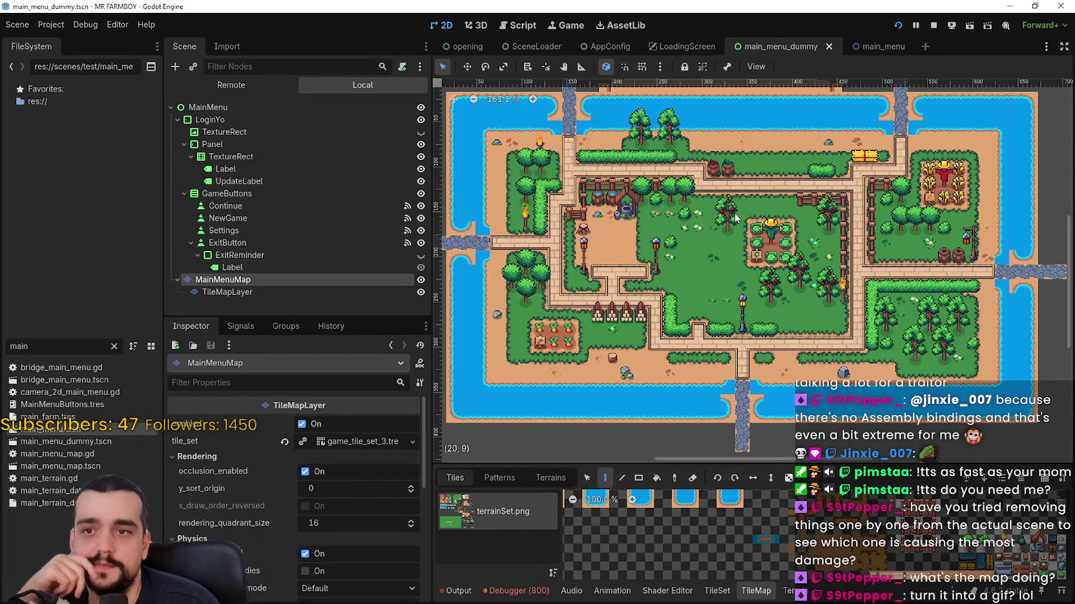
{"action": "scroll", "coordinate": [907, 315], "scroll_direction": "up", "scroll_amount": 3}
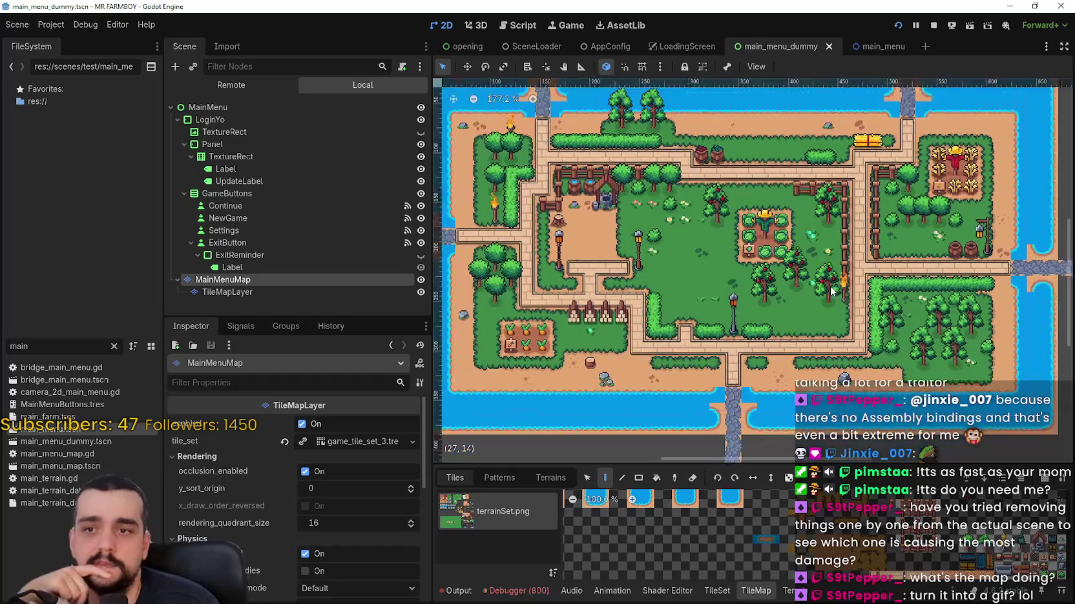
{"action": "scroll", "coordinate": [784, 290], "scroll_direction": "down", "scroll_amount": 2}
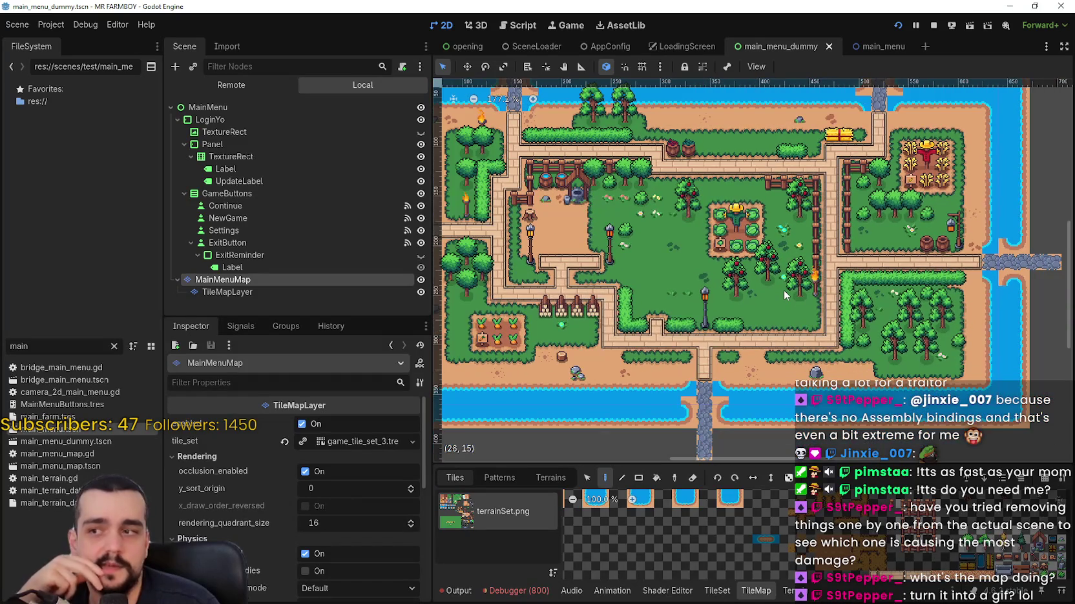
{"action": "scroll", "coordinate": [922, 347], "scroll_direction": "down", "scroll_amount": 1}
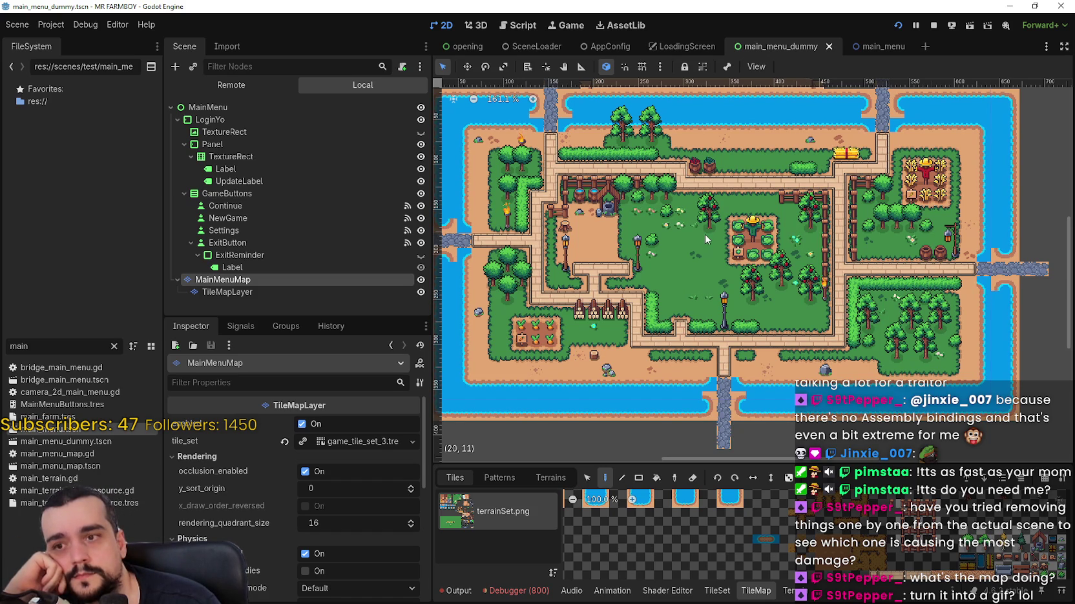
{"action": "scroll", "coordinate": [705, 235], "scroll_direction": "down", "scroll_amount": 2}
{"action": "left_click_drag", "start_coordinate": [703, 233], "coordinate": [754, 253]}
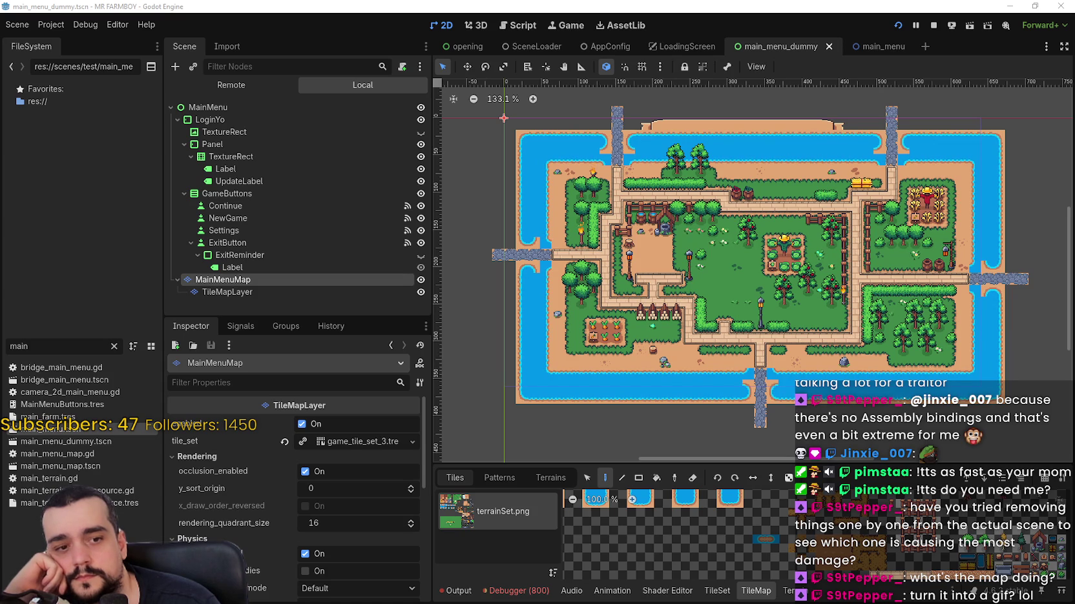
- Scroll the threading docs to User-contributed notes and move the browser window right
{"action": "key", "text": "alt+Tab"}
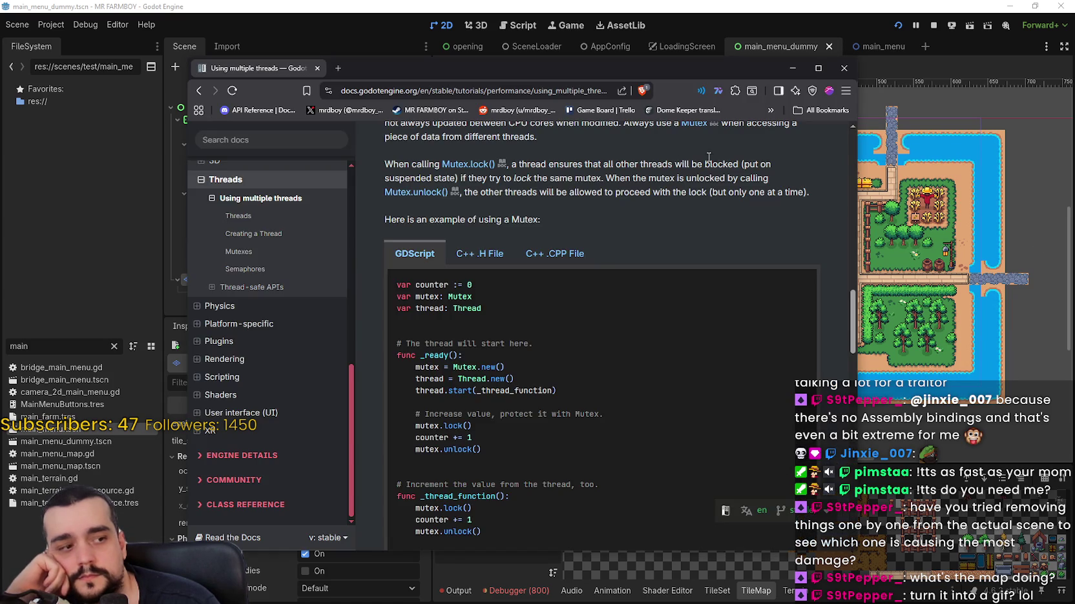
{"action": "scroll", "coordinate": [598, 410], "scroll_direction": "down", "scroll_amount": 7}
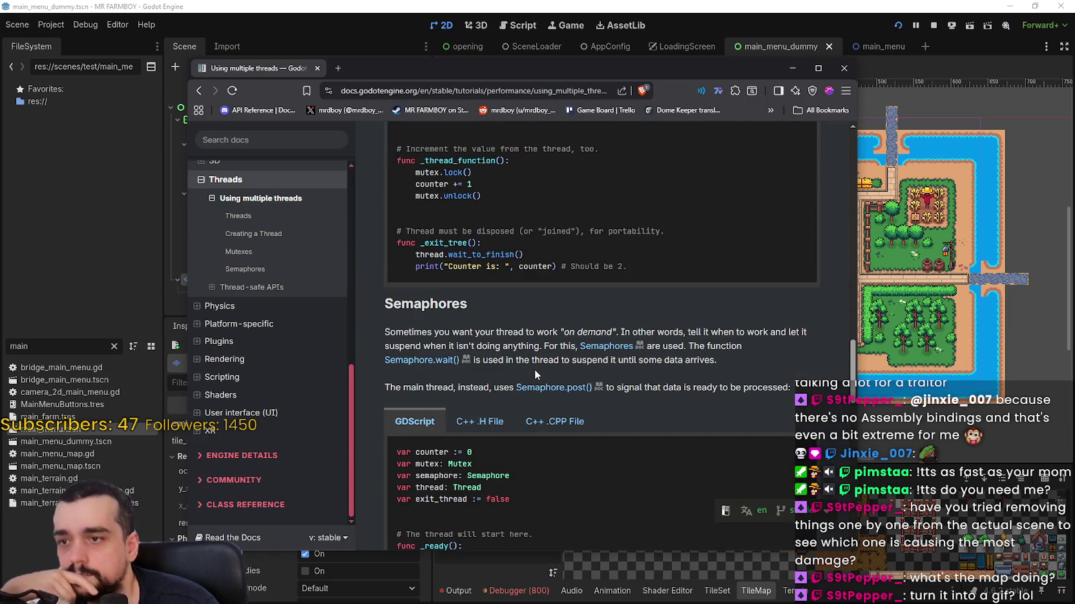
{"action": "scroll", "coordinate": [534, 369], "scroll_direction": "down", "scroll_amount": 5}
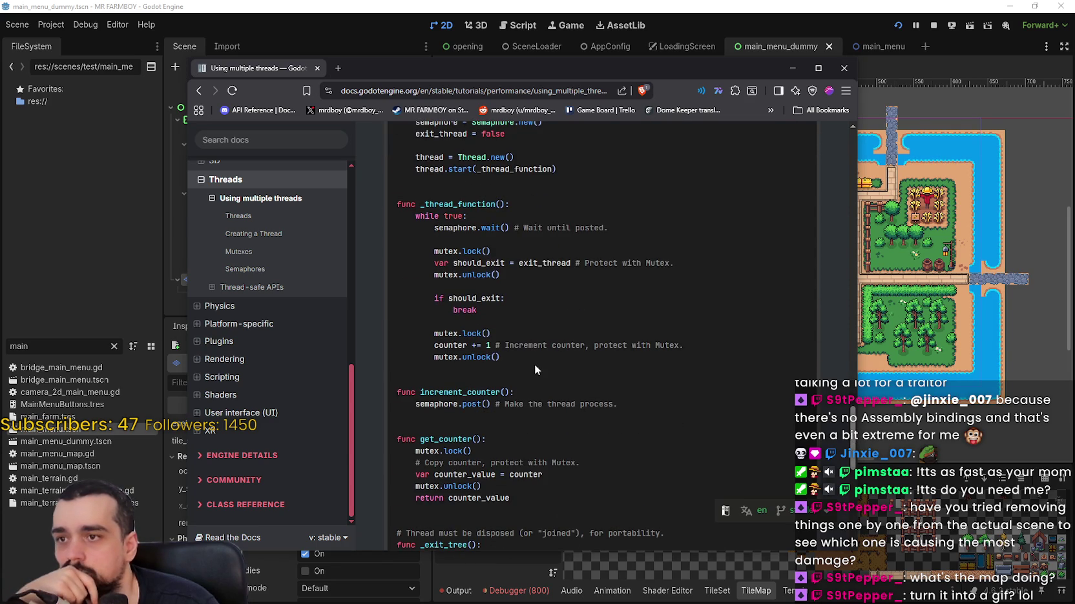
{"action": "scroll", "coordinate": [534, 364], "scroll_direction": "down", "scroll_amount": 3}
{"action": "scroll", "coordinate": [534, 367], "scroll_direction": "down", "scroll_amount": 5}
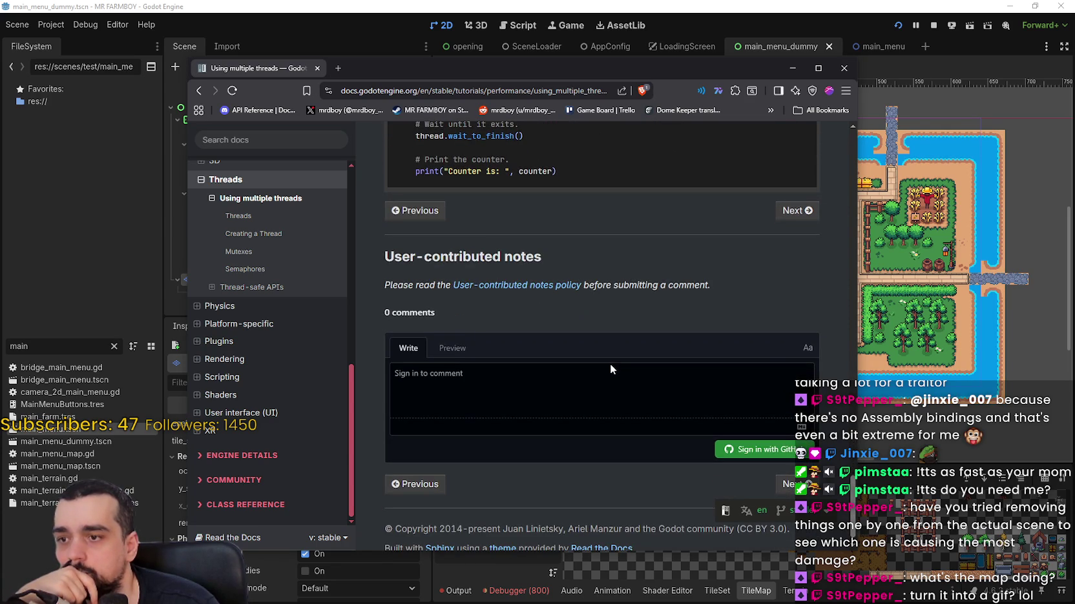
{"action": "mouse_move", "coordinate": [710, 68]}
{"action": "left_mouse_down"}
{"action": "mouse_move", "coordinate": [717, 78]}
{"action": "mouse_move", "coordinate": [877, 78]}
{"action": "left_mouse_up"}
- Go back to the Google results and open the r/godot thread on multithreaded scene instancing
{"action": "left_click", "coordinate": [363, 105]}
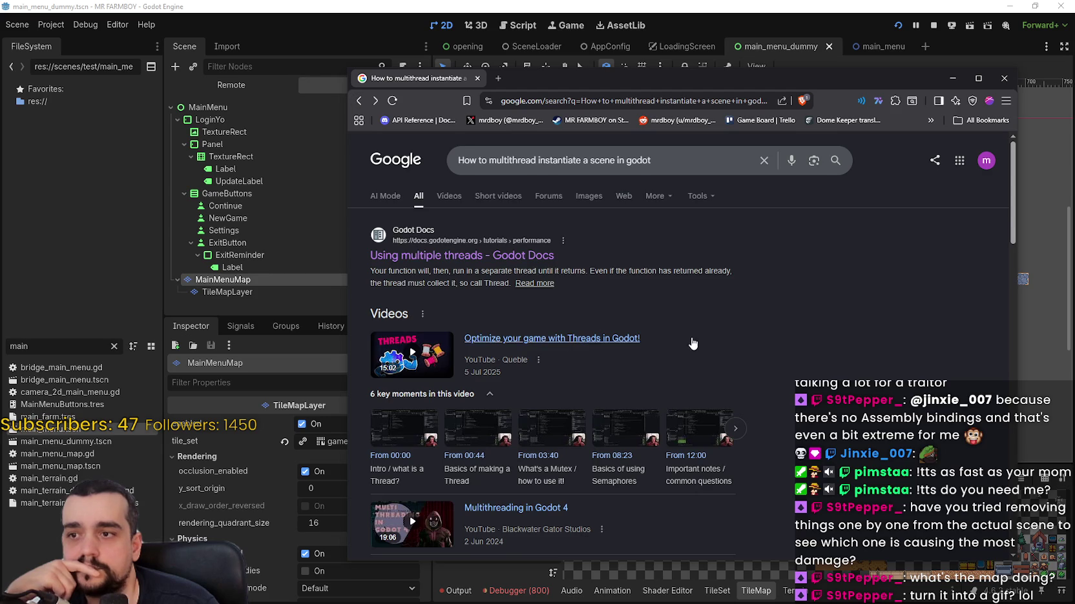
{"action": "scroll", "coordinate": [781, 367], "scroll_direction": "down", "scroll_amount": 5}
{"action": "scroll", "coordinate": [782, 362], "scroll_direction": "down", "scroll_amount": 2}
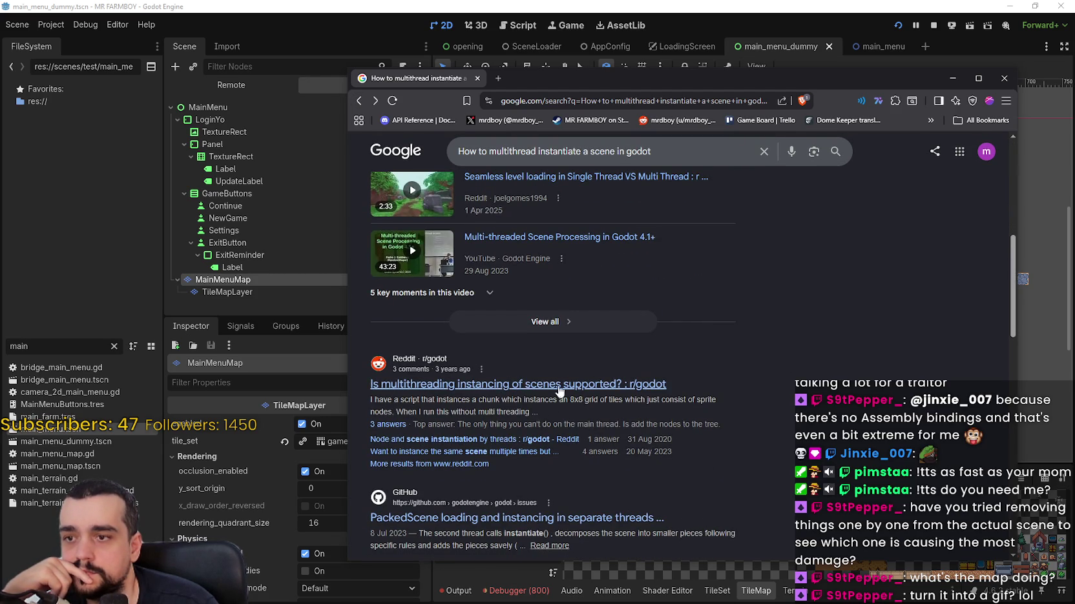
{"action": "mouse_move", "coordinate": [372, 400]}
{"action": "left_mouse_down"}
{"action": "mouse_move", "coordinate": [710, 401]}
{"action": "mouse_move", "coordinate": [710, 413]}
{"action": "left_mouse_up"}
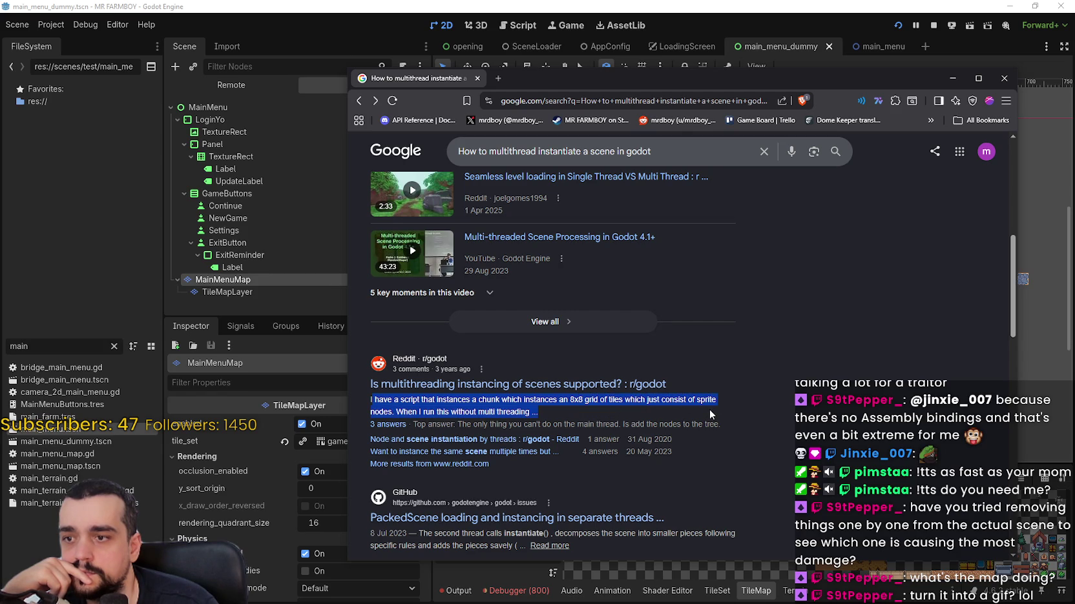
{"action": "left_click", "coordinate": [555, 386]}
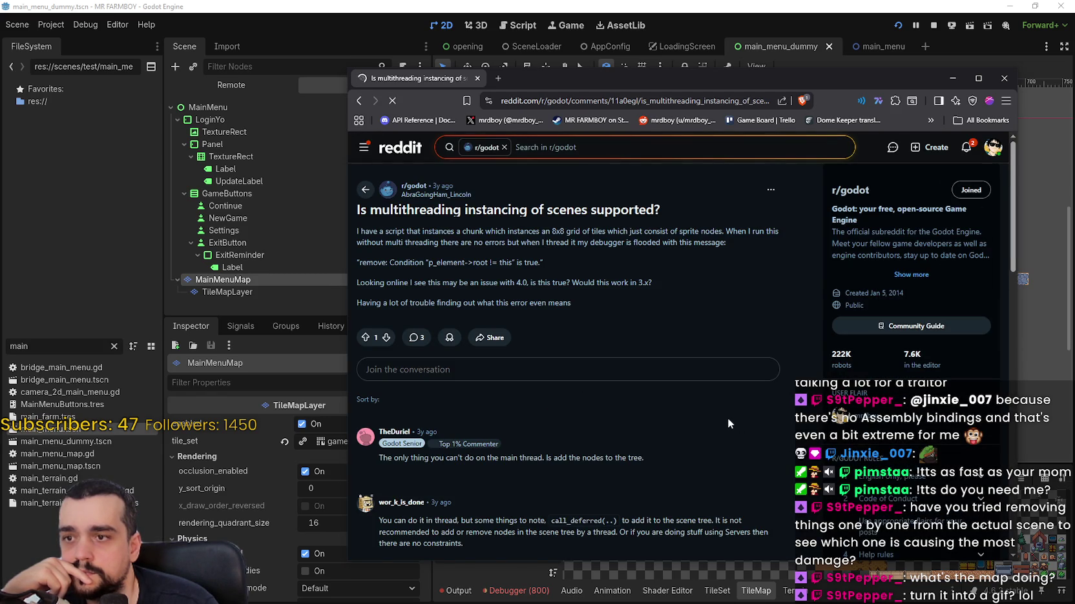
- Read the Reddit answers, highlighting call_deferred, then go back to Google results and hide the browser
{"action": "scroll", "coordinate": [728, 420], "scroll_direction": "down", "scroll_amount": 2}
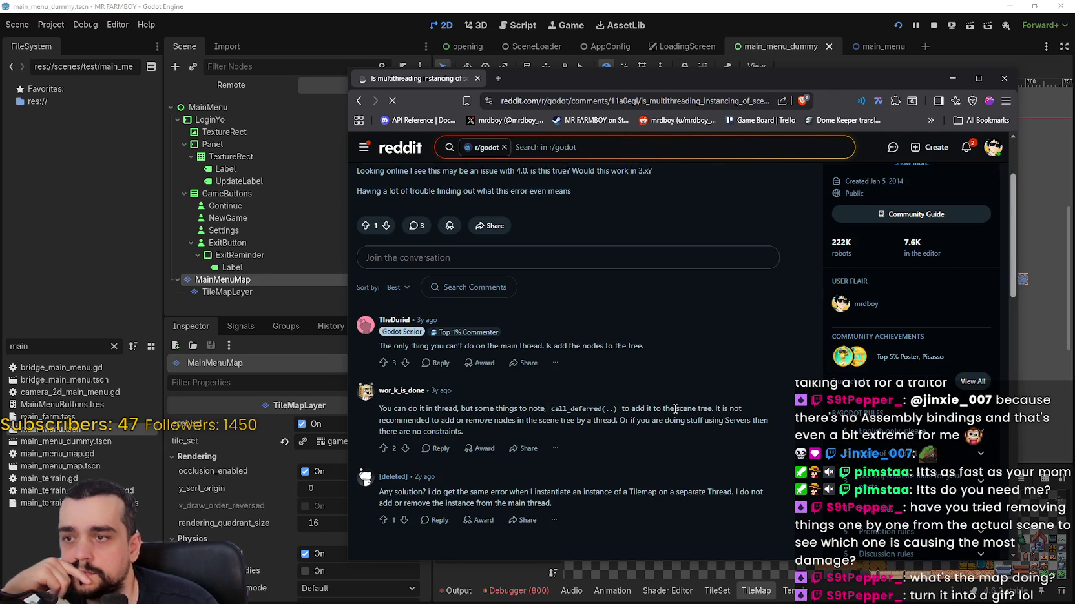
{"action": "scroll", "coordinate": [666, 404], "scroll_direction": "down", "scroll_amount": 3}
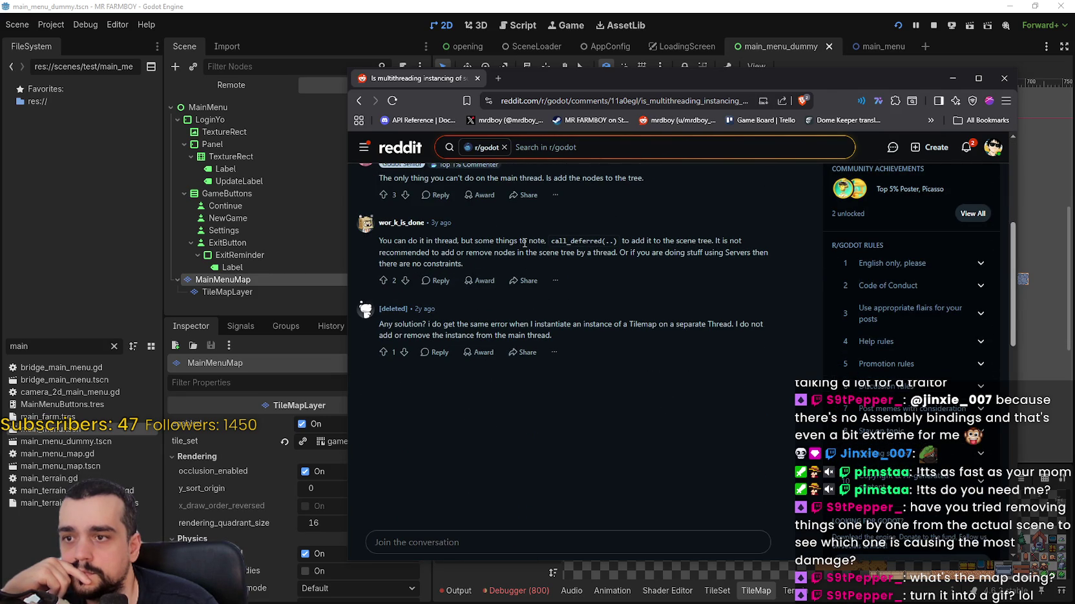
{"action": "double_click", "coordinate": [574, 241]}
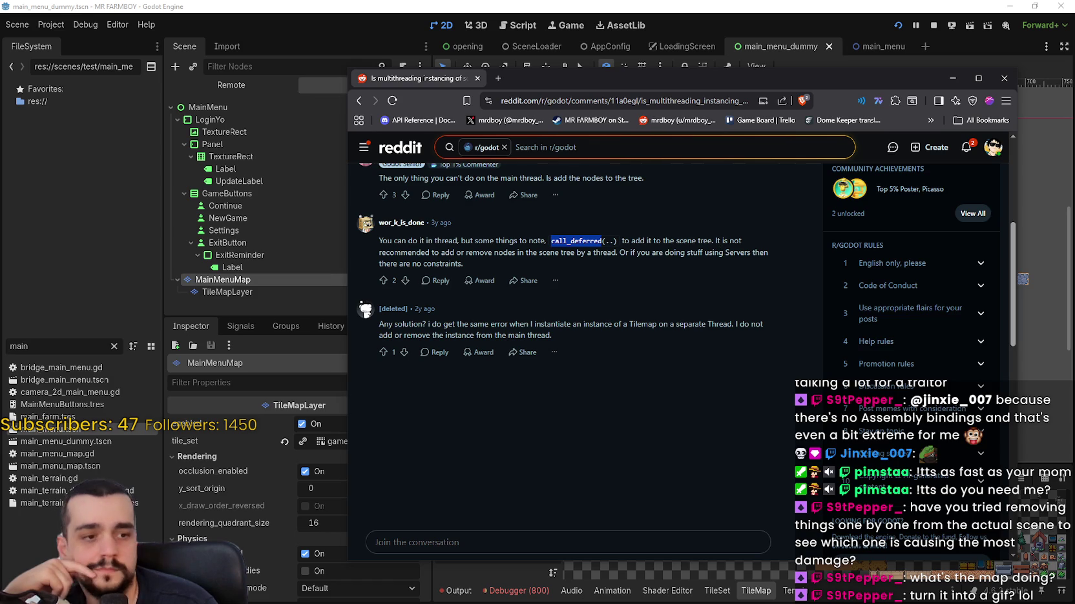
{"action": "key", "text": "alt+Tab"}
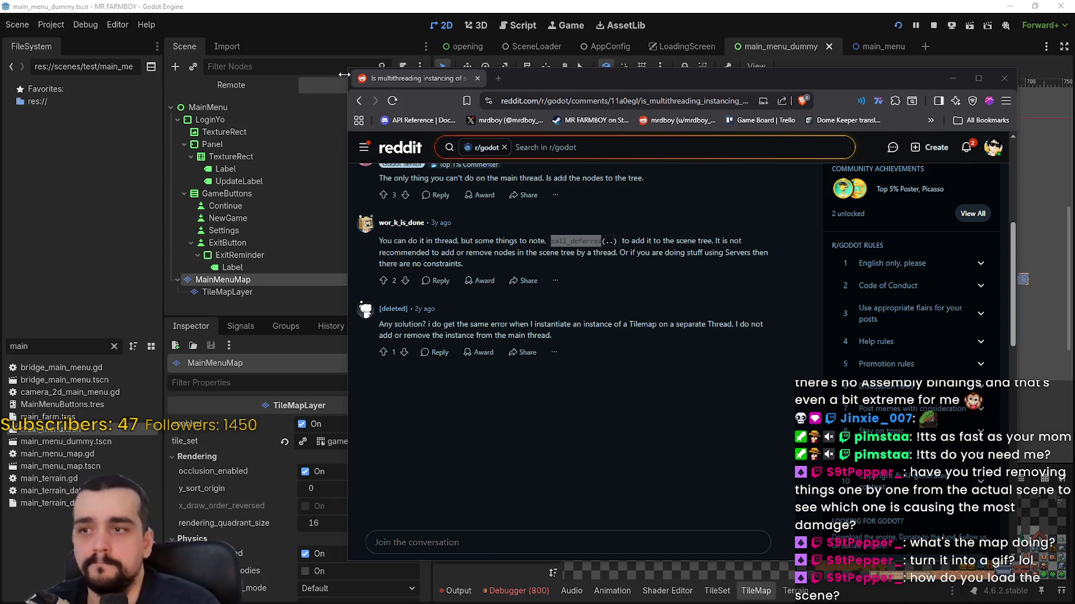
{"action": "left_click", "coordinate": [366, 105]}
{"action": "left_click", "coordinate": [363, 102]}
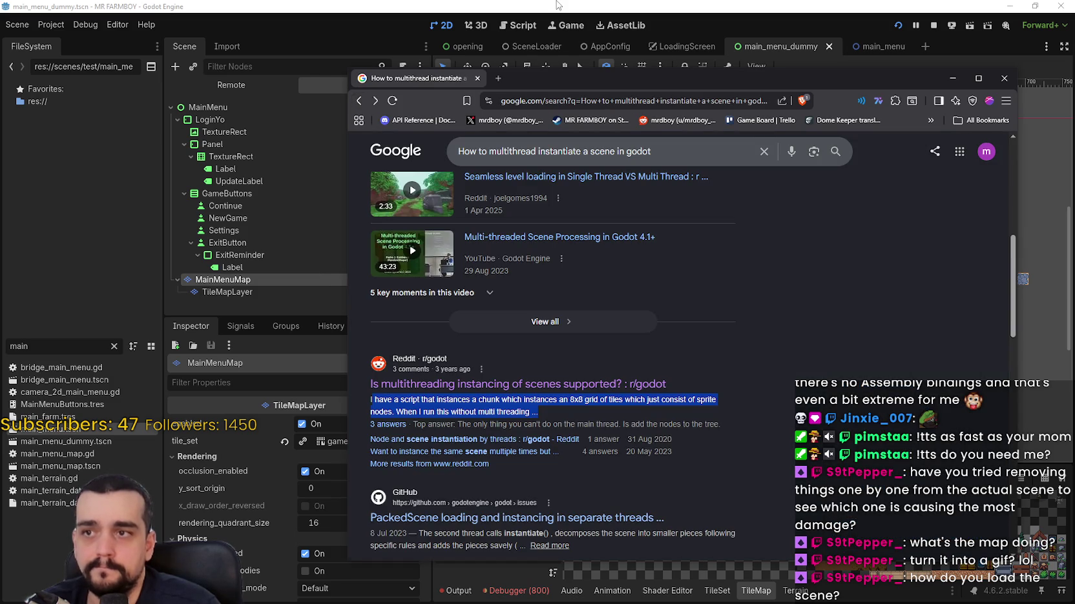
{"action": "key", "text": "alt+Tab"}
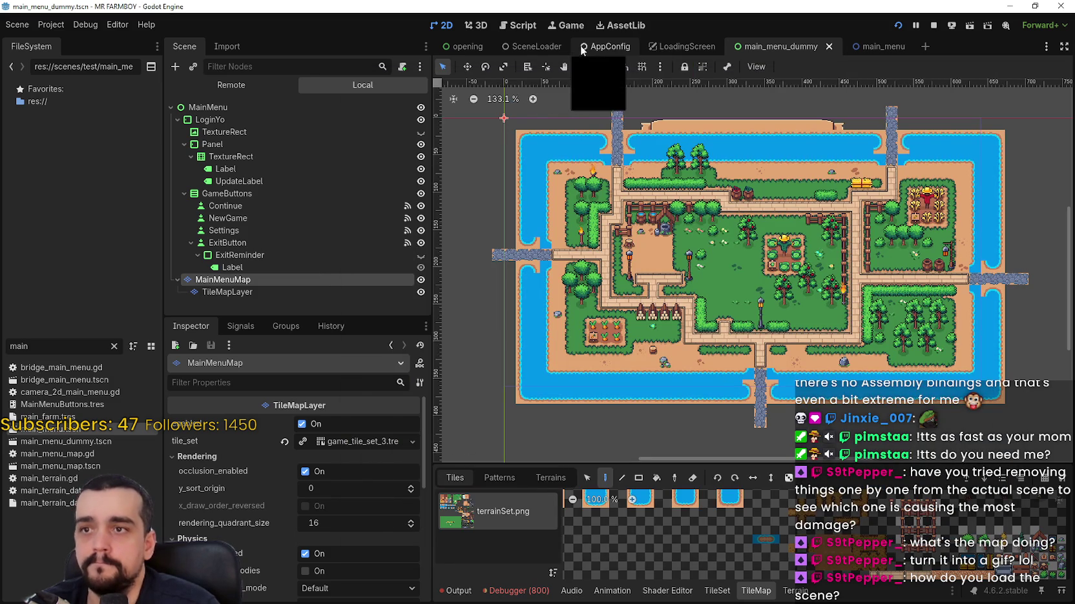
- Open scene_loader.gd from the SceneLoader scene and select change_scene_to_packed on line 61
{"action": "left_click", "coordinate": [534, 46]}
{"action": "left_click", "coordinate": [421, 107]}
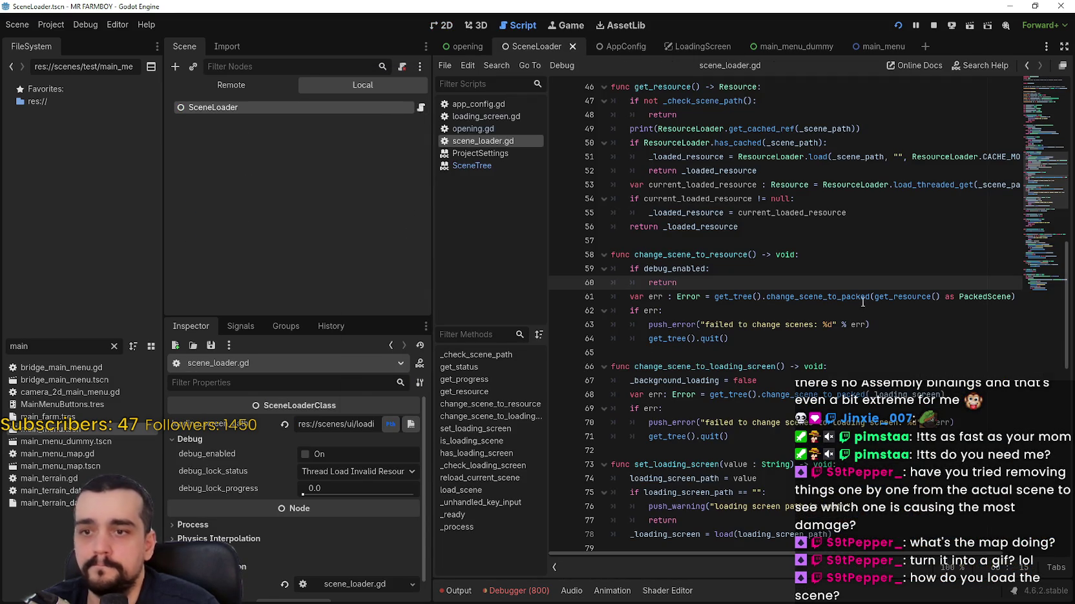
{"action": "double_click", "coordinate": [802, 298]}
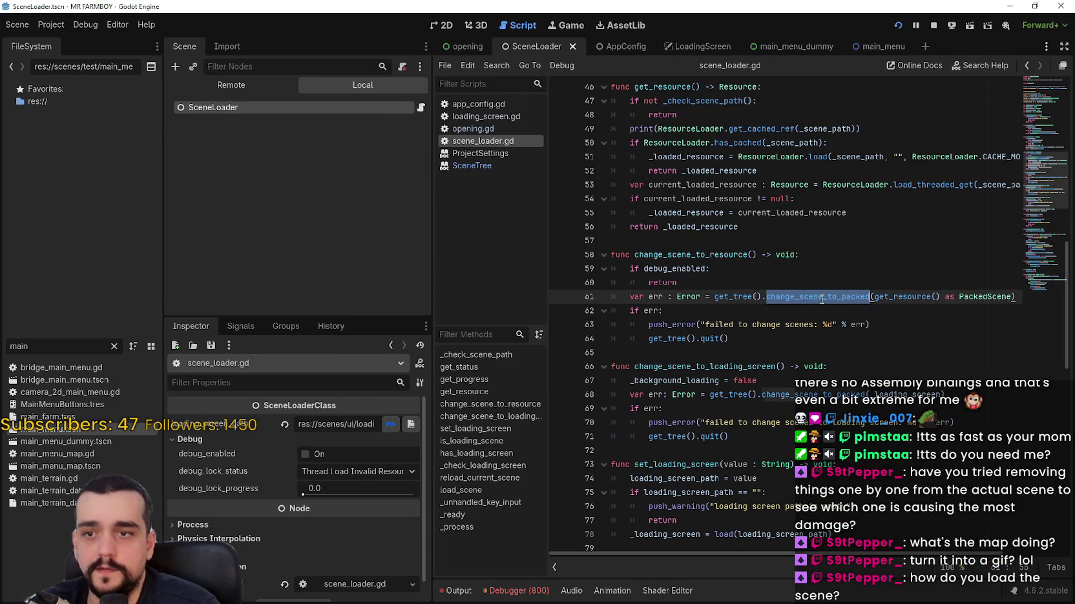
{"action": "mouse_move", "coordinate": [801, 297]}
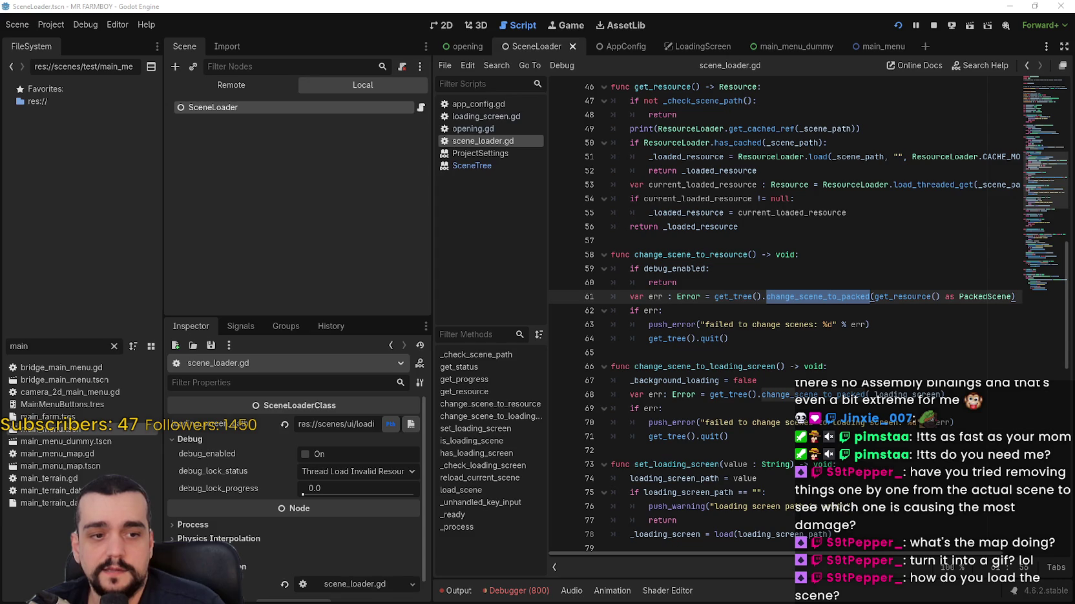
{"action": "scroll", "coordinate": [640, 379], "scroll_direction": "down", "scroll_amount": 3}
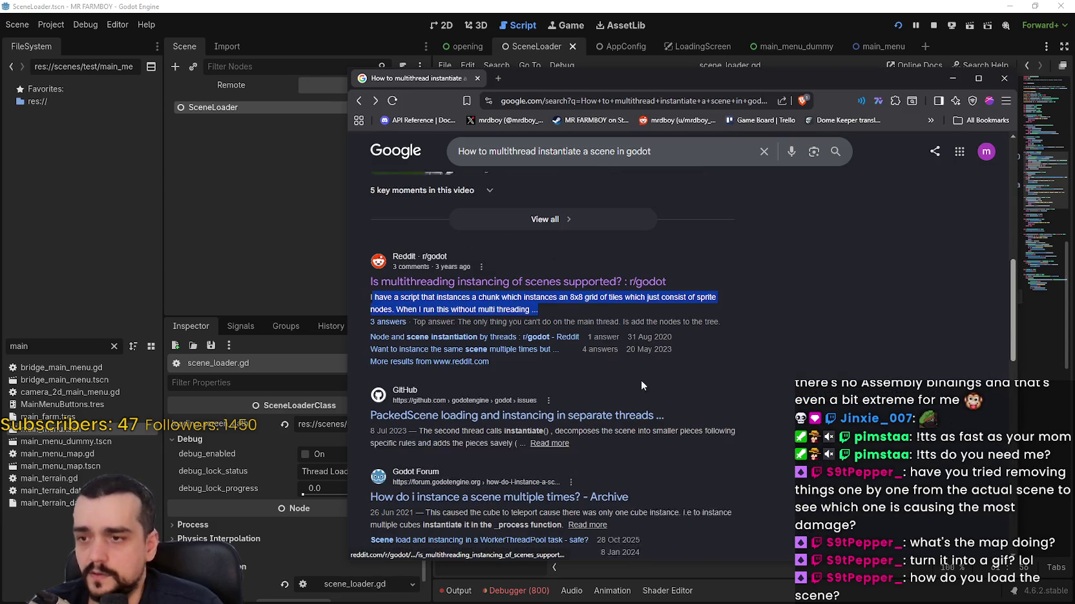
{"action": "left_click", "coordinate": [587, 299]}
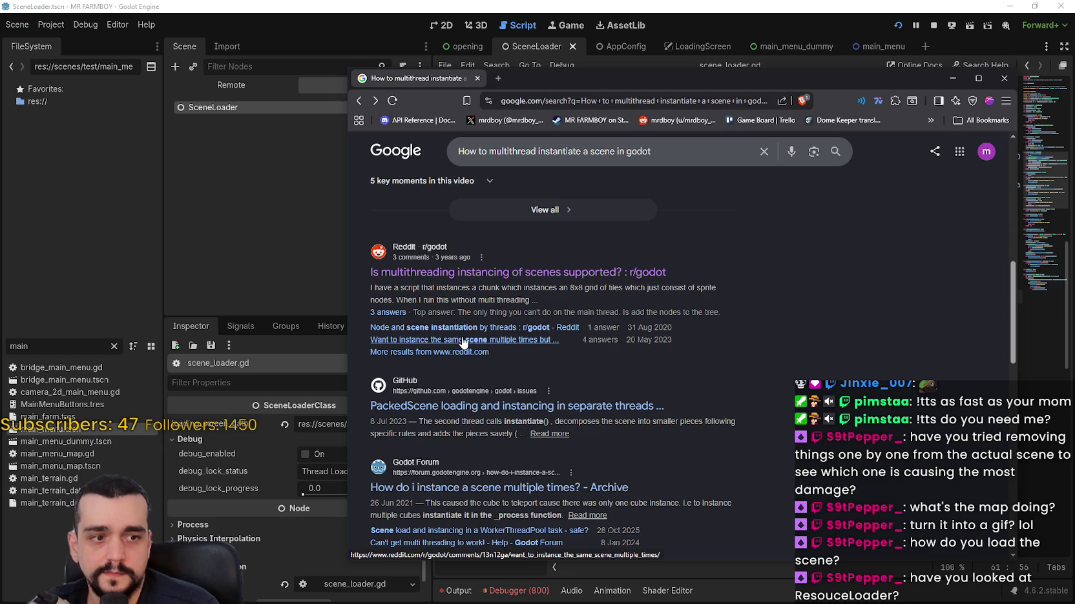
{"action": "left_click", "coordinate": [806, 8]}
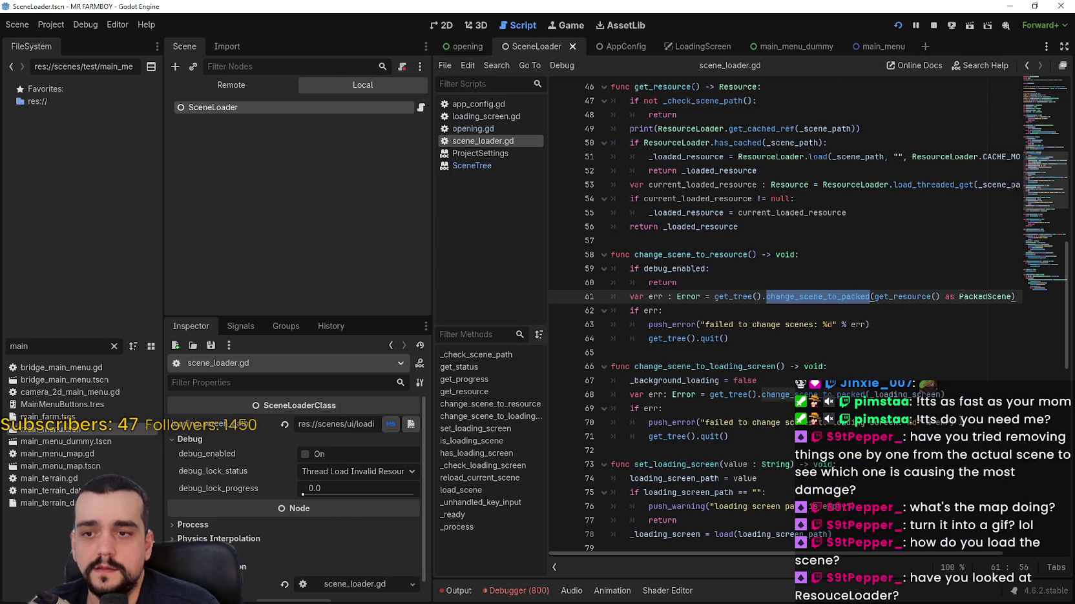
- Inspect ResourceLoader, _loaded_resource and the get_resource call in scene_loader.gd
{"action": "left_click", "coordinate": [901, 313]}
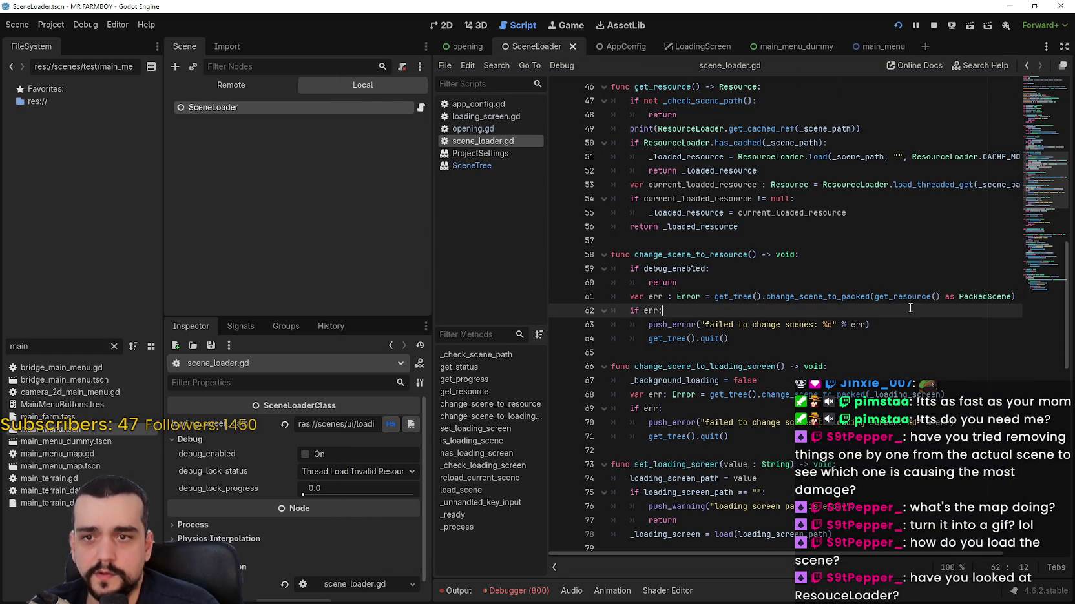
{"action": "mouse_move", "coordinate": [910, 298]}
{"action": "scroll", "coordinate": [913, 310], "scroll_direction": "up", "scroll_amount": 2}
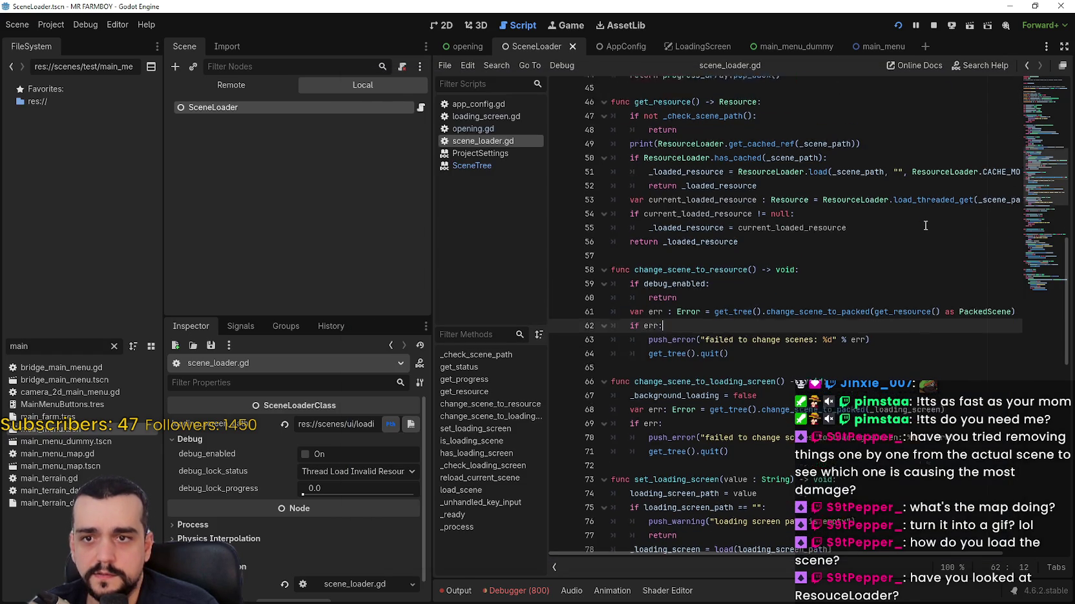
{"action": "double_click", "coordinate": [935, 242]}
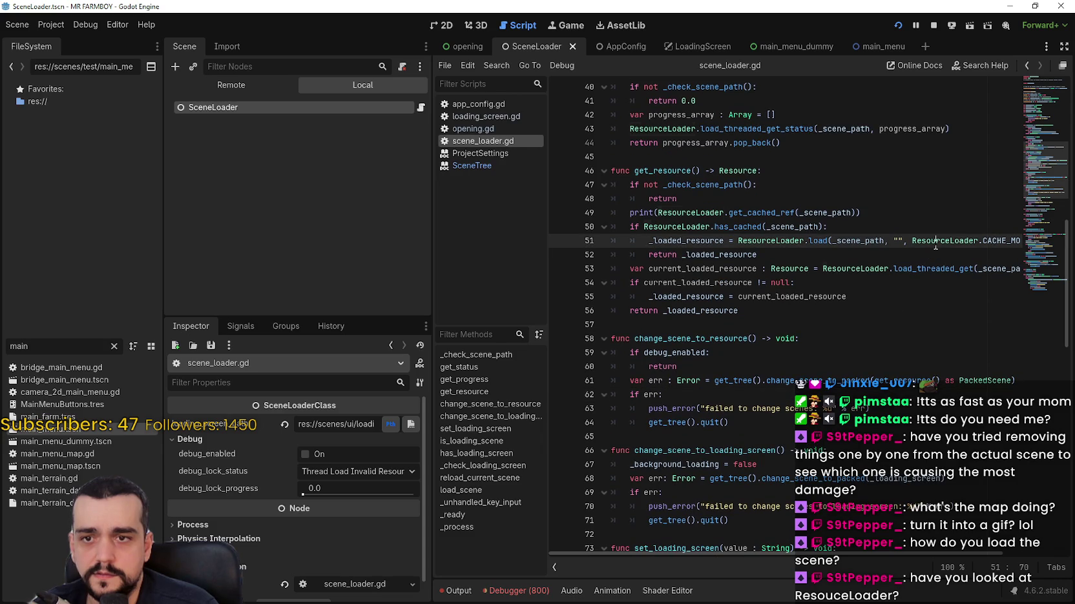
{"action": "double_click", "coordinate": [775, 241]}
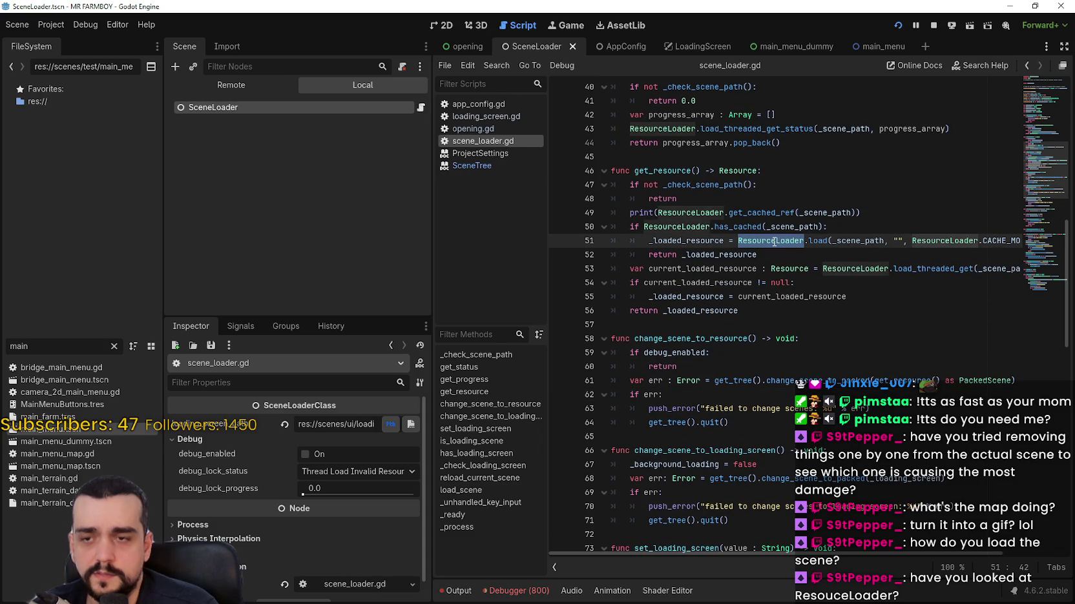
{"action": "mouse_move", "coordinate": [774, 242]}
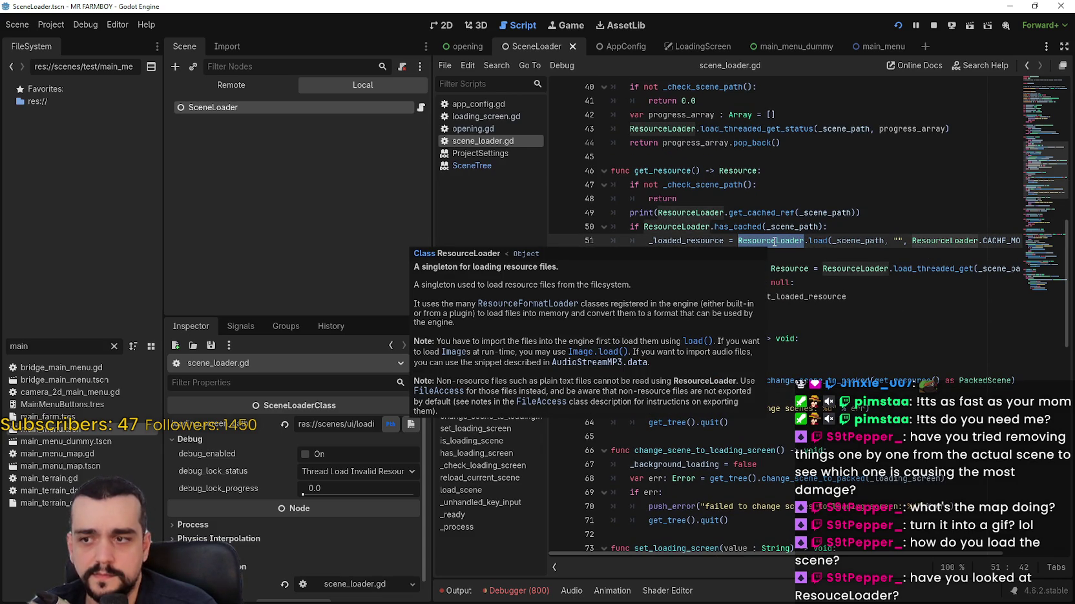
{"action": "double_click", "coordinate": [702, 240]}
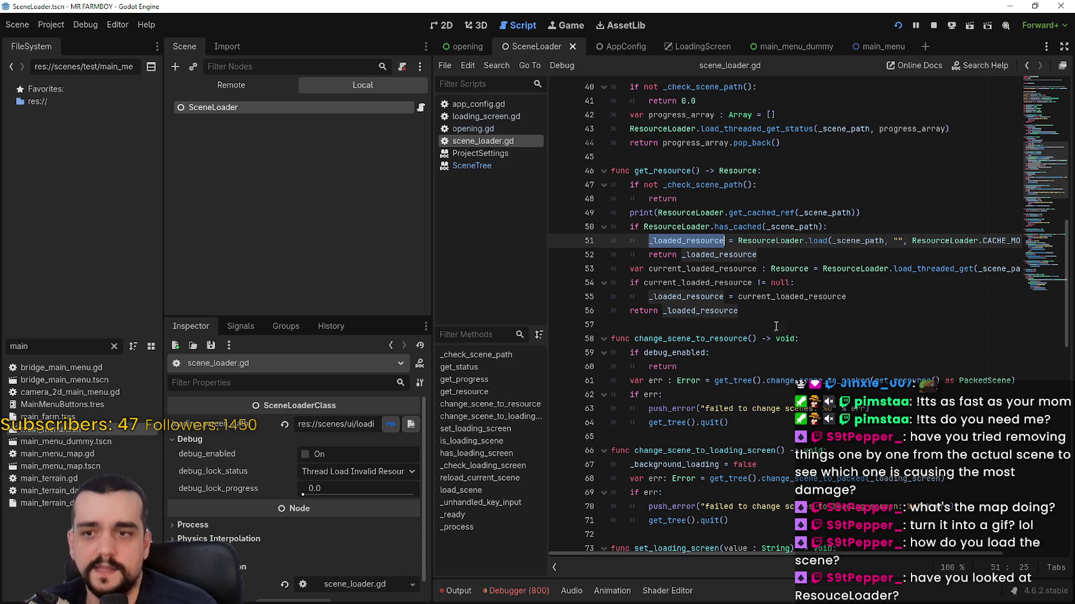
{"action": "mouse_move", "coordinate": [752, 296]}
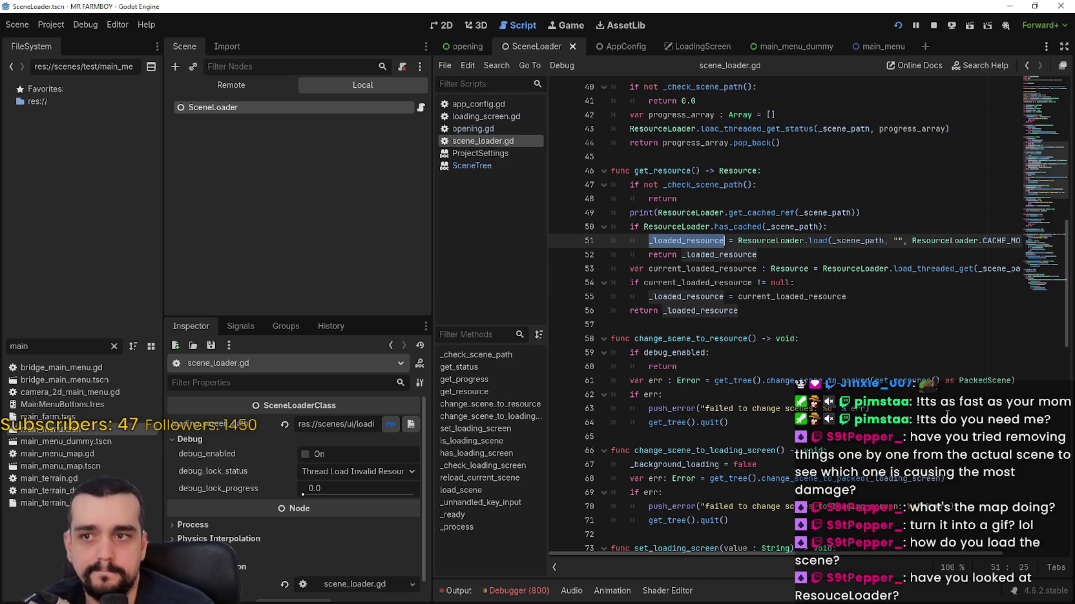
{"action": "double_click", "coordinate": [905, 381]}
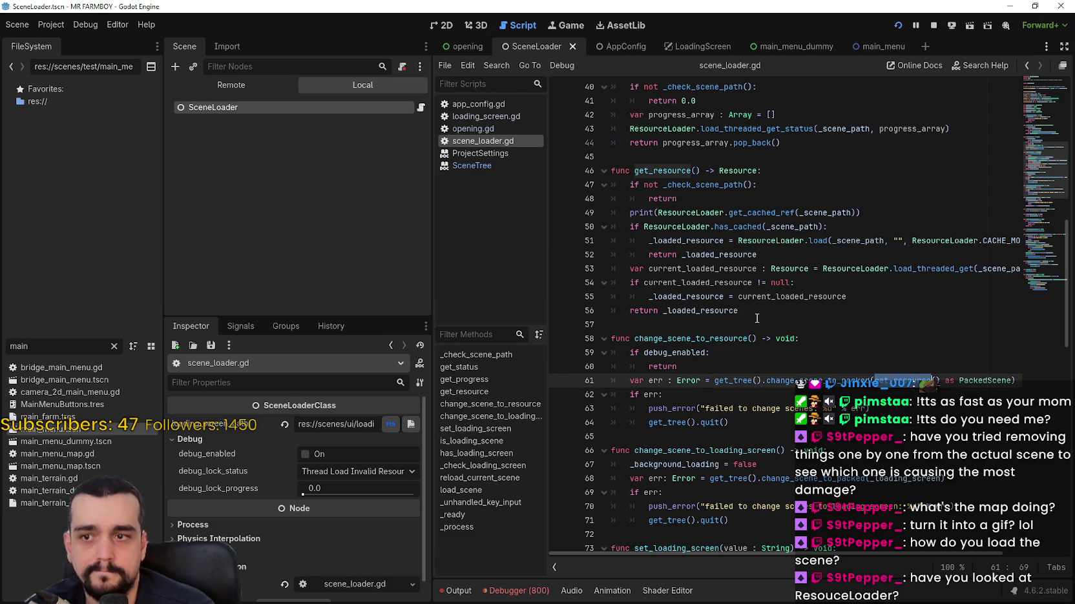
- Widen the script editor, check load_threaded_get's docs, then view the browser's ResourceLoader reference
{"action": "mouse_move", "coordinate": [736, 423]}
{"action": "left_mouse_down"}
{"action": "mouse_move", "coordinate": [610, 337]}
{"action": "mouse_move", "coordinate": [589, 156]}
{"action": "left_mouse_up"}
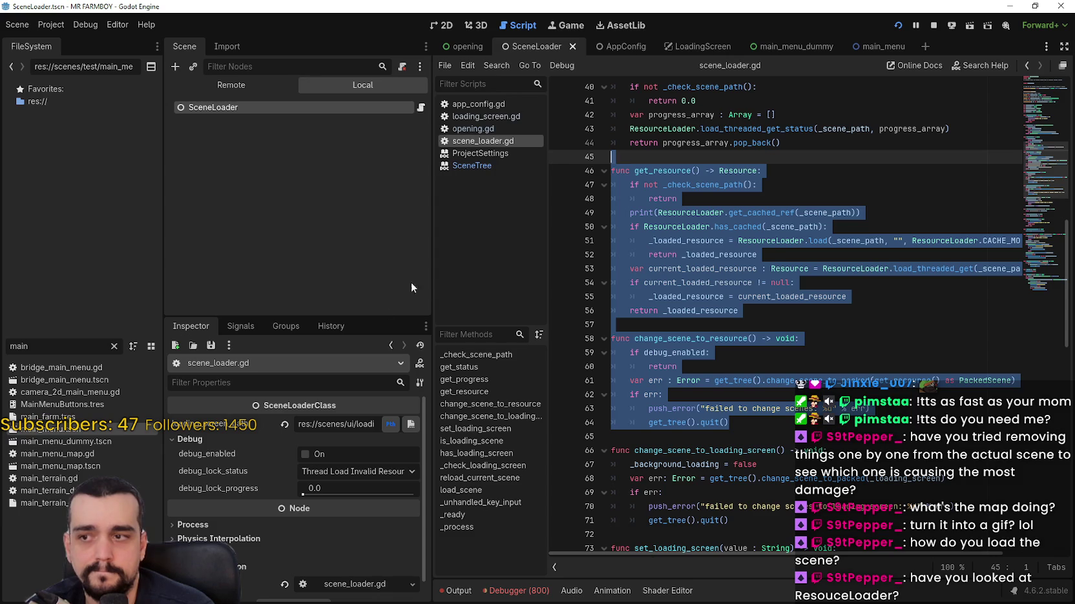
{"action": "left_click_drag", "start_coordinate": [430, 281], "coordinate": [346, 275]}
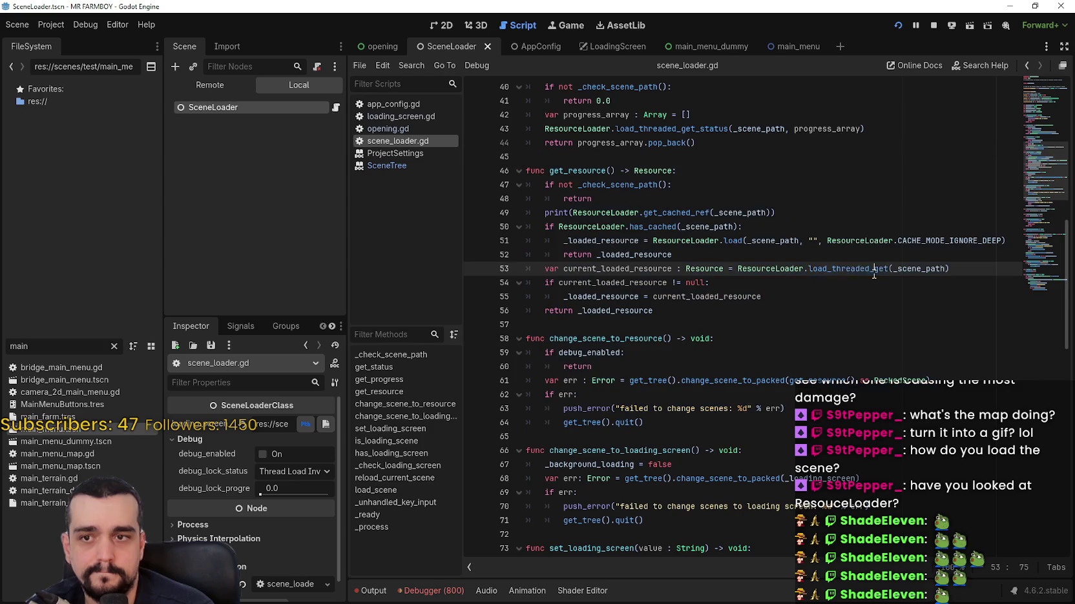
{"action": "double_click", "coordinate": [873, 270]}
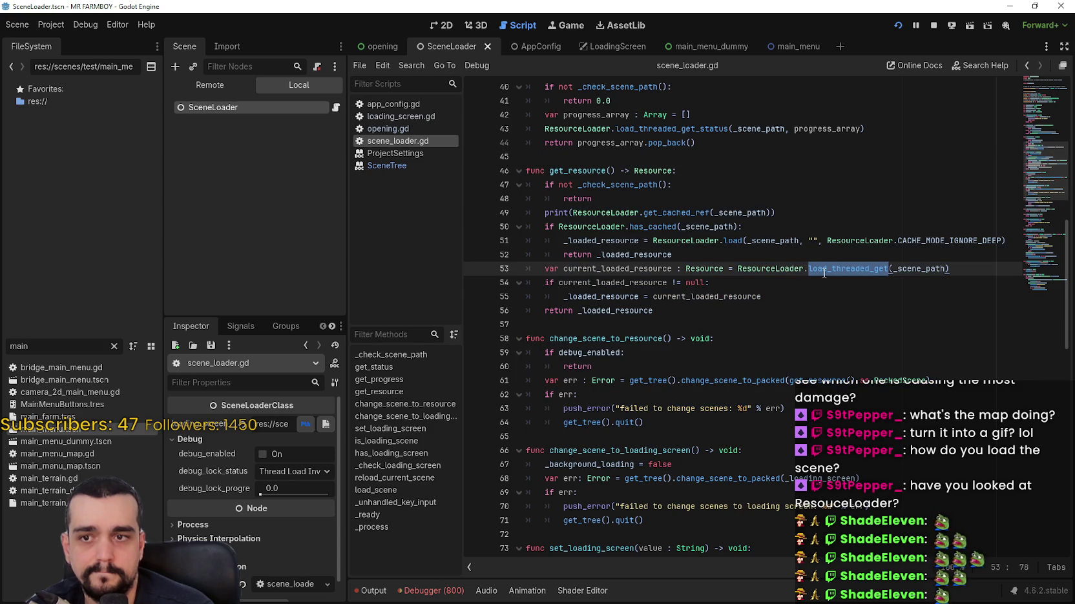
{"action": "mouse_move", "coordinate": [824, 272]}
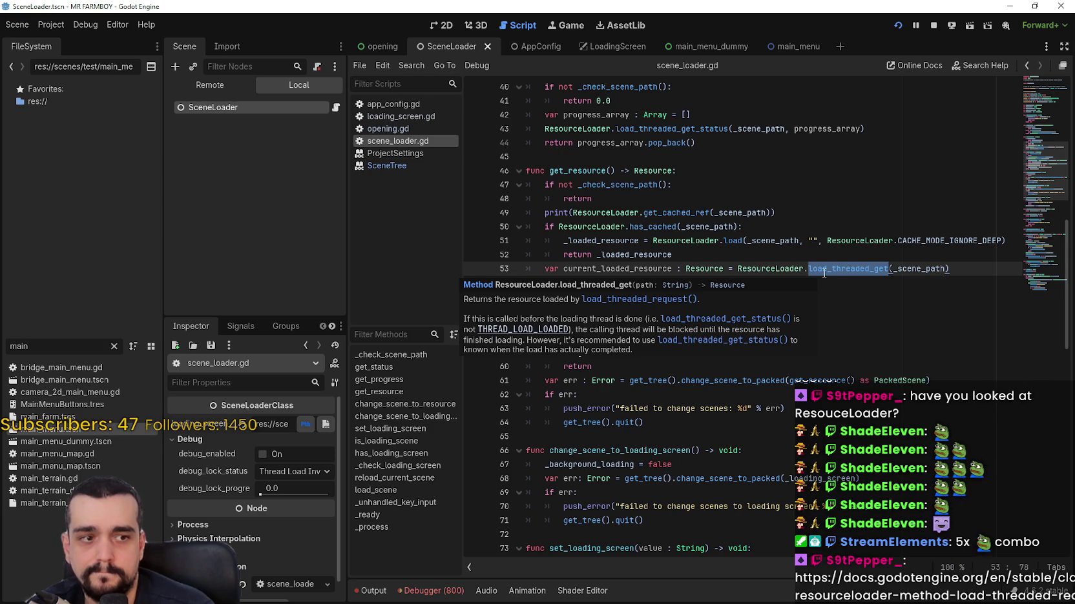
{"action": "left_click", "coordinate": [824, 240]}
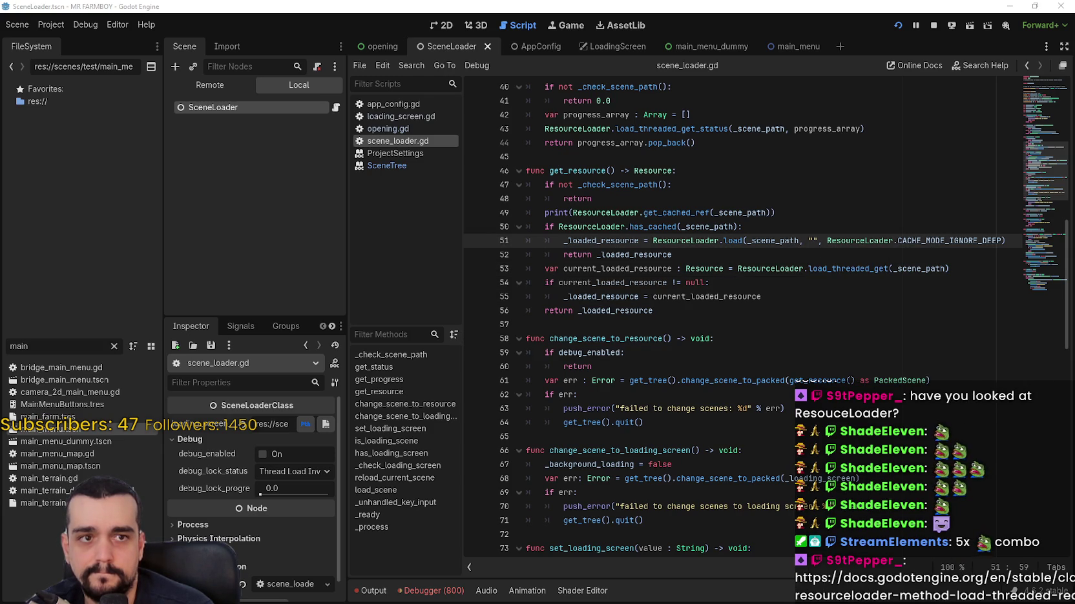
{"action": "key", "text": "alt+Tab"}
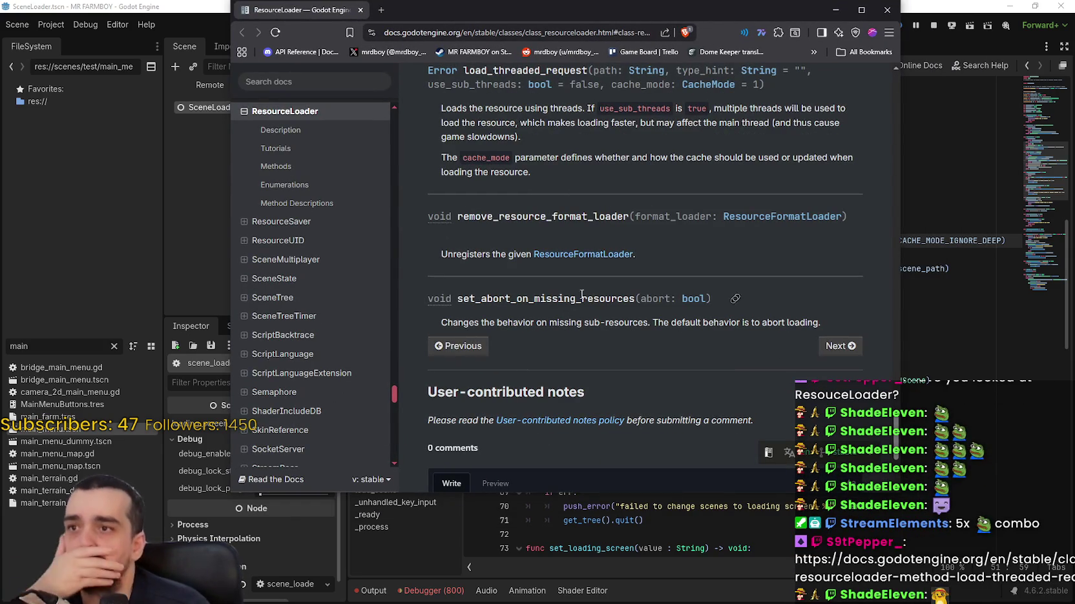
{"action": "scroll", "coordinate": [580, 273], "scroll_direction": "up", "scroll_amount": 1}
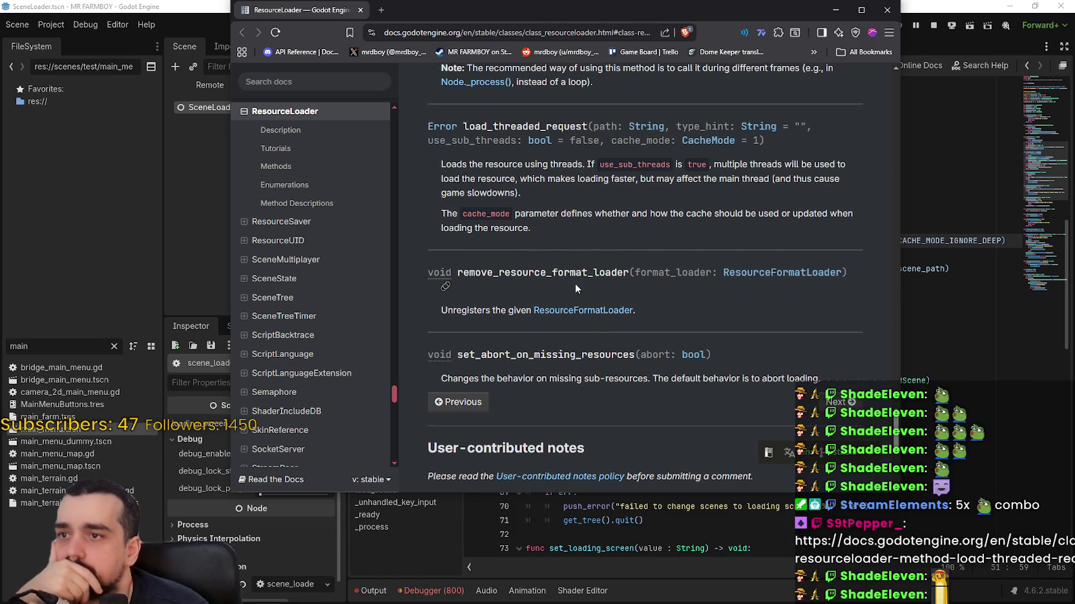
{"action": "scroll", "coordinate": [574, 284], "scroll_direction": "down", "scroll_amount": 1}
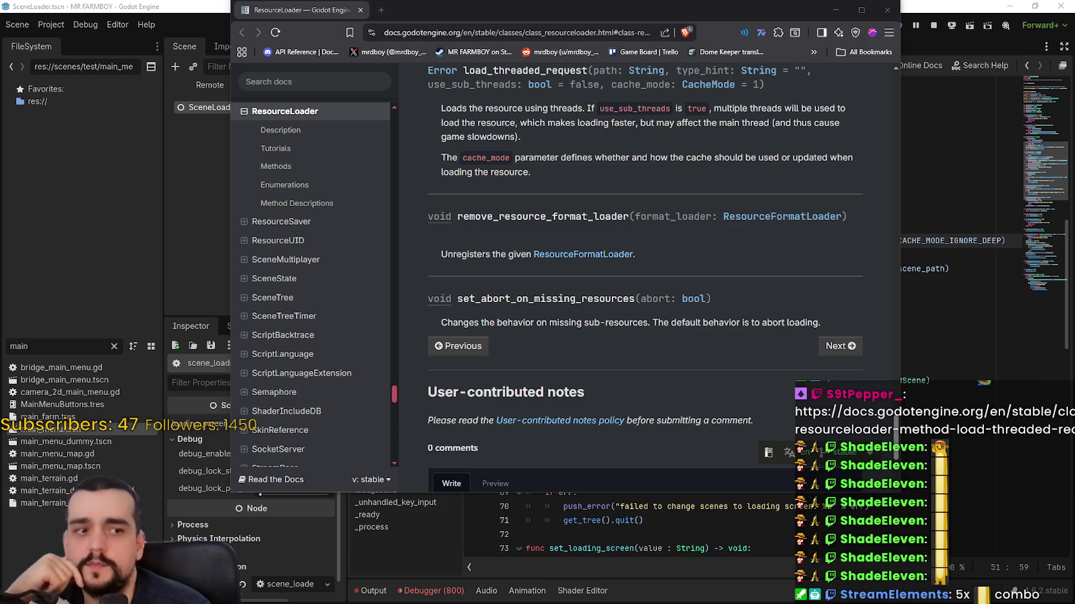
{"action": "scroll", "coordinate": [620, 359], "scroll_direction": "up", "scroll_amount": 1}
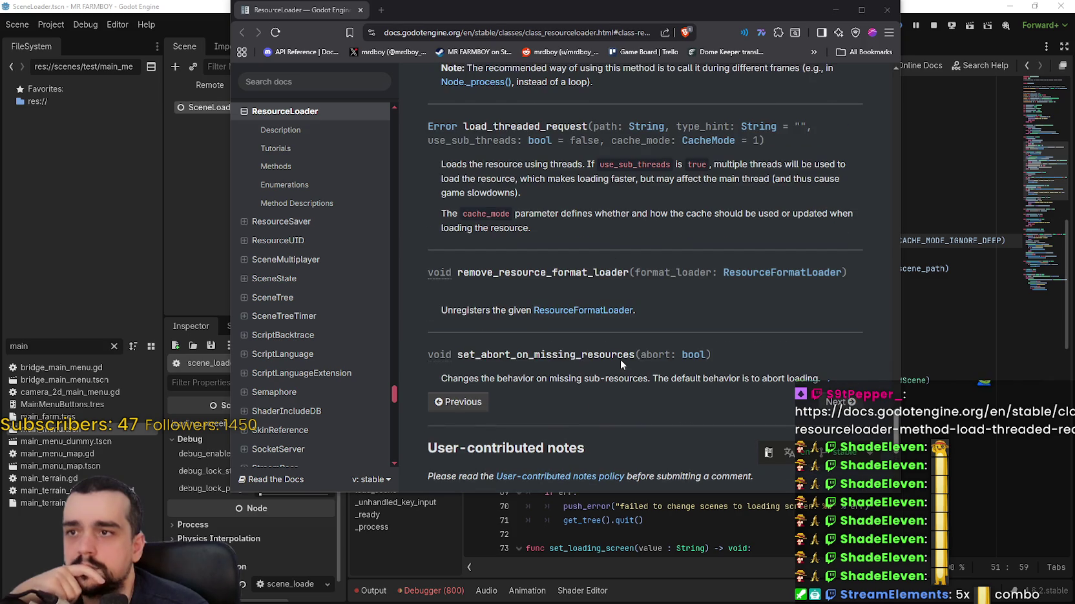
{"action": "scroll", "coordinate": [620, 363], "scroll_direction": "up", "scroll_amount": 2}
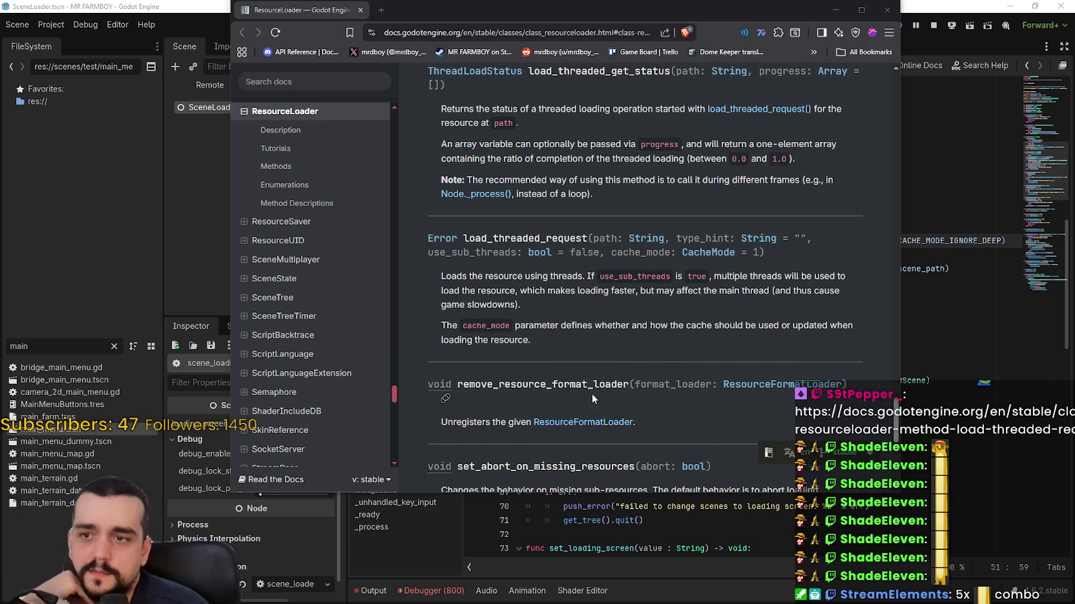
- Browse the CacheMode constants for line 51's load call, then restore CACHE_MODE_IGNORE_DEEP
{"action": "double_click", "coordinate": [965, 242]}
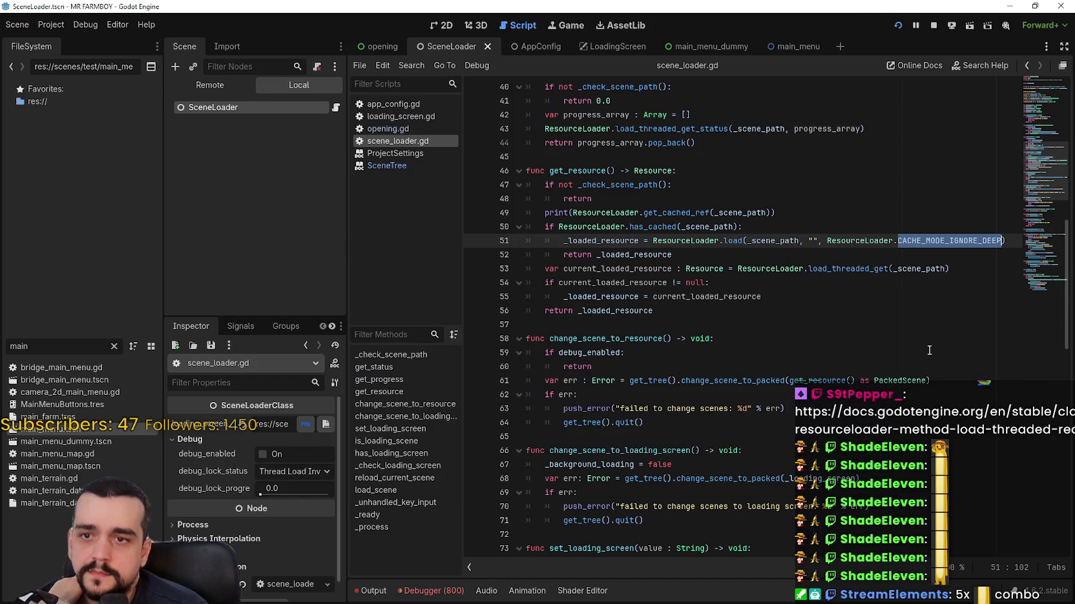
{"action": "mouse_move", "coordinate": [908, 379]}
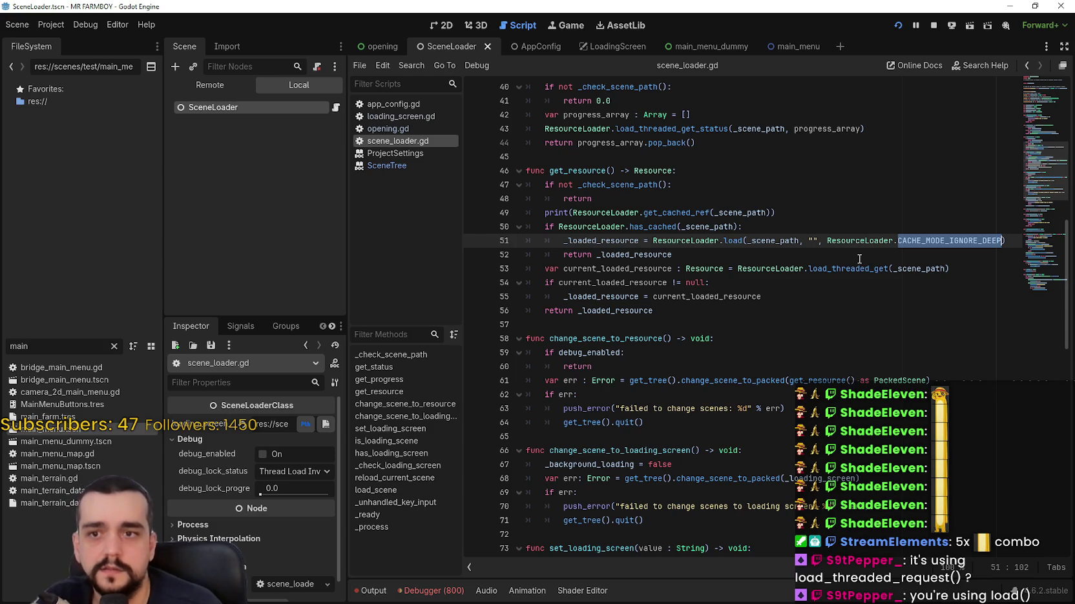
{"action": "key", "text": "BackSpace"}
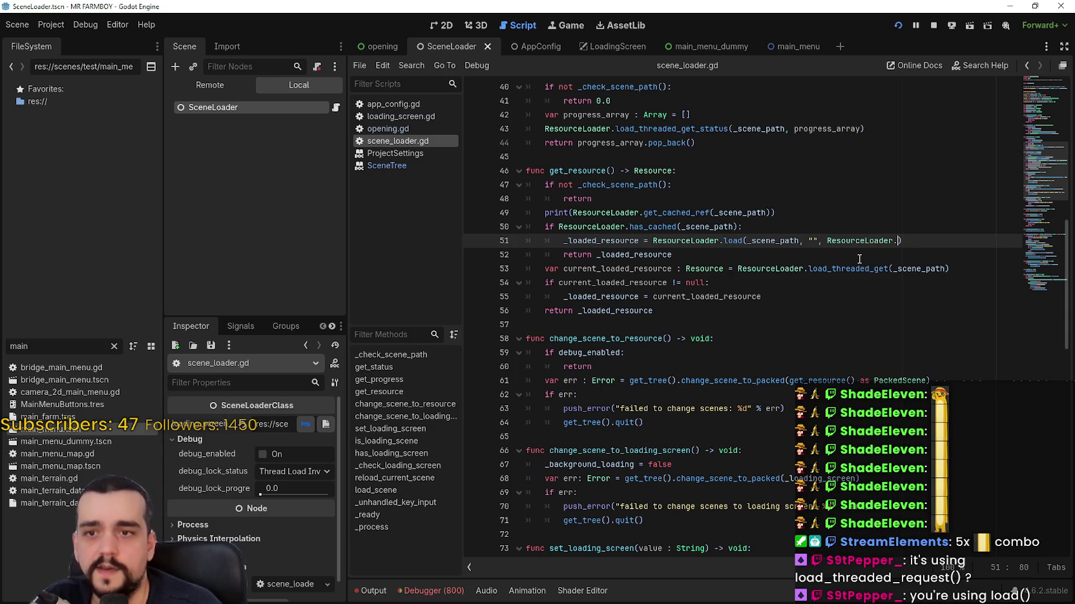
{"action": "key", "text": "ctrl+space"}
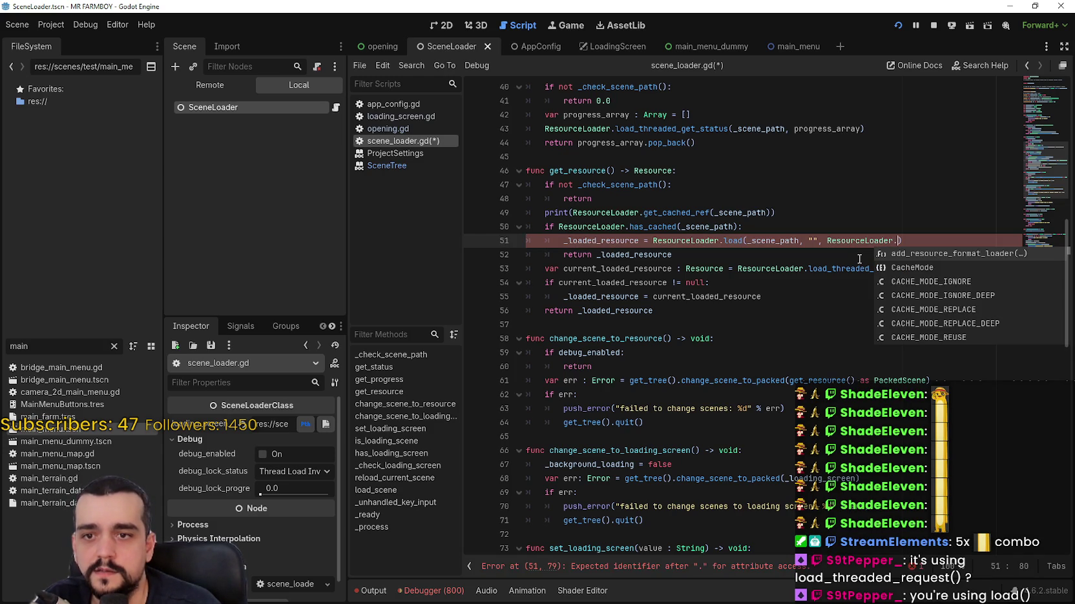
{"action": "key", "text": "ctrl+z"}
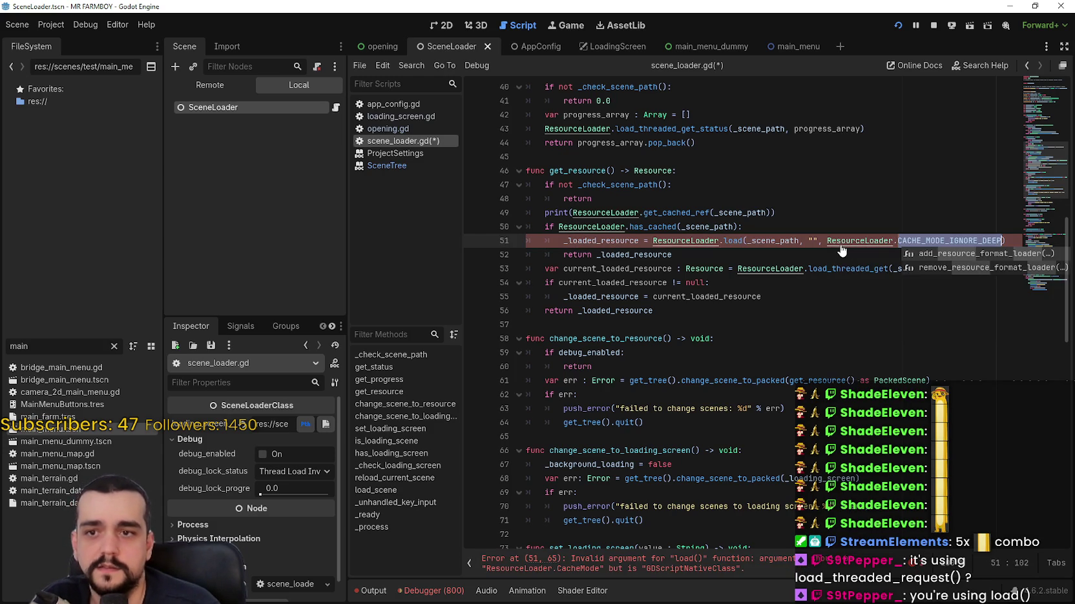
{"action": "key", "text": "ctrl+shift+Left"}
{"action": "key", "text": "ctrl+shift+Left"}
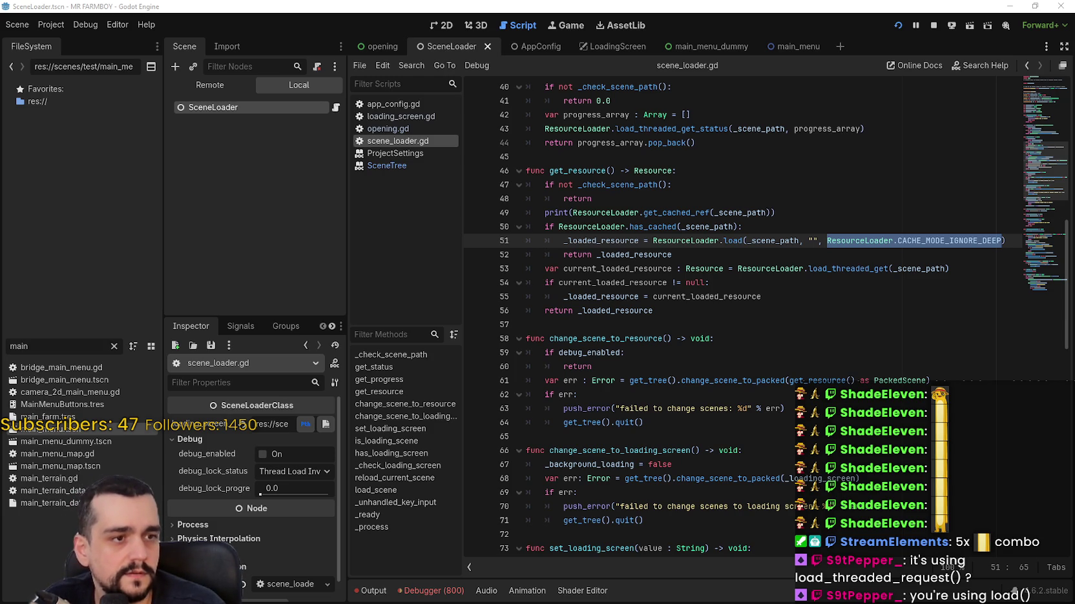
{"action": "key", "text": "shift+Left"}
{"action": "key", "text": "shift+Left"}
{"action": "key", "text": "shift+Left"}
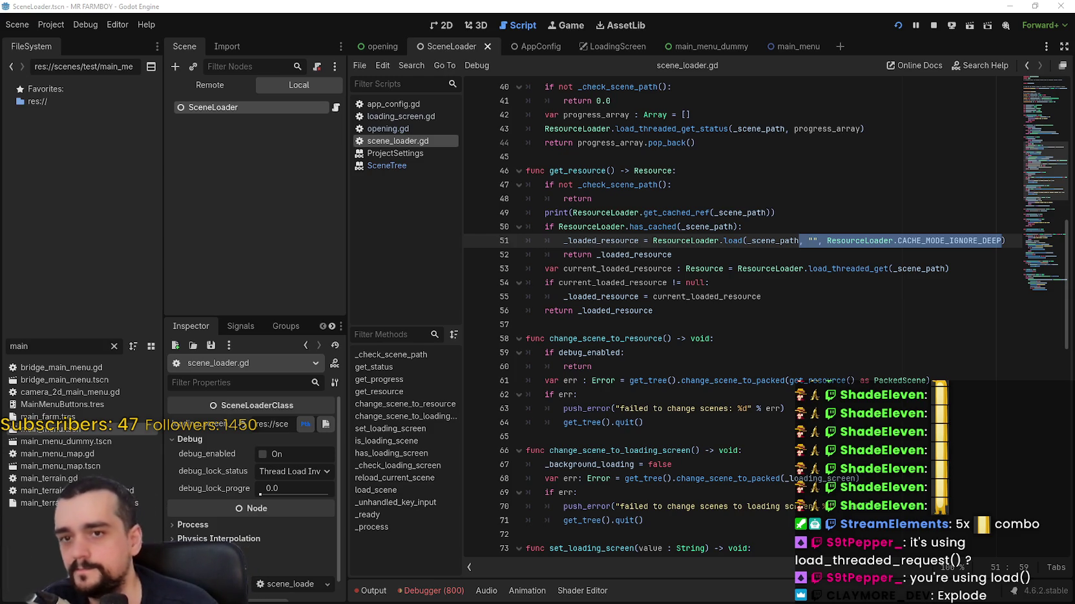
- Strip line 51's extra arguments to a plain load(_scene_path) and save the script
{"action": "key", "text": "Down"}
{"action": "double_click", "coordinate": [904, 240]}
{"action": "left_click", "coordinate": [799, 241], "text": "shift"}
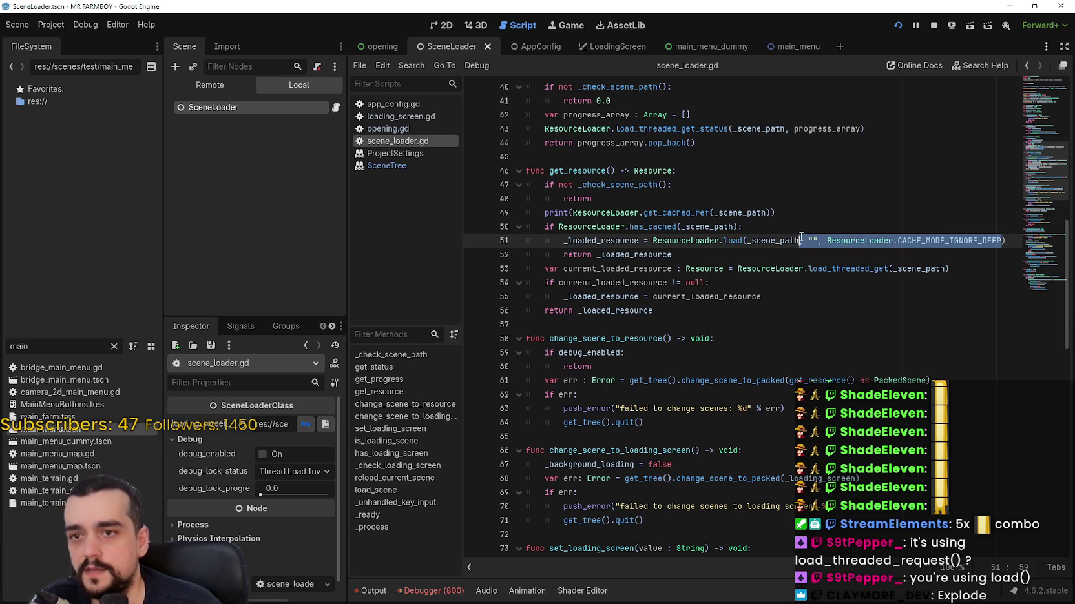
{"action": "key", "text": "BackSpace"}
{"action": "key", "text": "ctrl+s"}
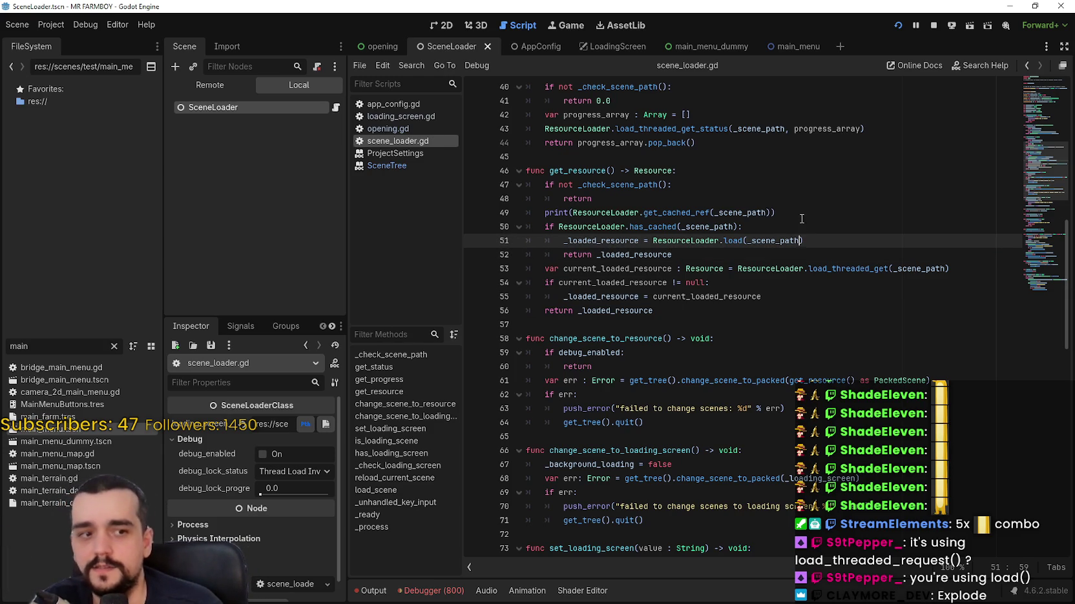
{"action": "left_click", "coordinate": [826, 214]}
{"action": "left_click", "coordinate": [827, 241]}
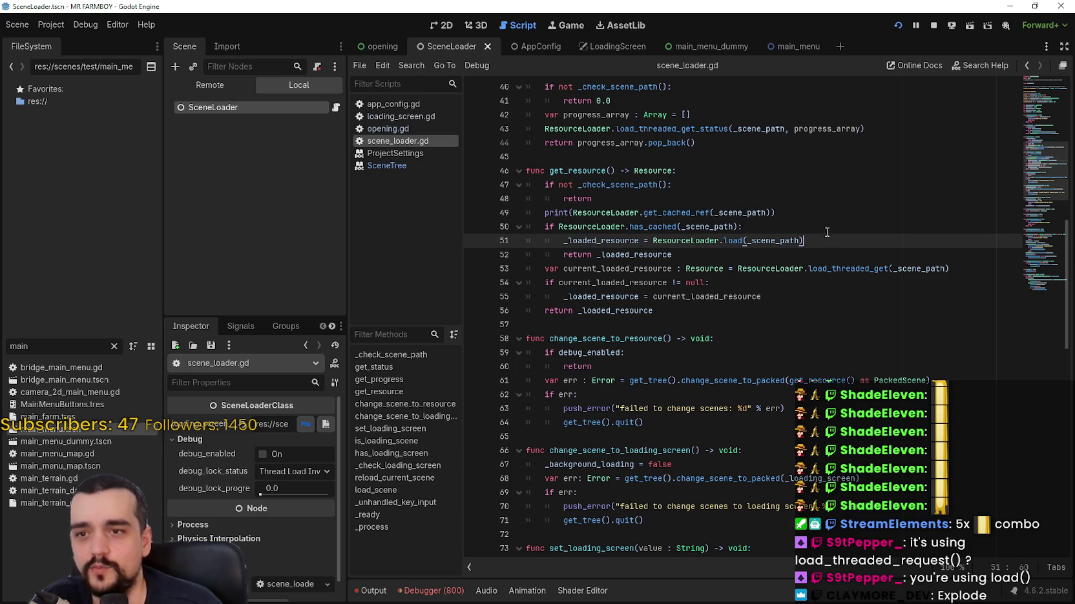
- Restart the game to test the change, then close its window
{"action": "left_click", "coordinate": [935, 25]}
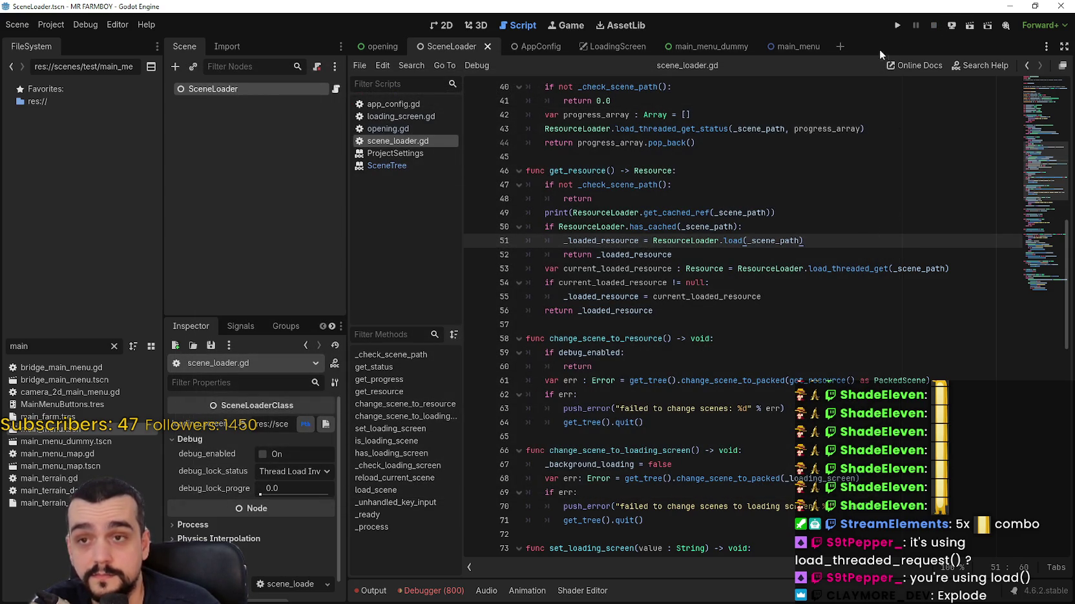
{"action": "left_click", "coordinate": [896, 24]}
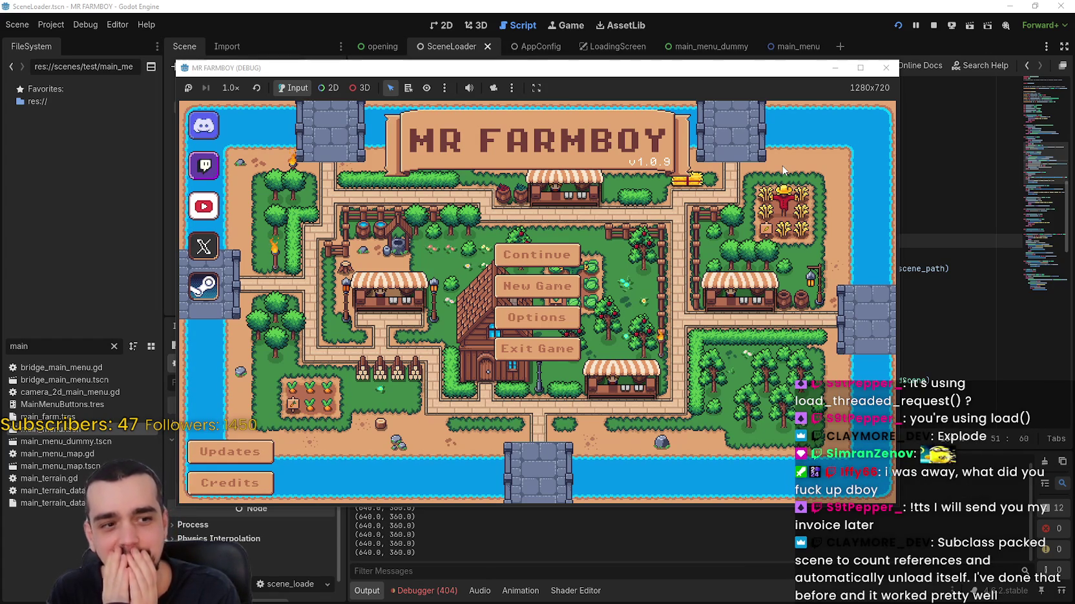
{"action": "left_click", "coordinate": [939, 248]}
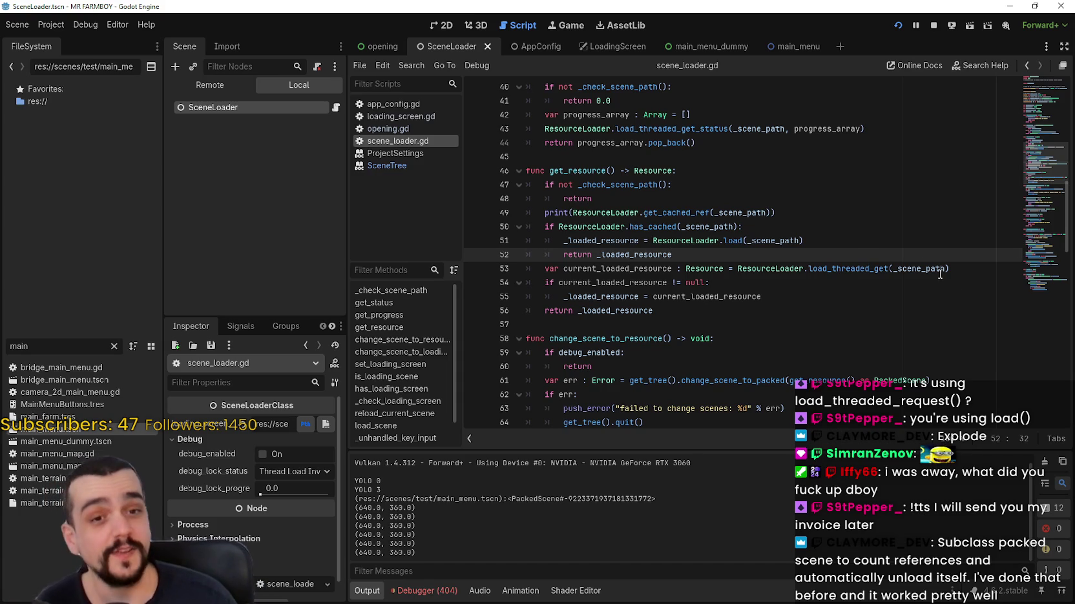
{"action": "left_click", "coordinate": [851, 268]}
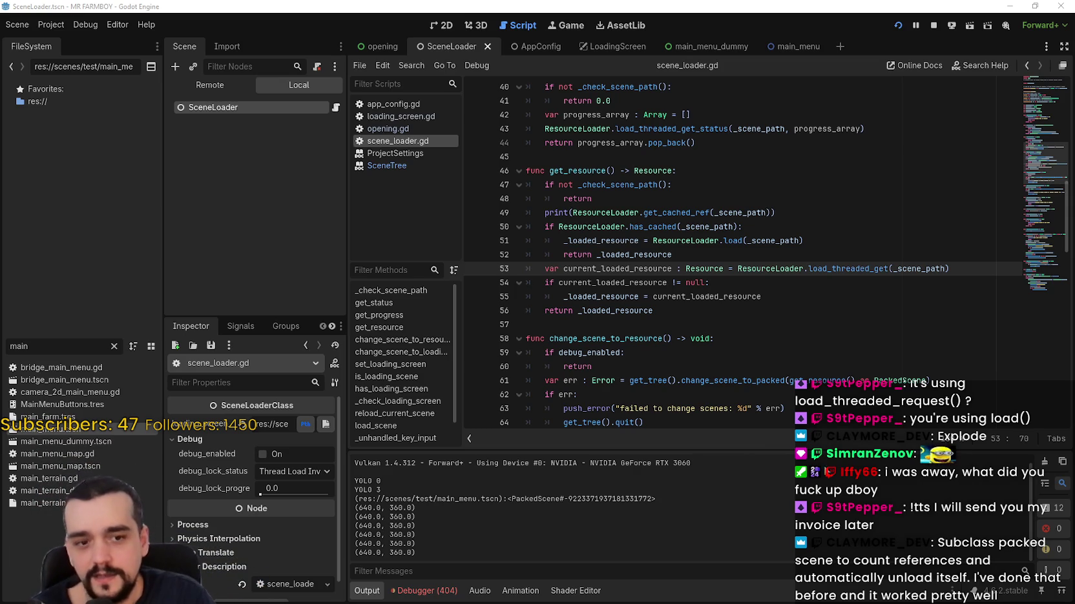
{"action": "left_click", "coordinate": [914, 268]}
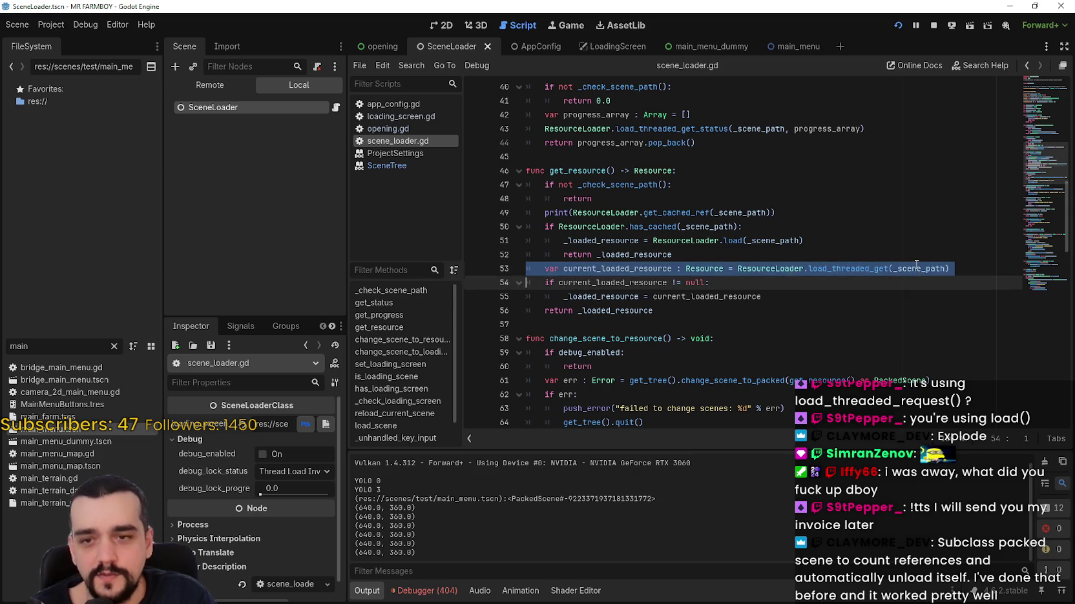
{"action": "key", "text": "ctrl+z"}
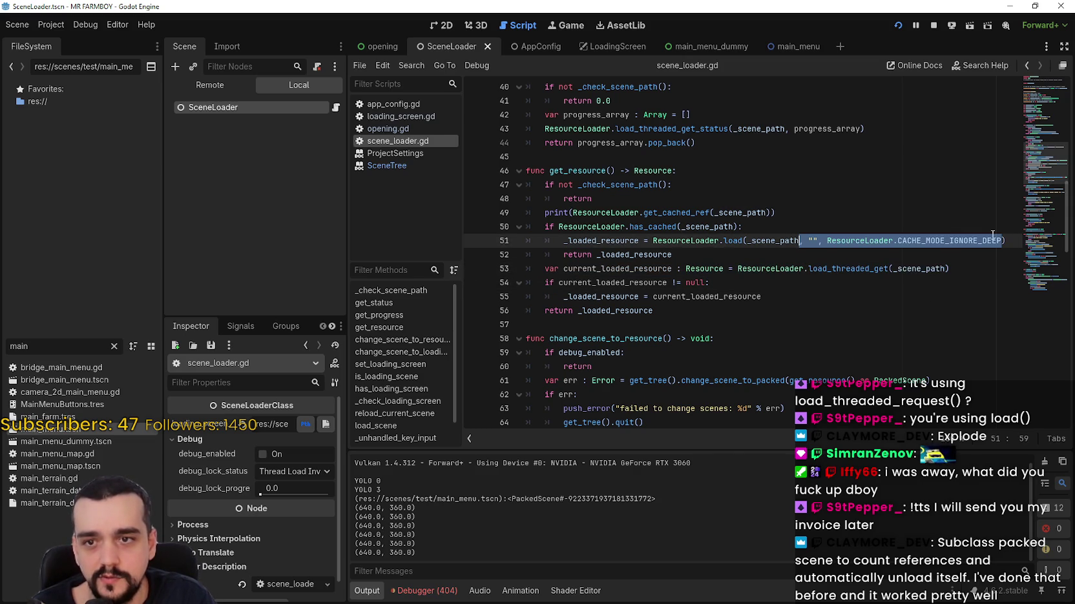
{"action": "key", "text": "ctrl+z"}
{"action": "key", "text": "ctrl+z"}
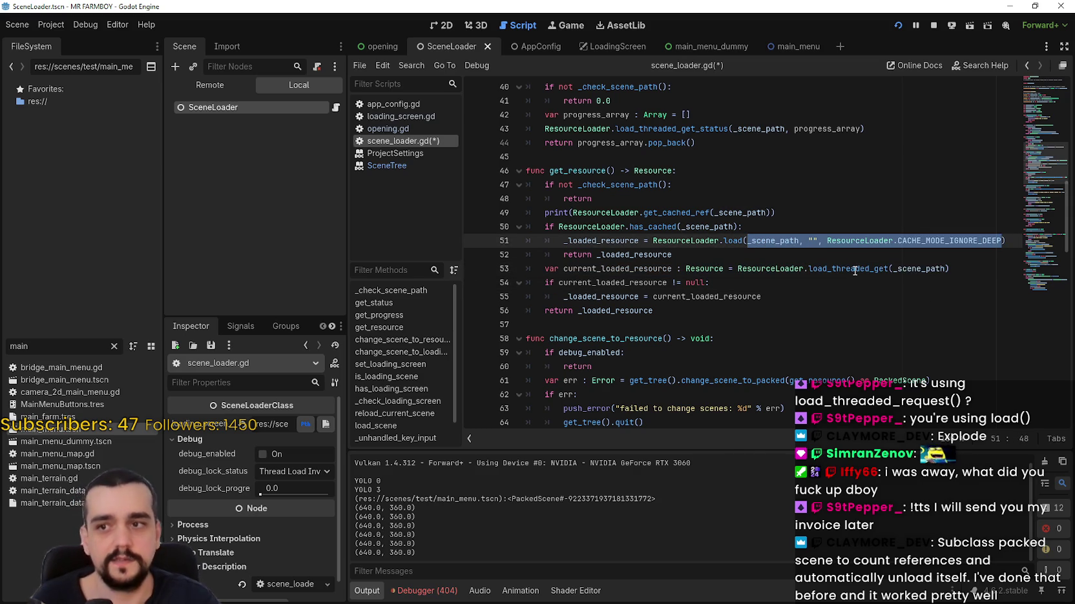
{"action": "mouse_move", "coordinate": [854, 270]}
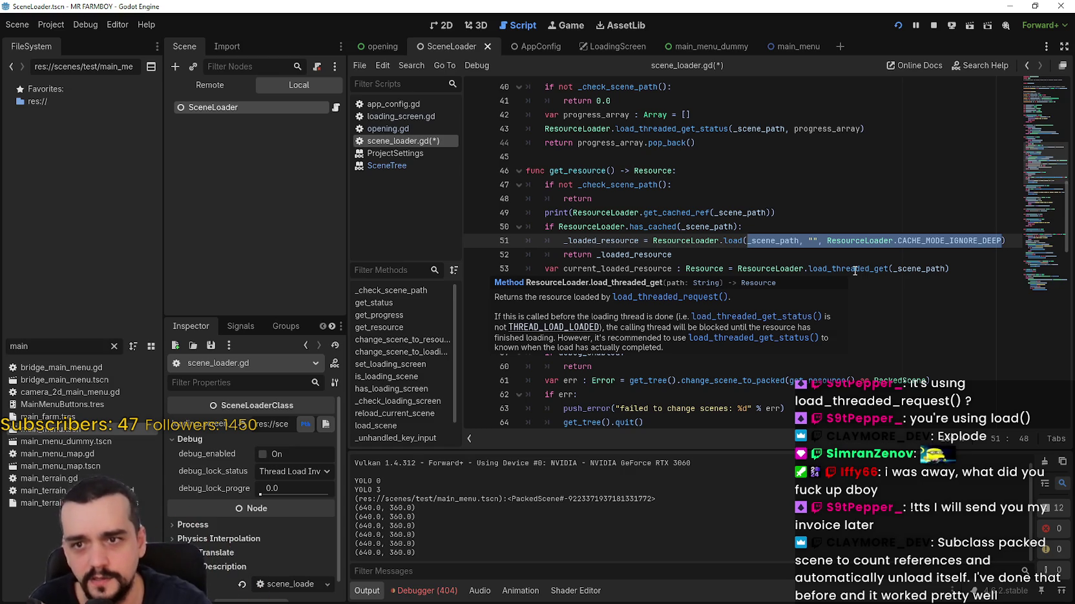
{"action": "key", "text": "Right"}
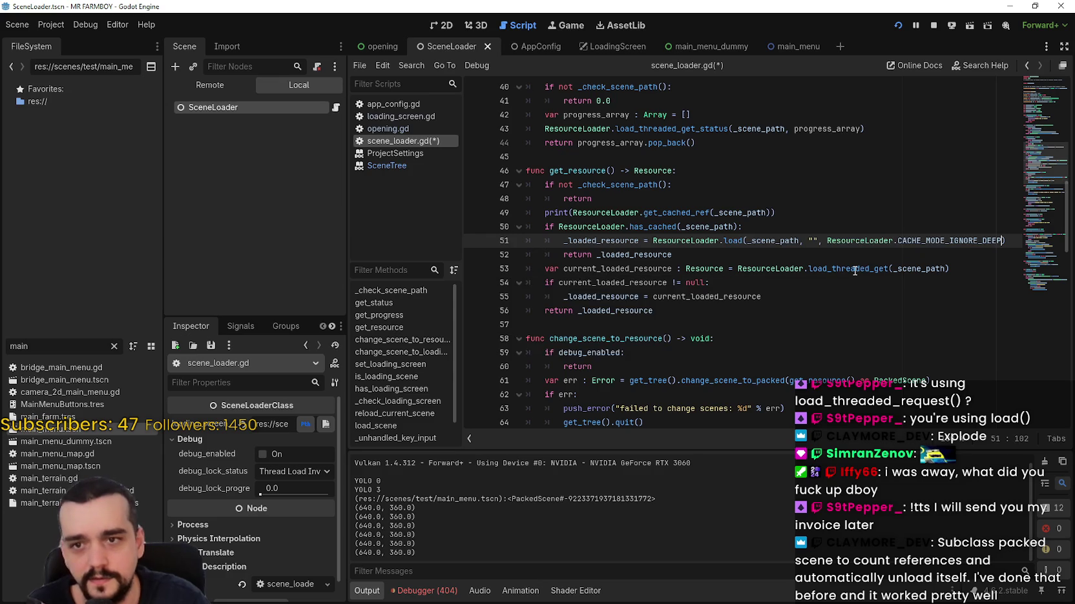
{"action": "left_click_drag", "start_coordinate": [1024, 239], "coordinate": [803, 242]}
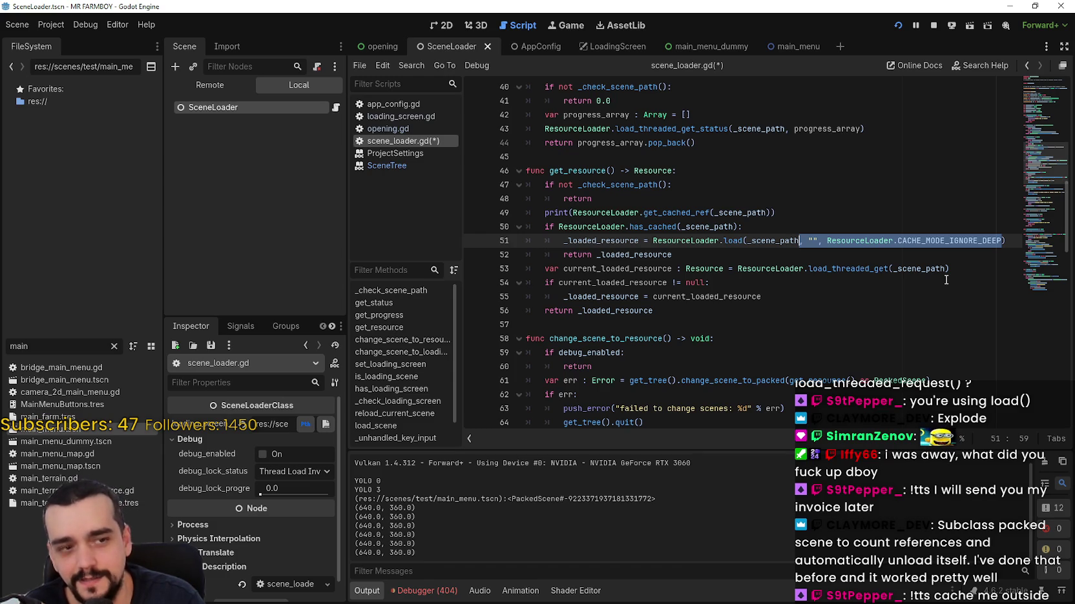
{"action": "key", "text": "BackSpace"}
{"action": "key", "text": "BackSpace"}
{"action": "key", "text": "ctrl+z"}
{"action": "key", "text": "BackSpace"}
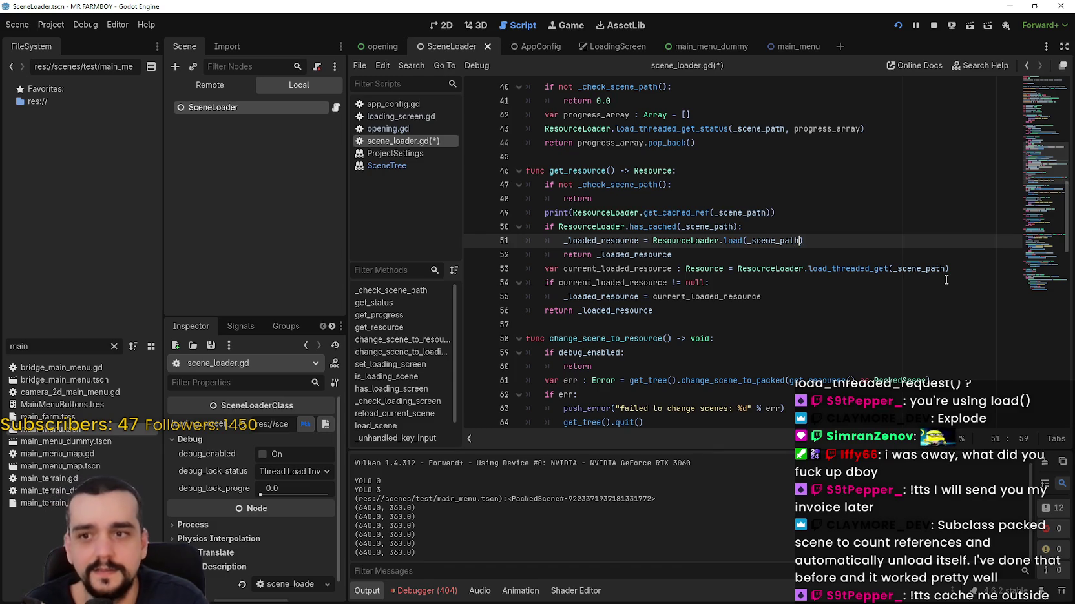
{"action": "key", "text": "ctrl+s"}
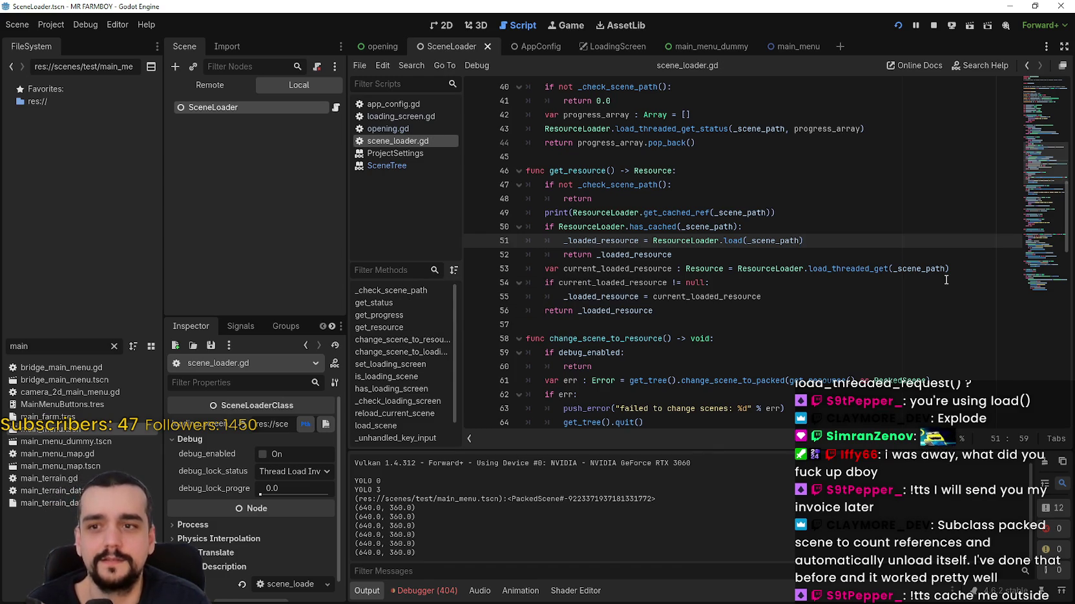
- Set the Opening scene's start_delay and end_delay to 0.2 and save it
{"action": "left_click", "coordinate": [931, 29]}
{"action": "left_click", "coordinate": [381, 47]}
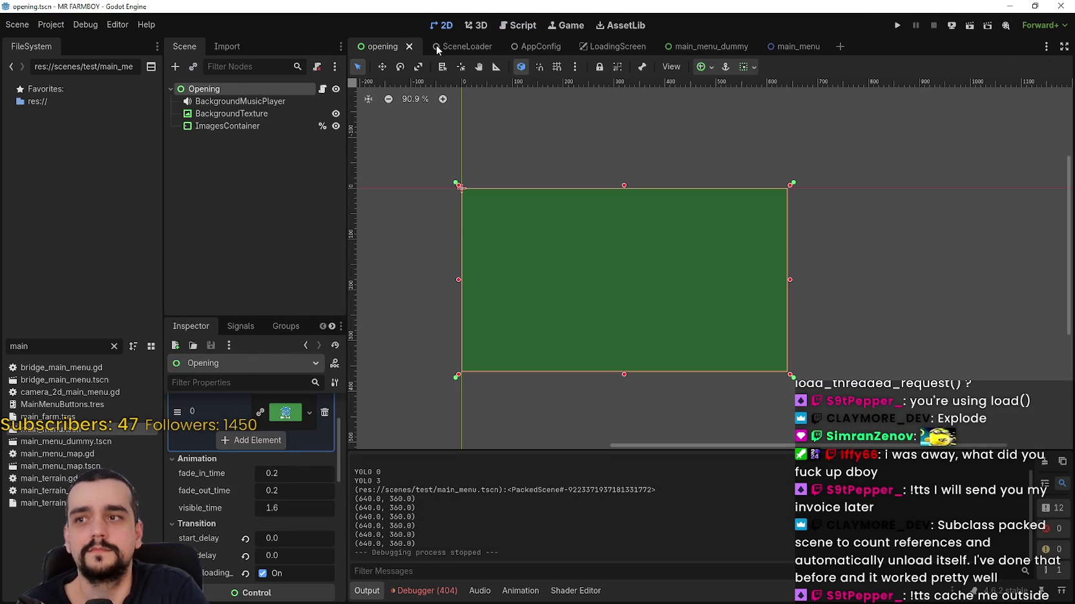
{"action": "left_click", "coordinate": [284, 540]}
{"action": "type", "text": "0.2"}
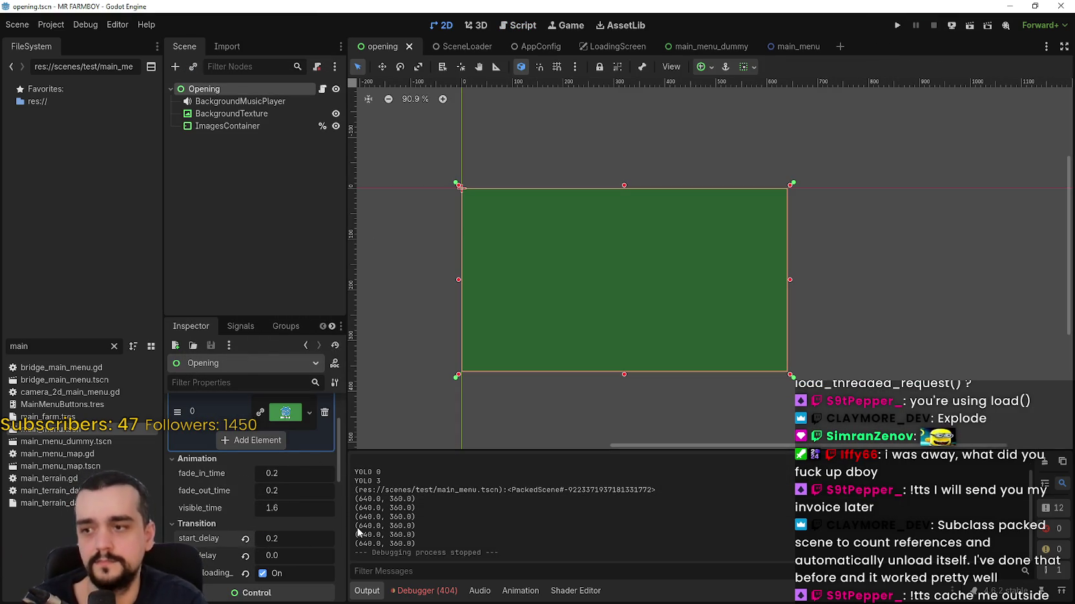
{"action": "key", "text": "Return"}
{"action": "left_click", "coordinate": [323, 554]}
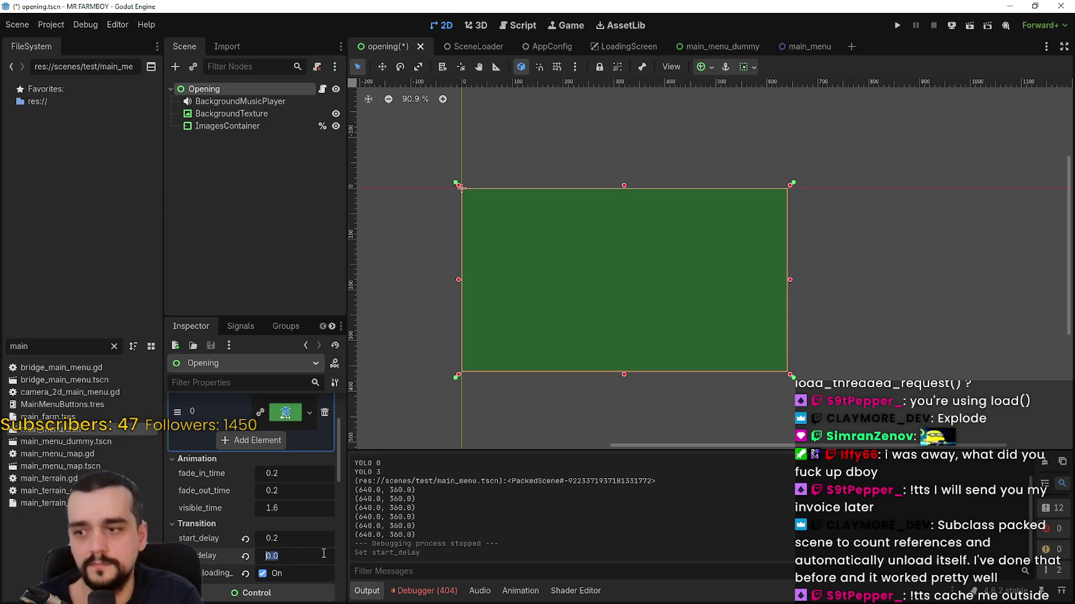
{"action": "type", "text": "0.2"}
{"action": "key", "text": "Return"}
{"action": "key", "text": "ctrl+s"}
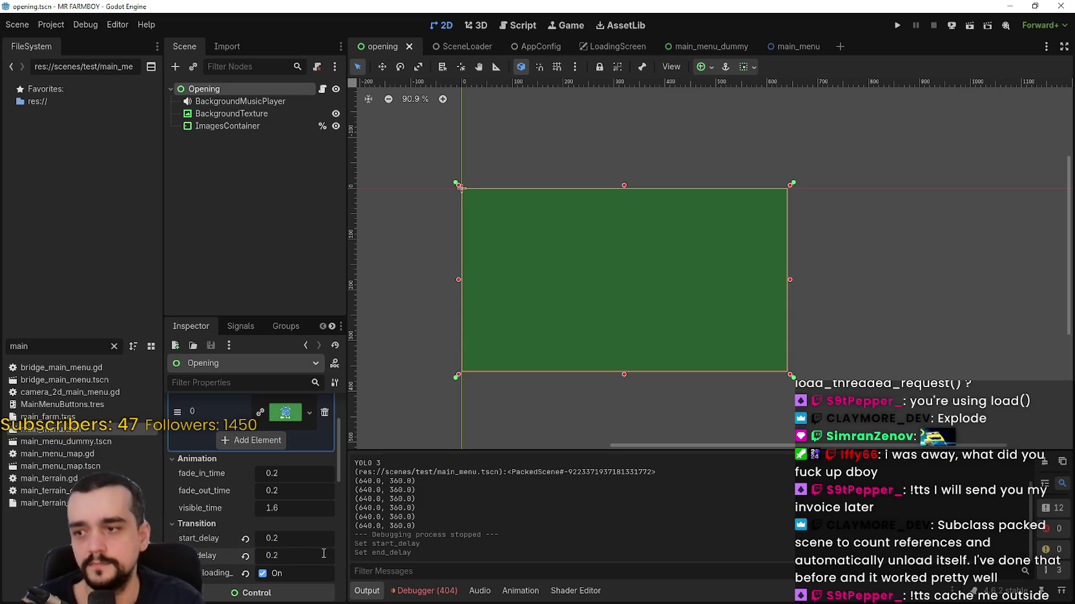
- Add a second images slot holding res://assets/splash/splashScreen.png and save the scene
{"action": "scroll", "coordinate": [277, 510], "scroll_direction": "up", "scroll_amount": 3}
{"action": "left_click", "coordinate": [266, 514]}
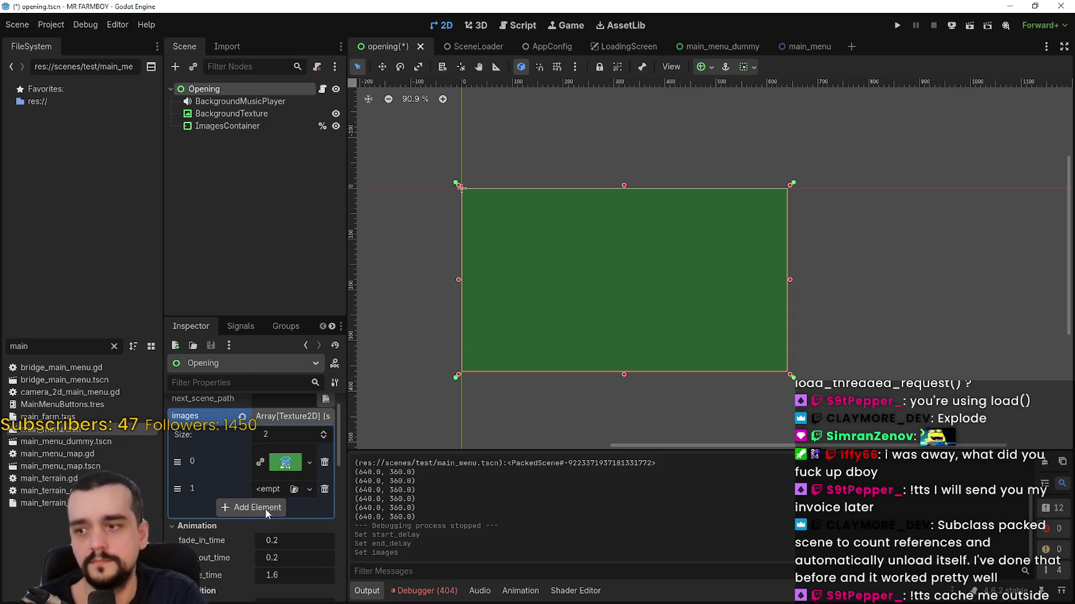
{"action": "left_click", "coordinate": [113, 346]}
{"action": "scroll", "coordinate": [103, 277], "scroll_direction": "up", "scroll_amount": 2}
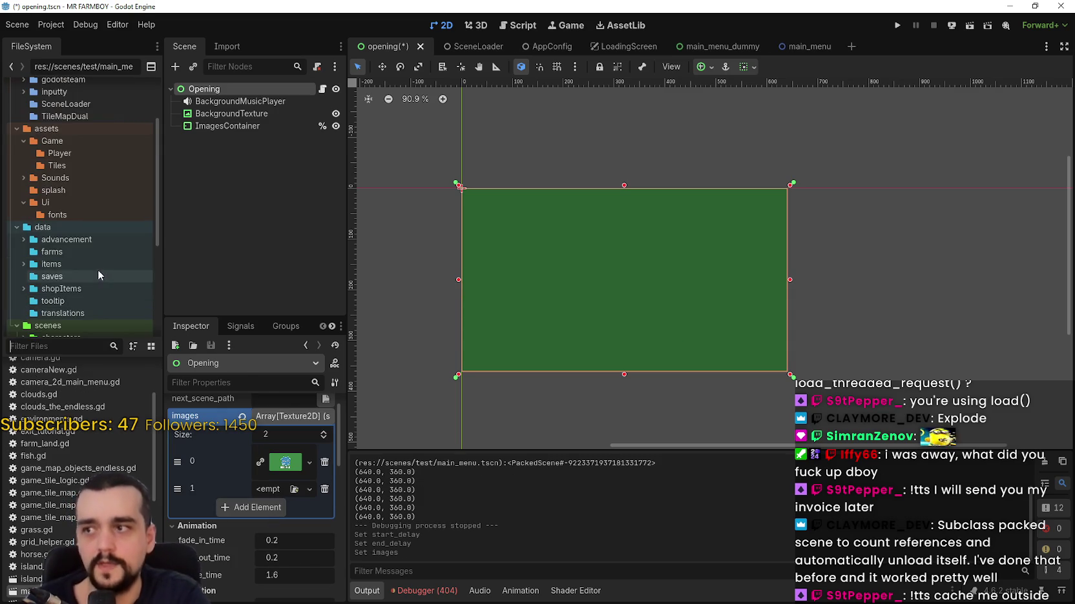
{"action": "scroll", "coordinate": [113, 187], "scroll_direction": "up", "scroll_amount": 3}
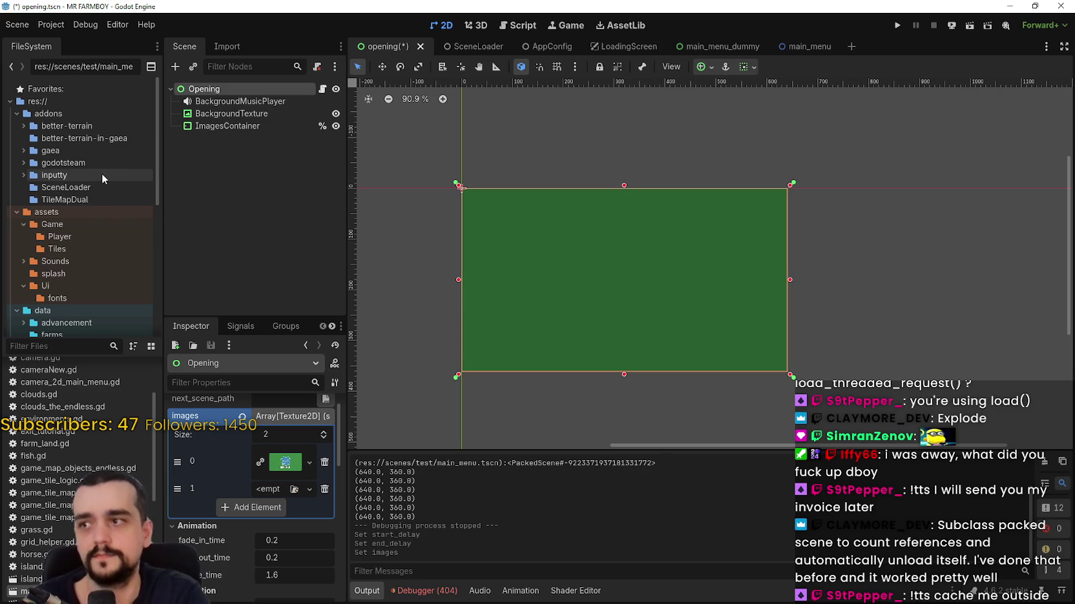
{"action": "scroll", "coordinate": [101, 173], "scroll_direction": "down", "scroll_amount": 2}
{"action": "left_click", "coordinate": [72, 223]}
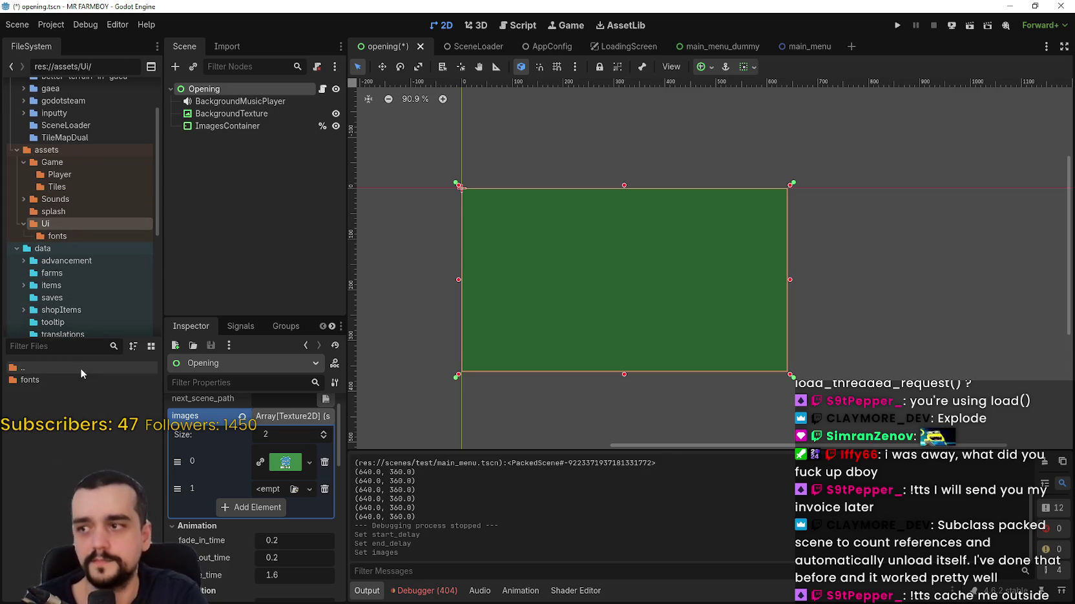
{"action": "left_click", "coordinate": [67, 212]}
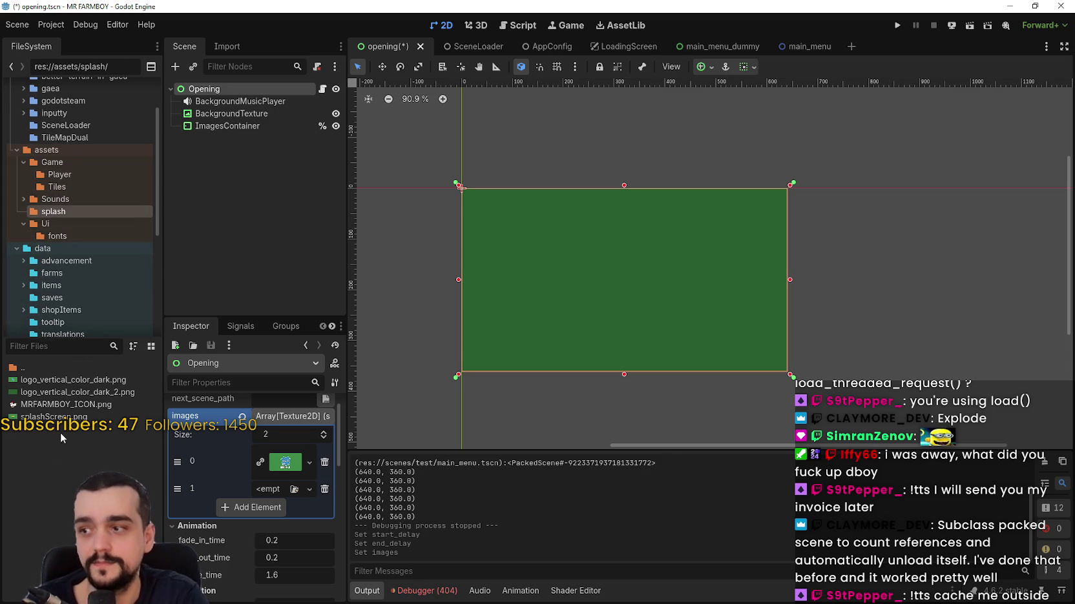
{"action": "mouse_move", "coordinate": [52, 416]}
{"action": "left_mouse_down"}
{"action": "mouse_move", "coordinate": [148, 427]}
{"action": "mouse_move", "coordinate": [259, 475]}
{"action": "mouse_move", "coordinate": [271, 493]}
{"action": "left_mouse_up"}
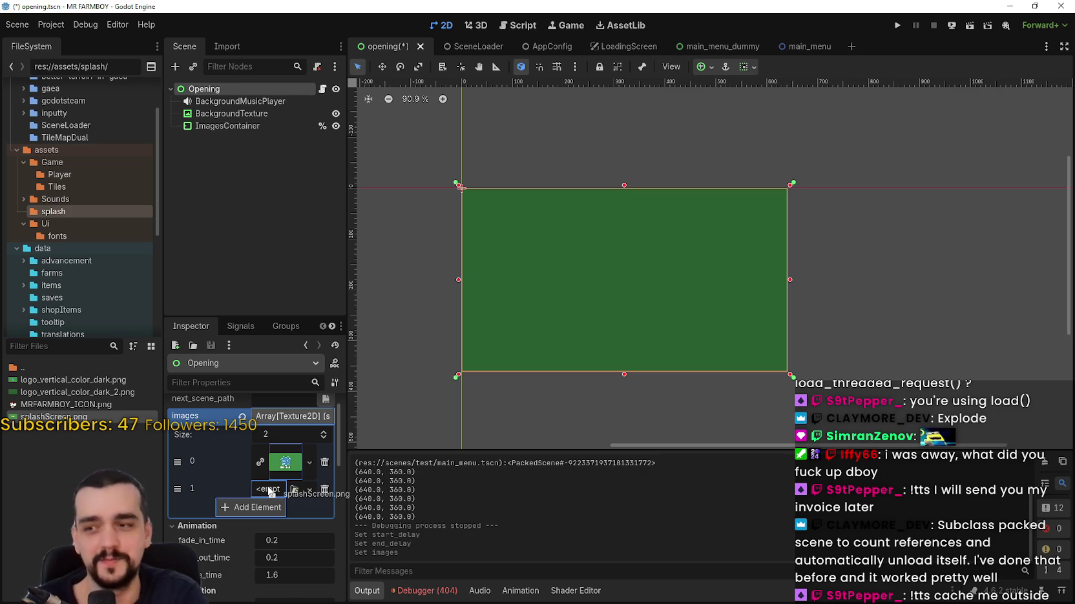
{"action": "key", "text": "ctrl+s"}
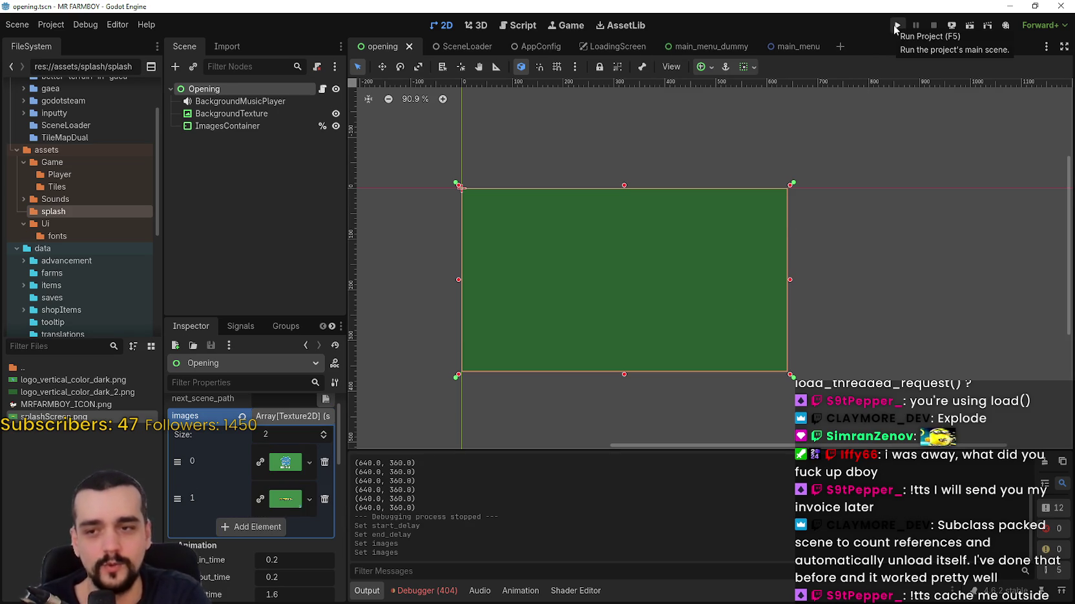
{"action": "left_click", "coordinate": [897, 25]}
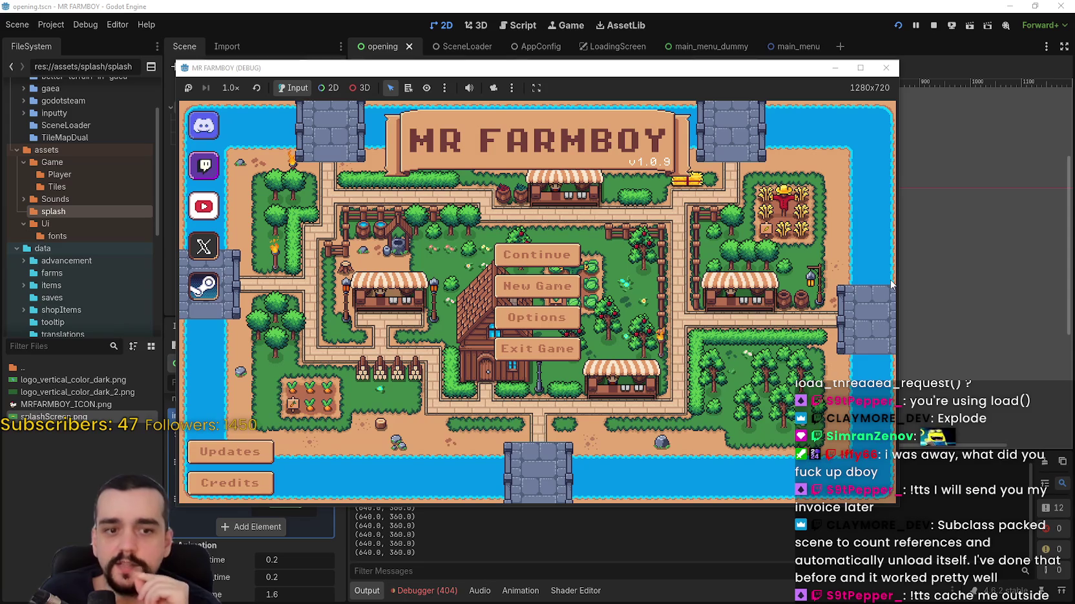
{"action": "left_click", "coordinate": [899, 26]}
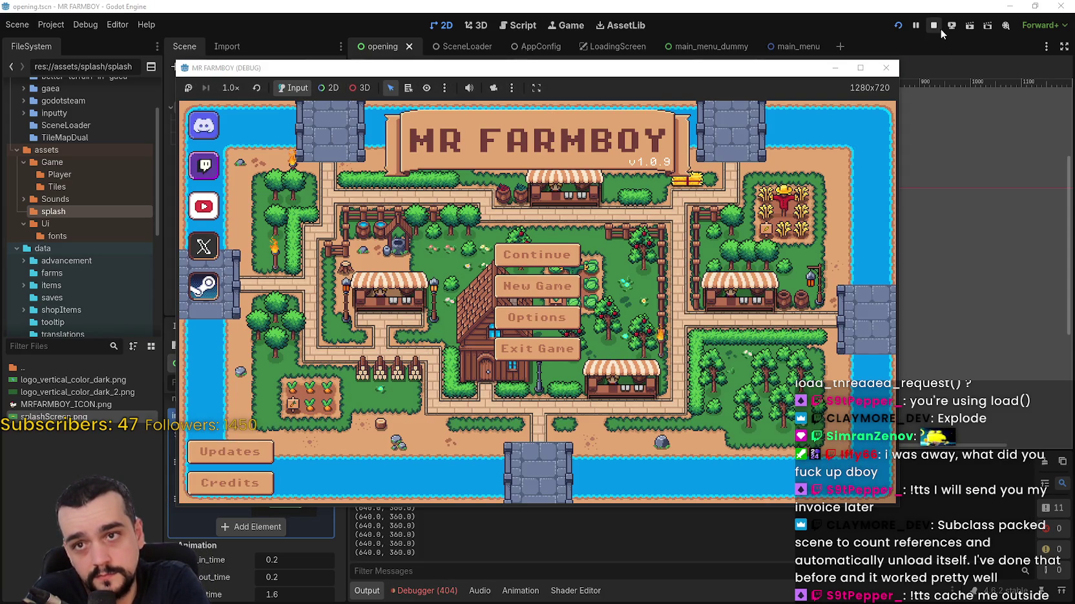
{"action": "left_click", "coordinate": [899, 25]}
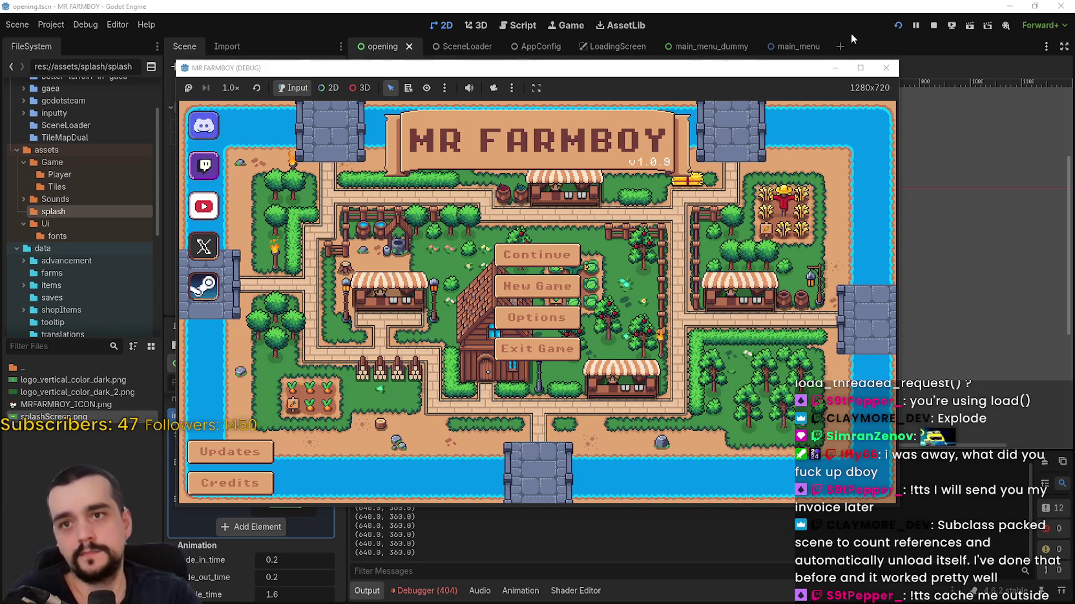
{"action": "left_click", "coordinate": [933, 25]}
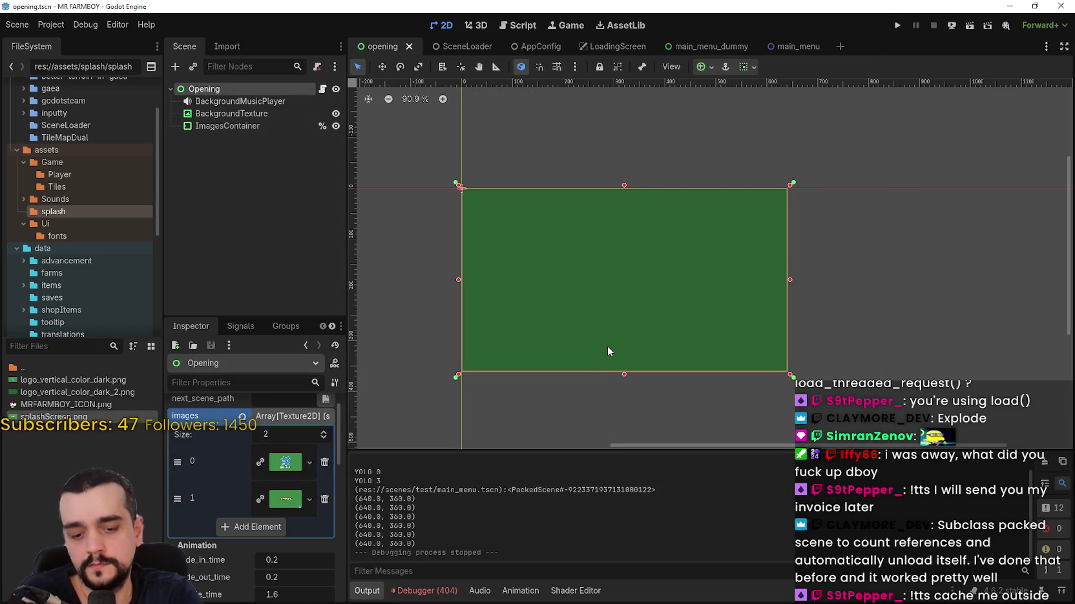
- Review opening.gd's code and close the main_menu scene
{"action": "left_click", "coordinate": [322, 88]}
{"action": "left_click", "coordinate": [738, 349]}
{"action": "scroll", "coordinate": [738, 334], "scroll_direction": "down", "scroll_amount": 2}
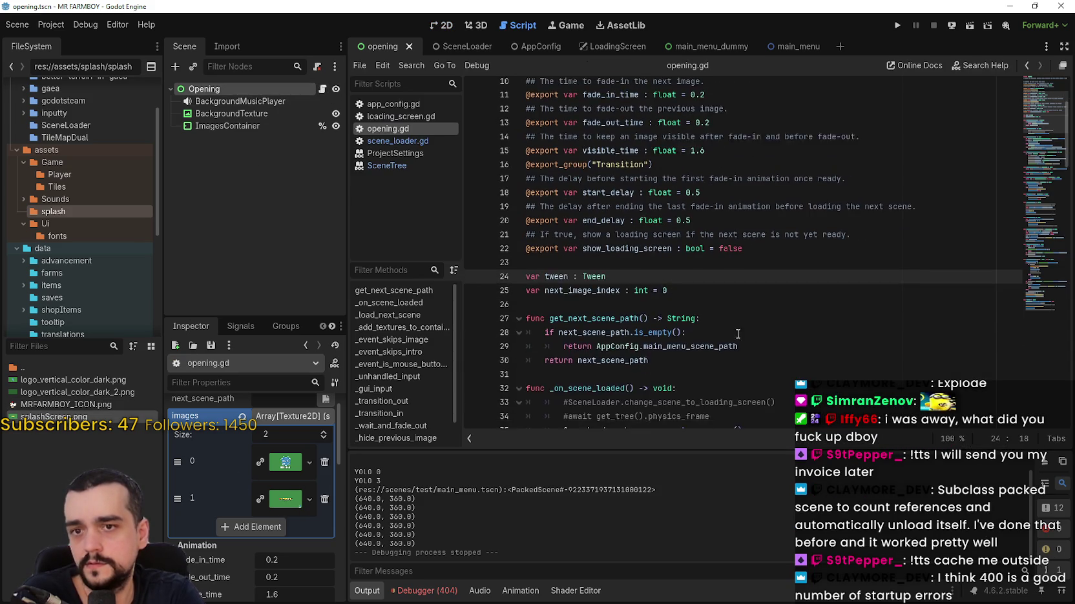
{"action": "scroll", "coordinate": [737, 333], "scroll_direction": "down", "scroll_amount": 1}
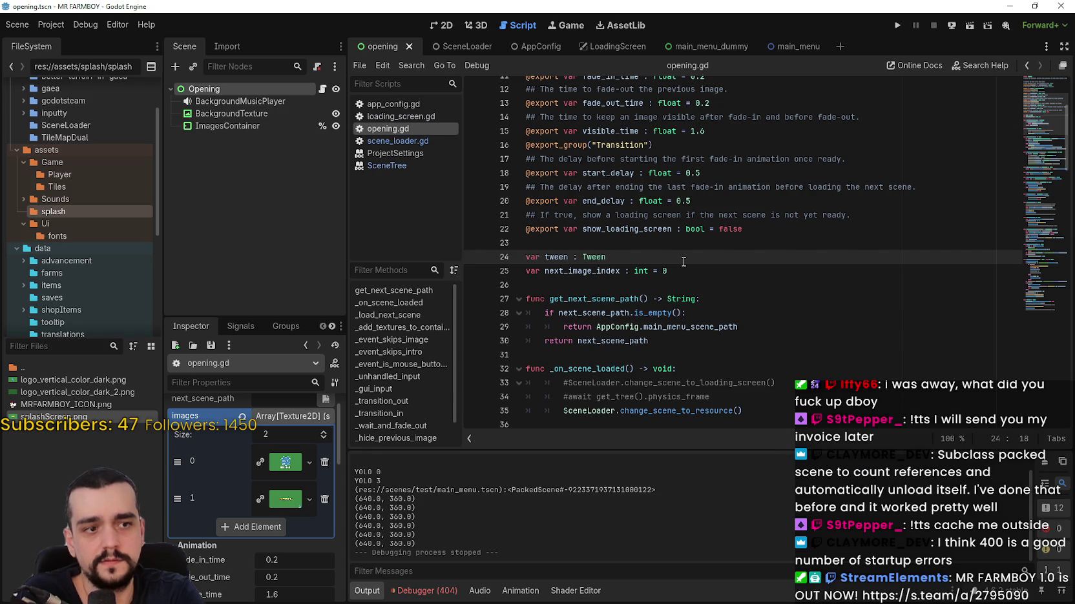
{"action": "scroll", "coordinate": [684, 262], "scroll_direction": "down", "scroll_amount": 2}
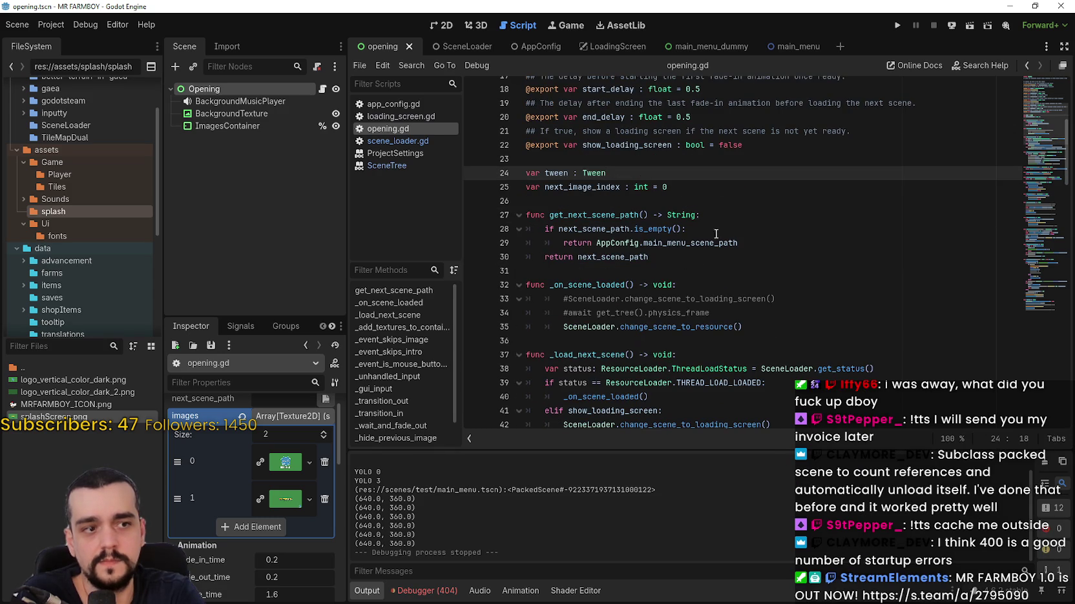
{"action": "right_click", "coordinate": [804, 46]}
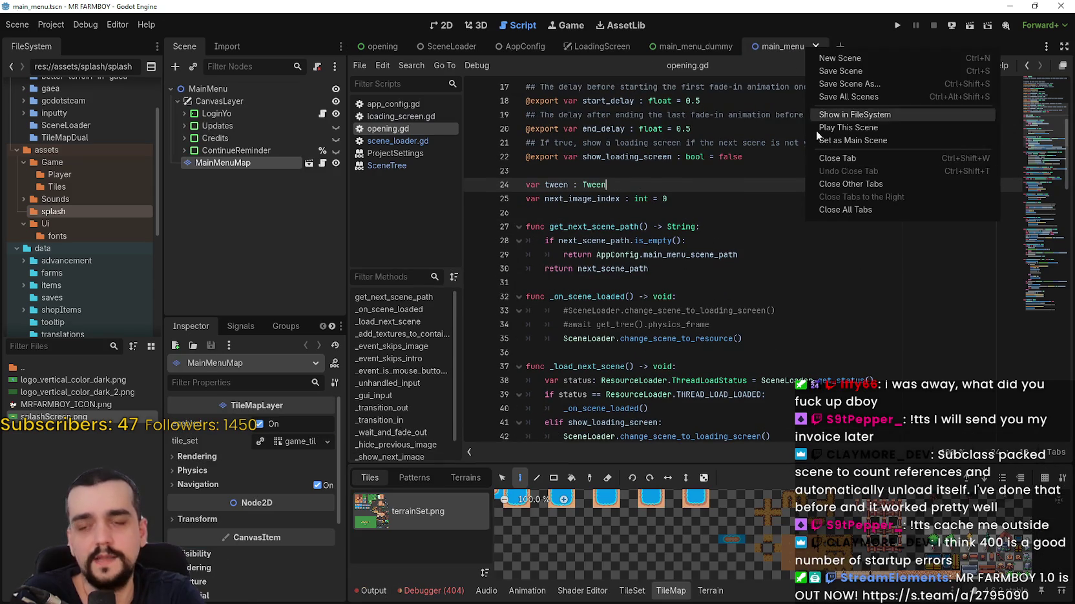
{"action": "left_click", "coordinate": [871, 156]}
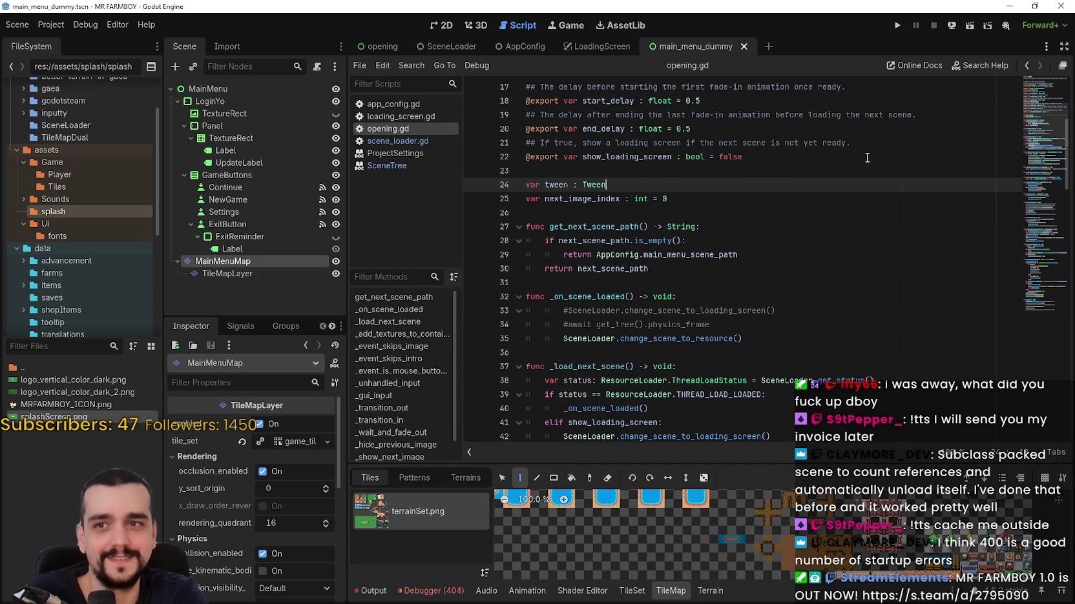
- Clear the 404 errors in the Debugger's Errors list and enlarge the code editor
{"action": "left_click", "coordinate": [742, 170]}
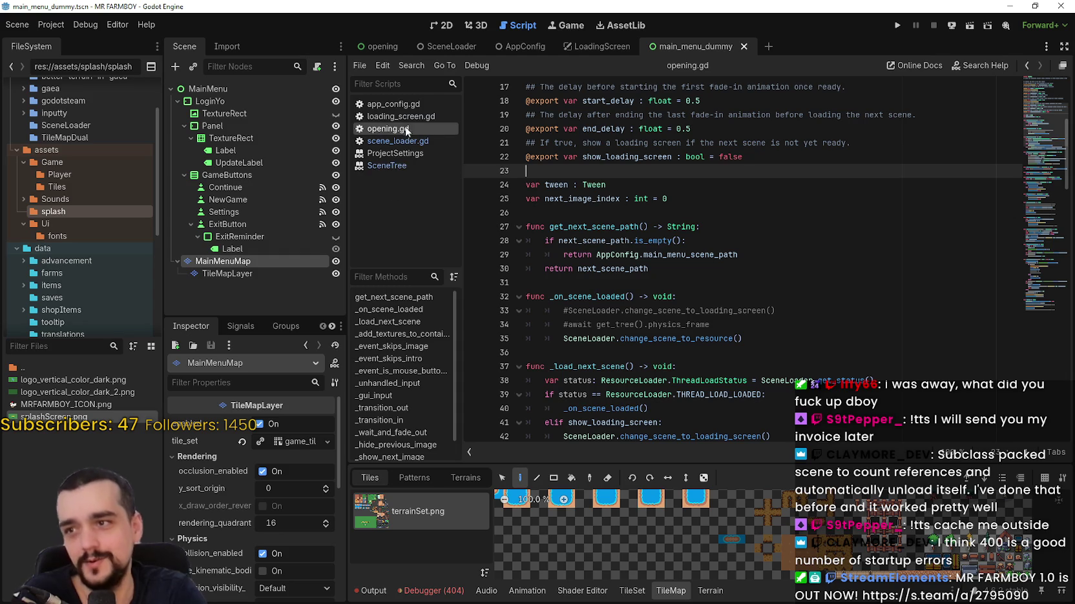
{"action": "key", "text": "Up"}
{"action": "key", "text": "Up"}
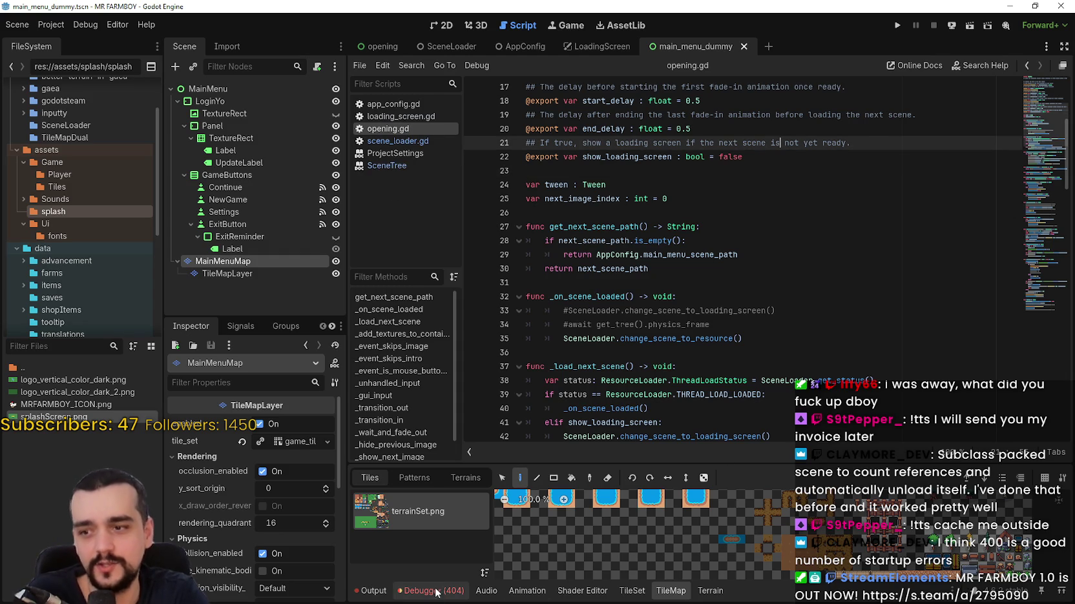
{"action": "left_click", "coordinate": [434, 592]}
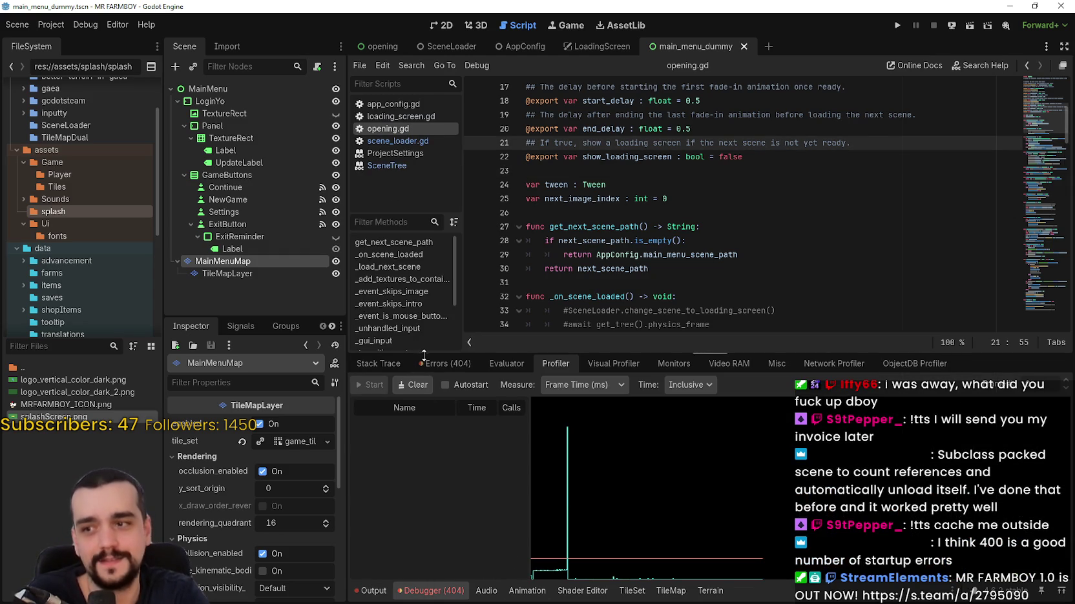
{"action": "left_click", "coordinate": [446, 363]}
{"action": "left_click", "coordinate": [1057, 385]}
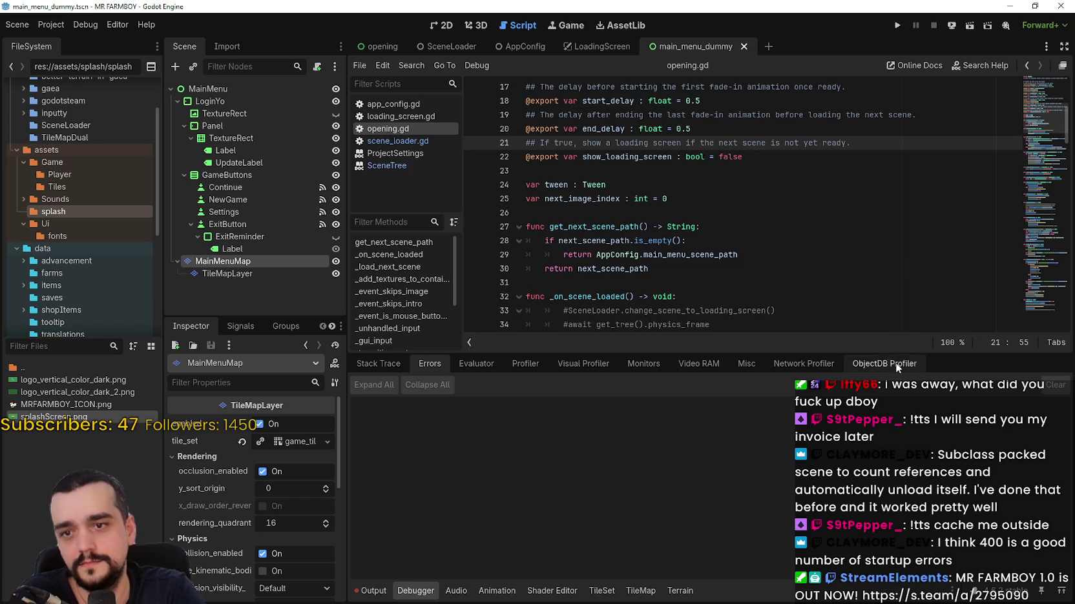
{"action": "left_click_drag", "start_coordinate": [924, 355], "coordinate": [924, 442]}
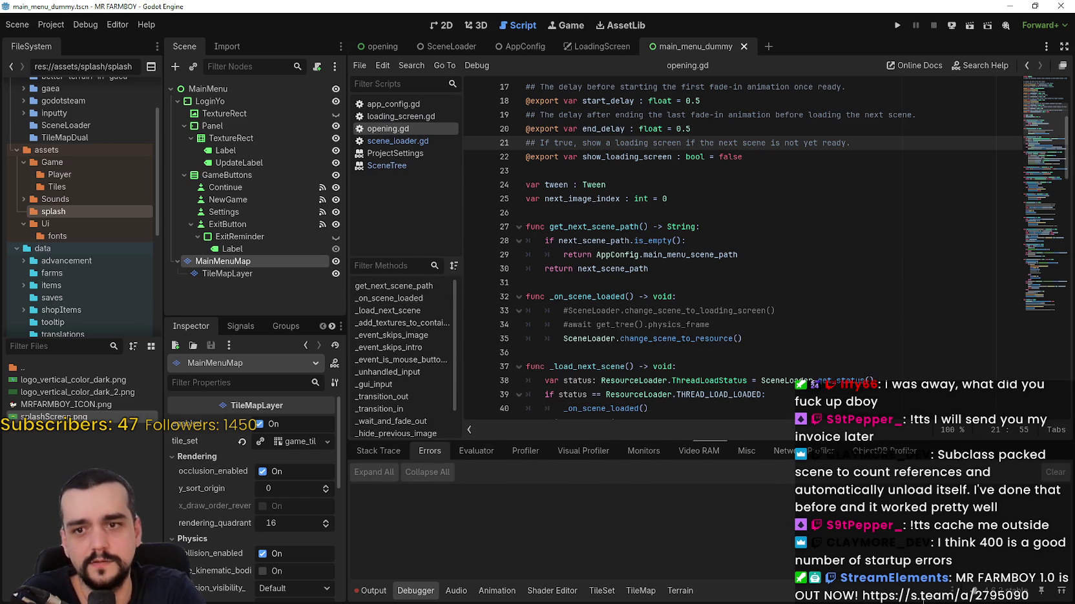
- Close the main_menu_dummy scene and return to the Opening scene
{"action": "left_click", "coordinate": [841, 352]}
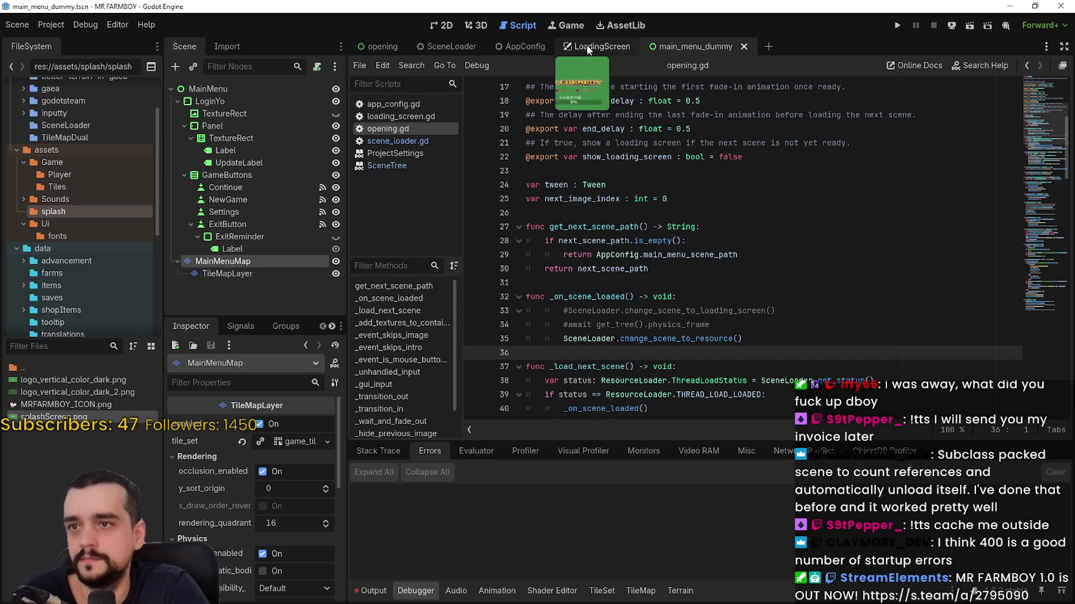
{"action": "left_click", "coordinate": [743, 48]}
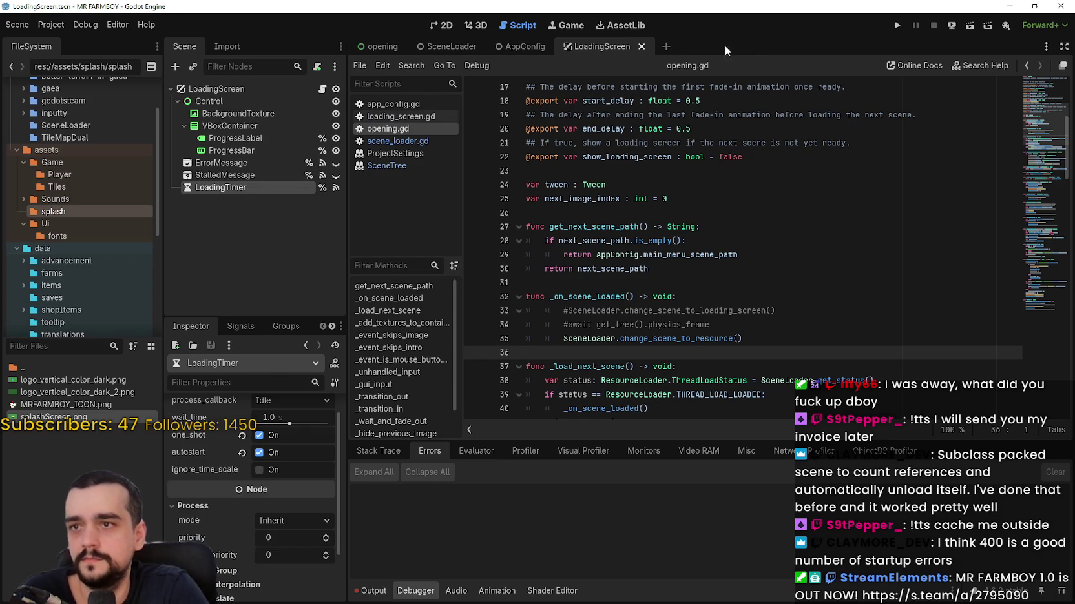
{"action": "left_click", "coordinate": [384, 46]}
{"action": "left_click", "coordinate": [325, 90]}
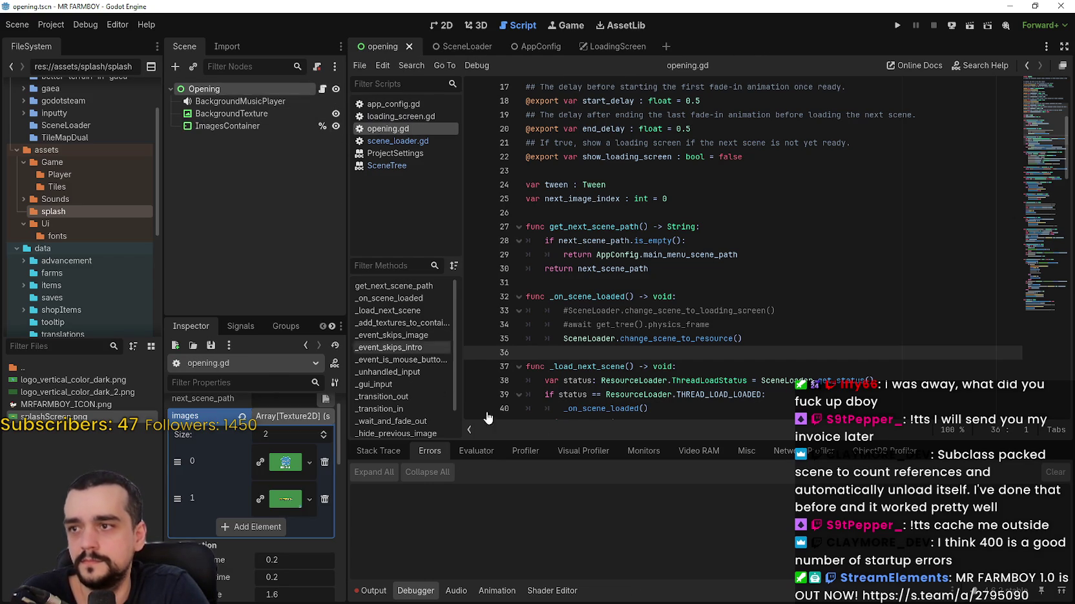
{"action": "left_click", "coordinate": [743, 296]}
{"action": "left_click", "coordinate": [746, 282]}
{"action": "scroll", "coordinate": [776, 298], "scroll_direction": "down", "scroll_amount": 4}
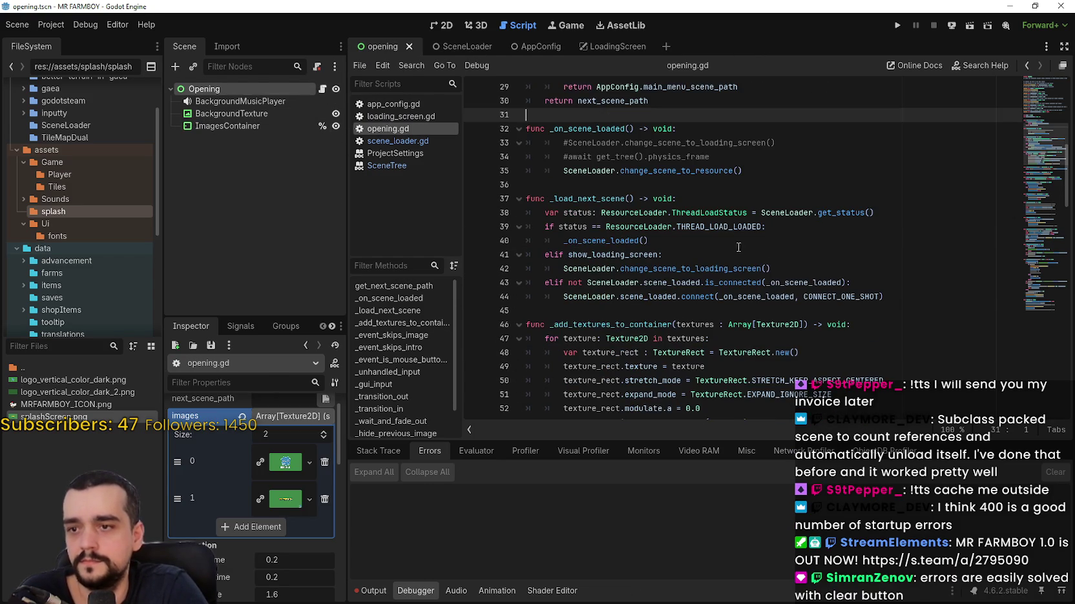
{"action": "left_click", "coordinate": [723, 191]}
{"action": "key", "text": "Up"}
{"action": "scroll", "coordinate": [723, 191], "scroll_direction": "down", "scroll_amount": 3}
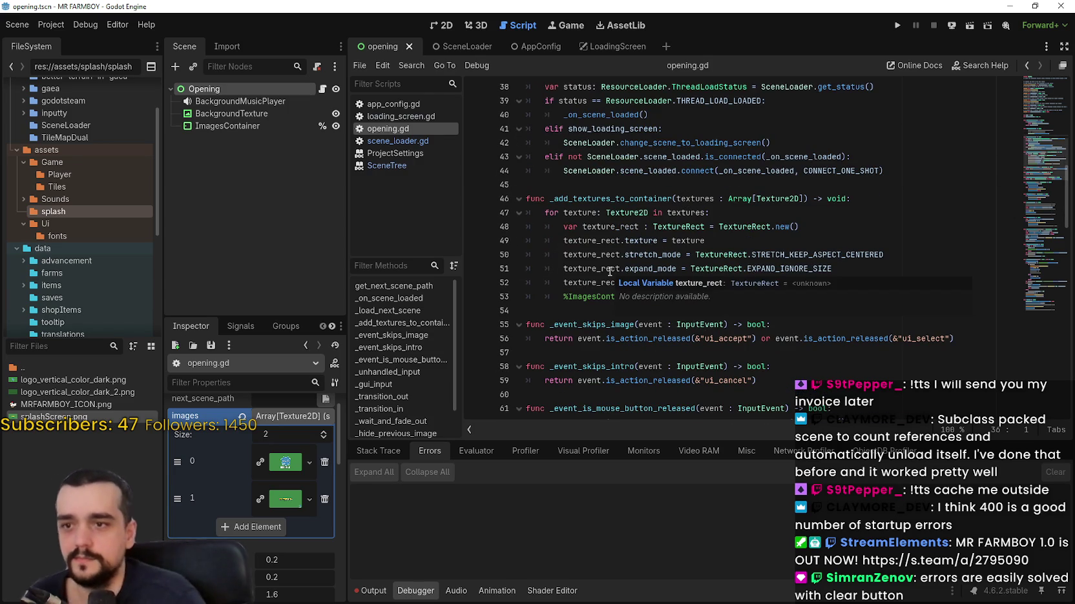
{"action": "left_click", "coordinate": [653, 311]}
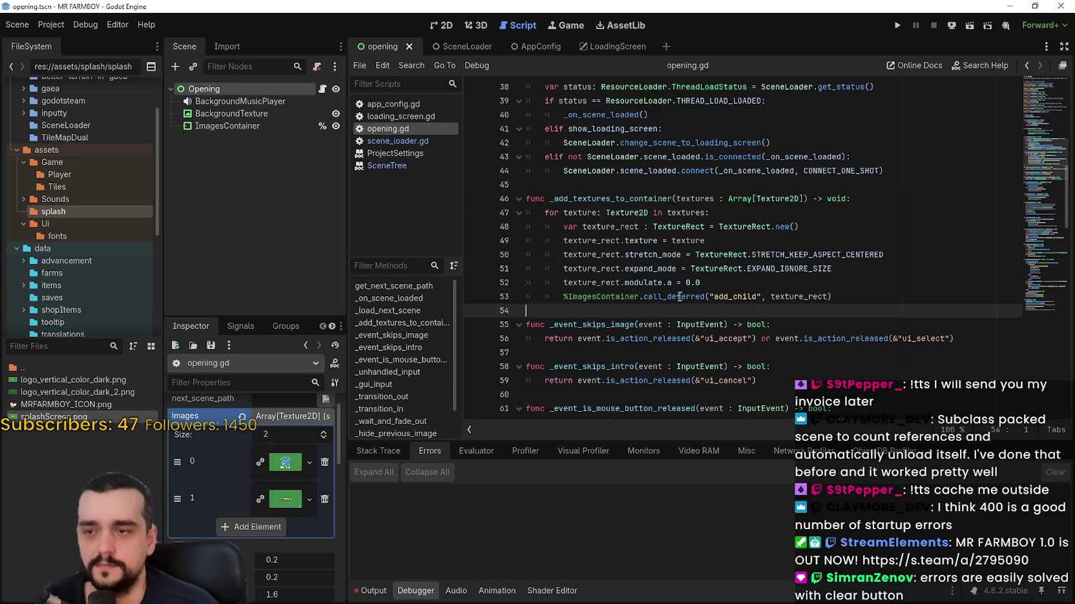
{"action": "scroll", "coordinate": [691, 278], "scroll_direction": "down", "scroll_amount": 4}
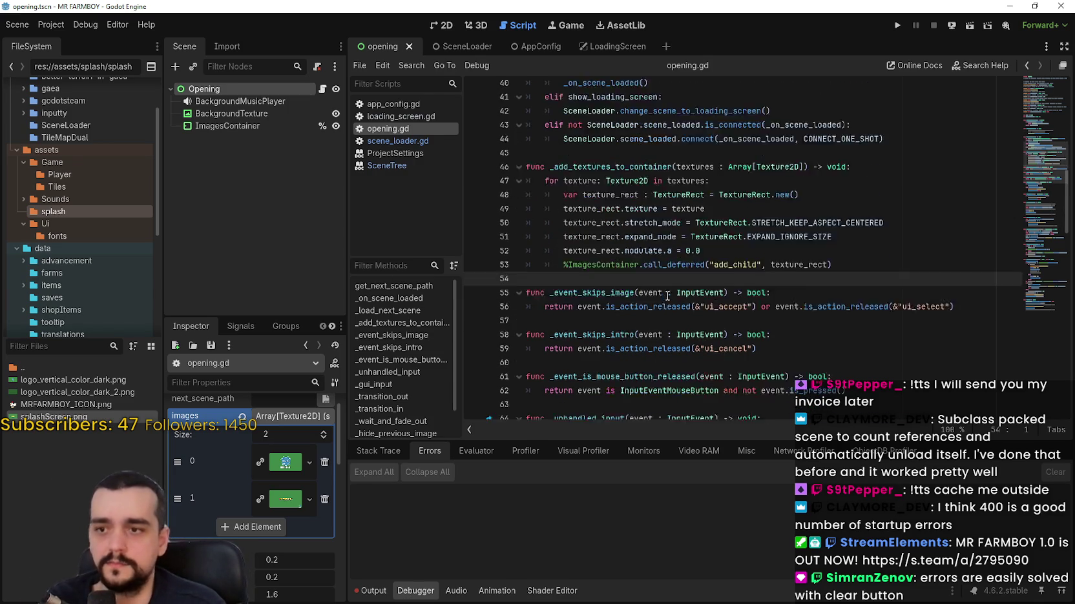
{"action": "scroll", "coordinate": [700, 279], "scroll_direction": "down", "scroll_amount": 4}
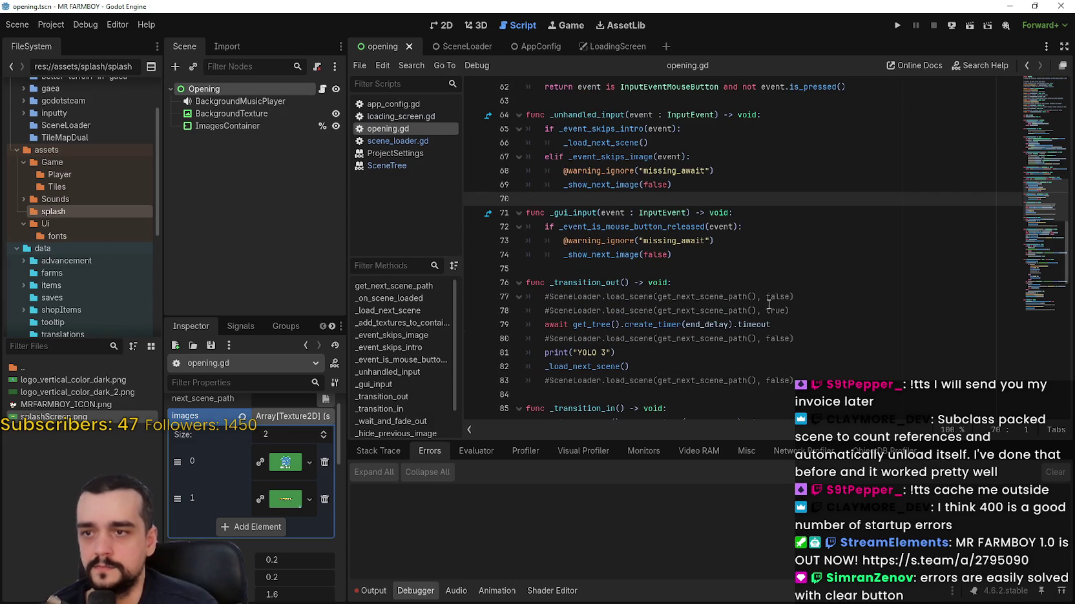
{"action": "left_click", "coordinate": [773, 282]}
{"action": "key", "text": "Up"}
{"action": "key", "text": "Up"}
{"action": "scroll", "coordinate": [870, 317], "scroll_direction": "down", "scroll_amount": 1}
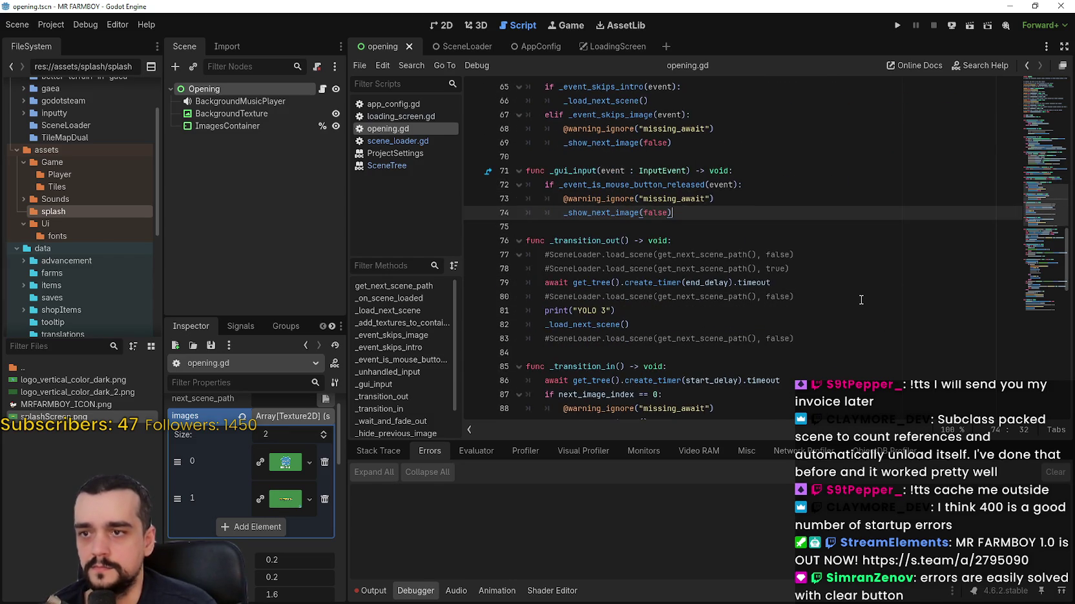
{"action": "scroll", "coordinate": [862, 305], "scroll_direction": "up", "scroll_amount": 2}
{"action": "scroll", "coordinate": [866, 299], "scroll_direction": "up", "scroll_amount": 7}
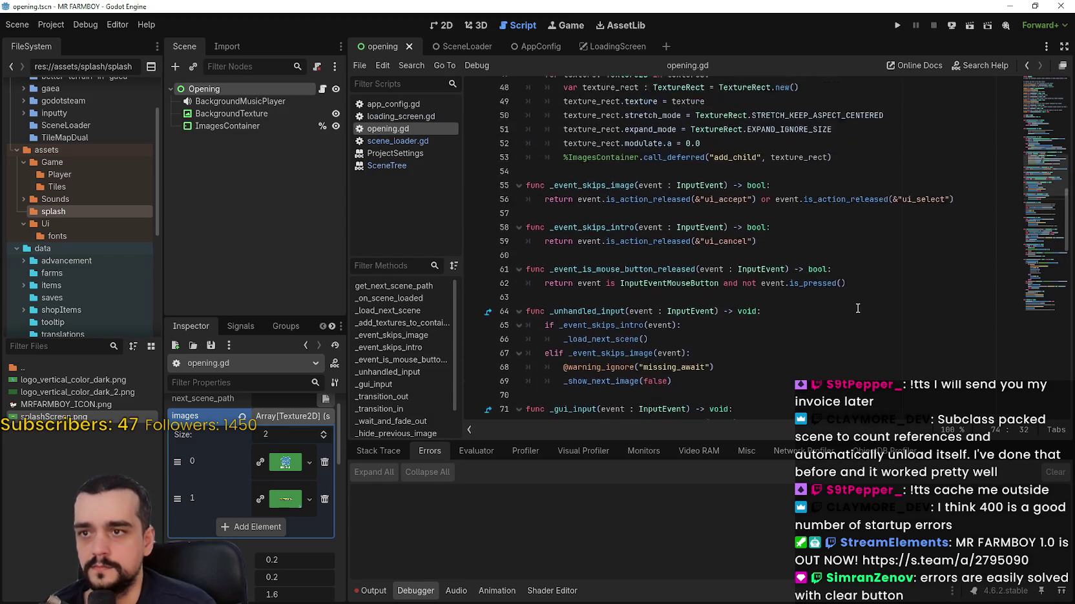
{"action": "scroll", "coordinate": [749, 269], "scroll_direction": "up", "scroll_amount": 2}
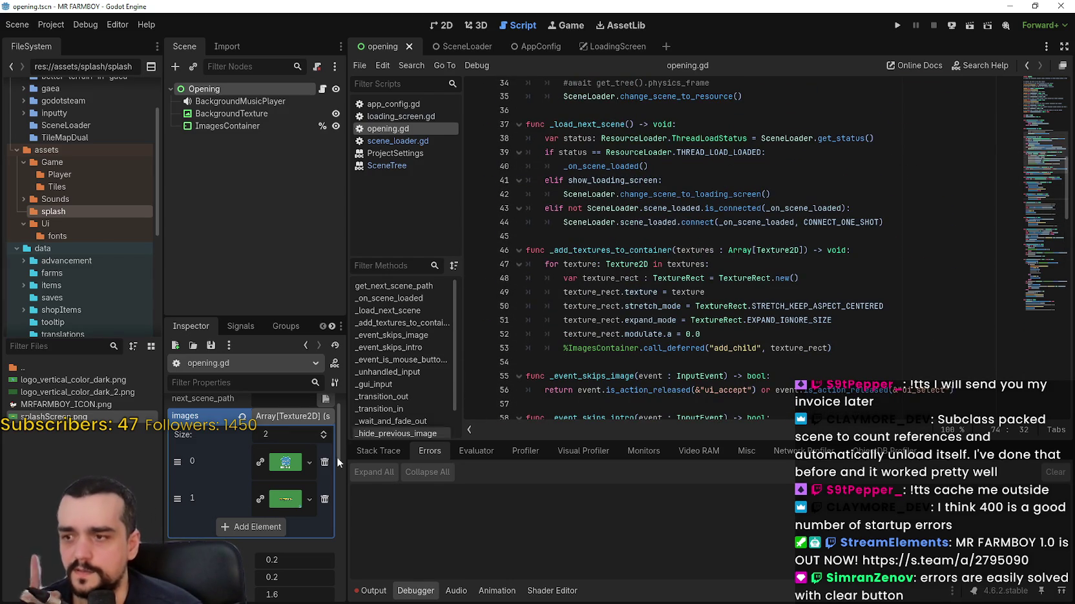
{"action": "scroll", "coordinate": [612, 213], "scroll_direction": "up", "scroll_amount": 3}
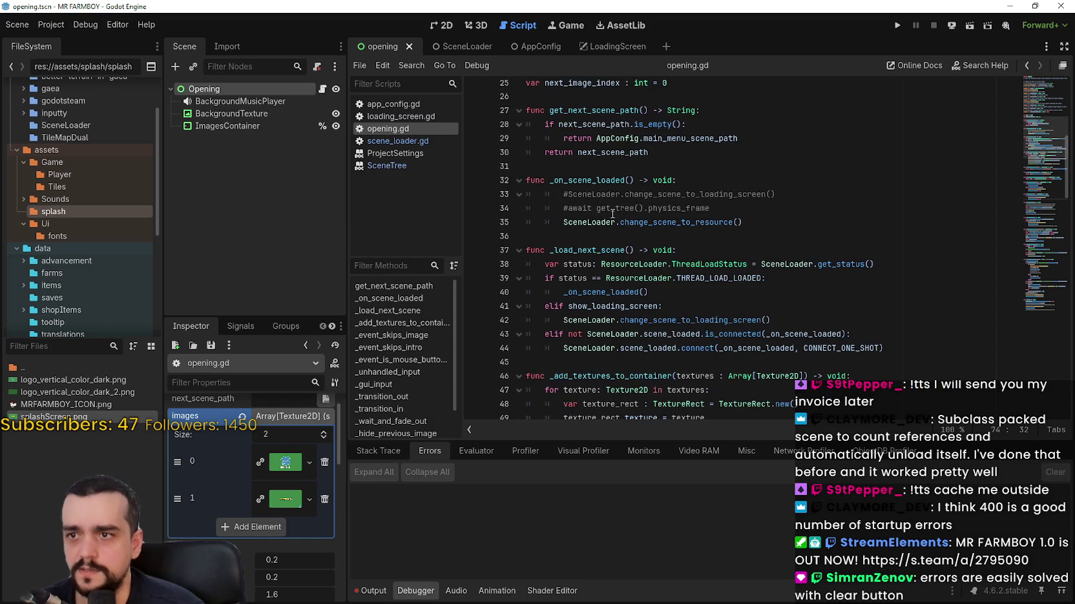
{"action": "scroll", "coordinate": [602, 124], "scroll_direction": "up", "scroll_amount": 3}
{"action": "scroll", "coordinate": [817, 274], "scroll_direction": "down", "scroll_amount": 8}
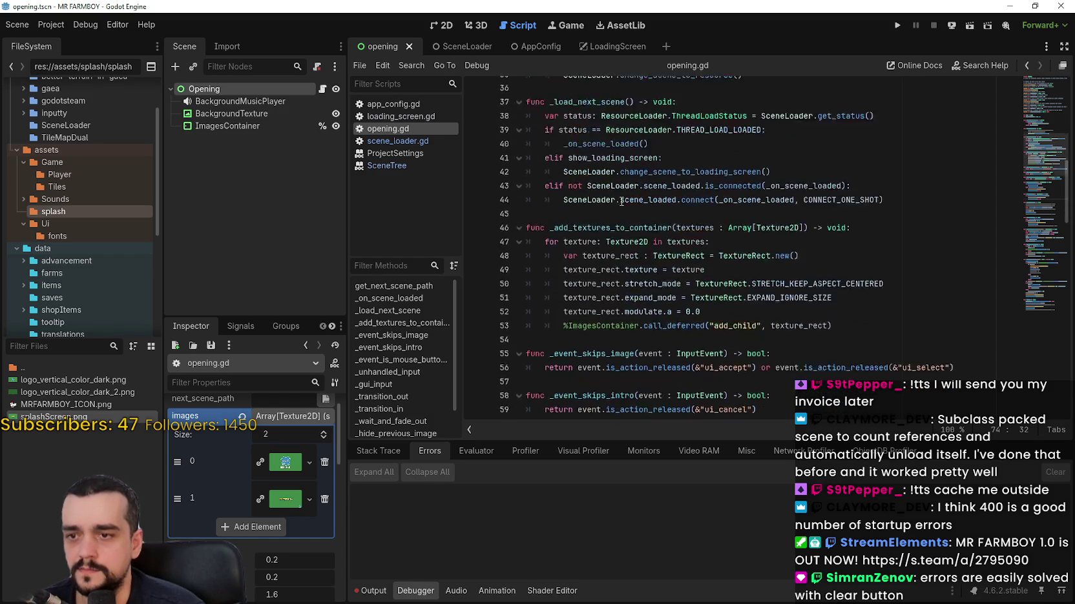
{"action": "left_click", "coordinate": [813, 252]}
{"action": "left_click_drag", "start_coordinate": [544, 249], "coordinate": [828, 249]}
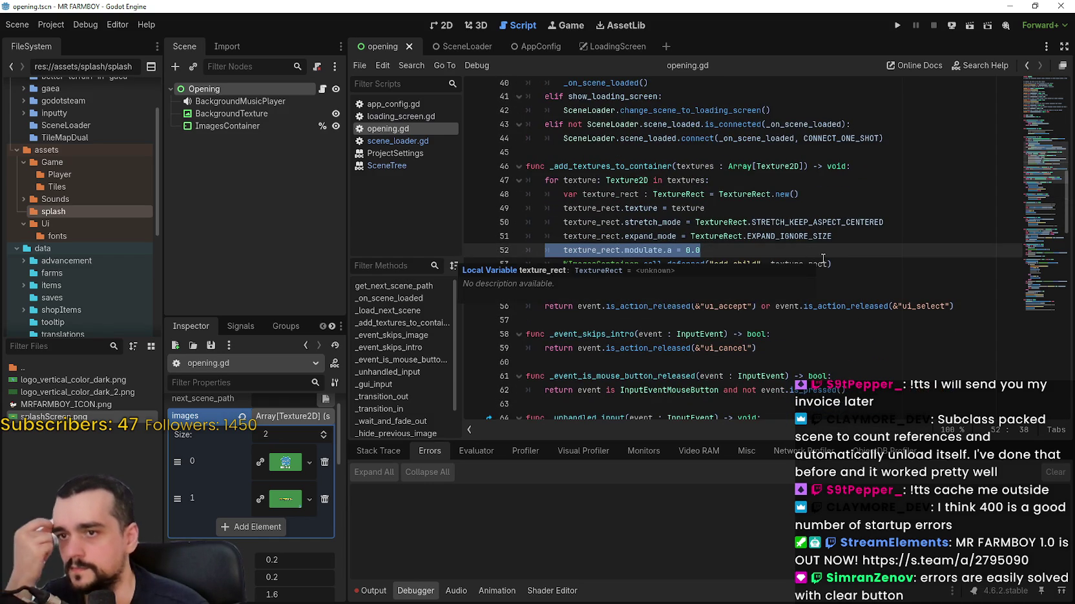
{"action": "scroll", "coordinate": [759, 271], "scroll_direction": "down", "scroll_amount": 3}
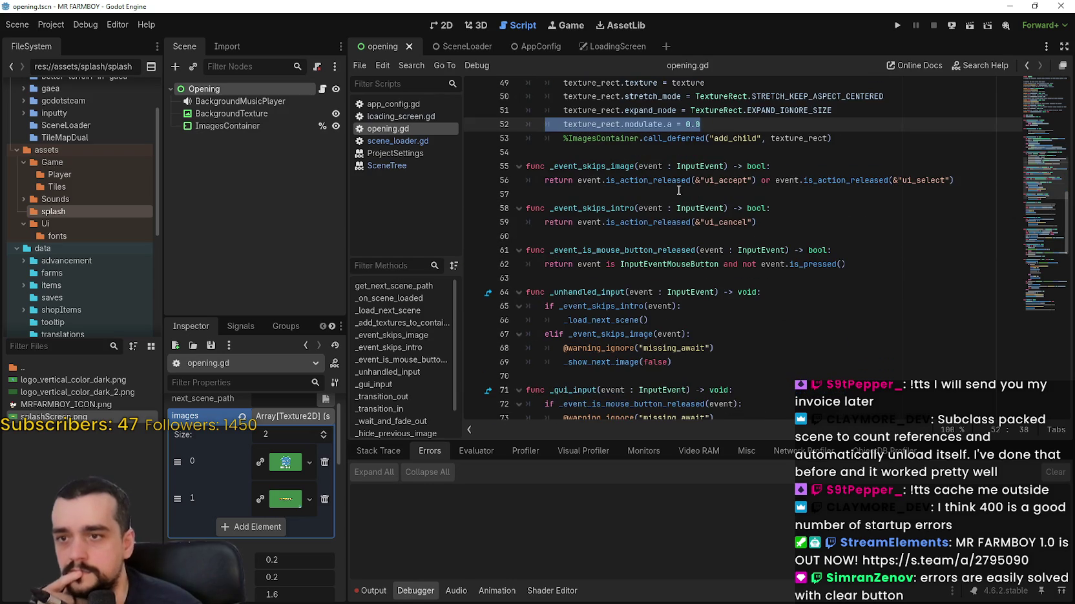
{"action": "scroll", "coordinate": [754, 273], "scroll_direction": "down", "scroll_amount": 10}
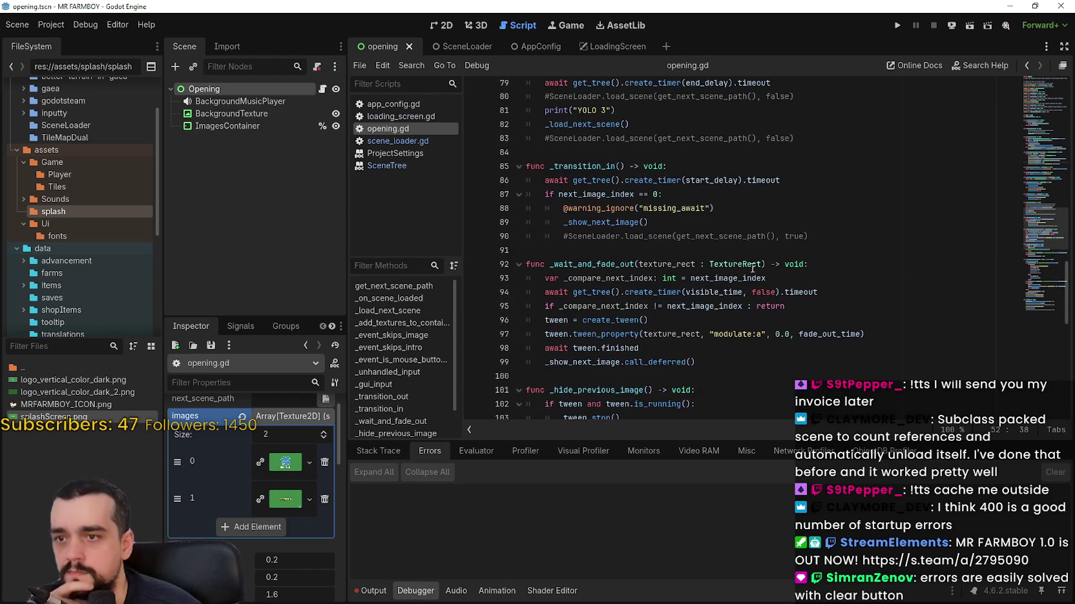
{"action": "scroll", "coordinate": [752, 266], "scroll_direction": "down", "scroll_amount": 4}
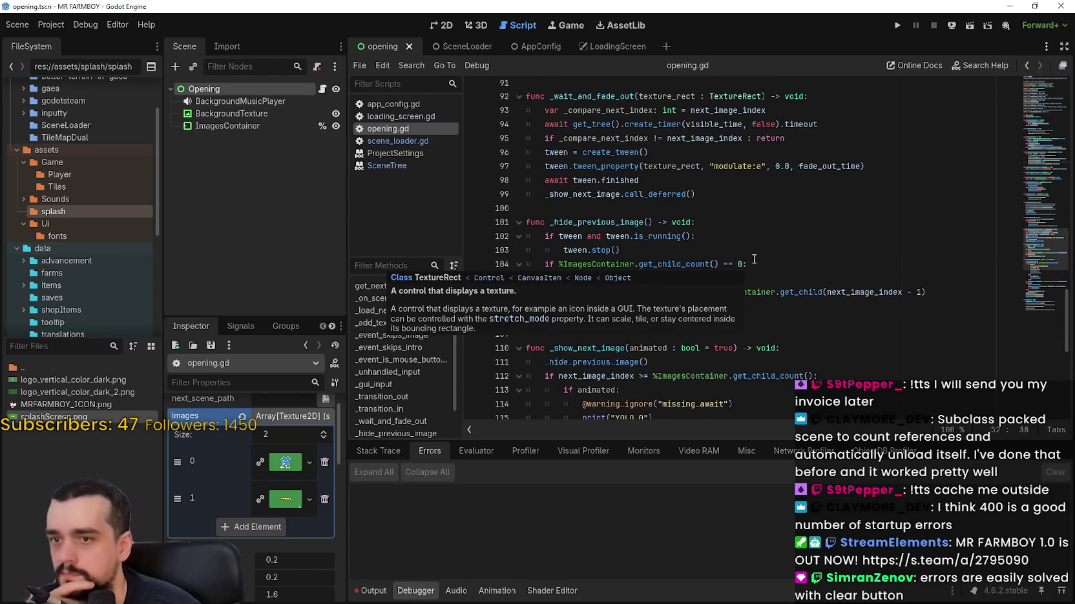
{"action": "left_click", "coordinate": [883, 170]}
{"action": "left_click_drag", "start_coordinate": [538, 166], "coordinate": [920, 172]}
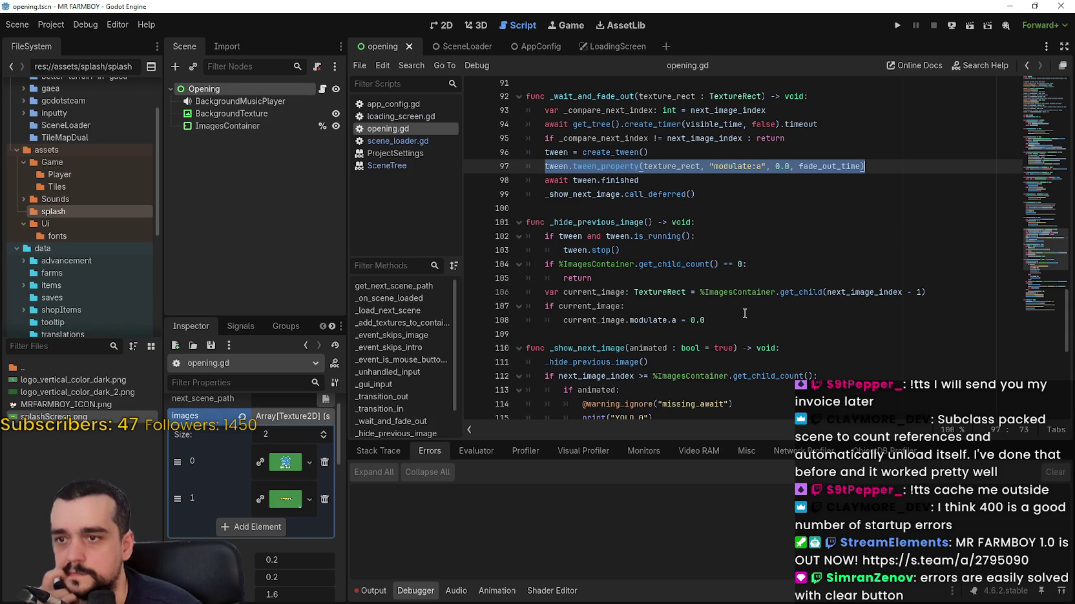
{"action": "double_click", "coordinate": [604, 222]}
{"action": "scroll", "coordinate": [604, 222], "scroll_direction": "down", "scroll_amount": 2}
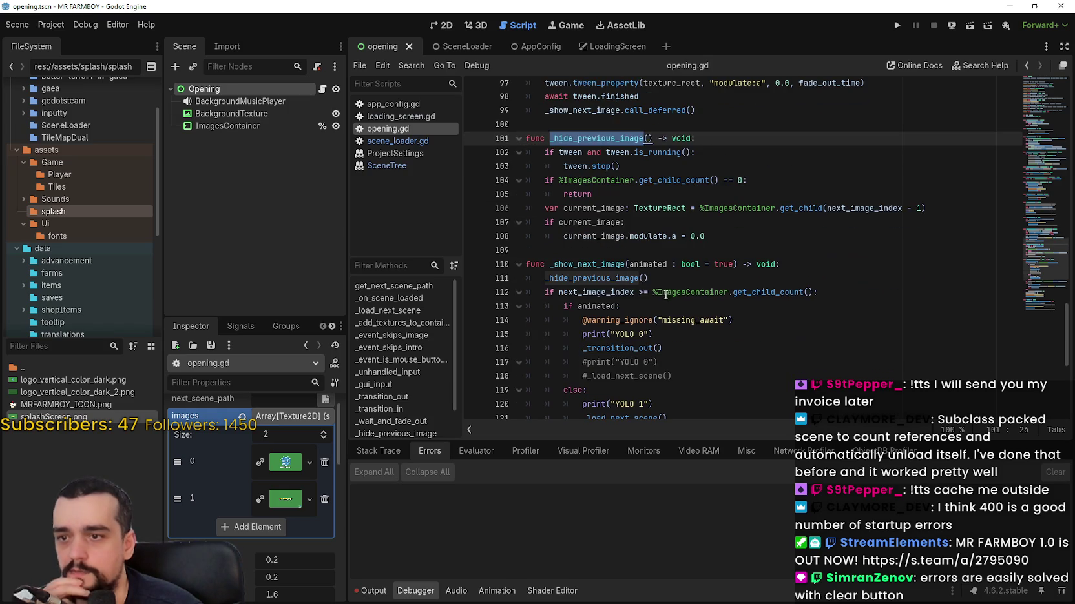
{"action": "left_click", "coordinate": [618, 279]}
{"action": "double_click", "coordinate": [617, 279]}
{"action": "left_click_drag", "start_coordinate": [617, 280], "coordinate": [695, 282]}
{"action": "scroll", "coordinate": [779, 312], "scroll_direction": "down", "scroll_amount": 2}
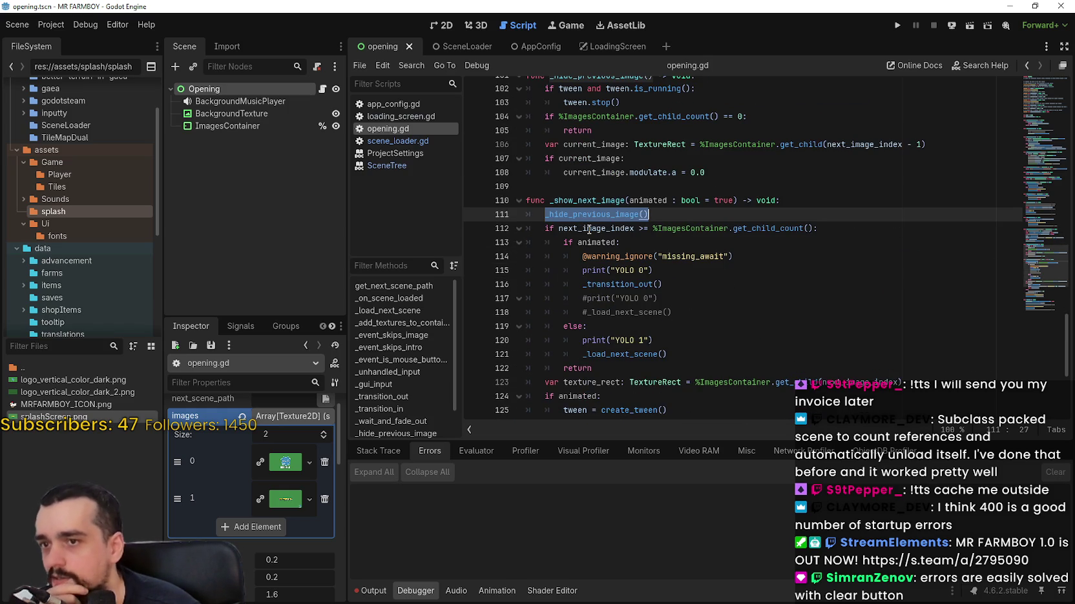
{"action": "left_click_drag", "start_coordinate": [559, 228], "coordinate": [814, 229]}
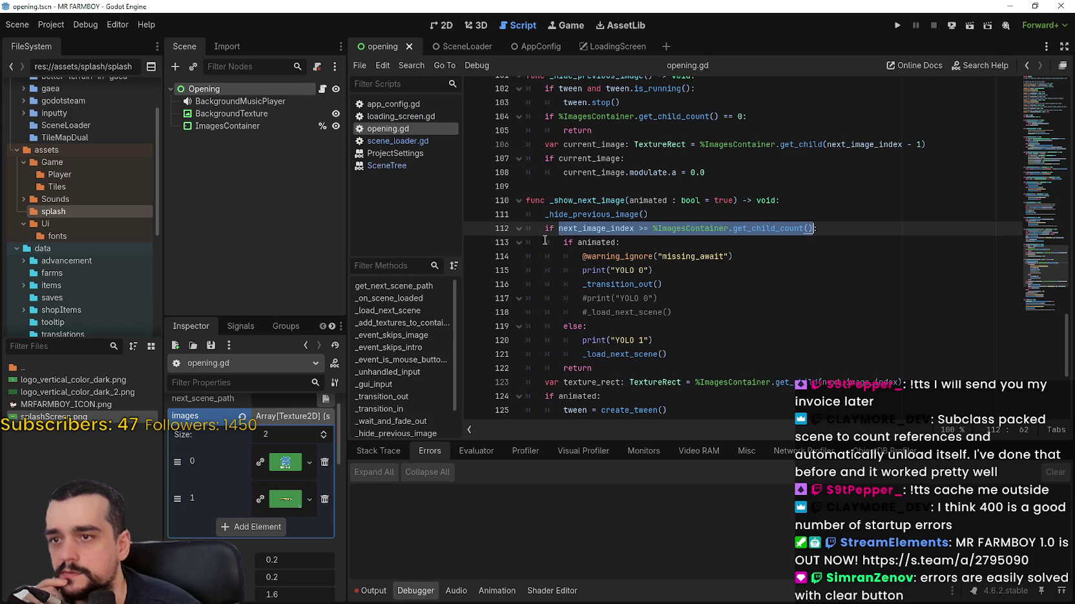
{"action": "mouse_move", "coordinate": [544, 229]}
{"action": "left_mouse_down"}
{"action": "mouse_move", "coordinate": [795, 244]}
{"action": "mouse_move", "coordinate": [810, 229]}
{"action": "left_mouse_up"}
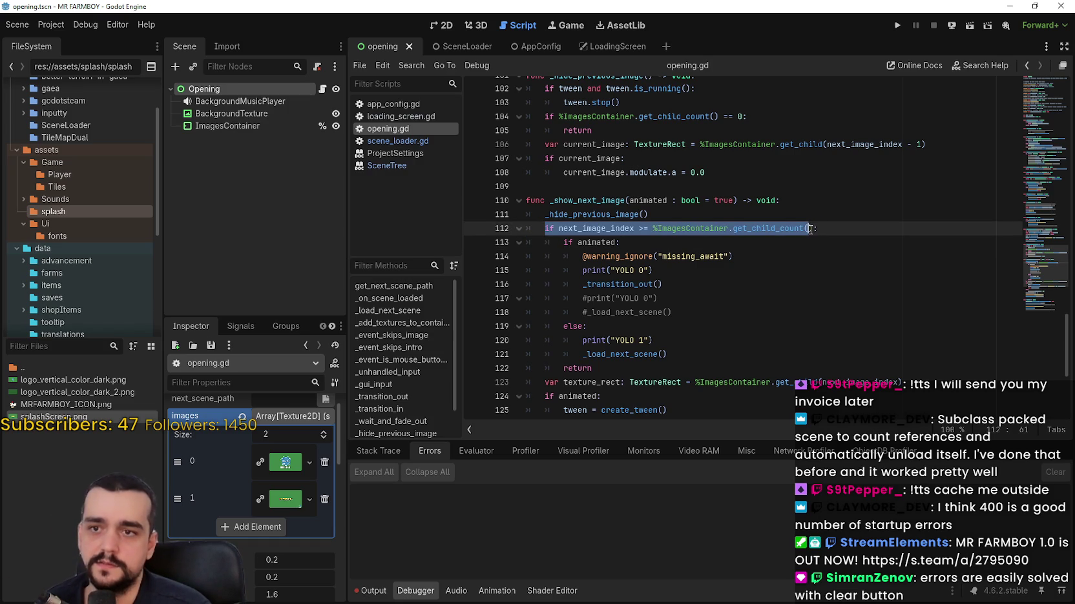
{"action": "left_click_drag", "start_coordinate": [649, 215], "coordinate": [547, 217]}
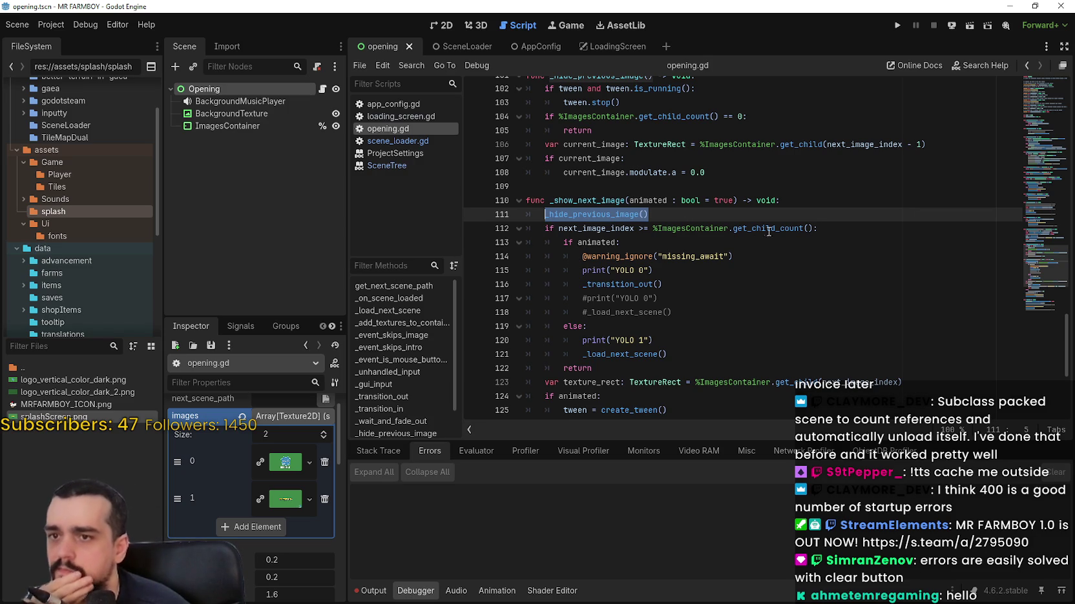
{"action": "left_click_drag", "start_coordinate": [546, 230], "coordinate": [815, 229]}
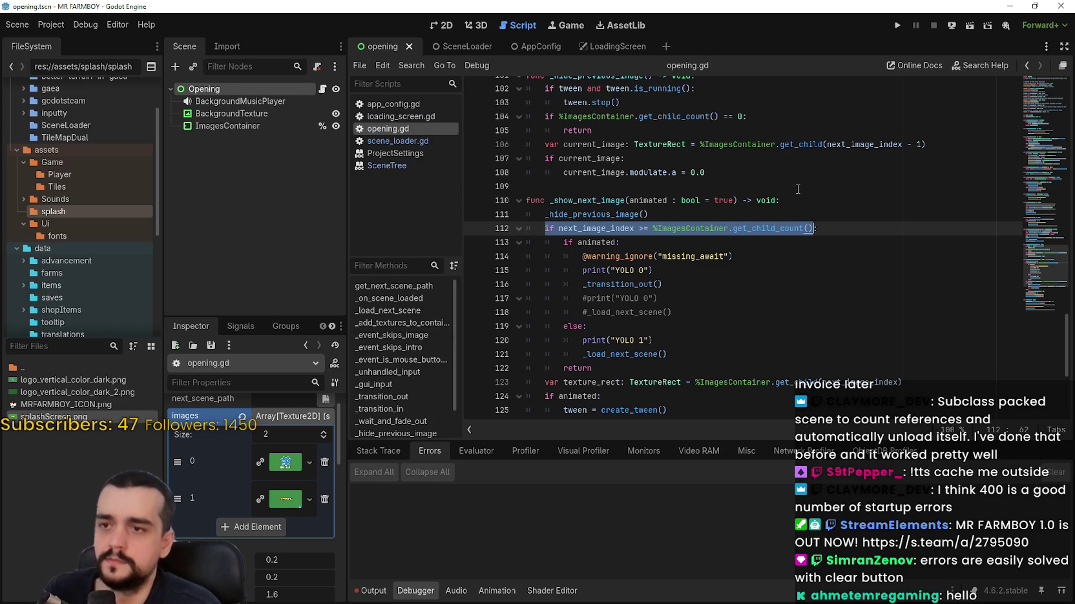
{"action": "scroll", "coordinate": [743, 194], "scroll_direction": "down", "scroll_amount": 2}
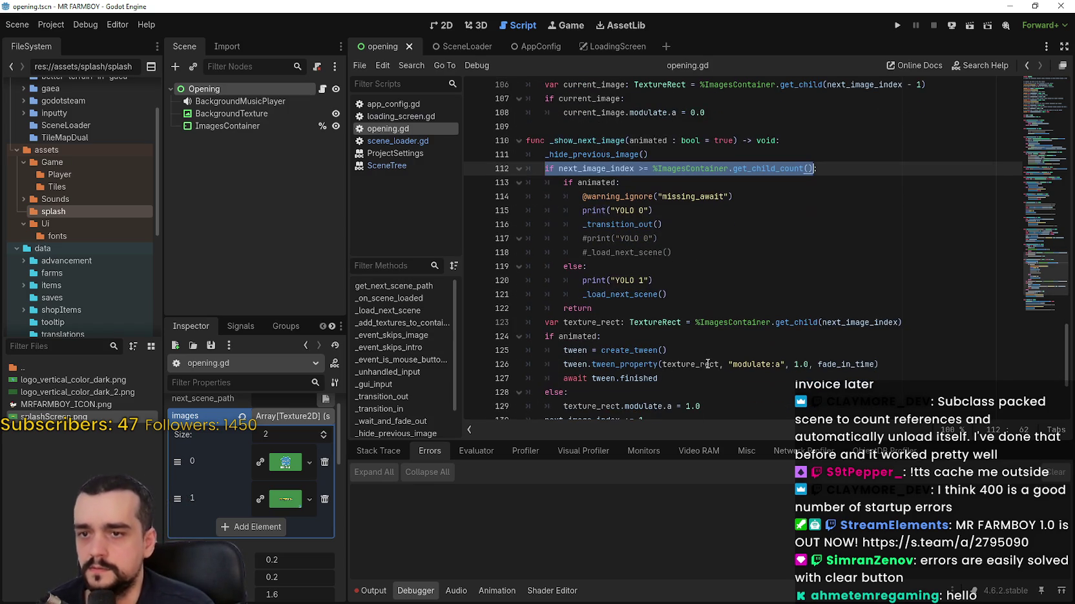
{"action": "left_click", "coordinate": [595, 309]}
{"action": "scroll", "coordinate": [755, 375], "scroll_direction": "down", "scroll_amount": 1}
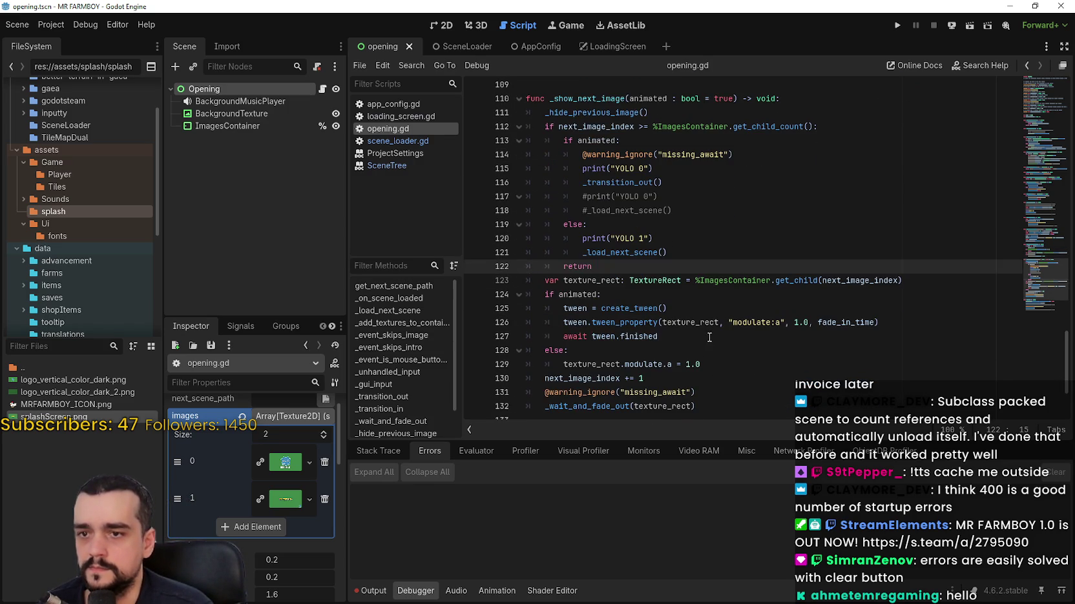
{"action": "double_click", "coordinate": [846, 322]}
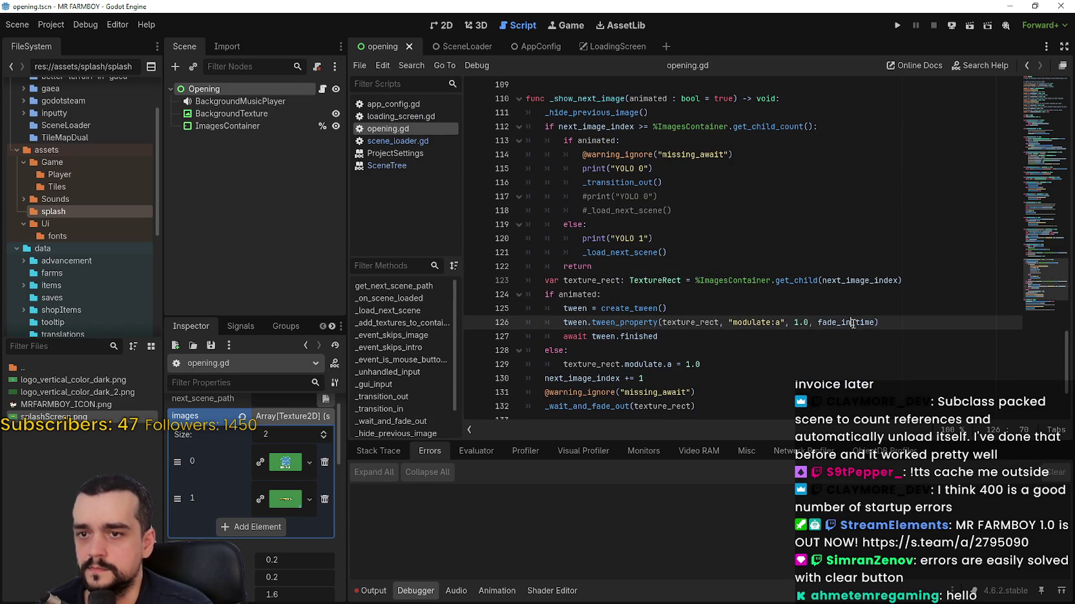
{"action": "left_click", "coordinate": [584, 349]}
{"action": "left_click", "coordinate": [730, 365]}
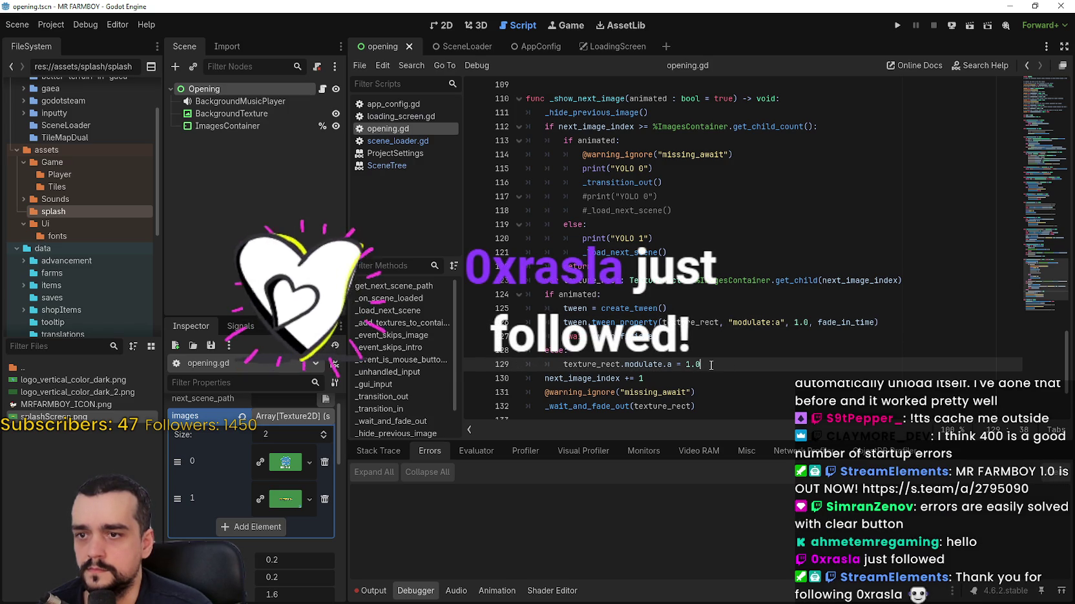
{"action": "scroll", "coordinate": [710, 363], "scroll_direction": "up", "scroll_amount": 2}
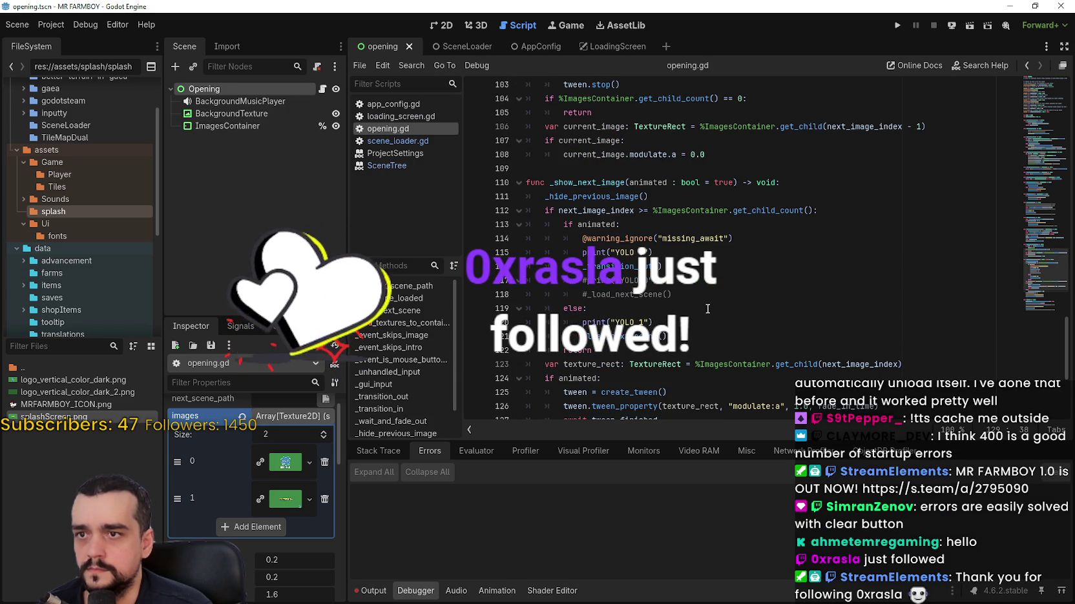
{"action": "left_click", "coordinate": [638, 196]}
{"action": "scroll", "coordinate": [711, 290], "scroll_direction": "up", "scroll_amount": 5}
{"action": "left_click", "coordinate": [861, 255]}
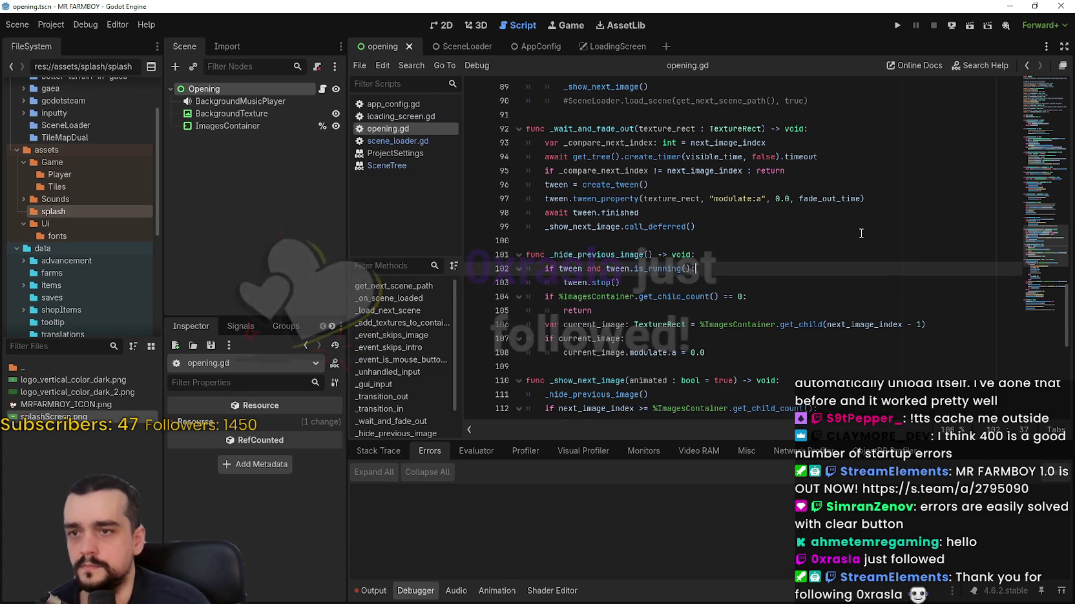
- Copy line 112's child-count check and paste it after _hide_previous_image's first early return
{"action": "key", "text": "ctrl+z"}
{"action": "key", "text": "Down"}
{"action": "key", "text": "Down"}
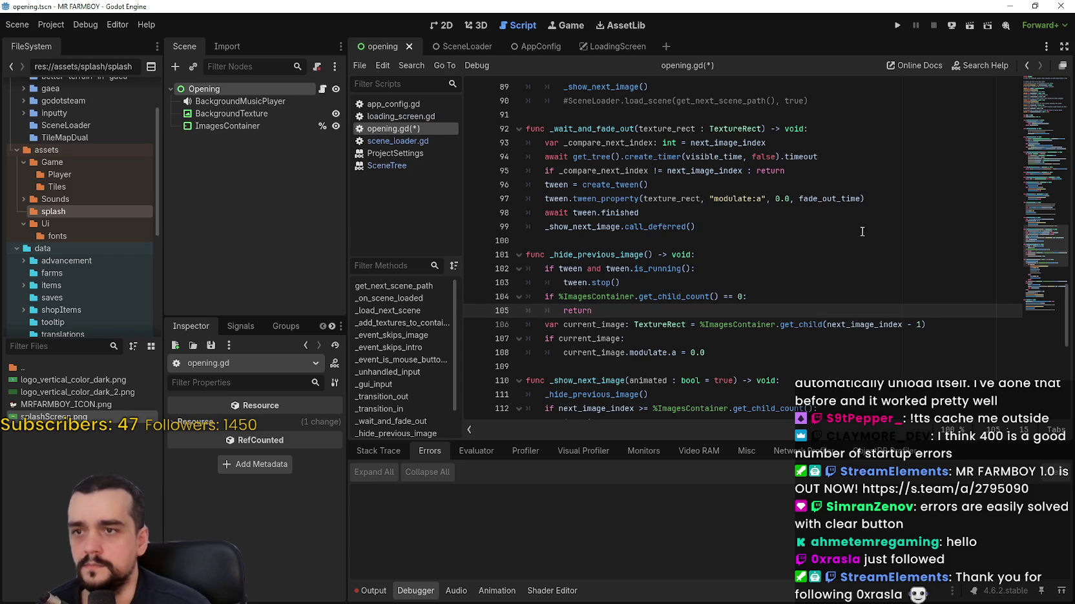
{"action": "scroll", "coordinate": [633, 248], "scroll_direction": "down", "scroll_amount": 5}
{"action": "left_click_drag", "start_coordinate": [535, 199], "coordinate": [876, 200]}
{"action": "key", "text": "ctrl+c"}
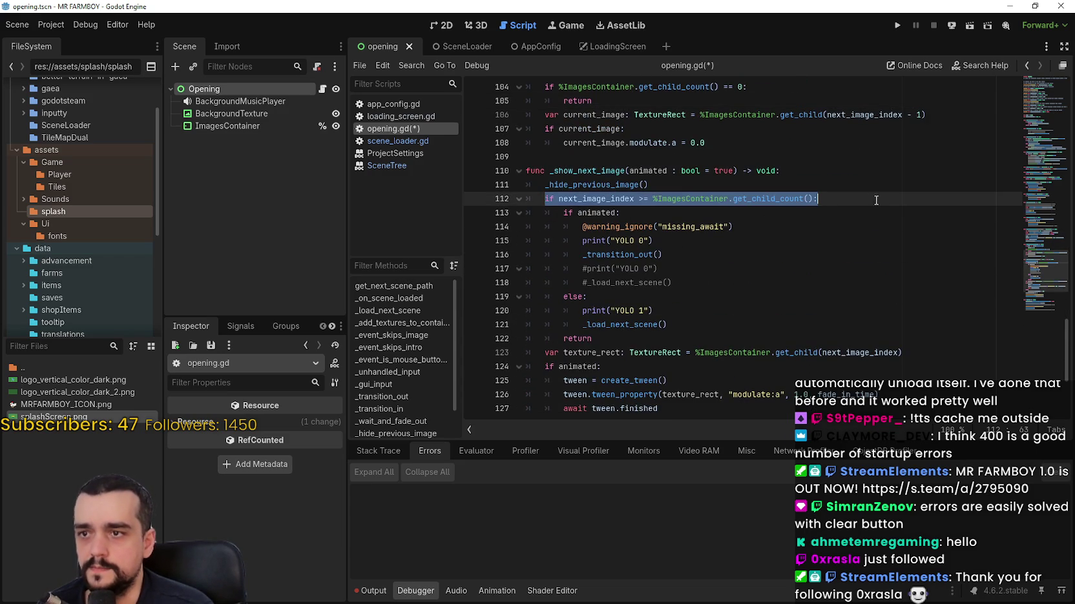
{"action": "scroll", "coordinate": [678, 258], "scroll_direction": "up", "scroll_amount": 2}
{"action": "left_click", "coordinate": [661, 189]}
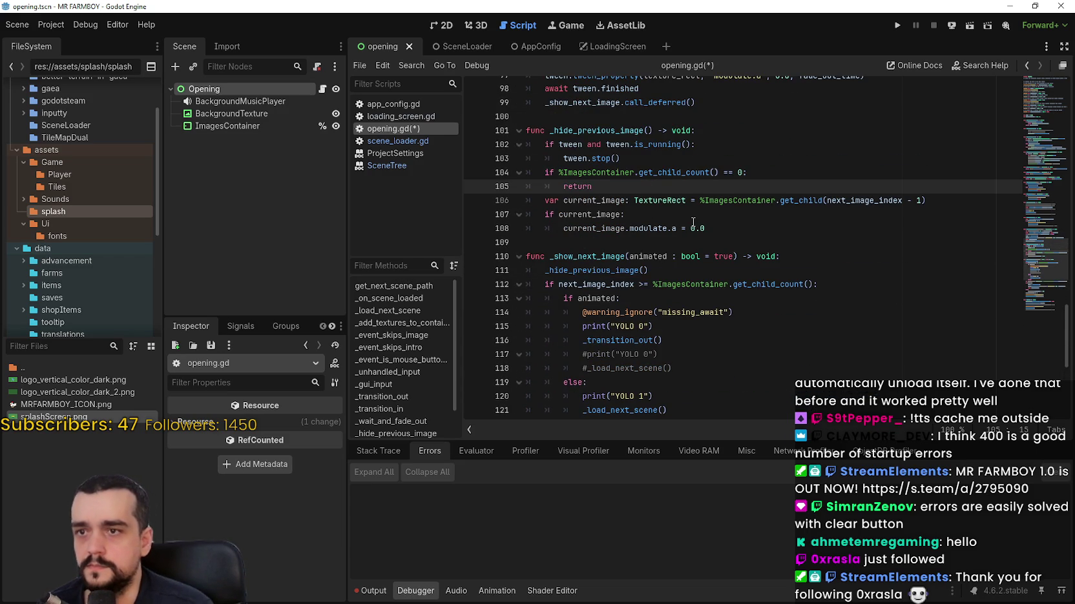
{"action": "key", "text": "Return"}
{"action": "key", "text": "ctrl+v"}
- Add an indented return under the new check and save opening.gd
{"action": "key", "text": "Return"}
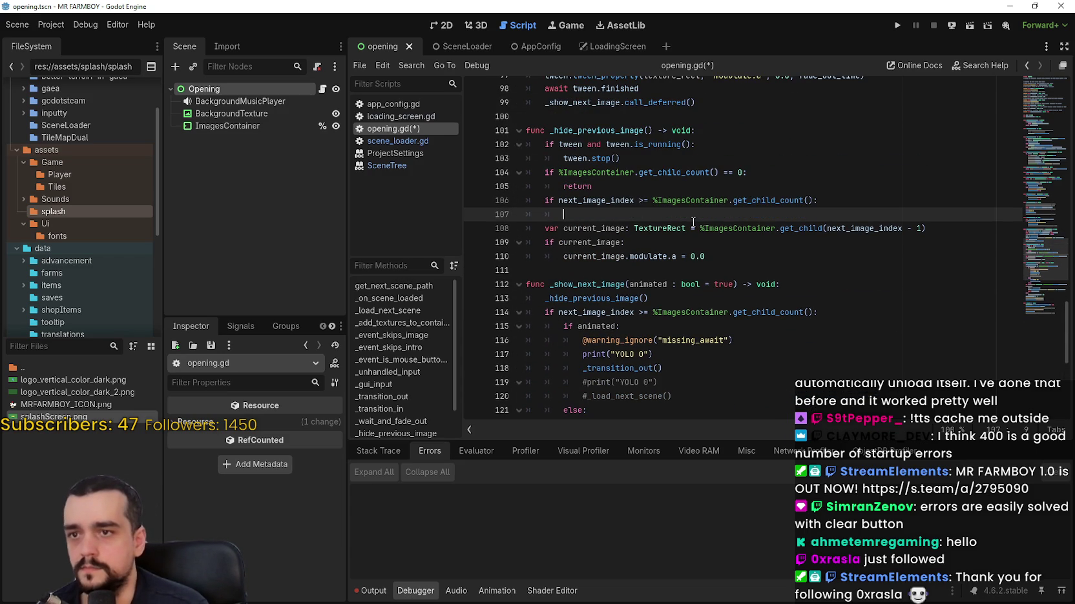
{"action": "type", "text": "return"}
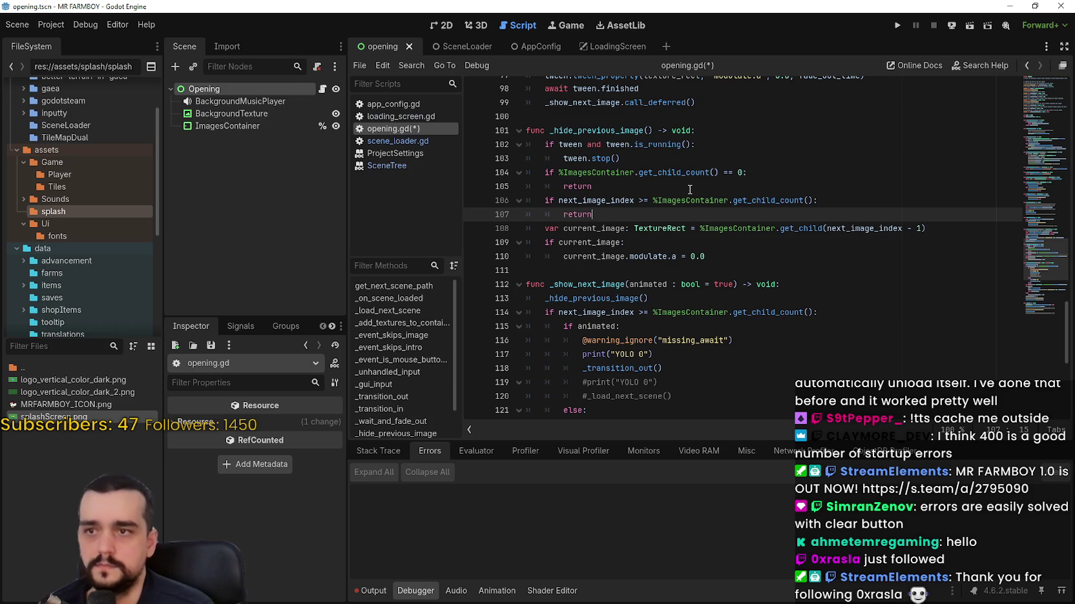
{"action": "left_click", "coordinate": [618, 200]}
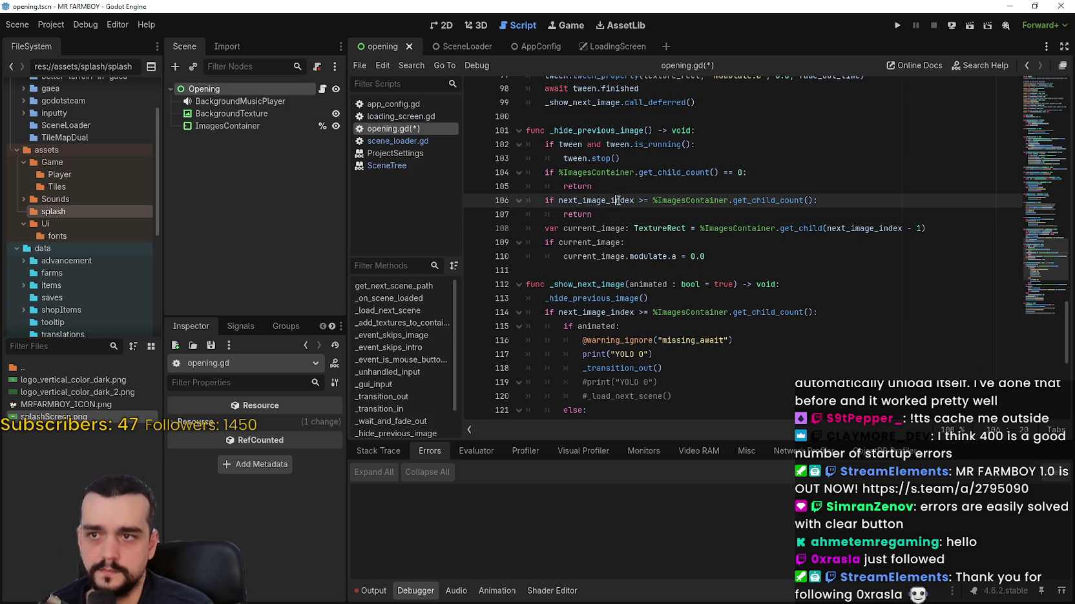
{"action": "double_click", "coordinate": [614, 200]}
{"action": "key", "text": "Down"}
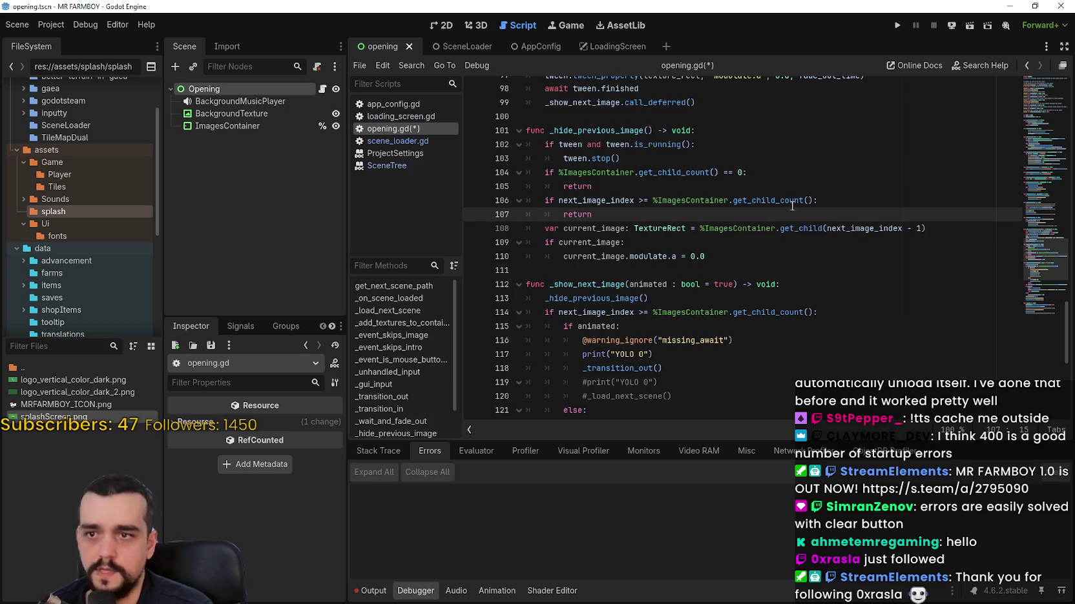
{"action": "double_click", "coordinate": [792, 200]}
{"action": "key", "text": "Down"}
{"action": "key", "text": "ctrl+s"}
{"action": "left_click", "coordinate": [842, 270]}
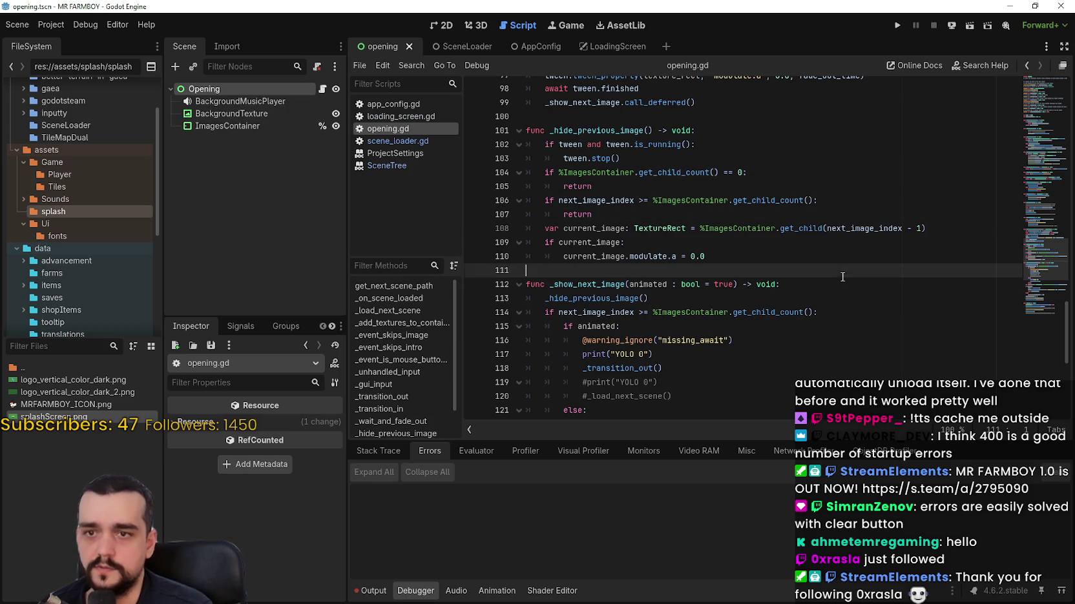
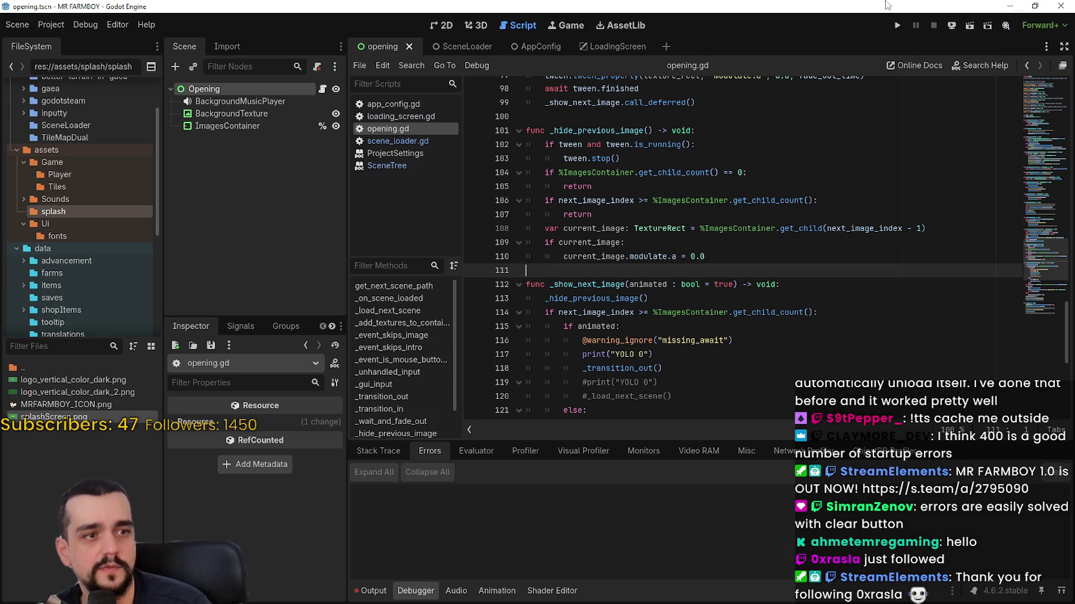
- Test-run the game to check the splash, then stop it
{"action": "left_click", "coordinate": [897, 26]}
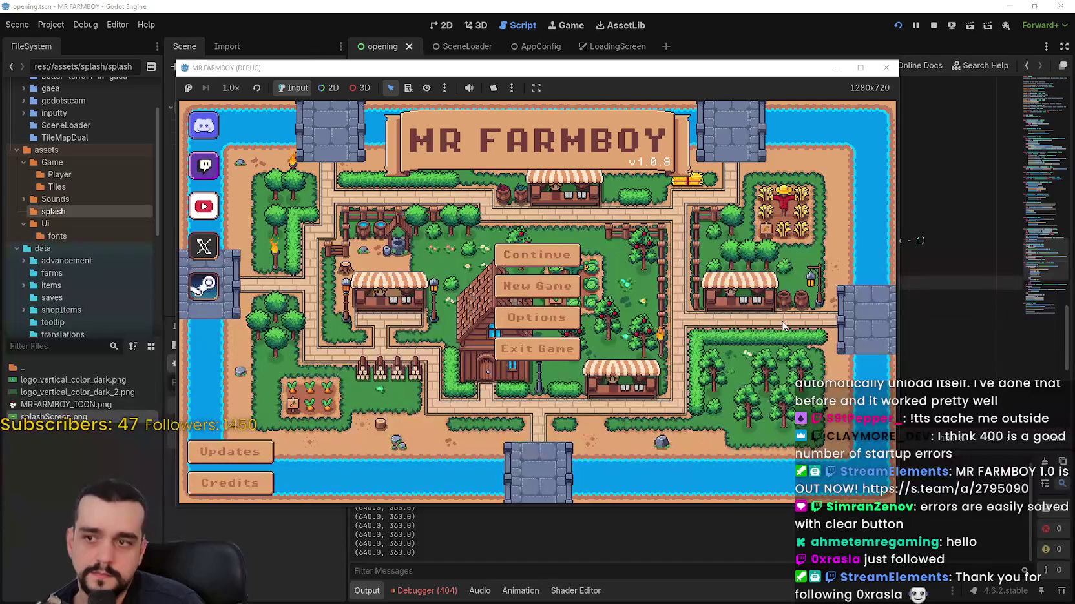
{"action": "left_click", "coordinate": [934, 26]}
{"action": "scroll", "coordinate": [628, 313], "scroll_direction": "up", "scroll_amount": 3}
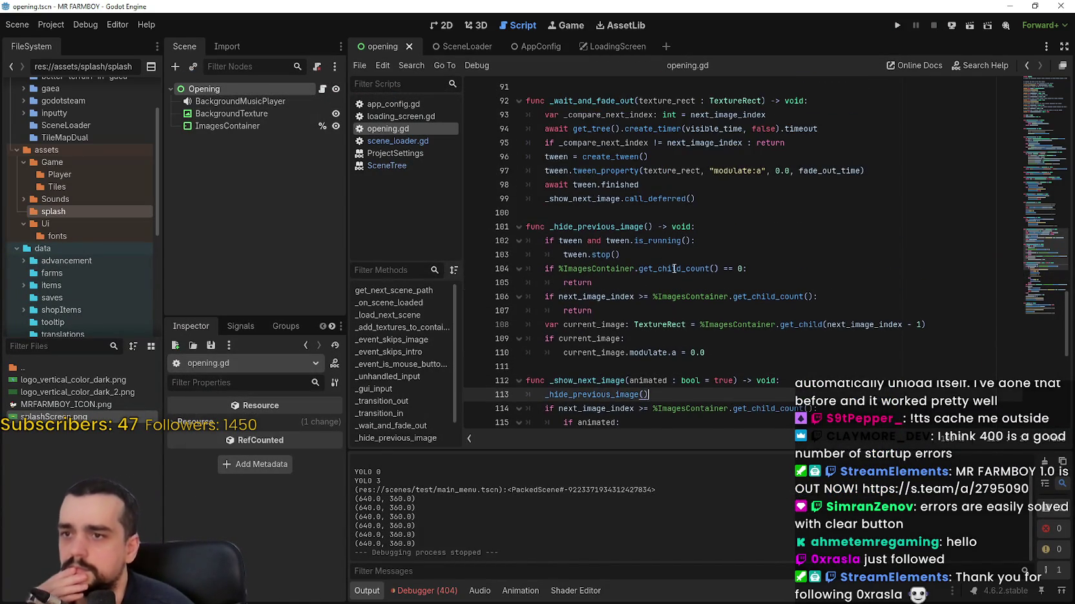
{"action": "scroll", "coordinate": [628, 314], "scroll_direction": "down", "scroll_amount": 2}
- Cut the next_image_index bounds check and its return out of _hide_previous_image
{"action": "double_click", "coordinate": [590, 256]}
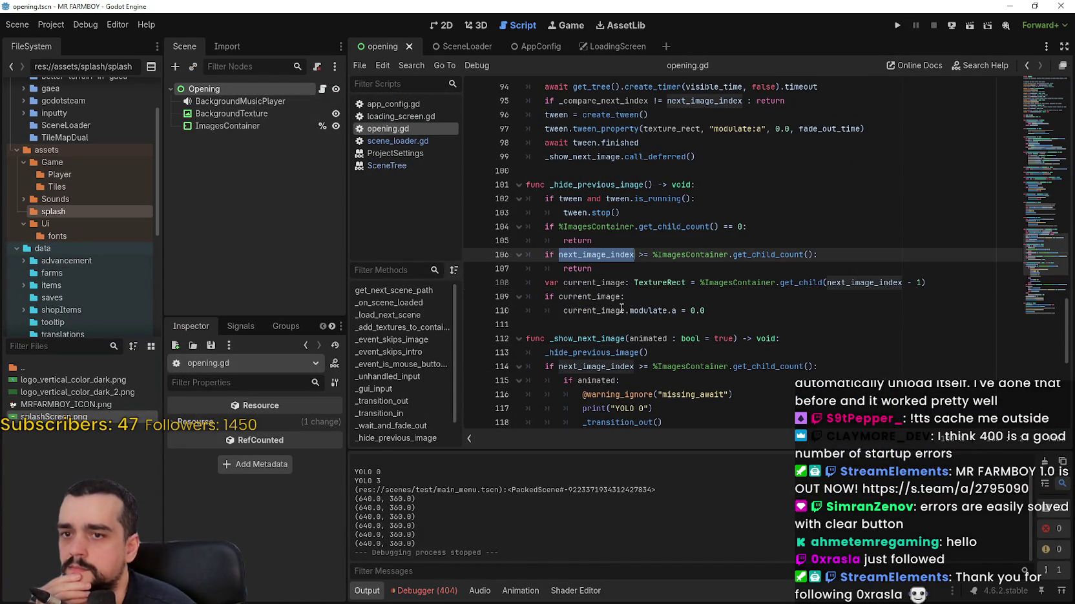
{"action": "left_click", "coordinate": [600, 266]}
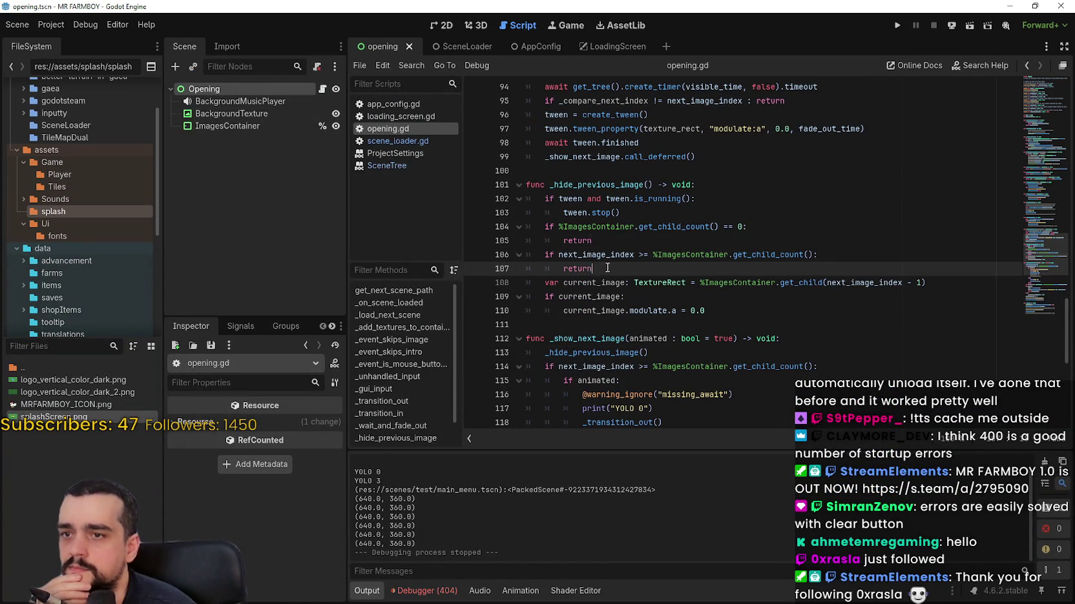
{"action": "left_click_drag", "start_coordinate": [606, 267], "coordinate": [527, 256]}
{"action": "key", "text": "ctrl+c"}
{"action": "key", "text": "BackSpace"}
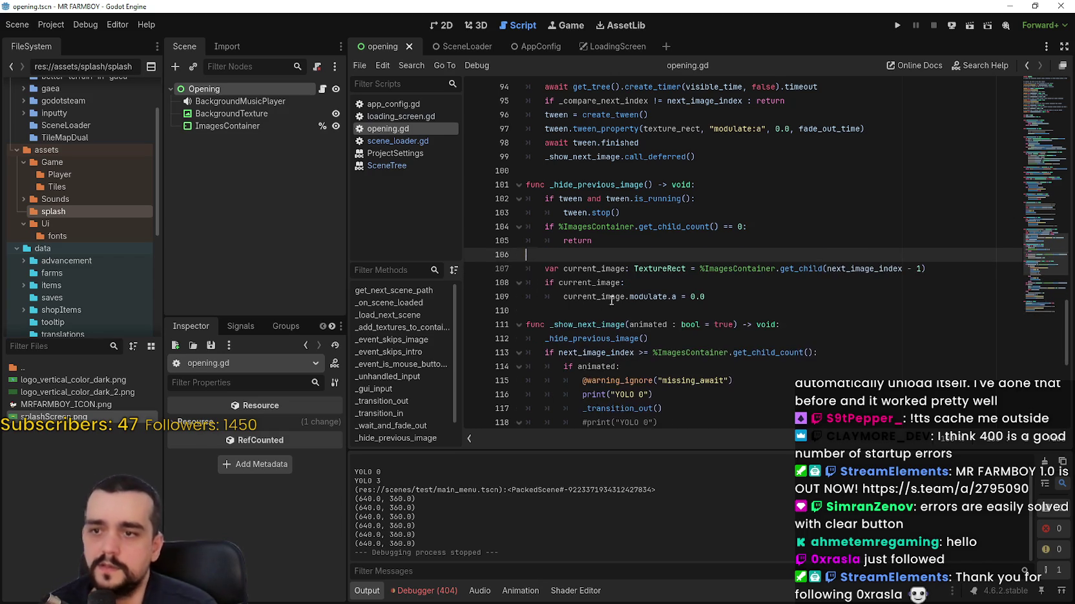
{"action": "key", "text": "BackSpace"}
- Paste the bounds check below the current_image assignment and save opening.gd
{"action": "left_click", "coordinate": [957, 267]}
{"action": "left_click", "coordinate": [960, 255]}
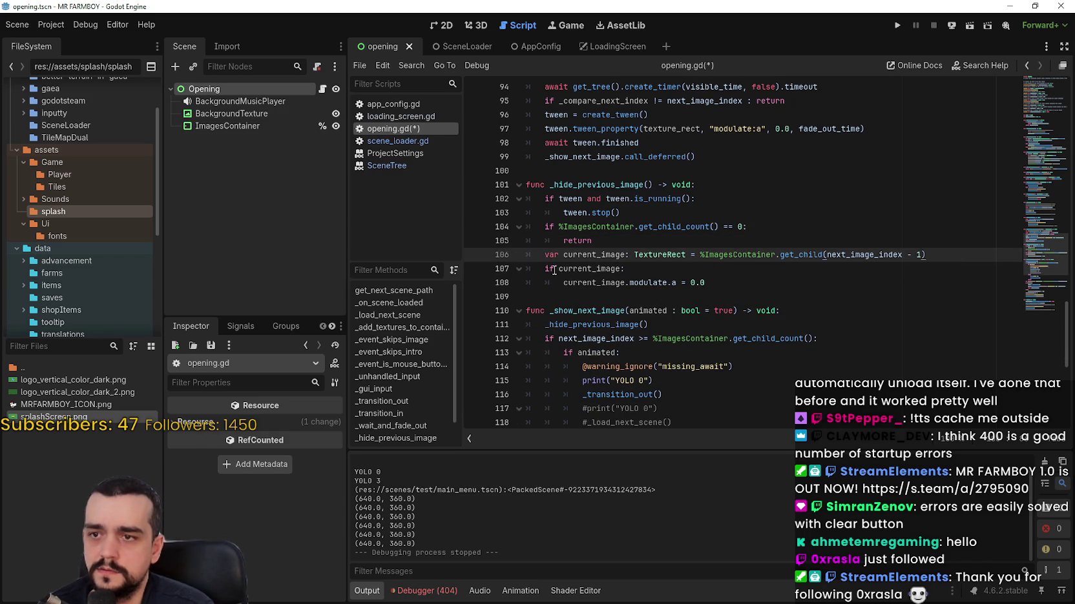
{"action": "key", "text": "Return"}
{"action": "left_click_drag", "start_coordinate": [545, 268], "coordinate": [508, 267]}
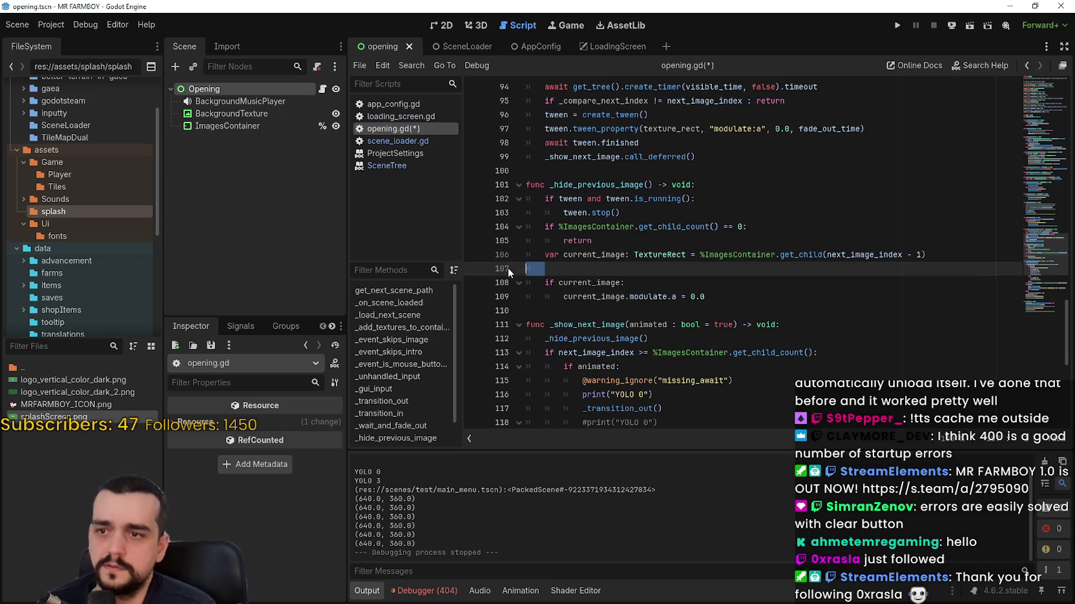
{"action": "key", "text": "ctrl+v"}
{"action": "key", "text": "ctrl+z"}
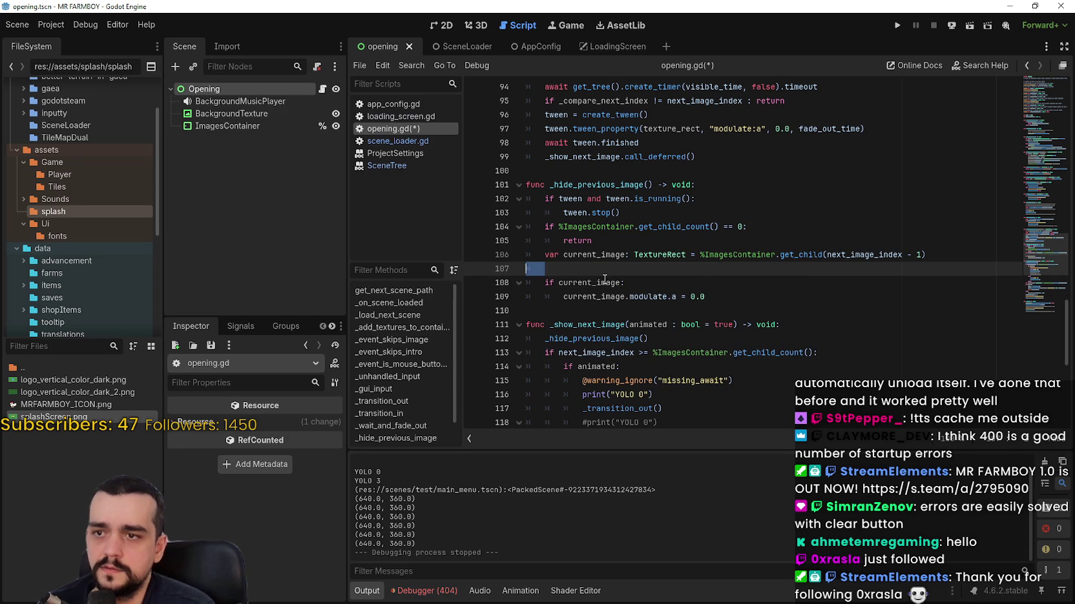
{"action": "key", "text": "ctrl+shift+z"}
{"action": "key", "text": "ctrl+s"}
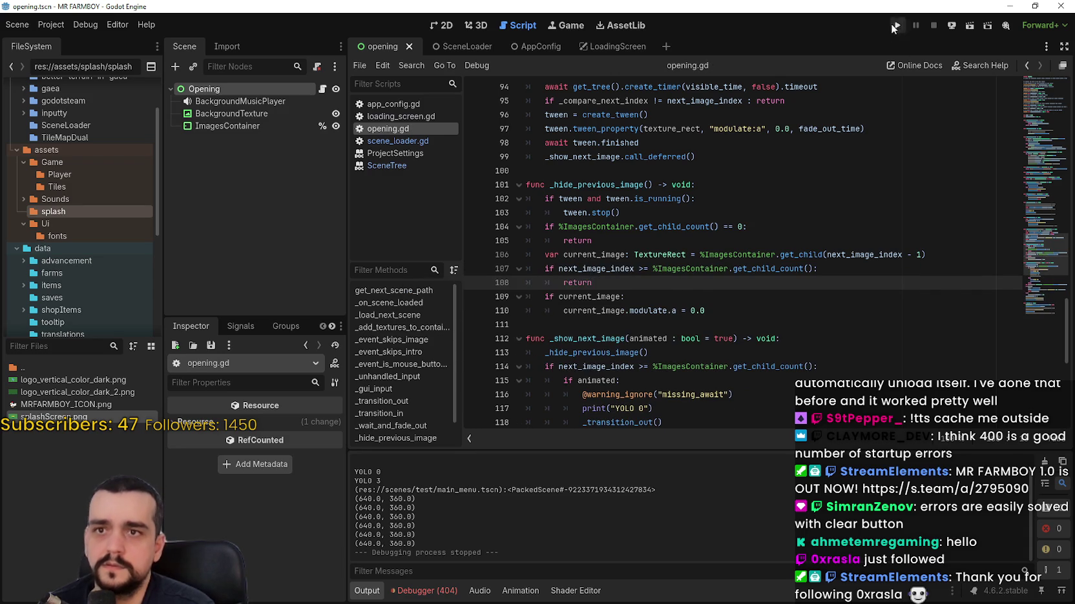
{"action": "left_click", "coordinate": [896, 25]}
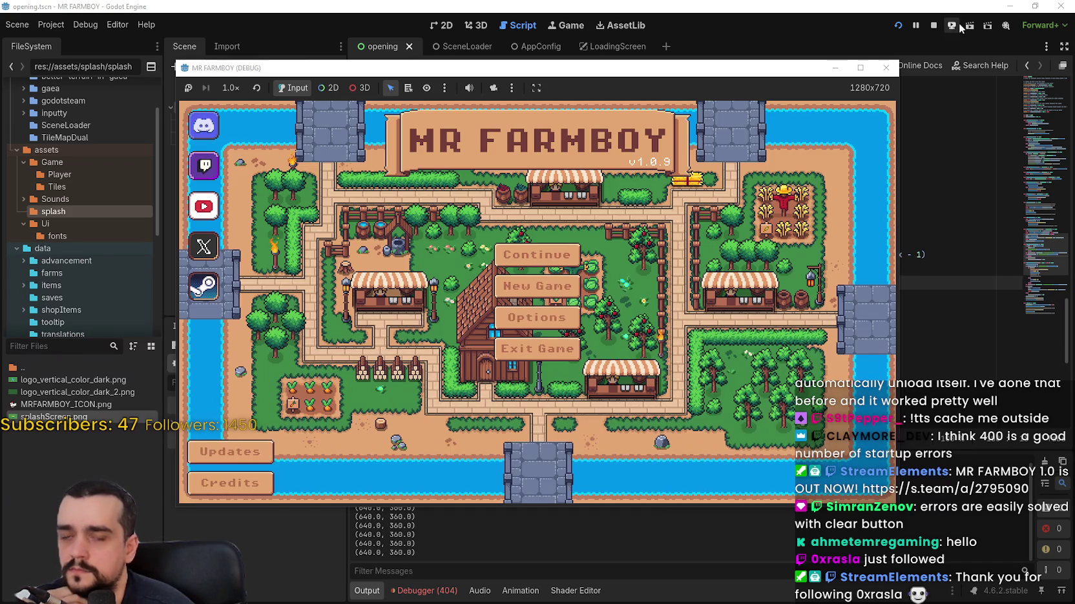
{"action": "left_click", "coordinate": [937, 24]}
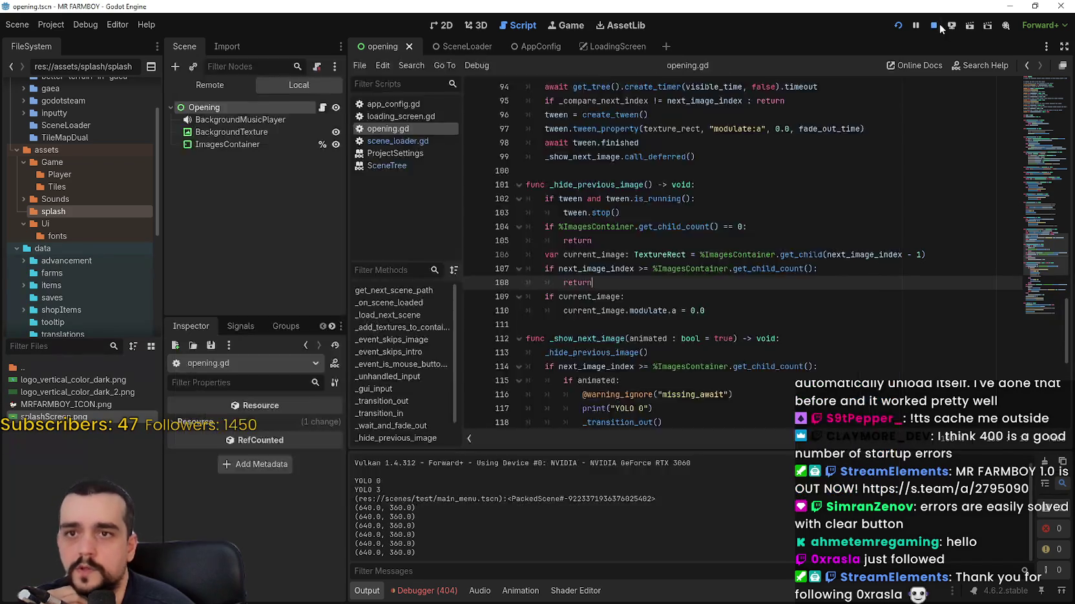
{"action": "left_click", "coordinate": [639, 269]}
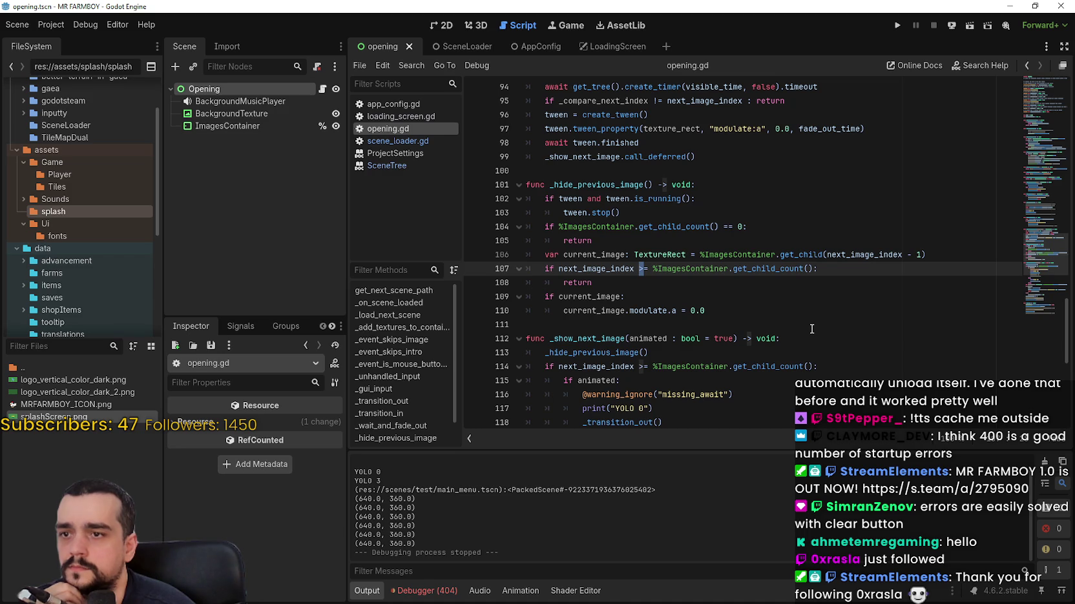
- Delete the if next_image_index check and its return from _hide_previous_image
{"action": "double_click", "coordinate": [854, 254]}
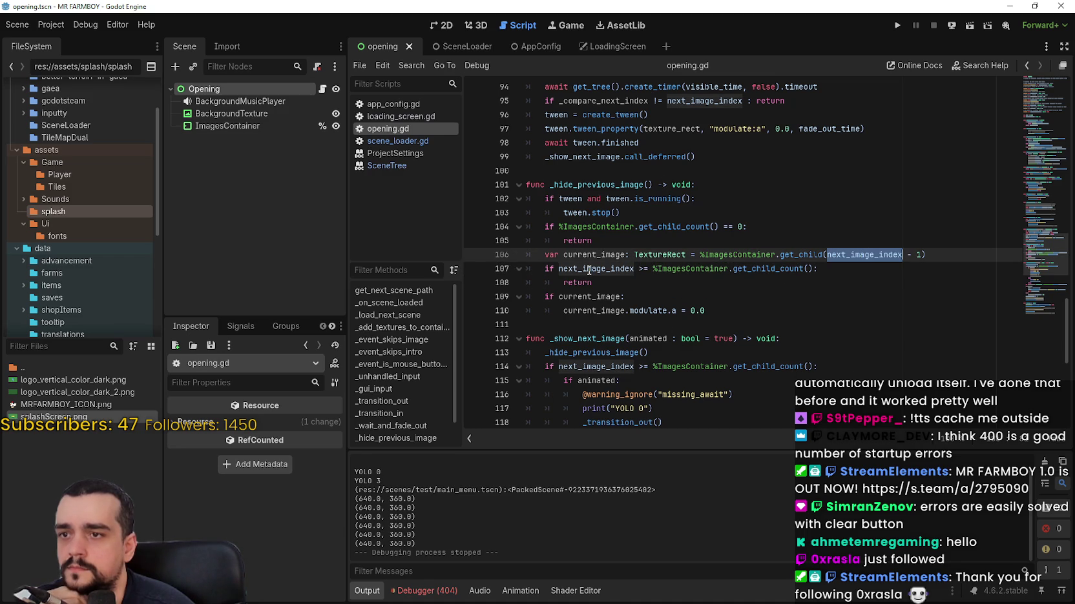
{"action": "left_click_drag", "start_coordinate": [592, 283], "coordinate": [522, 274]}
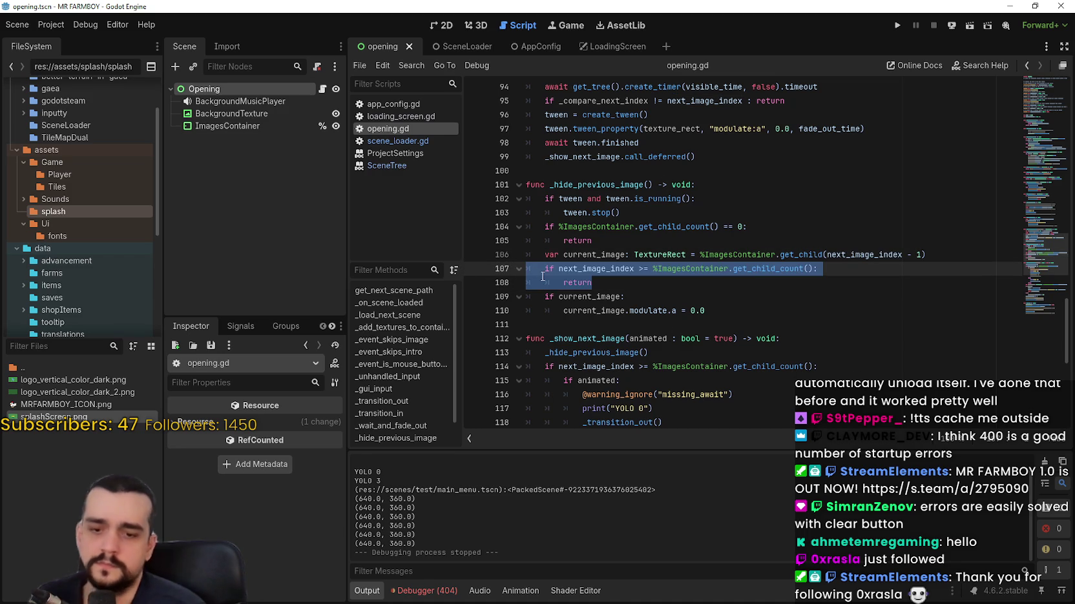
{"action": "key", "text": "BackSpace"}
{"action": "key", "text": "BackSpace"}
{"action": "scroll", "coordinate": [617, 255], "scroll_direction": "down", "scroll_amount": 1}
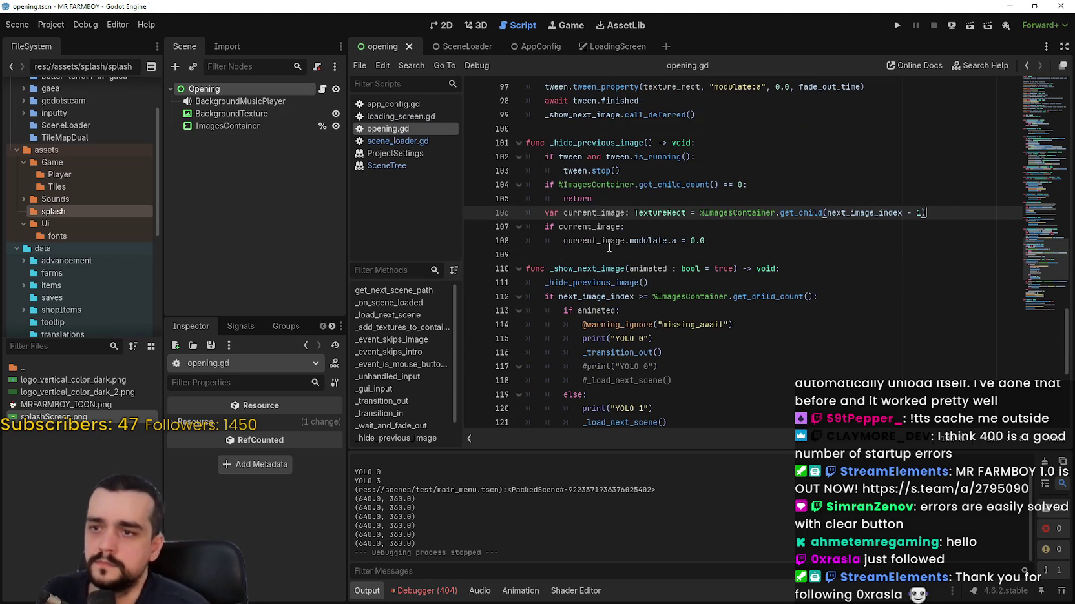
{"action": "left_click", "coordinate": [616, 254]}
{"action": "scroll", "coordinate": [616, 255], "scroll_direction": "down", "scroll_amount": 2}
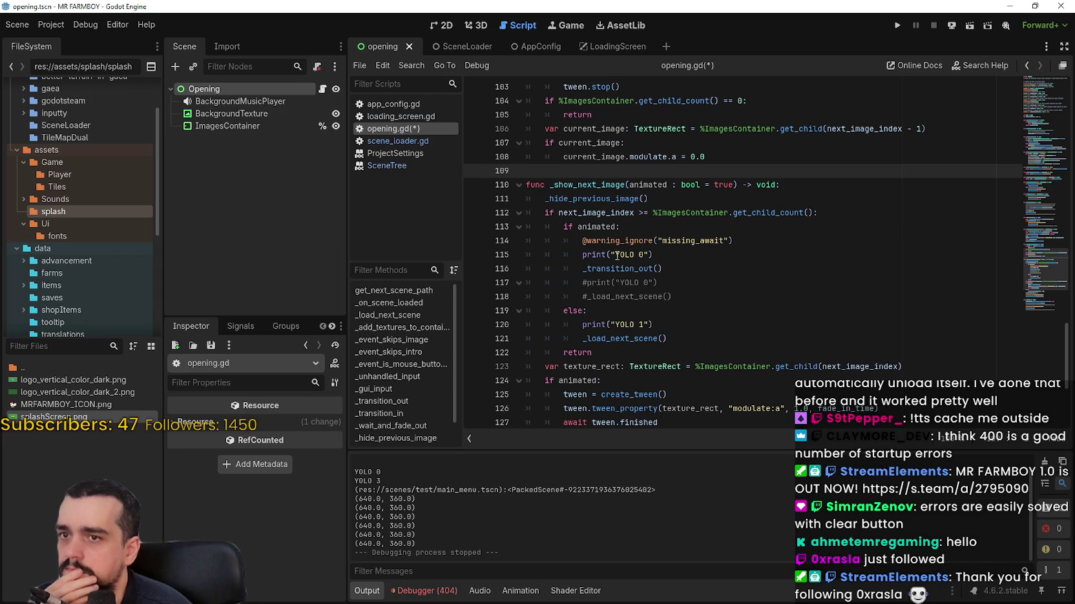
{"action": "scroll", "coordinate": [617, 256], "scroll_direction": "down", "scroll_amount": 3}
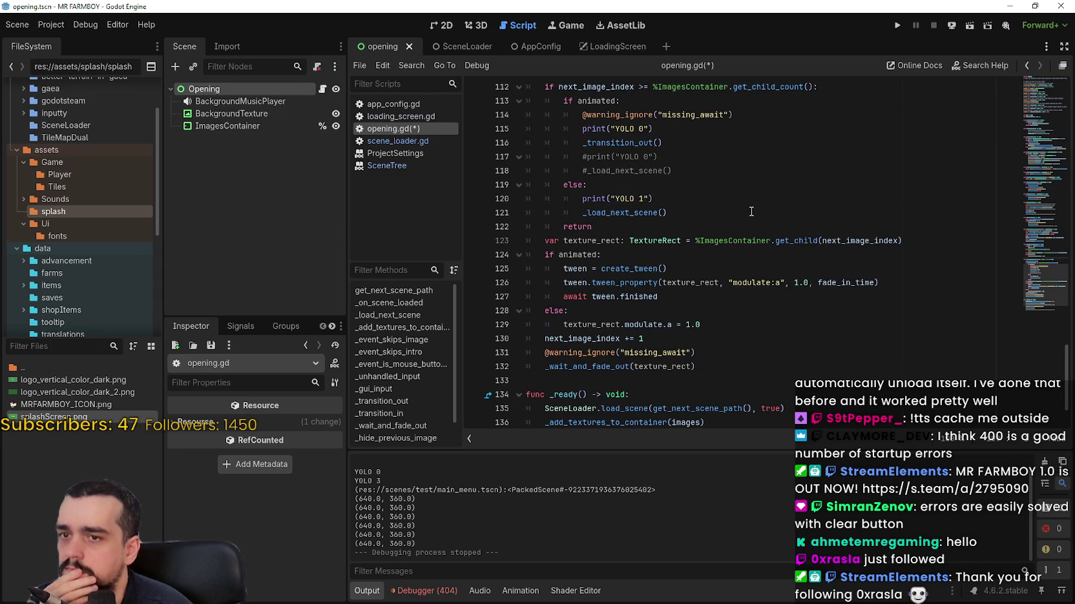
- Try empty lines below the texture_rect and if animated lines, leaving the code unchanged
{"action": "double_click", "coordinate": [860, 241]}
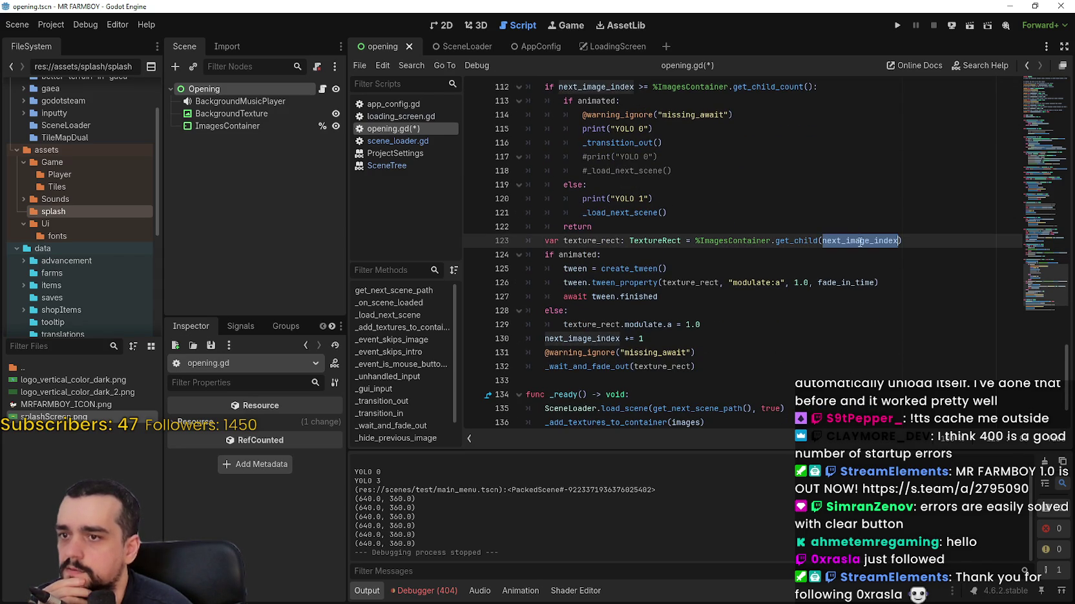
{"action": "left_click", "coordinate": [934, 237]}
{"action": "key", "text": "Return"}
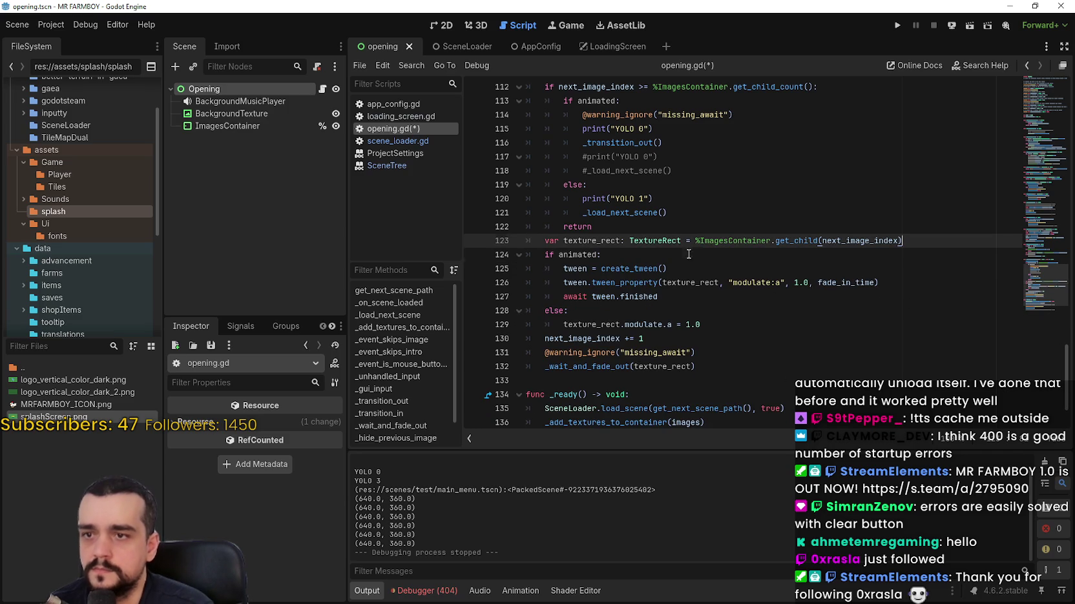
{"action": "key", "text": "Delete"}
{"action": "left_click", "coordinate": [717, 262]}
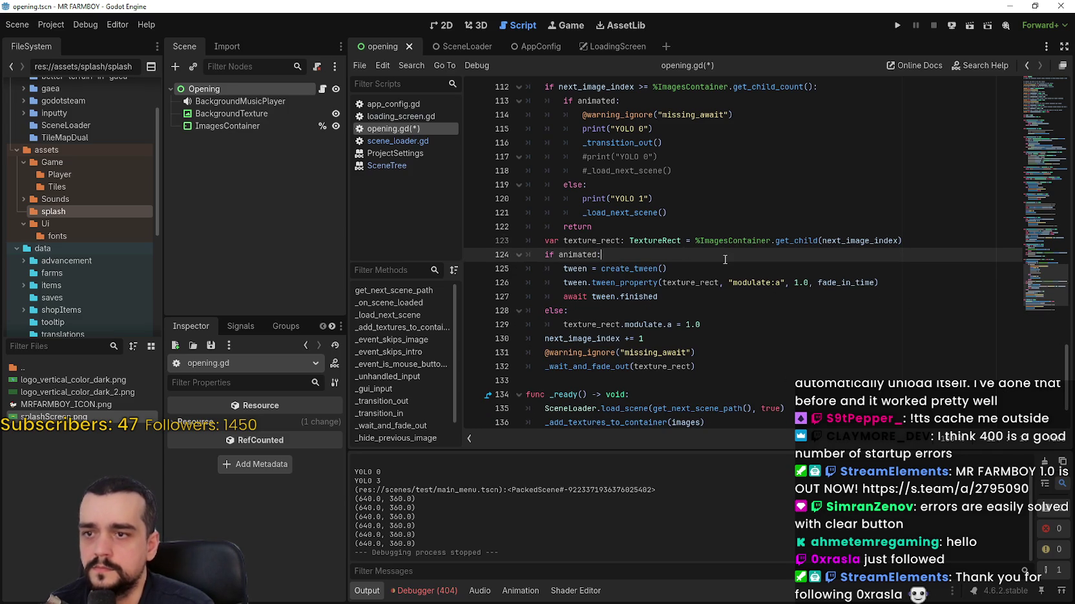
{"action": "key", "text": "Return"}
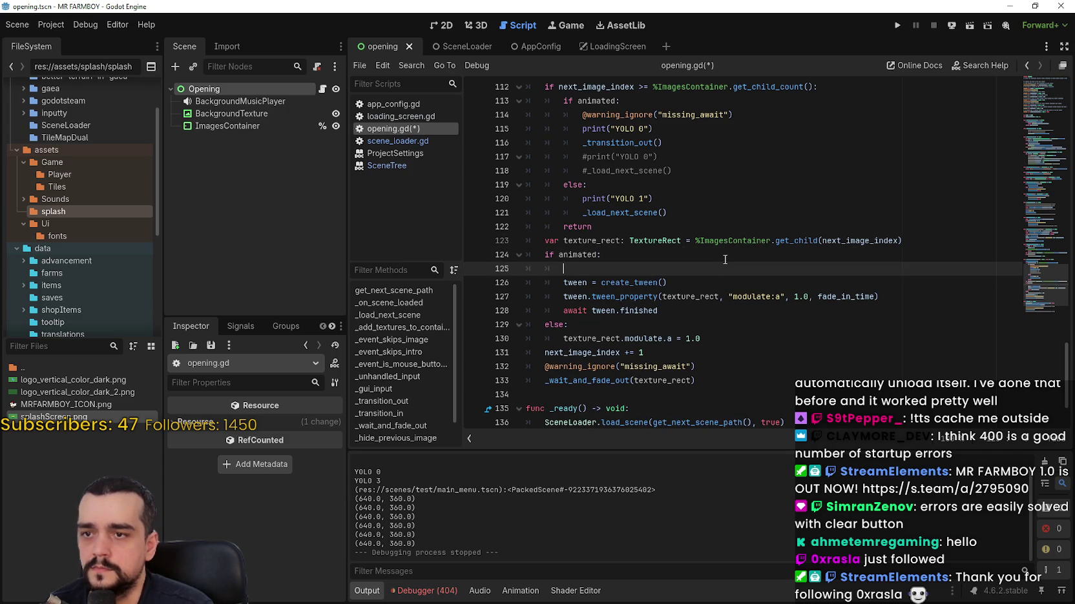
{"action": "key", "text": "ctrl+z"}
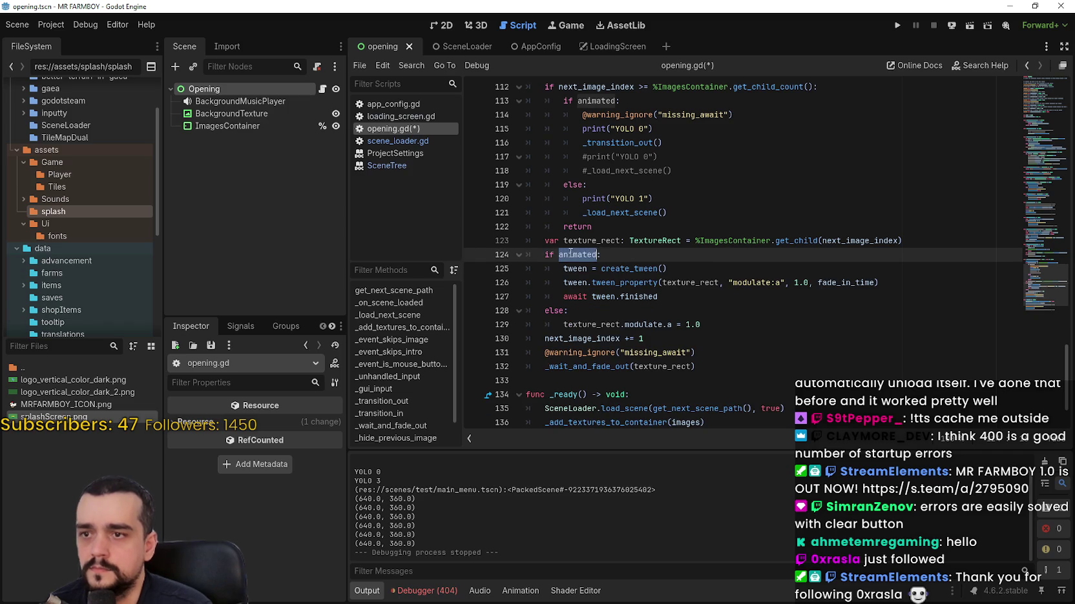
{"action": "key", "text": "Return"}
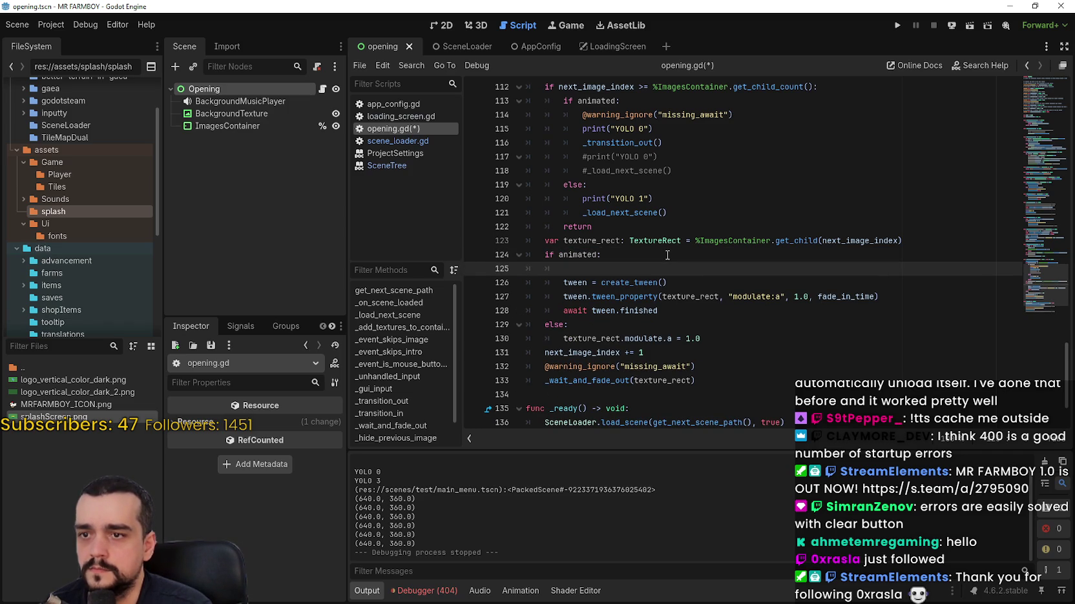
{"action": "key", "text": "BackSpace"}
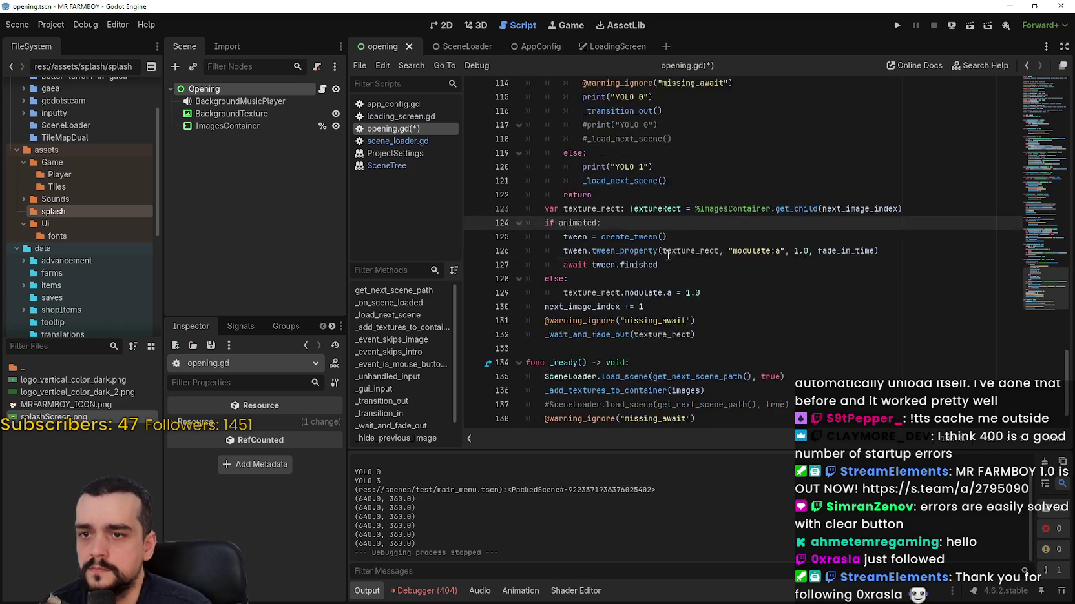
- Inspect fade_in_time and tween_property in _show_next_image's fade-in tween
{"action": "scroll", "coordinate": [760, 213], "scroll_direction": "down", "scroll_amount": 2}
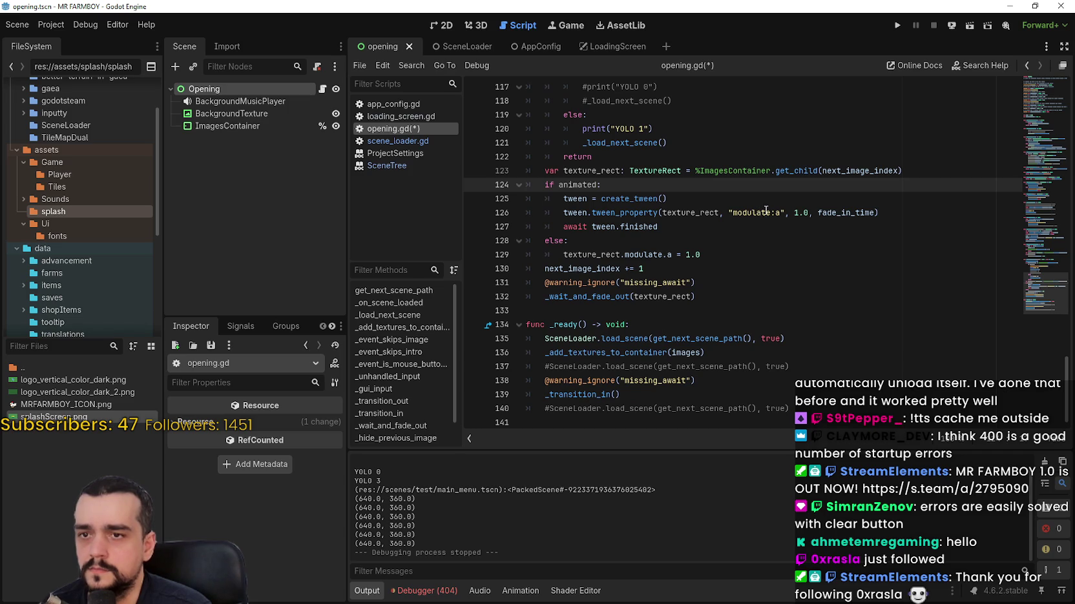
{"action": "double_click", "coordinate": [843, 213]}
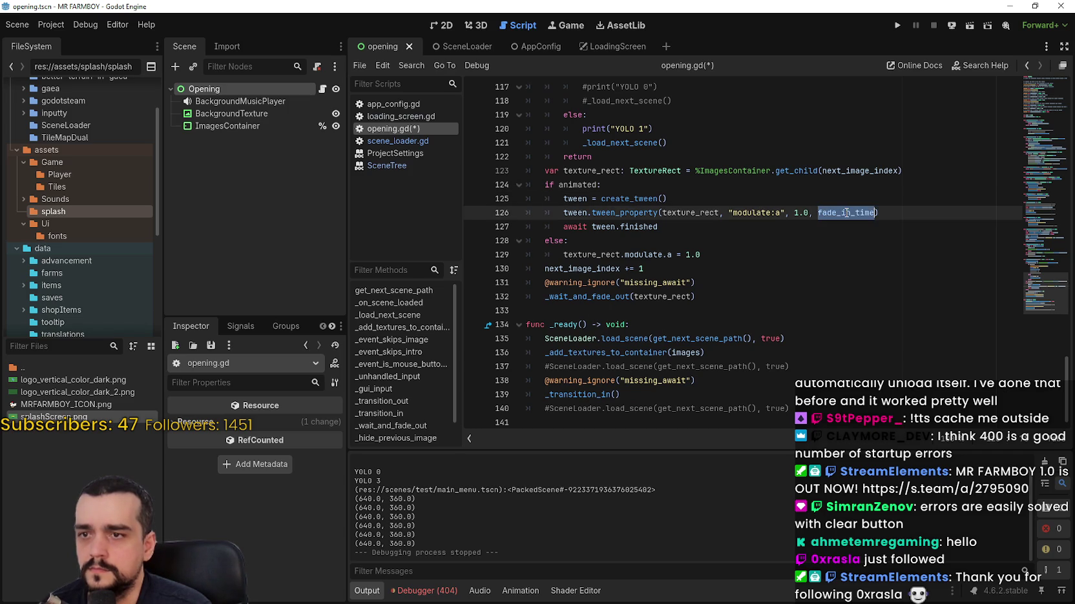
{"action": "scroll", "coordinate": [787, 250], "scroll_direction": "up", "scroll_amount": 2}
{"action": "scroll", "coordinate": [787, 245], "scroll_direction": "down", "scroll_amount": 2}
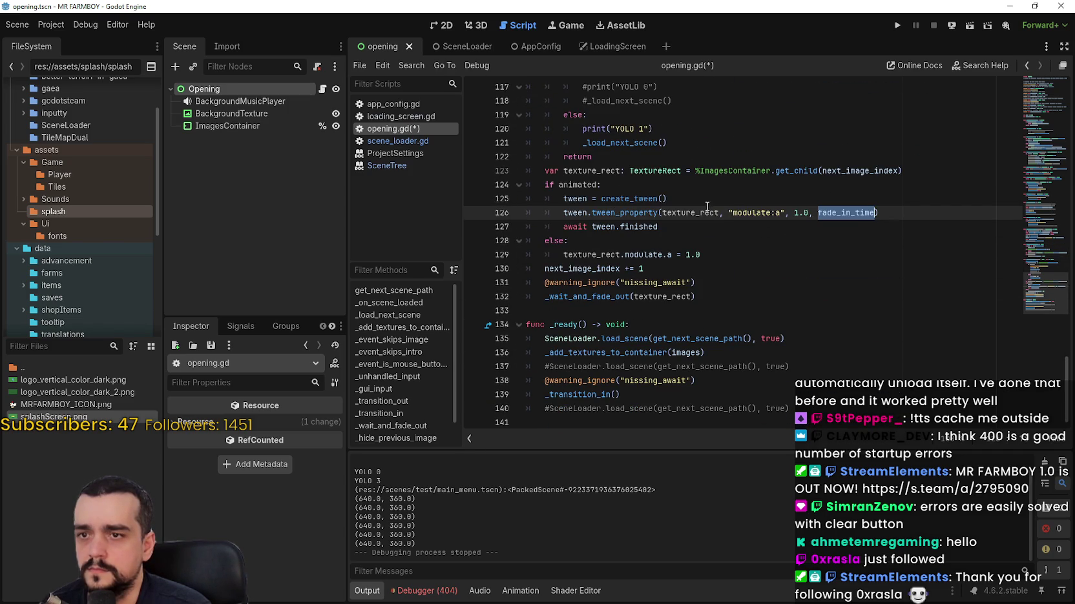
{"action": "double_click", "coordinate": [621, 212]}
- Review _wait_and_fade_out and place the caret at the end of the timer line
{"action": "scroll", "coordinate": [731, 254], "scroll_direction": "up", "scroll_amount": 4}
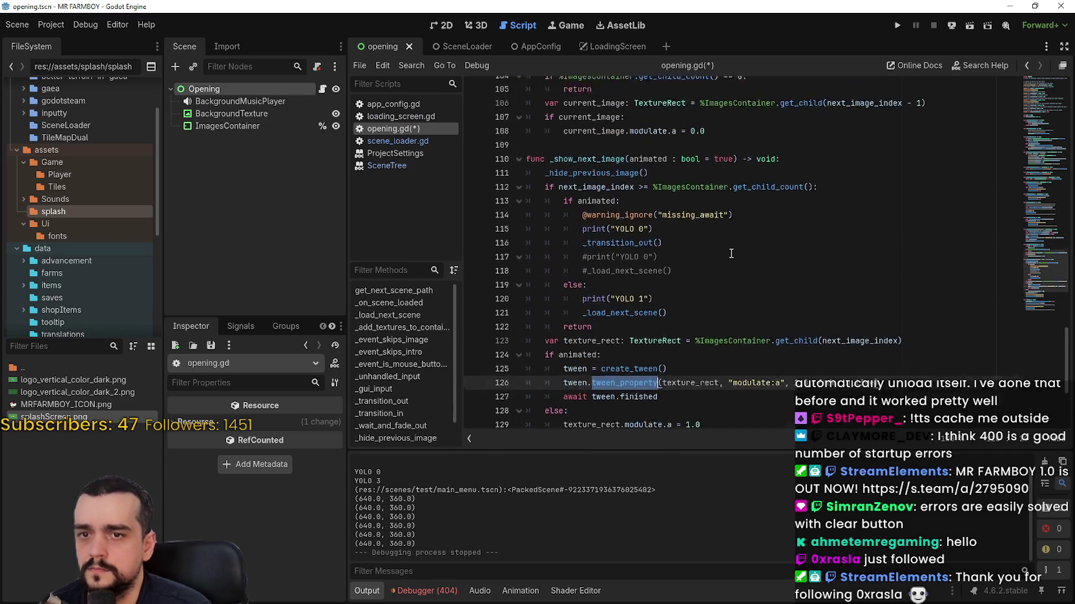
{"action": "scroll", "coordinate": [731, 254], "scroll_direction": "up", "scroll_amount": 5}
{"action": "scroll", "coordinate": [669, 202], "scroll_direction": "up", "scroll_amount": 1}
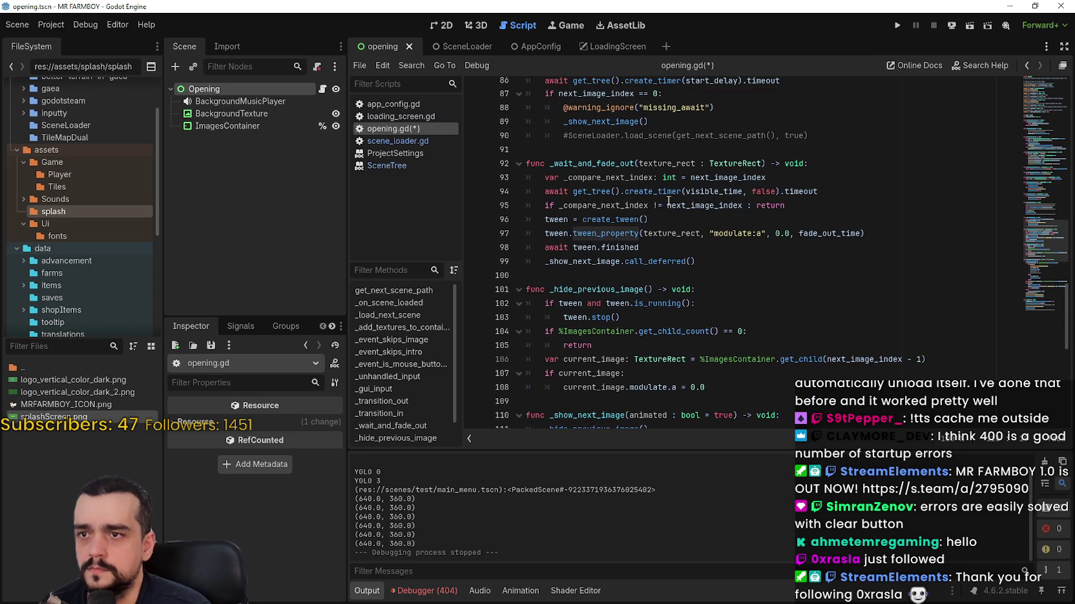
{"action": "double_click", "coordinate": [612, 165]}
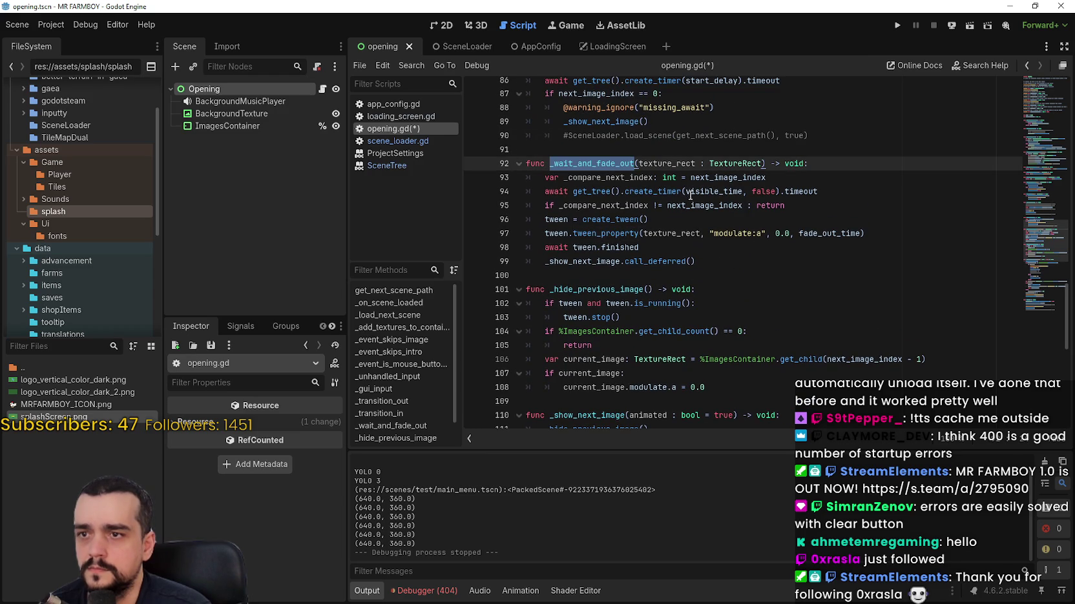
{"action": "double_click", "coordinate": [651, 179]}
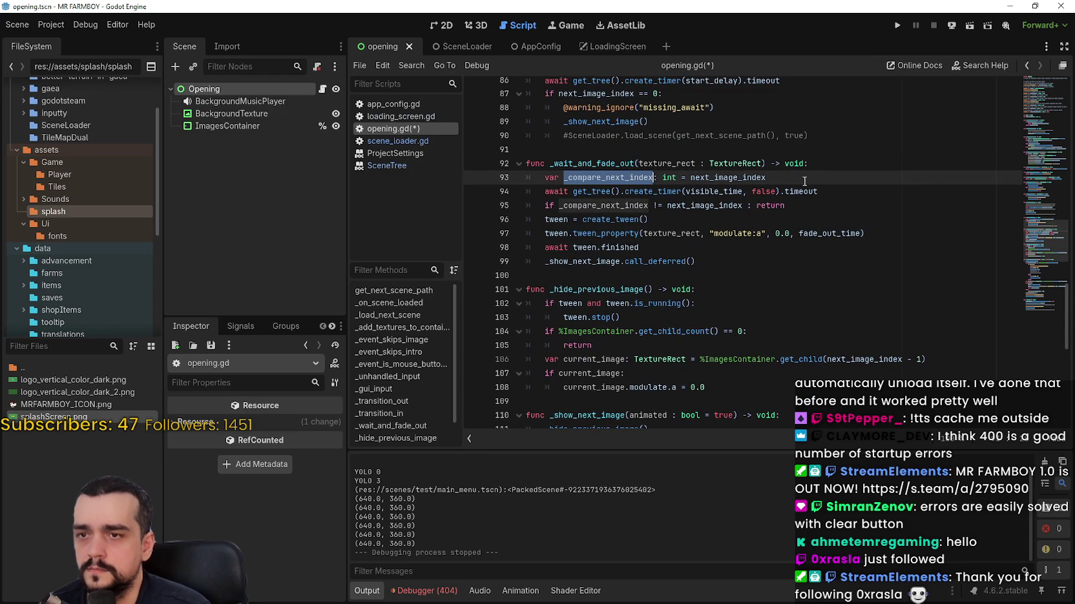
{"action": "double_click", "coordinate": [713, 191]}
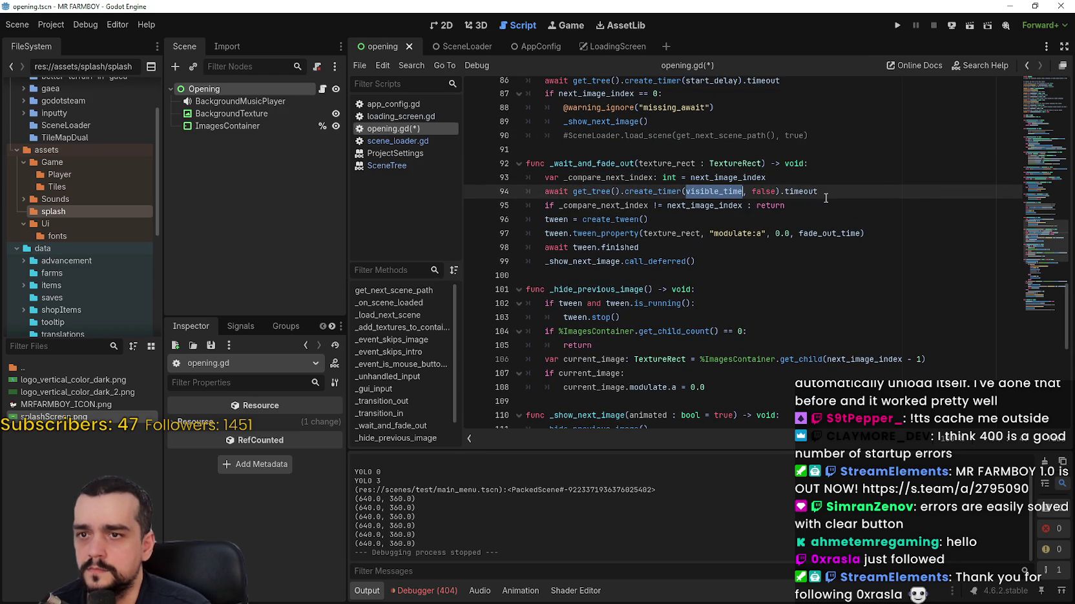
{"action": "left_click", "coordinate": [625, 207]}
{"action": "left_click", "coordinate": [667, 207]}
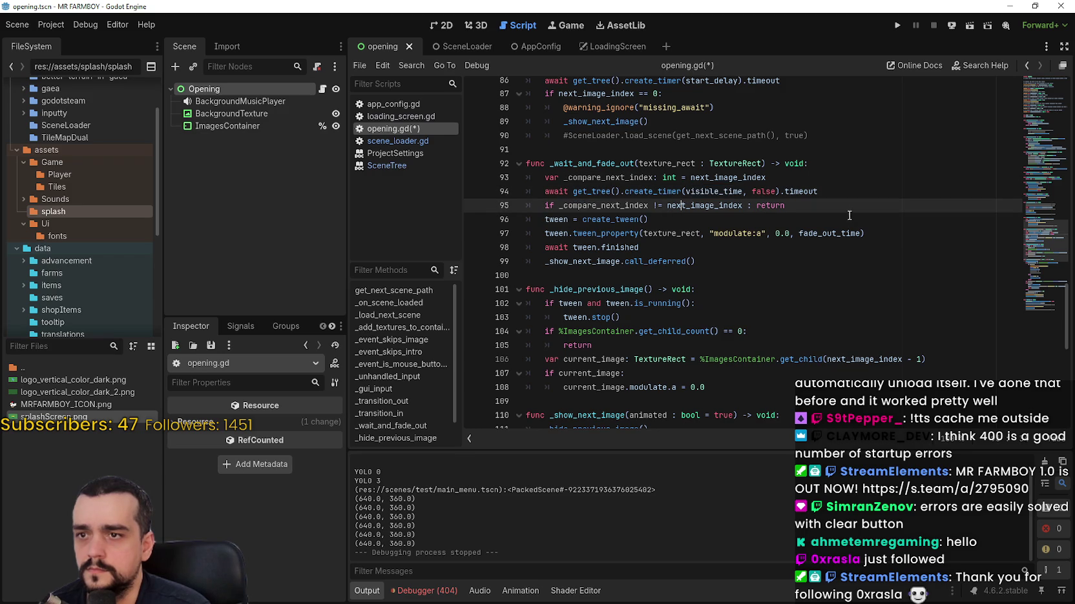
{"action": "left_click_drag", "start_coordinate": [545, 247], "coordinate": [639, 247]}
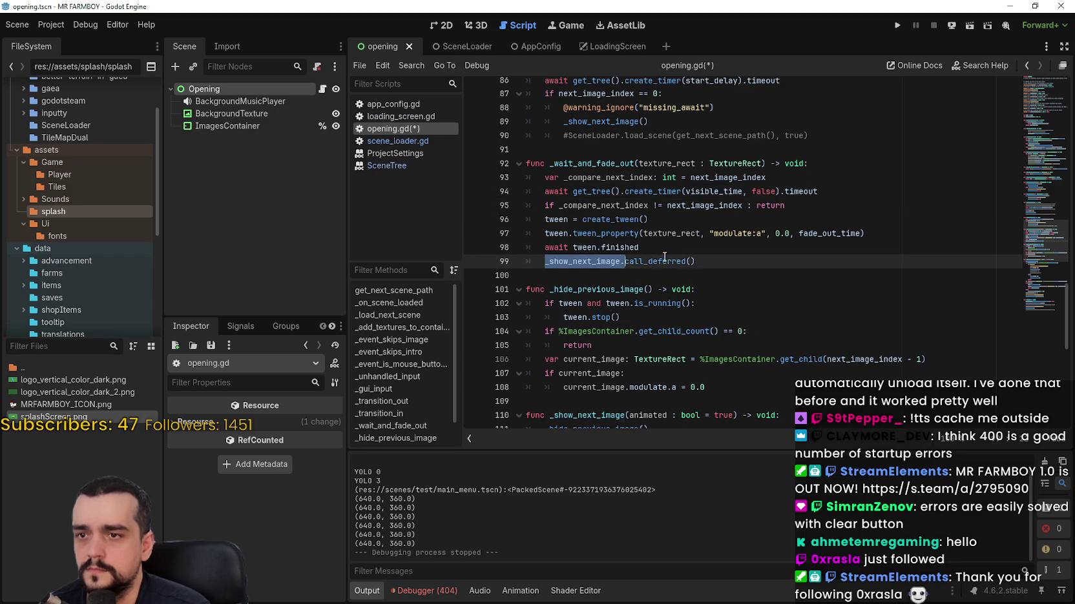
{"action": "key", "text": "Right"}
{"action": "left_click", "coordinate": [876, 190]}
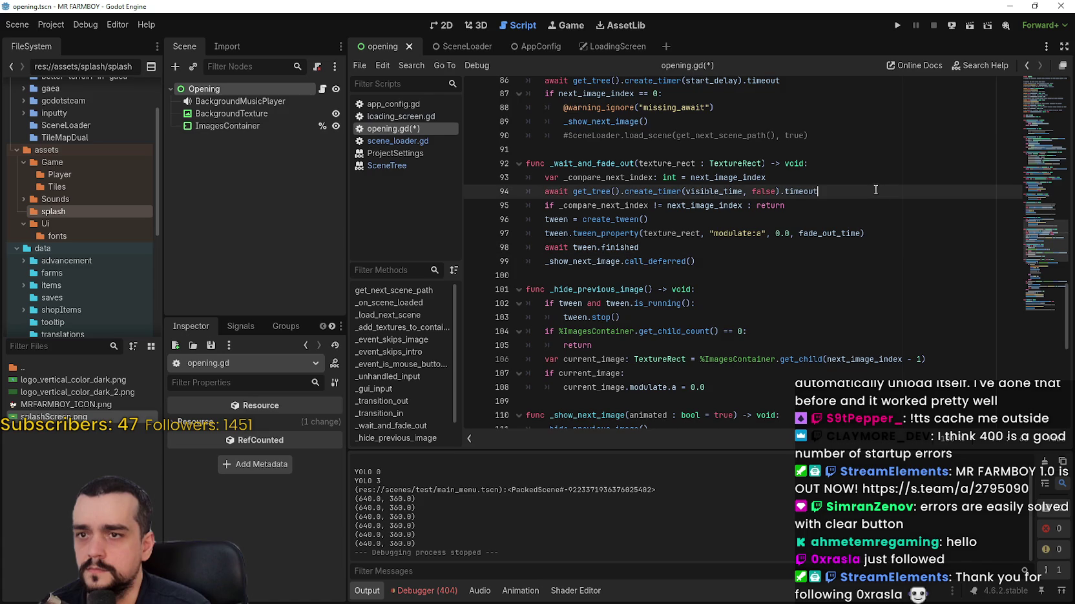
- Paste 'if next_image_index < %ImagesContainer.get_child_count():' after line 95, dropping the pasted return
{"action": "key", "text": "Down"}
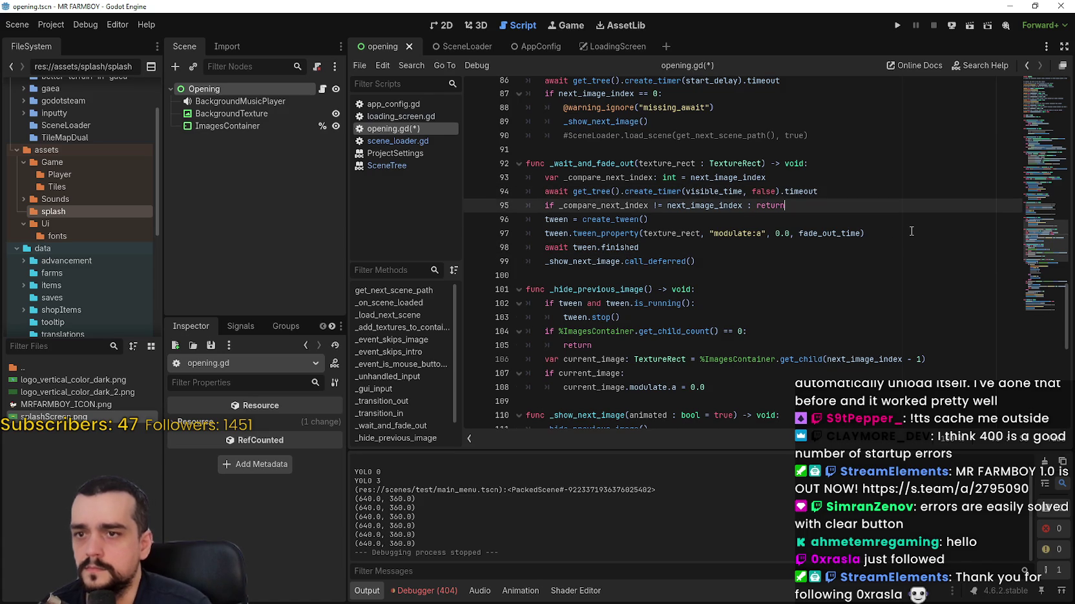
{"action": "key", "text": "Return"}
{"action": "type", "text": "if next_image_index >= %ImagesContainer.get_child_count(): \t\treturn"}
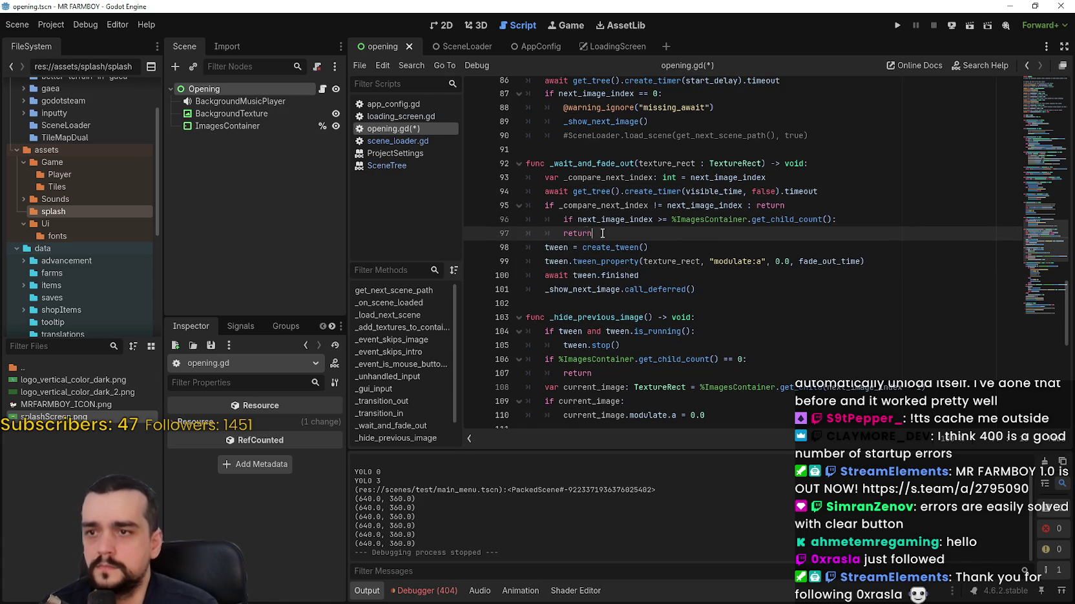
{"action": "left_click_drag", "start_coordinate": [478, 252], "coordinate": [483, 239]}
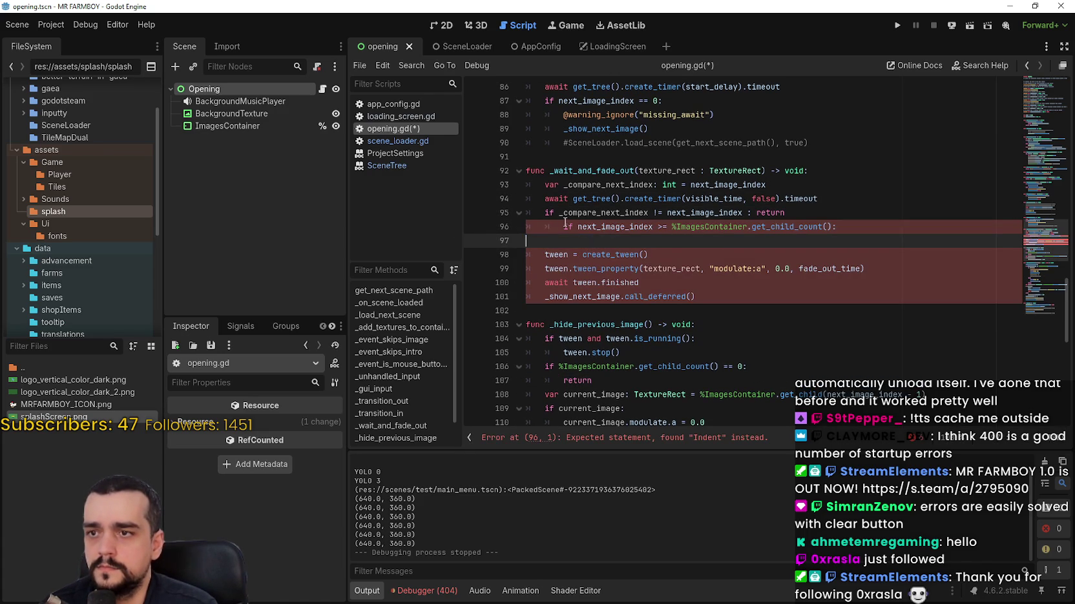
{"action": "key", "text": "BackSpace"}
{"action": "key", "text": "Up"}
{"action": "key", "text": "shift+Tab"}
- Indent the tween lines under the new check, fix its < operator, and save opening.gd
{"action": "left_click", "coordinate": [731, 289]}
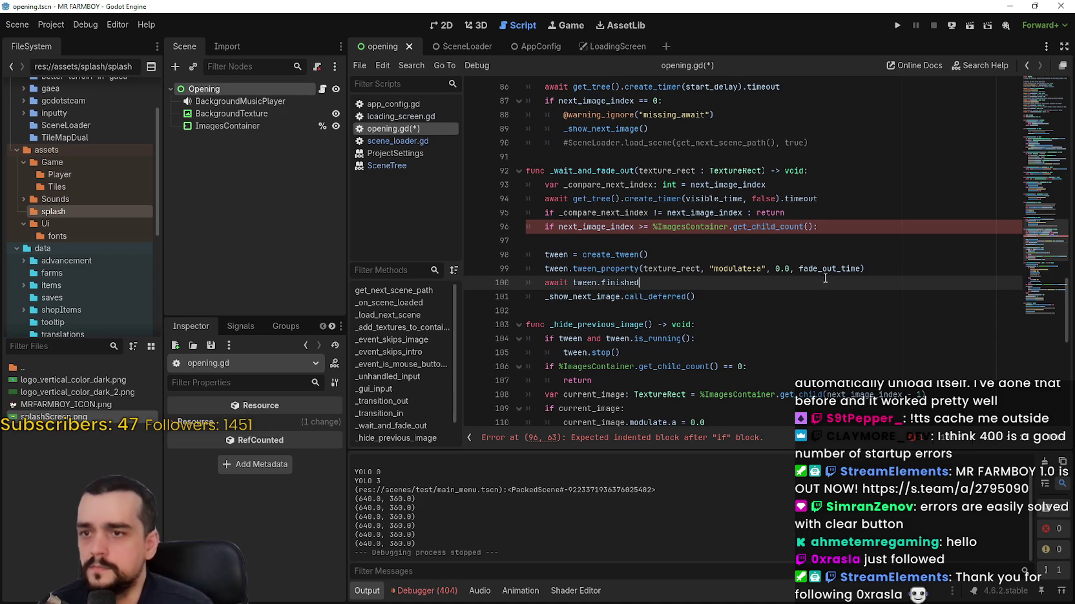
{"action": "left_click", "coordinate": [667, 282]}
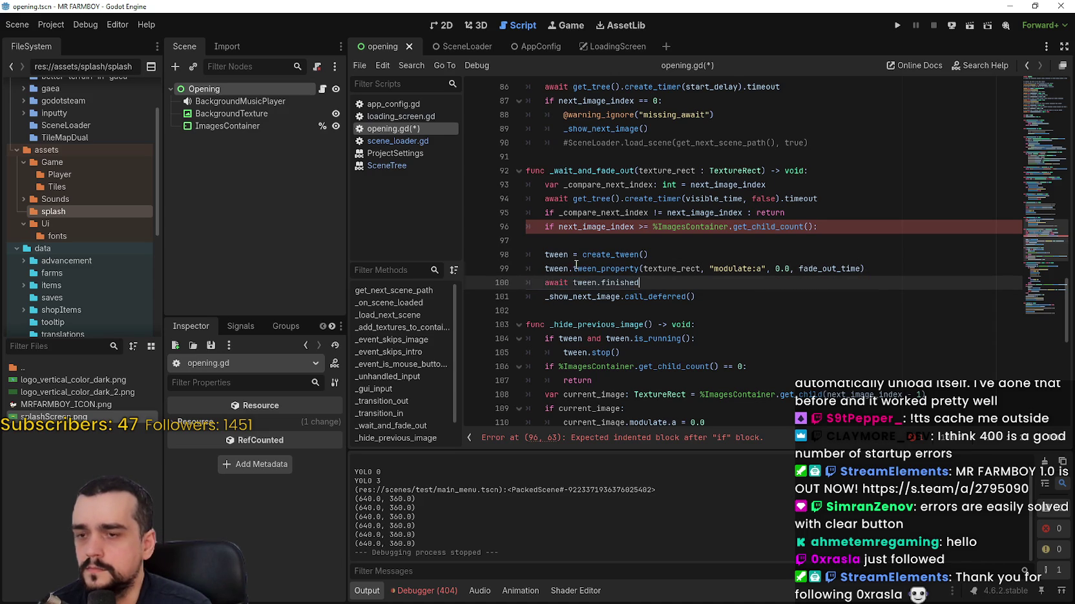
{"action": "key", "text": "shift+Up"}
{"action": "key", "text": "shift+Up"}
{"action": "key", "text": "Tab"}
{"action": "left_click", "coordinate": [639, 240]}
{"action": "key", "text": "BackSpace"}
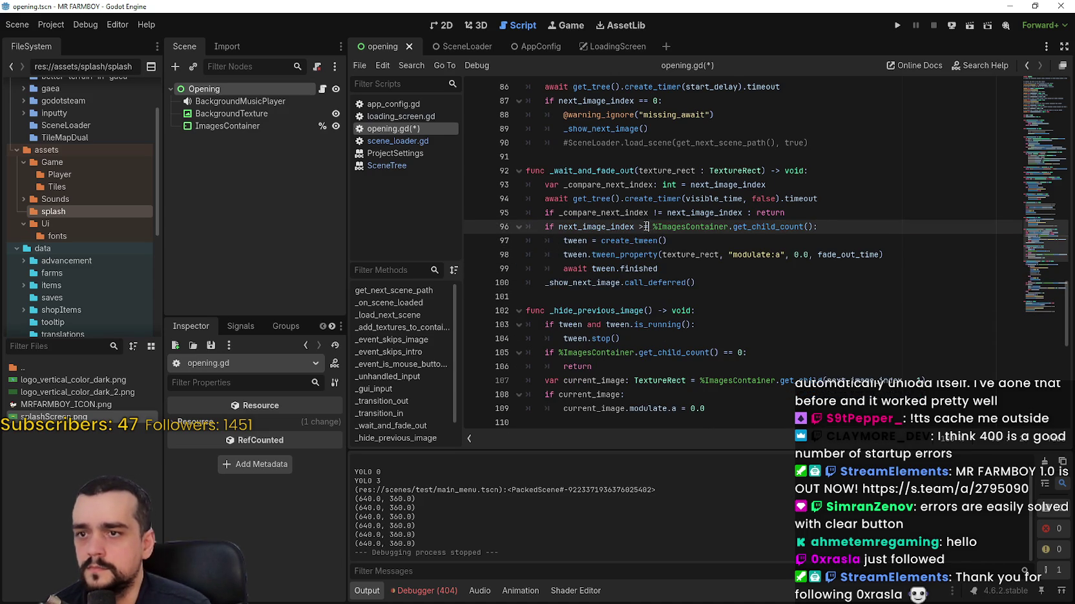
{"action": "type", "text": "M"}
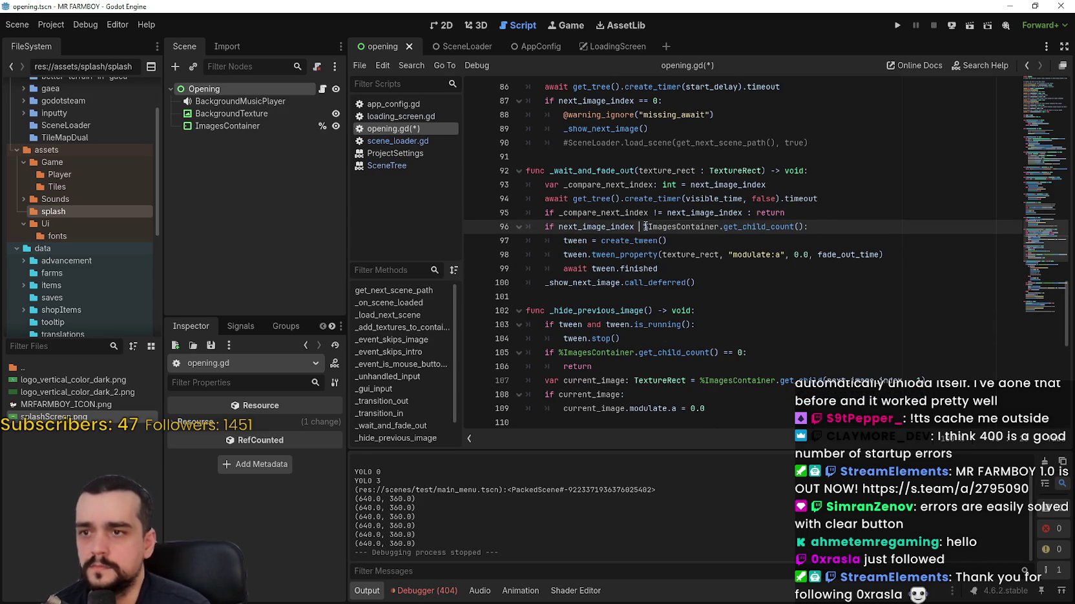
{"action": "key", "text": "ctrl+s"}
{"action": "key", "text": "BackSpace"}
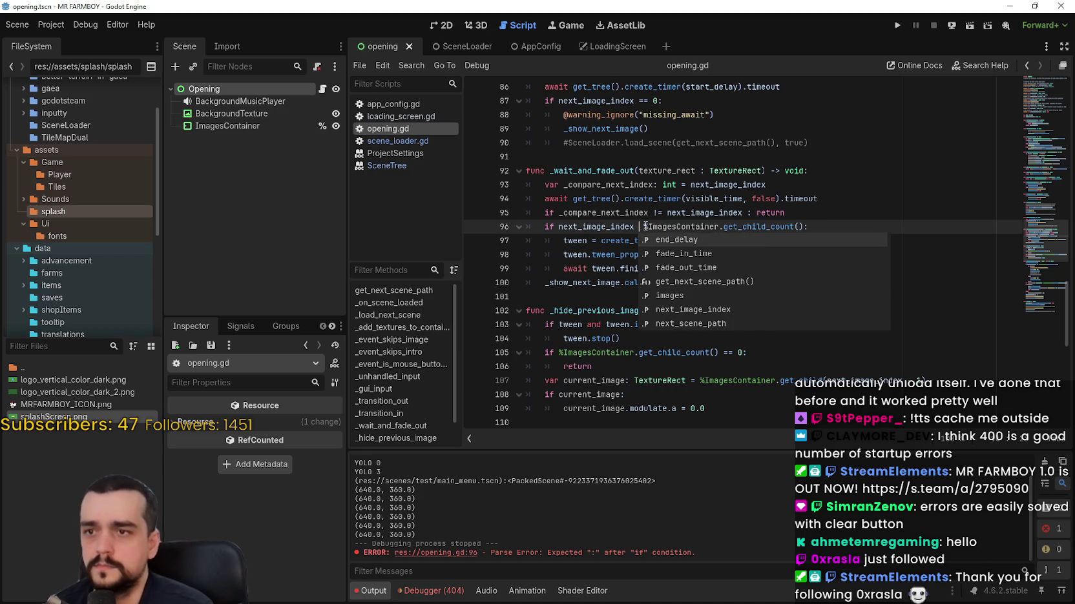
{"action": "type", "text": "M<"}
{"action": "key", "text": "ctrl+s"}
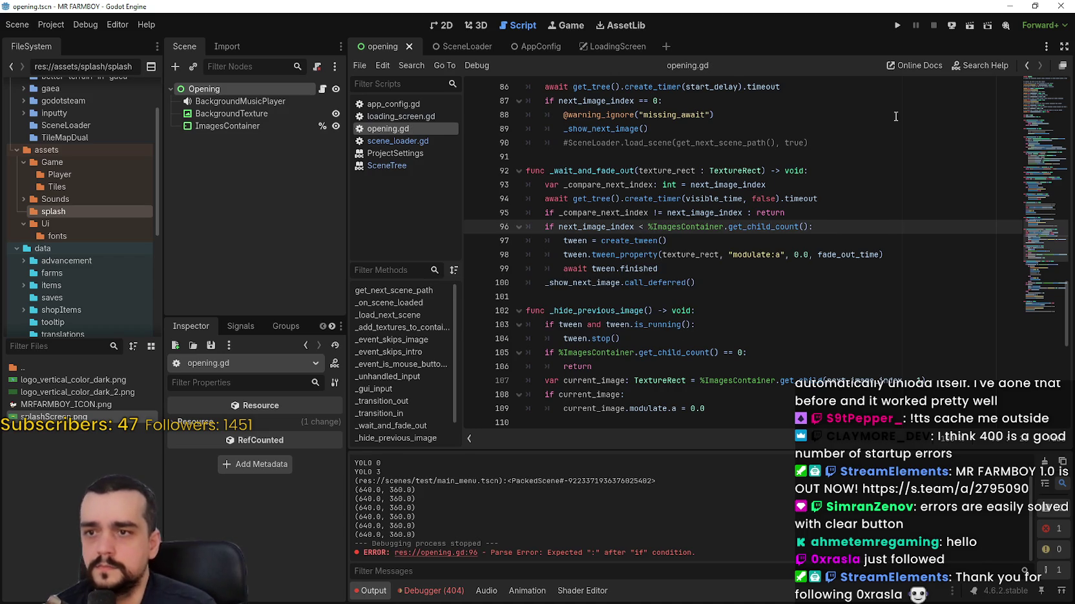
- Test-run the splash, stop the game, and highlight next_image_index's uses
{"action": "left_click", "coordinate": [898, 26]}
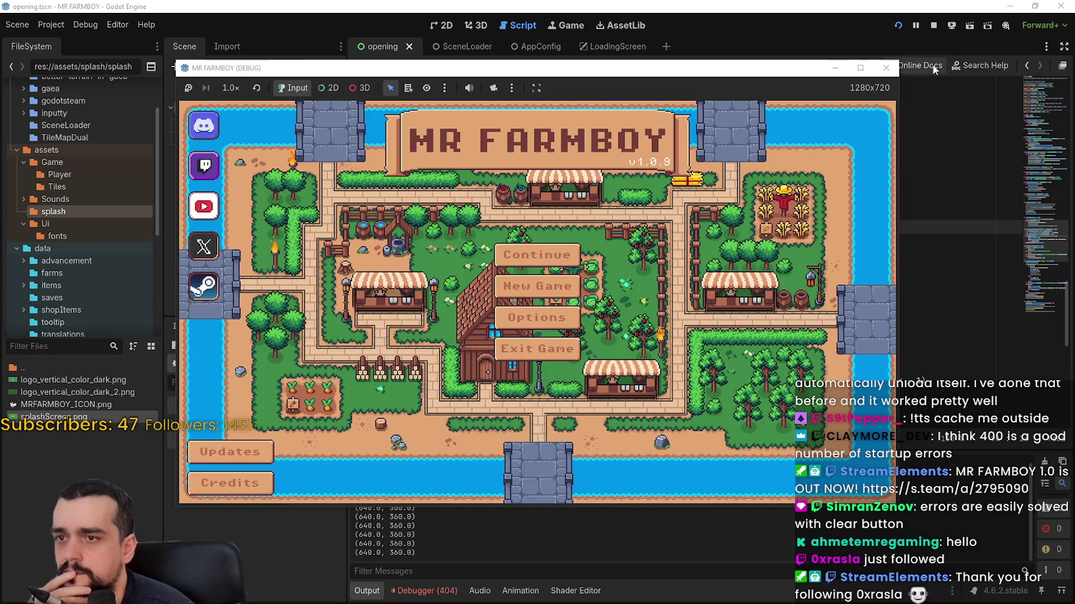
{"action": "left_click", "coordinate": [935, 28]}
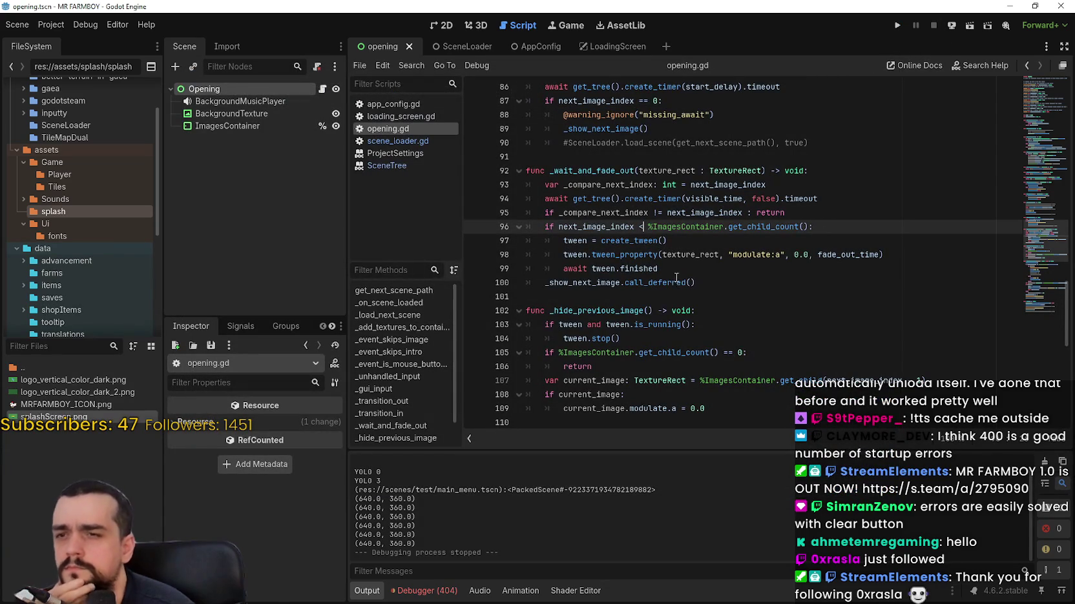
{"action": "double_click", "coordinate": [595, 227]}
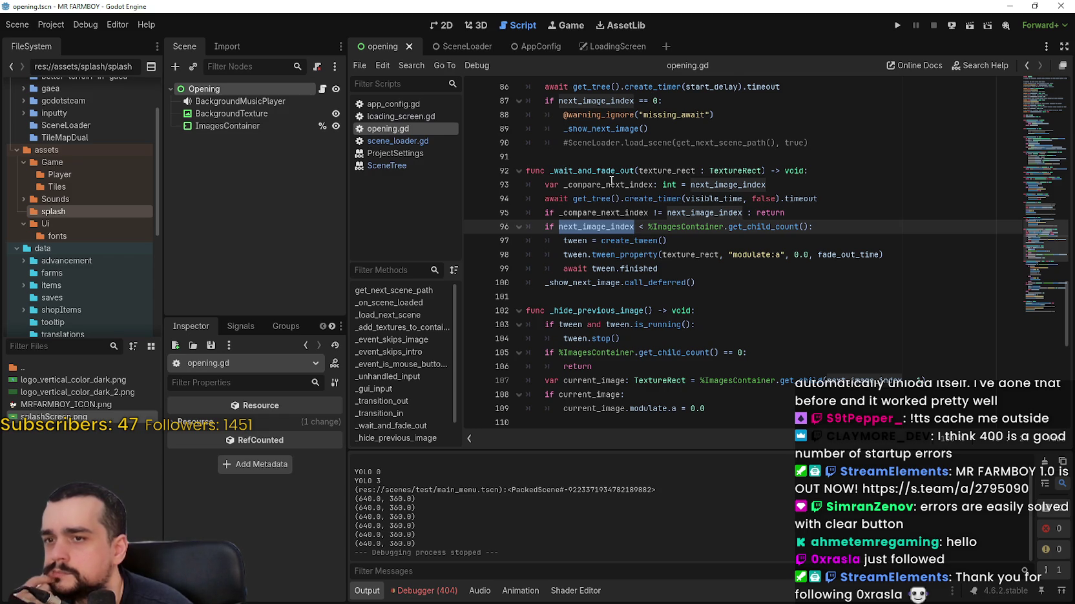
- Add a breakpoint on line 97's tween creation and run the game again
{"action": "scroll", "coordinate": [616, 185], "scroll_direction": "up", "scroll_amount": 7}
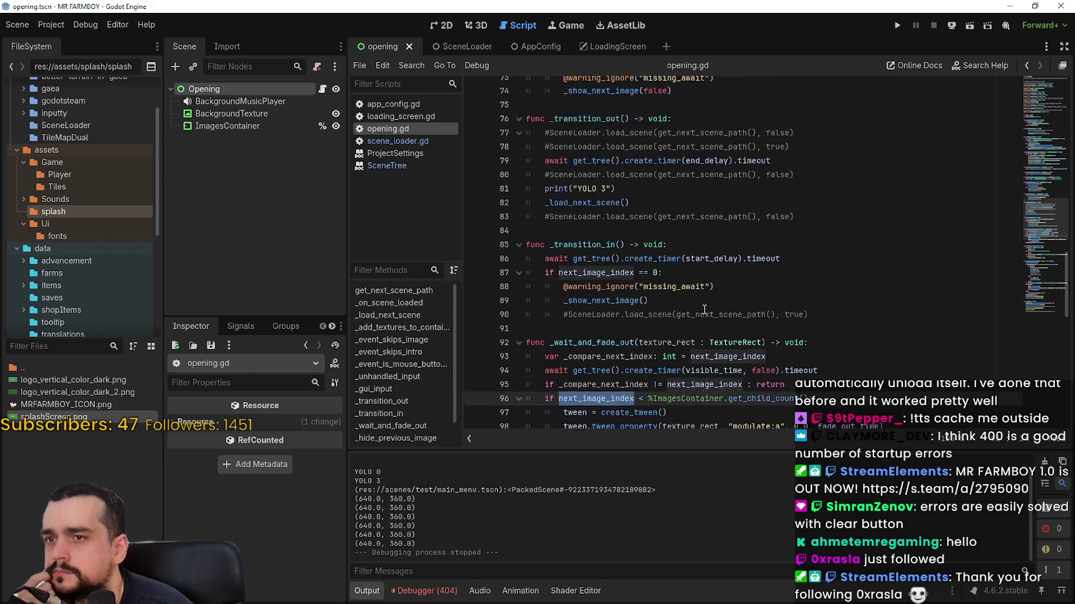
{"action": "scroll", "coordinate": [693, 230], "scroll_direction": "down", "scroll_amount": 7}
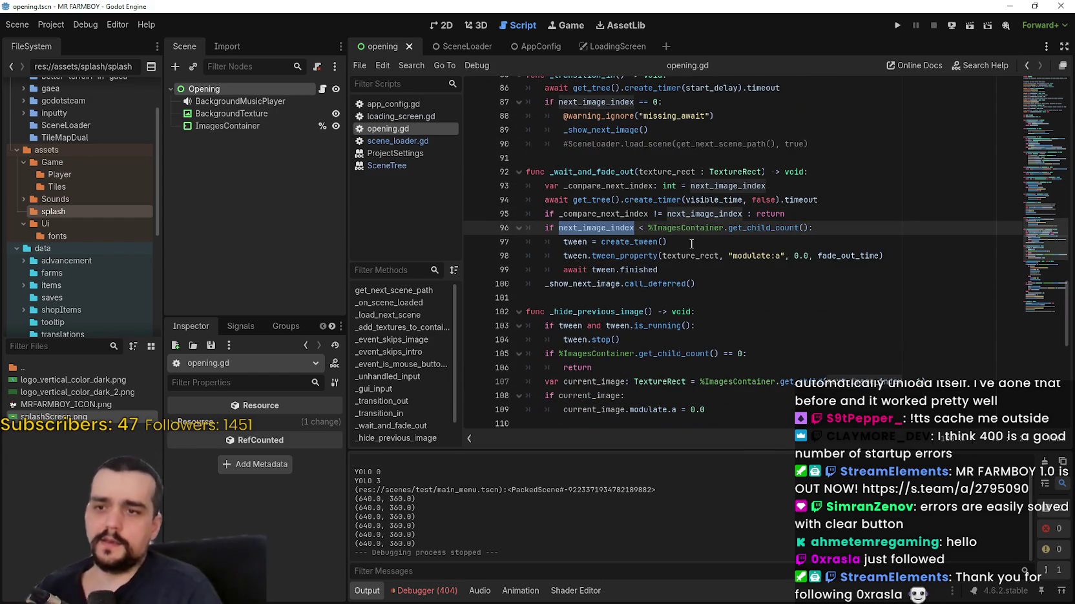
{"action": "left_click", "coordinate": [545, 232]}
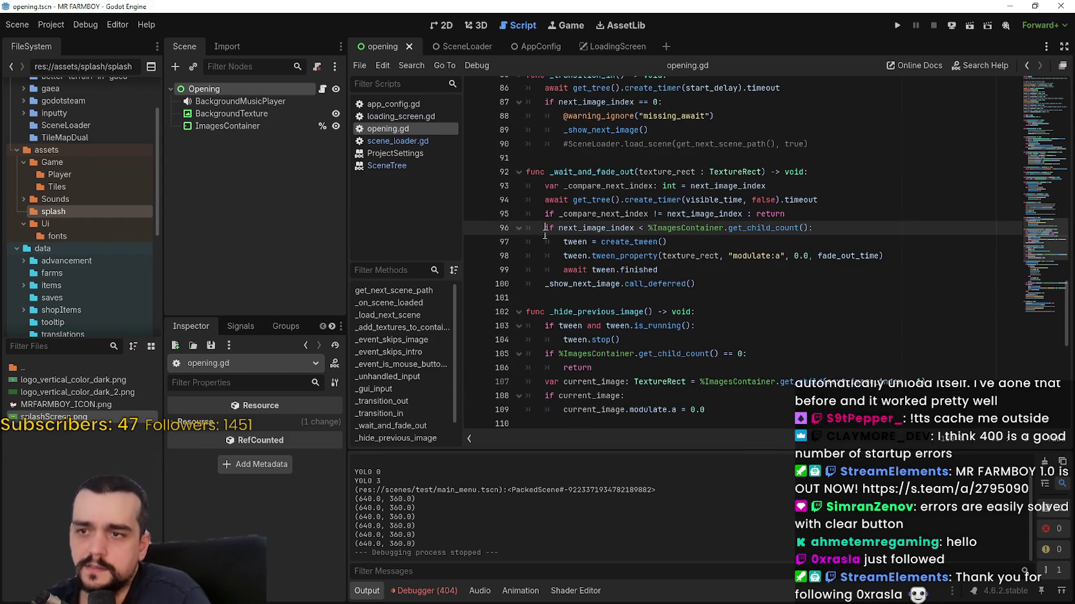
{"action": "left_click", "coordinate": [479, 242]}
{"action": "left_click", "coordinate": [897, 25]}
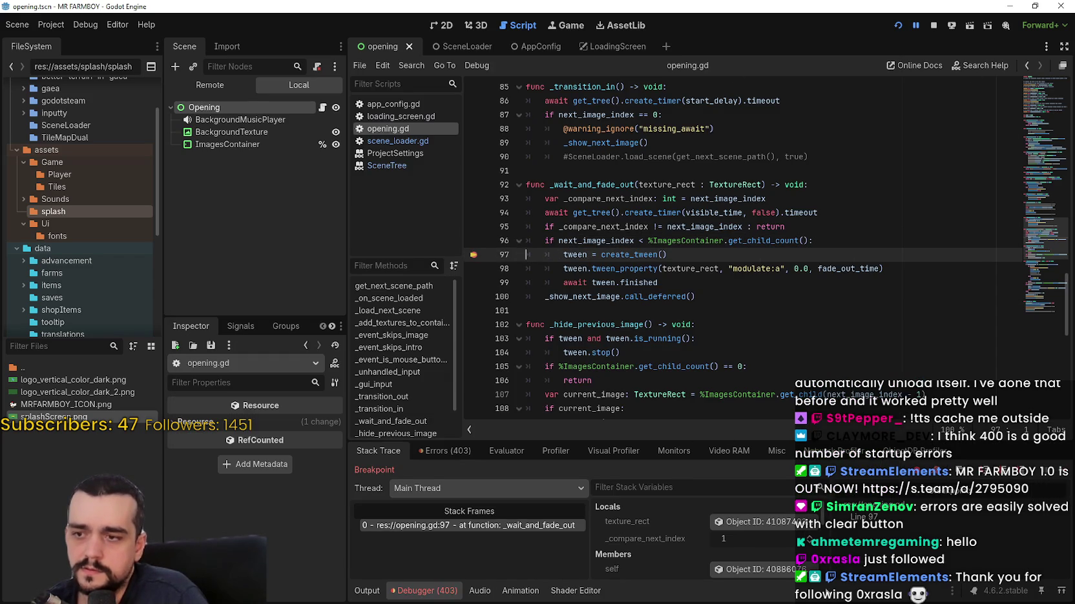
- Resume the game from the breakpoint and select line 96's child-count condition
{"action": "left_click", "coordinate": [1062, 470]}
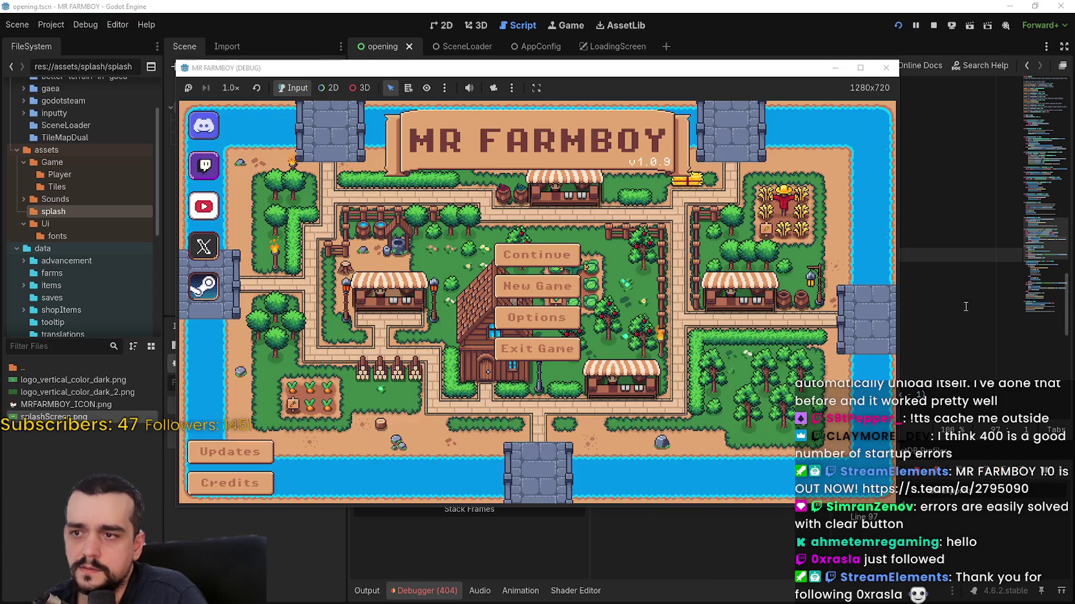
{"action": "left_click", "coordinate": [960, 267]}
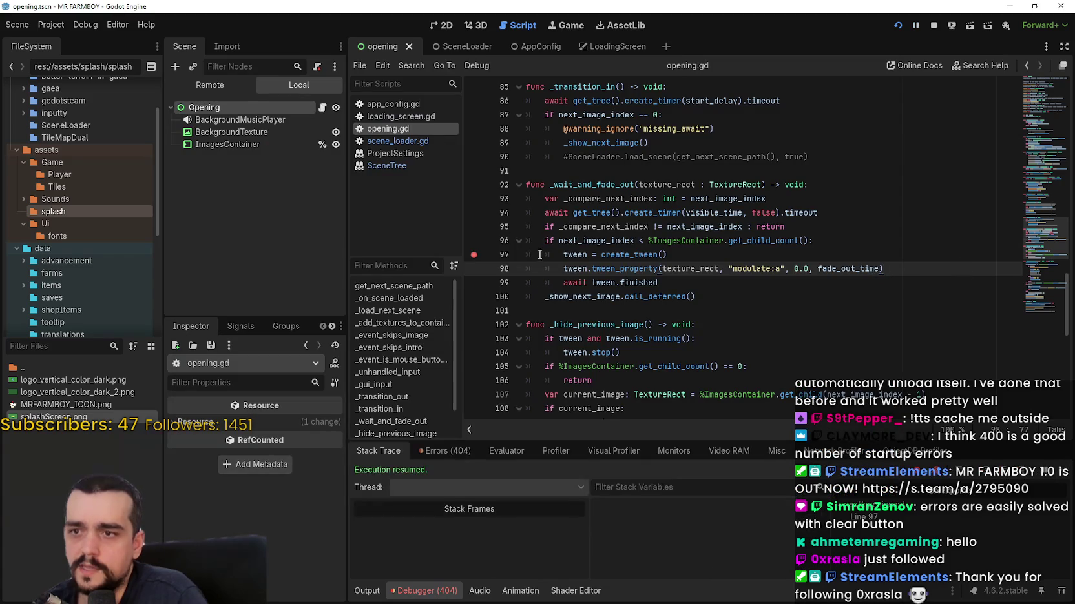
{"action": "left_click_drag", "start_coordinate": [879, 241], "coordinate": [528, 242]}
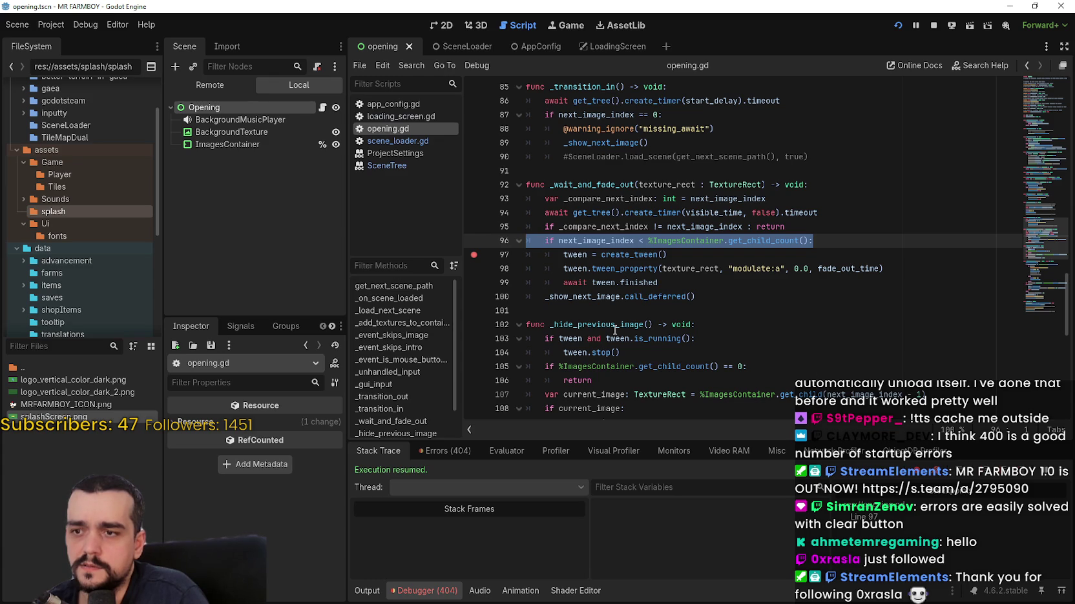
- Locate the _hide_previous_image call on line 112 and reselect the child-count check line
{"action": "scroll", "coordinate": [615, 331], "scroll_direction": "down", "scroll_amount": 3}
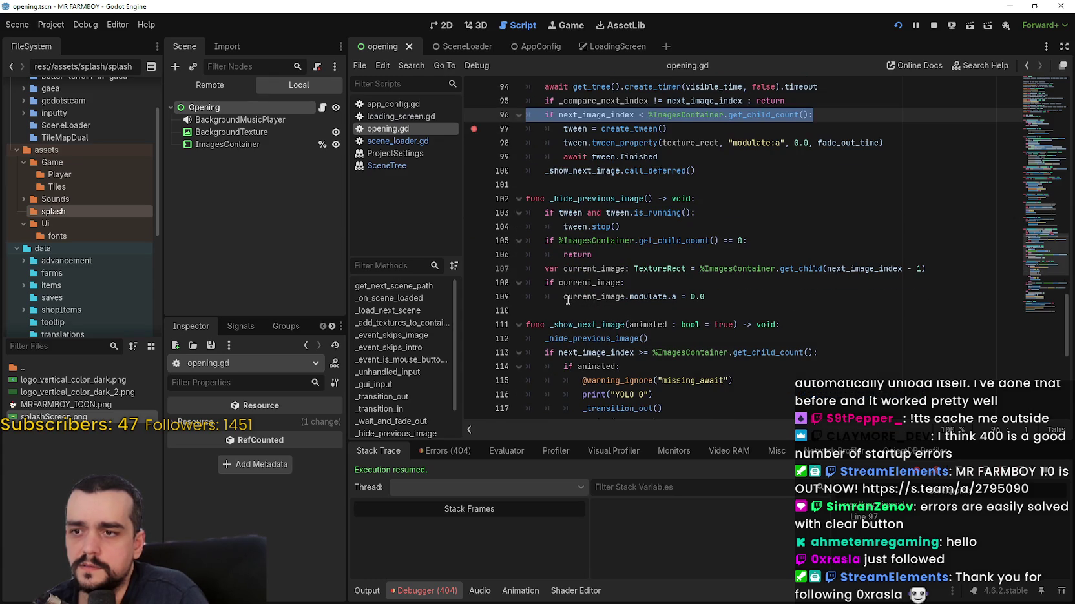
{"action": "scroll", "coordinate": [581, 299], "scroll_direction": "up", "scroll_amount": 2}
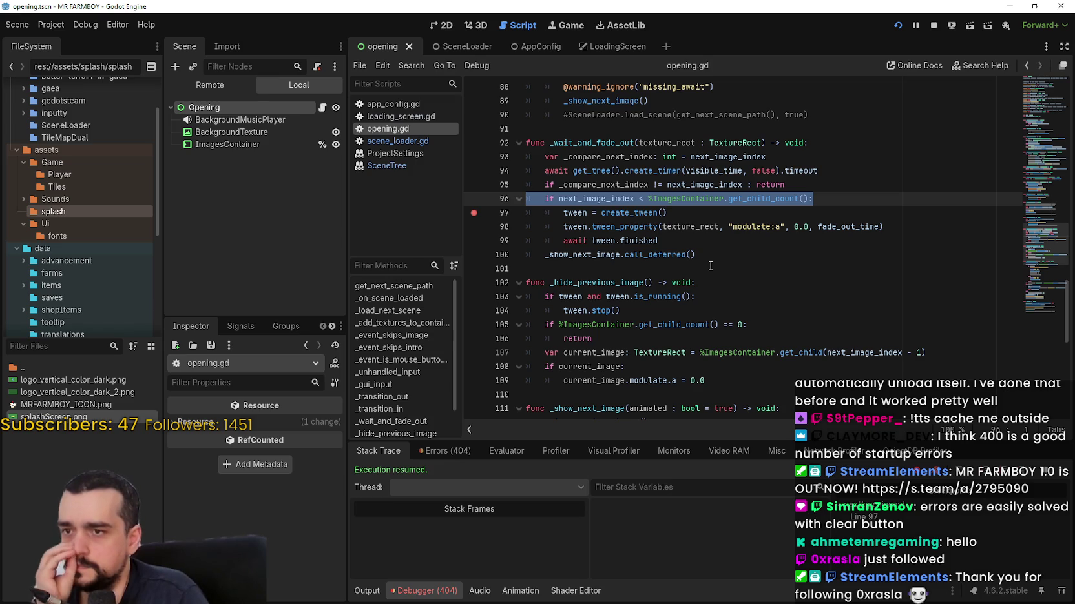
{"action": "double_click", "coordinate": [575, 257]}
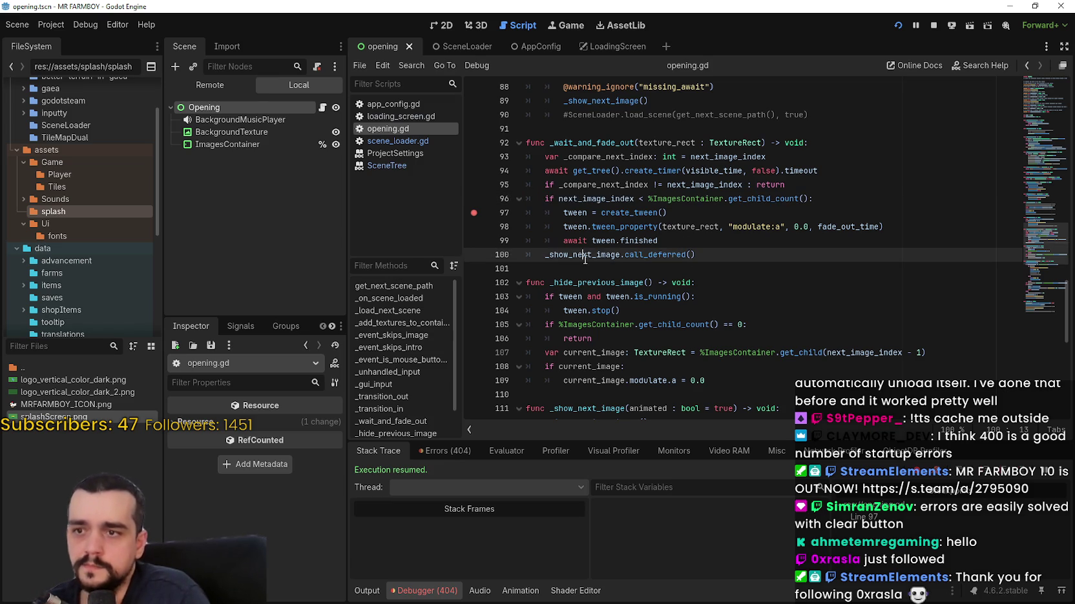
{"action": "left_click", "coordinate": [662, 255]}
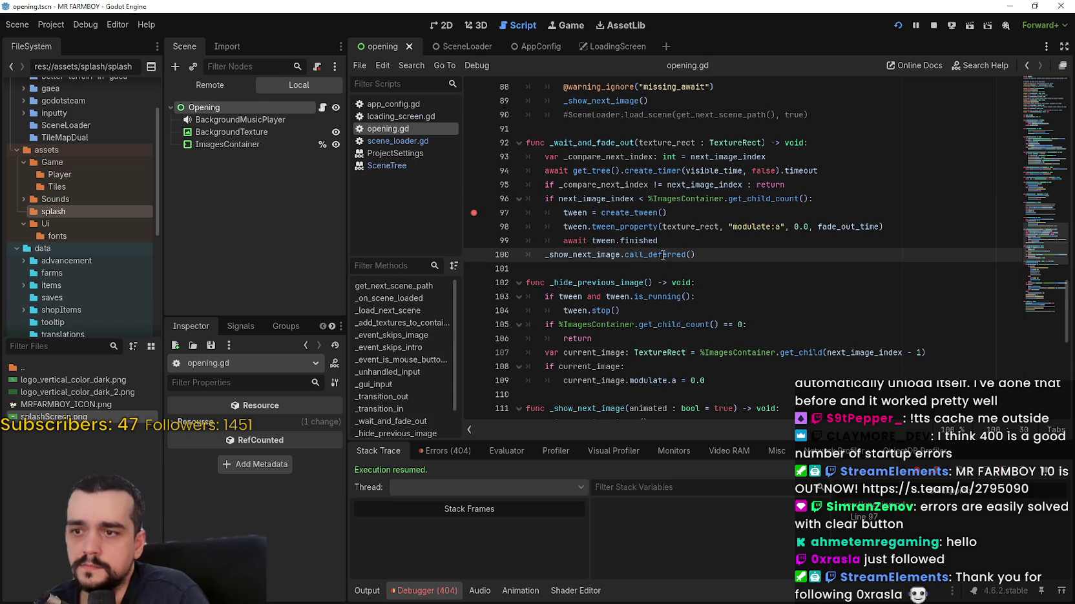
{"action": "scroll", "coordinate": [663, 256], "scroll_direction": "down", "scroll_amount": 4}
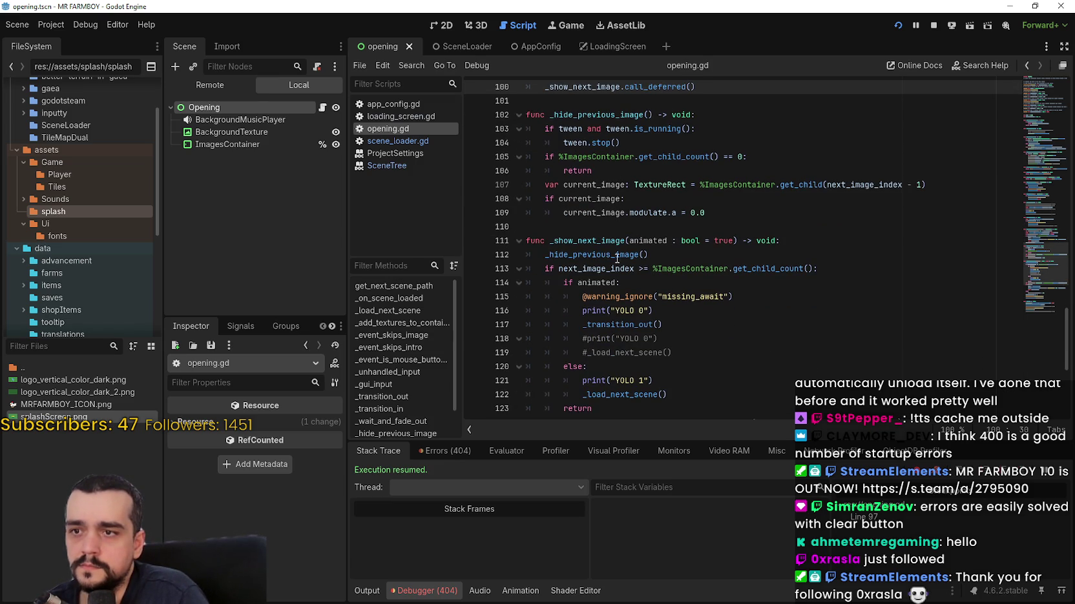
{"action": "left_click_drag", "start_coordinate": [648, 254], "coordinate": [546, 254]}
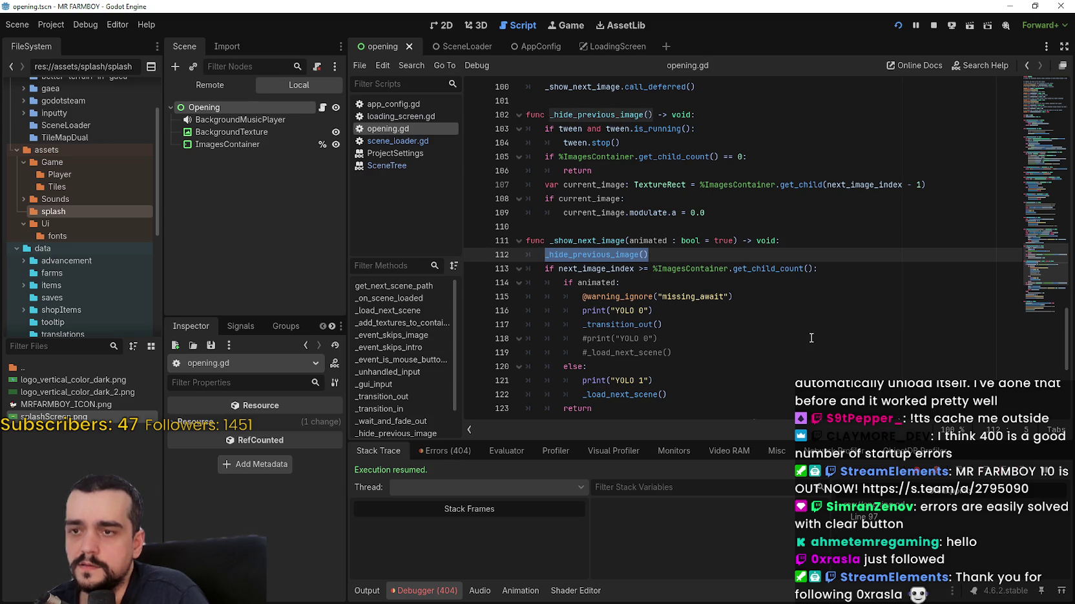
{"action": "scroll", "coordinate": [811, 338], "scroll_direction": "up", "scroll_amount": 2}
{"action": "mouse_move", "coordinate": [812, 114]}
{"action": "left_mouse_down"}
{"action": "mouse_move", "coordinate": [543, 101]}
{"action": "mouse_move", "coordinate": [538, 111]}
{"action": "left_mouse_up"}
- Paste the child-count check into _show_next_image and nest _hide_previous_image() under it
{"action": "key", "text": "ctrl+c"}
{"action": "left_click", "coordinate": [826, 323]}
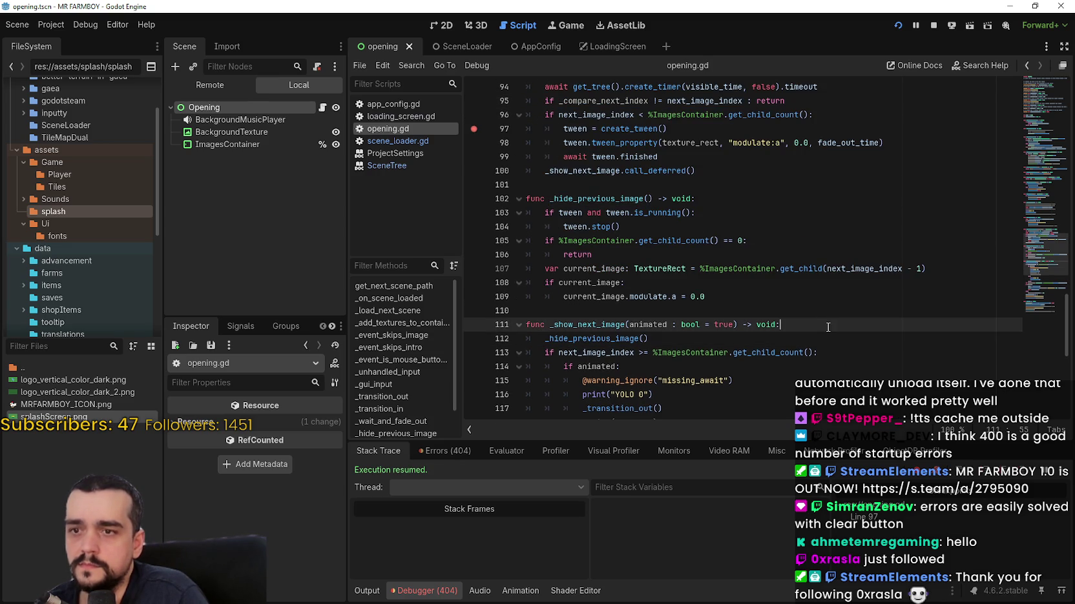
{"action": "key", "text": "Return"}
{"action": "key", "text": "ctrl+v"}
{"action": "left_click", "coordinate": [532, 353]}
{"action": "key", "text": "Tab"}
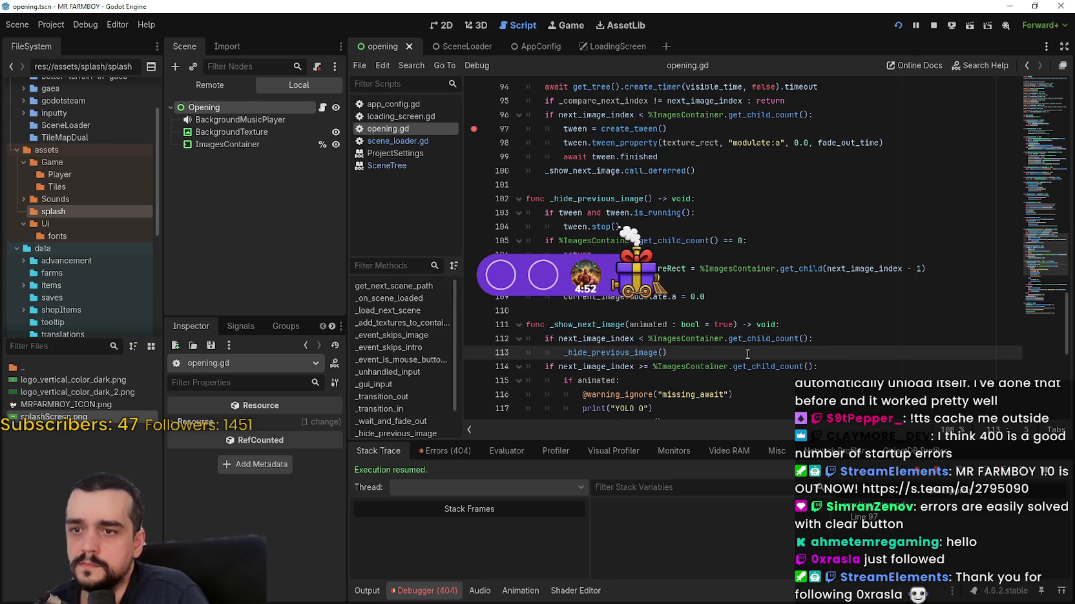
- Compare the next_image_index checks on lines 112 and 114, then stop and relaunch the game
{"action": "scroll", "coordinate": [656, 324], "scroll_direction": "down", "scroll_amount": 1}
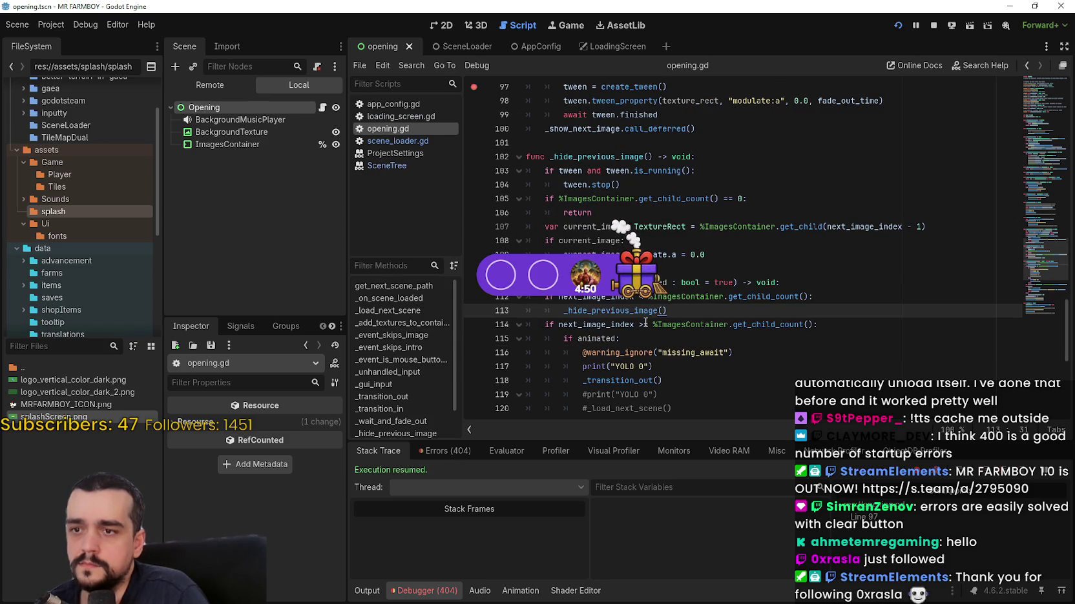
{"action": "left_click", "coordinate": [641, 325]}
{"action": "mouse_move", "coordinate": [582, 331]}
{"action": "left_mouse_down"}
{"action": "mouse_move", "coordinate": [559, 327]}
{"action": "mouse_move", "coordinate": [643, 316]}
{"action": "left_mouse_up"}
{"action": "left_click_drag", "start_coordinate": [559, 296], "coordinate": [648, 297]}
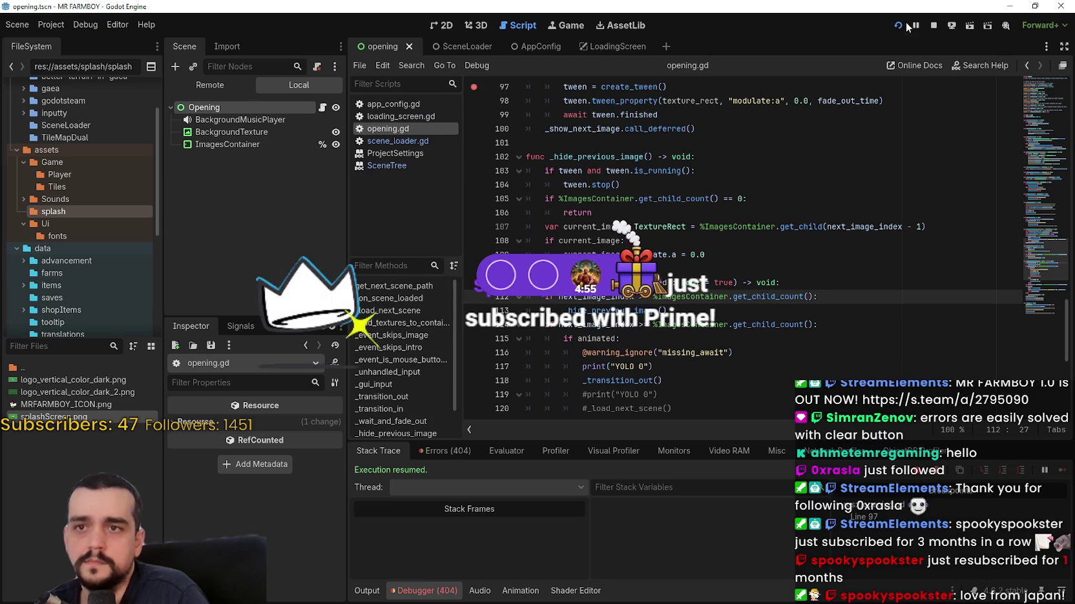
{"action": "left_click", "coordinate": [933, 26]}
{"action": "left_click", "coordinate": [897, 25]}
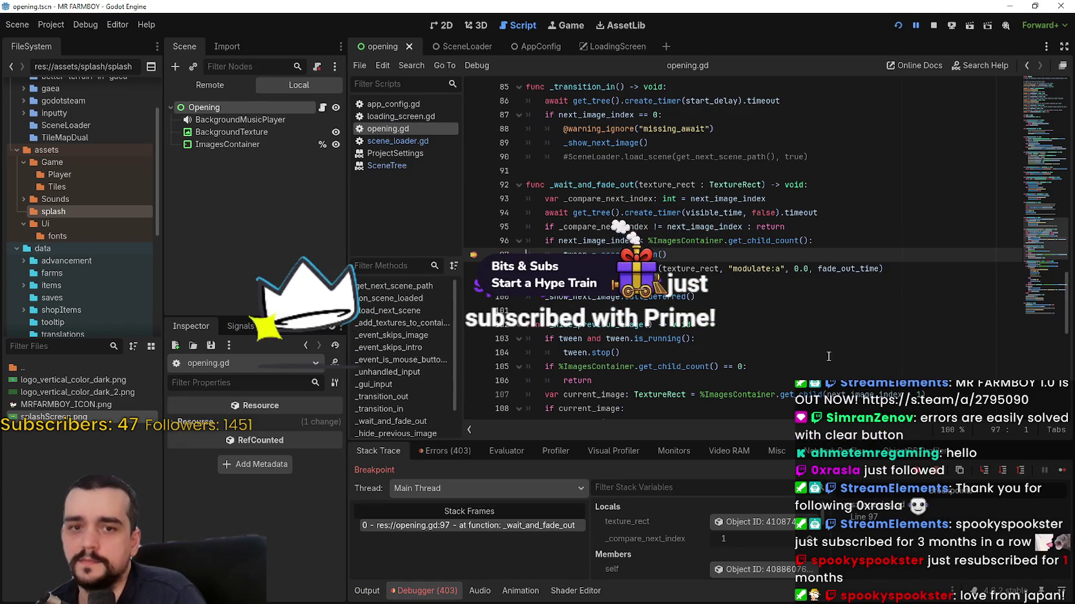
- Resume from the breakpoint, restart the game, and resume again
{"action": "left_click", "coordinate": [1061, 471]}
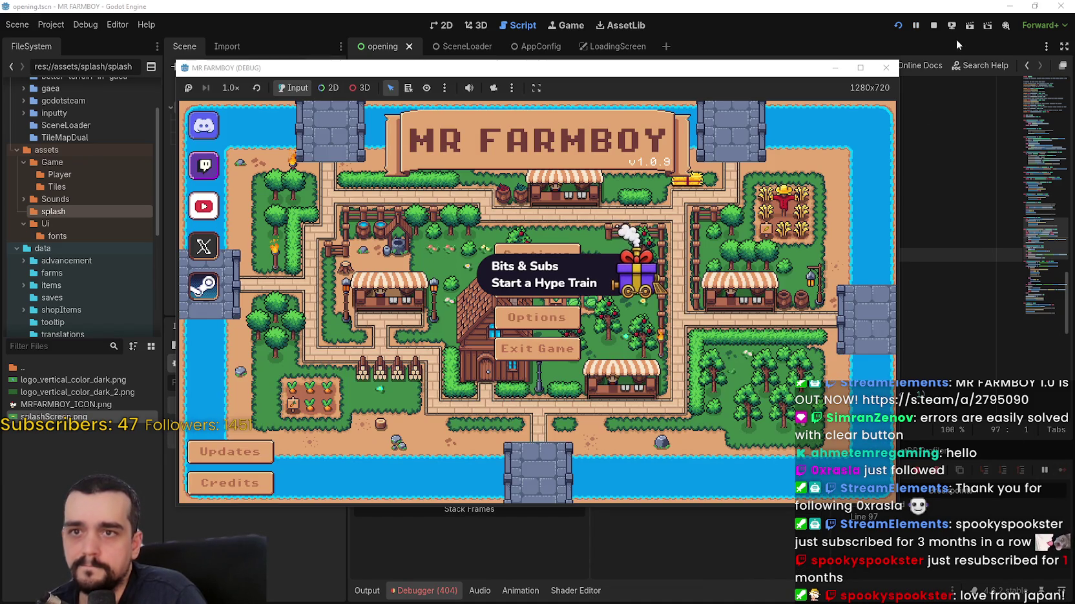
{"action": "left_click", "coordinate": [898, 25]}
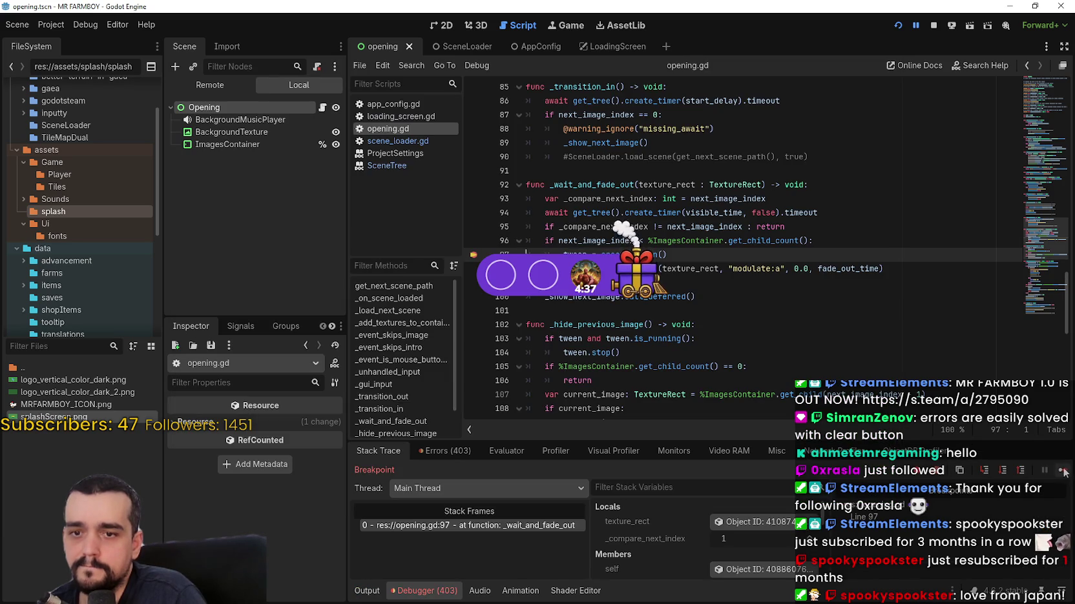
{"action": "left_click", "coordinate": [1062, 472]}
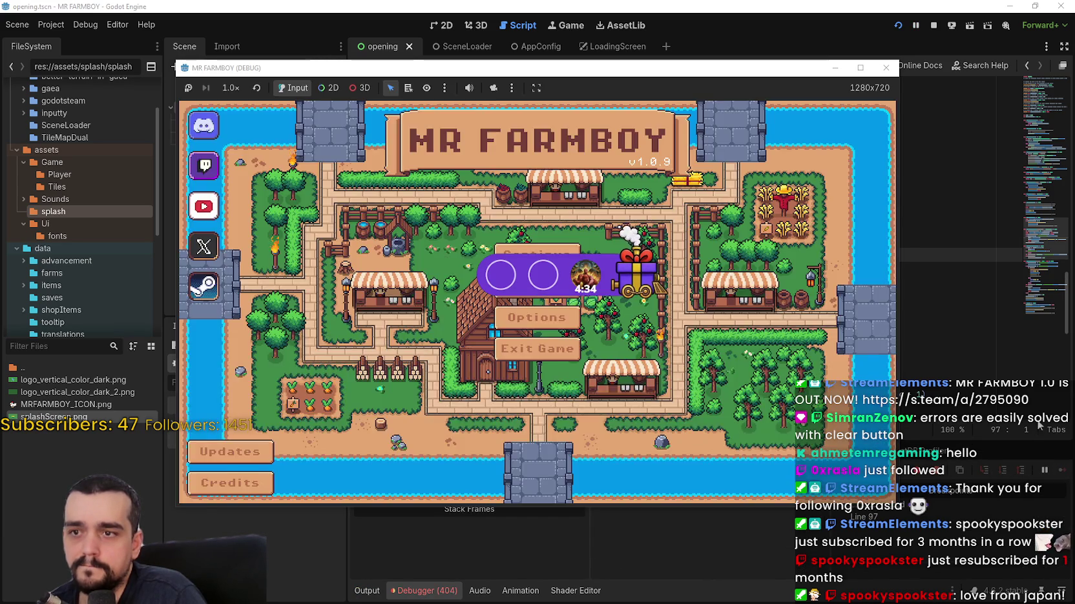
{"action": "left_click", "coordinate": [672, 302]}
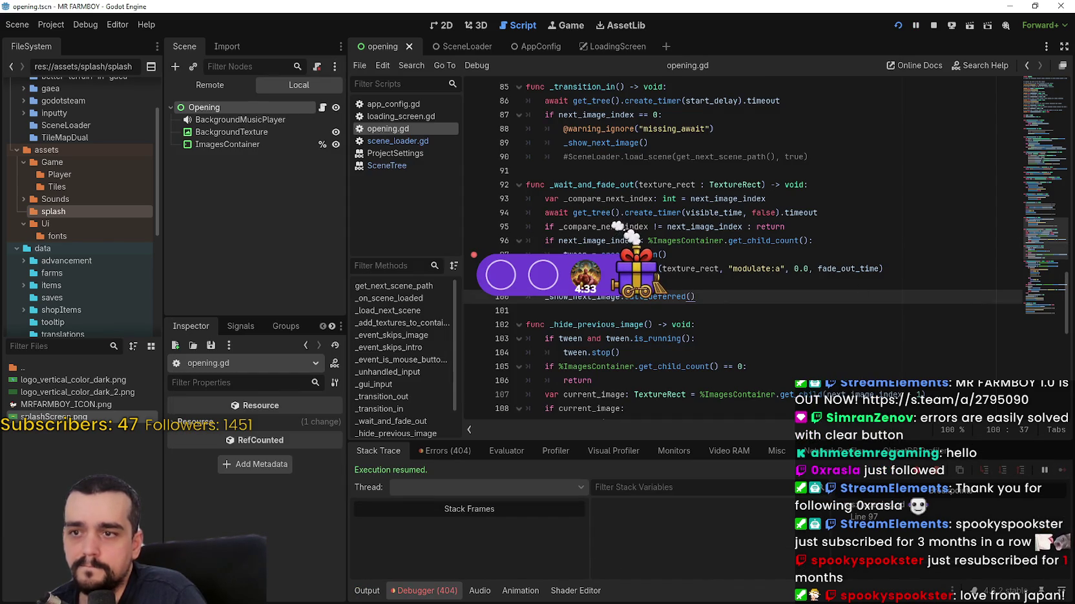
- Add a breakpoint on the _hide_previous_image call at line 113 and restart the game
{"action": "scroll", "coordinate": [552, 330], "scroll_direction": "down", "scroll_amount": 1}
{"action": "left_click", "coordinate": [545, 227]}
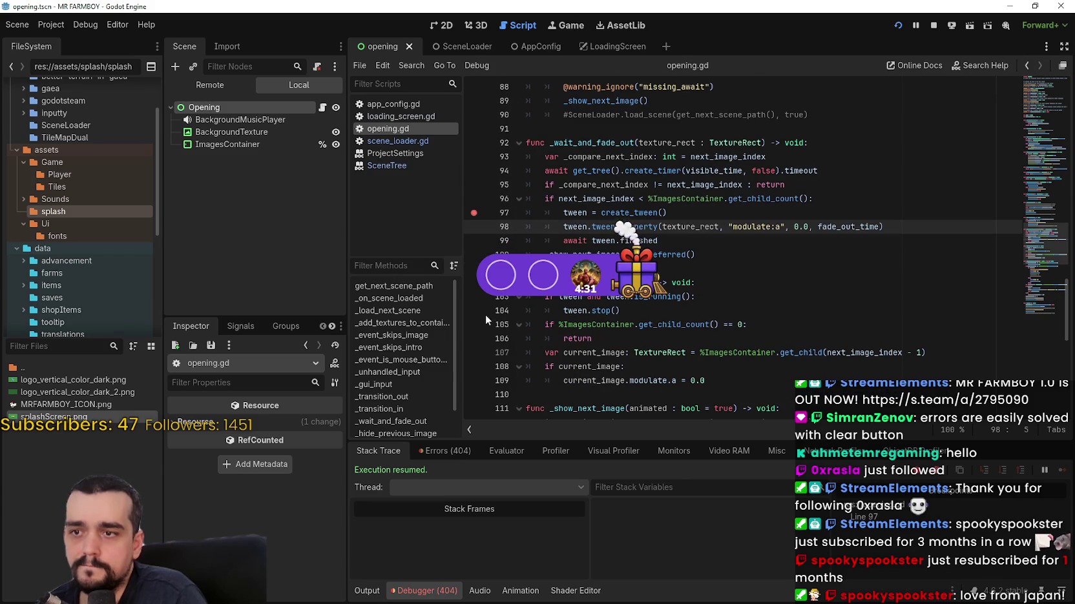
{"action": "scroll", "coordinate": [576, 335], "scroll_direction": "down", "scroll_amount": 6}
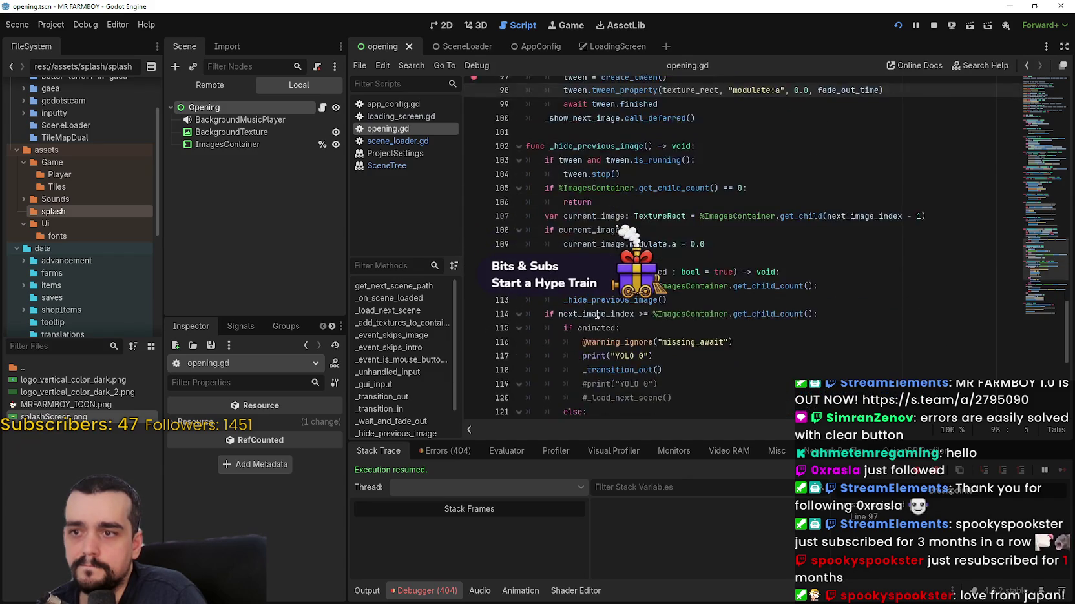
{"action": "left_click", "coordinate": [472, 177]}
{"action": "left_click", "coordinate": [710, 179]}
{"action": "left_click", "coordinate": [899, 25]}
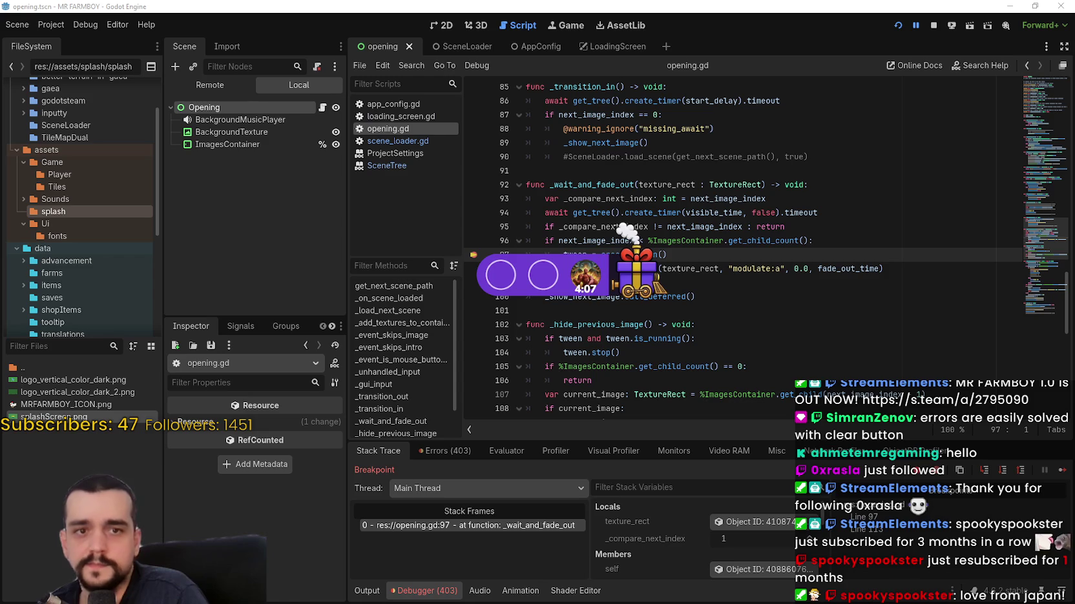
- Select line 97 and resume the paused game until it stops at line 113
{"action": "left_click", "coordinate": [654, 324]}
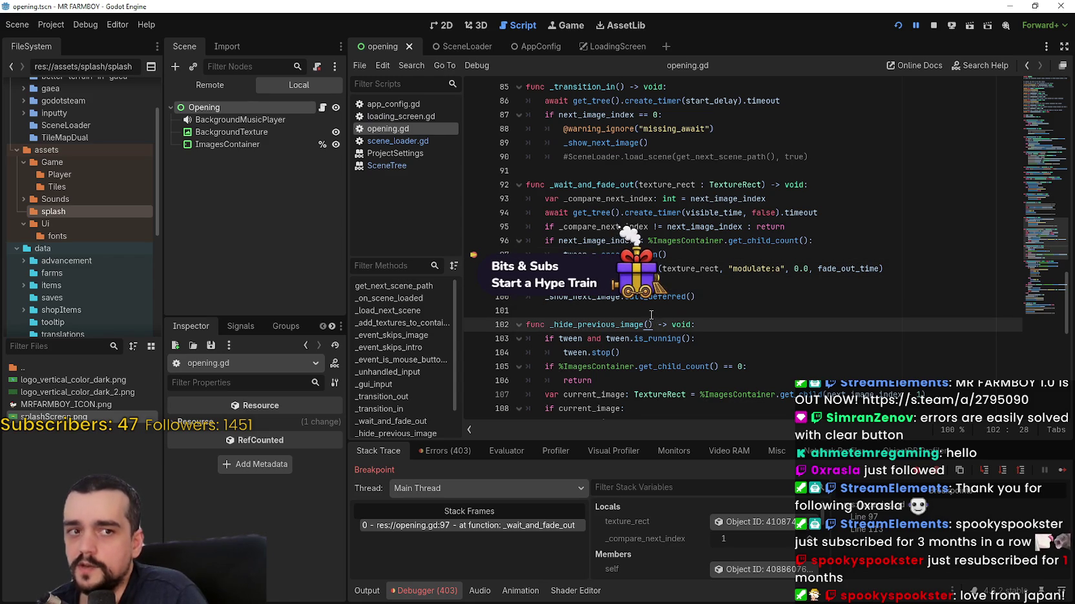
{"action": "left_click", "coordinate": [683, 254]}
{"action": "triple_click", "coordinate": [683, 254]}
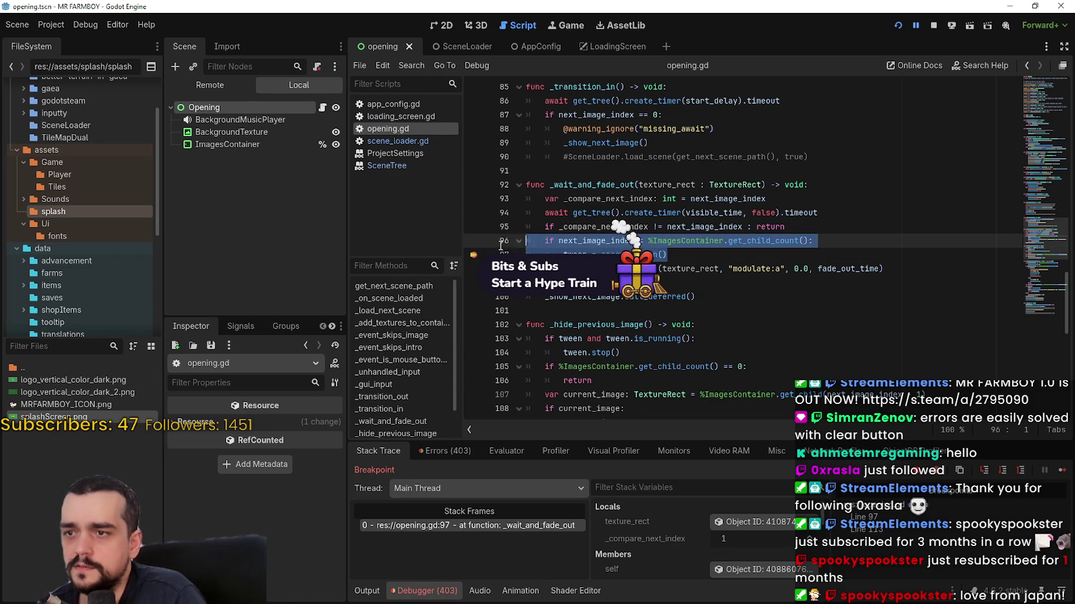
{"action": "left_click", "coordinate": [1032, 471]}
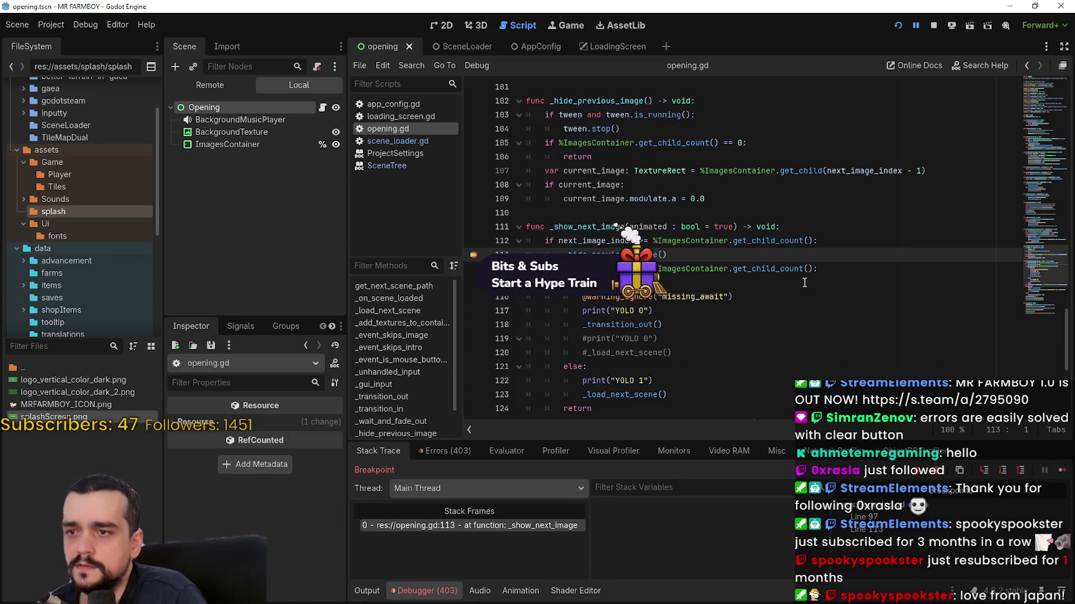
- Check next_image_index equals 2 on line 112, then show the Remote scene tree
{"action": "right_click", "coordinate": [607, 257]}
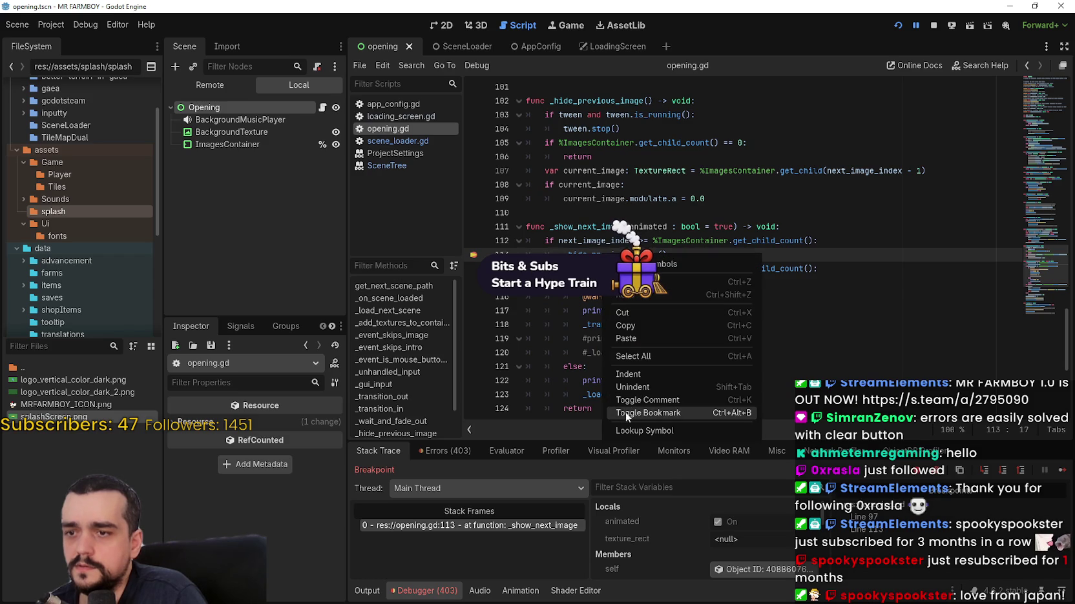
{"action": "double_click", "coordinate": [578, 242]}
{"action": "scroll", "coordinate": [665, 534], "scroll_direction": "down", "scroll_amount": 1}
{"action": "scroll", "coordinate": [665, 533], "scroll_direction": "down", "scroll_amount": 4}
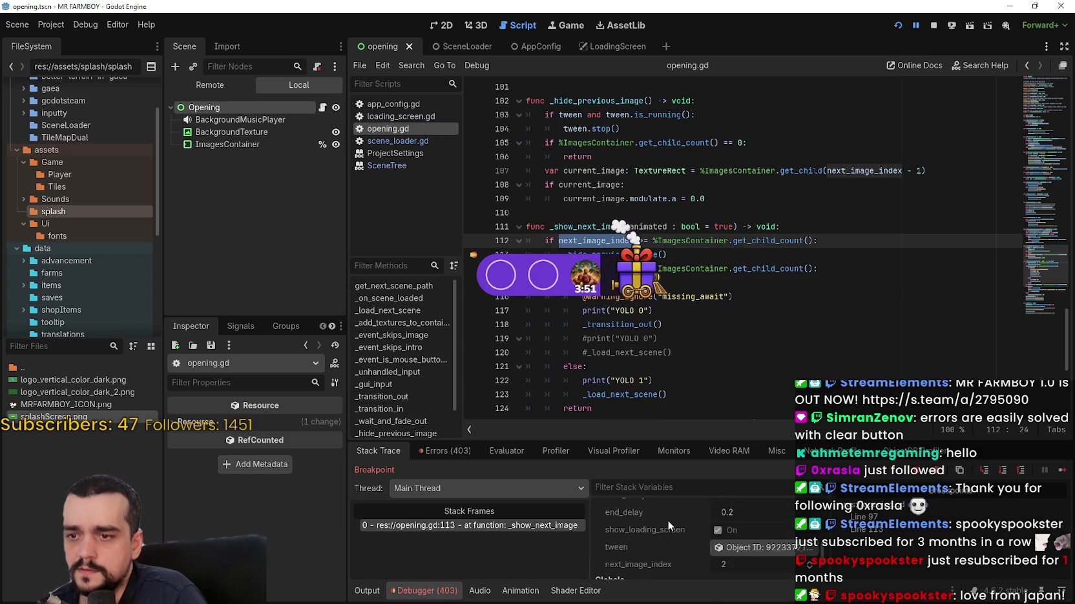
{"action": "scroll", "coordinate": [667, 523], "scroll_direction": "down", "scroll_amount": 1}
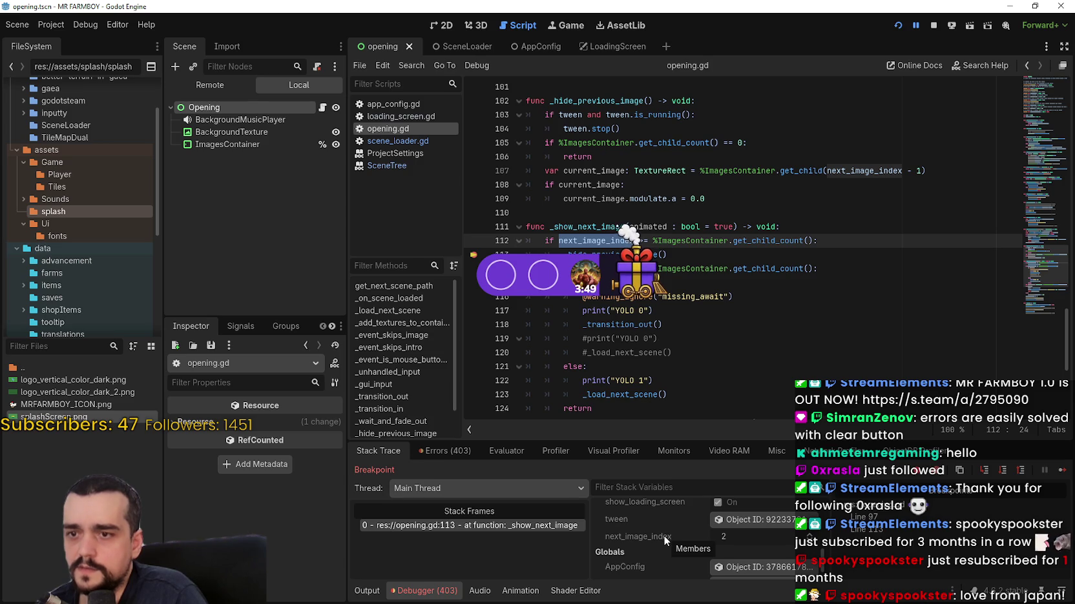
{"action": "scroll", "coordinate": [823, 554], "scroll_direction": "up", "scroll_amount": 1}
{"action": "scroll", "coordinate": [823, 554], "scroll_direction": "up", "scroll_amount": 5}
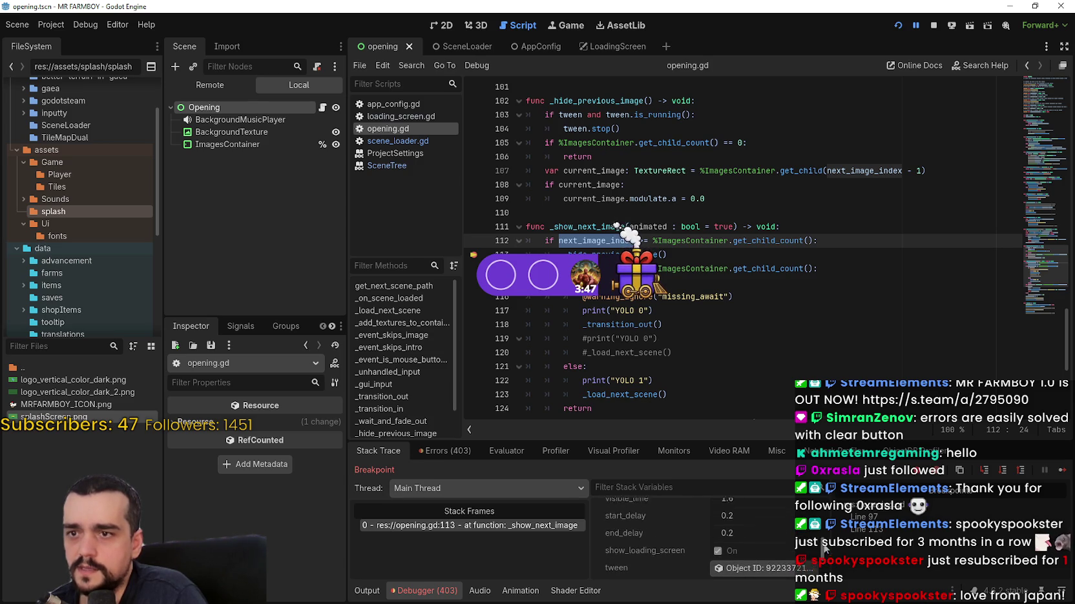
{"action": "scroll", "coordinate": [823, 511], "scroll_direction": "down", "scroll_amount": 5}
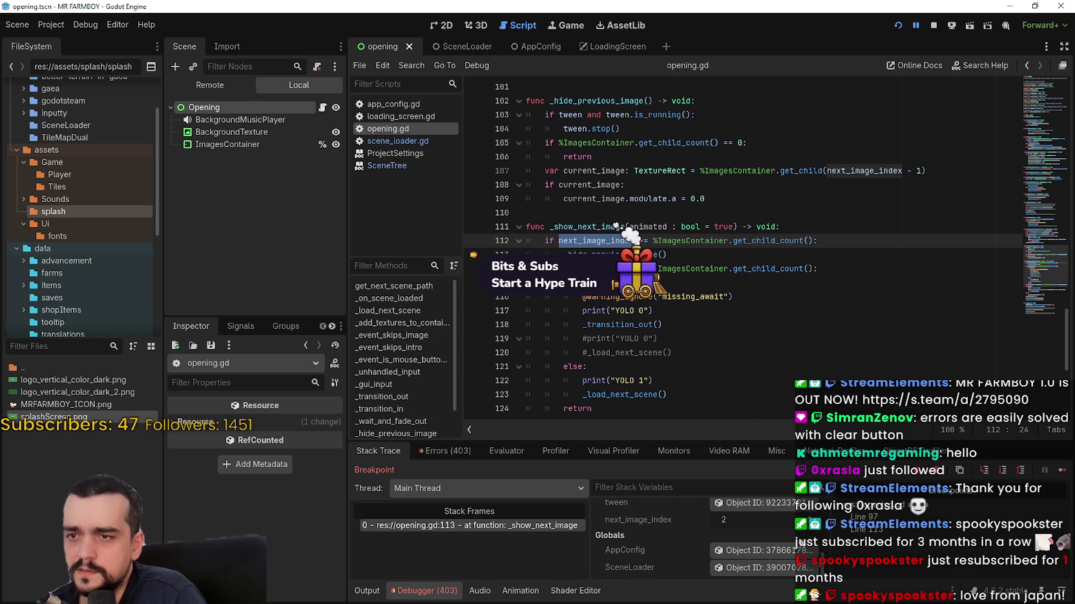
{"action": "left_click", "coordinate": [699, 340]}
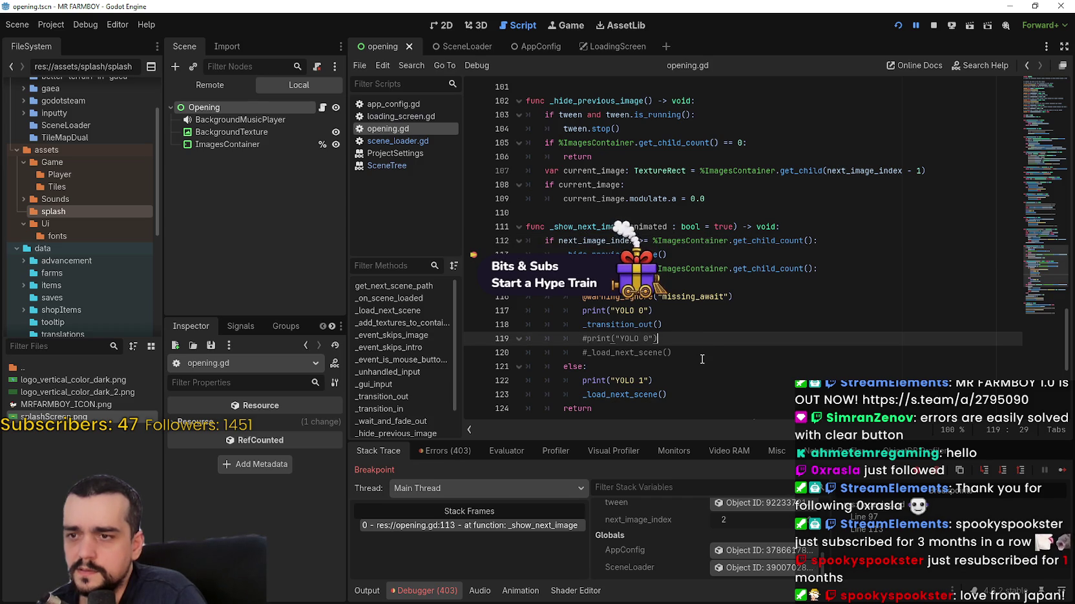
{"action": "left_click", "coordinate": [644, 240]}
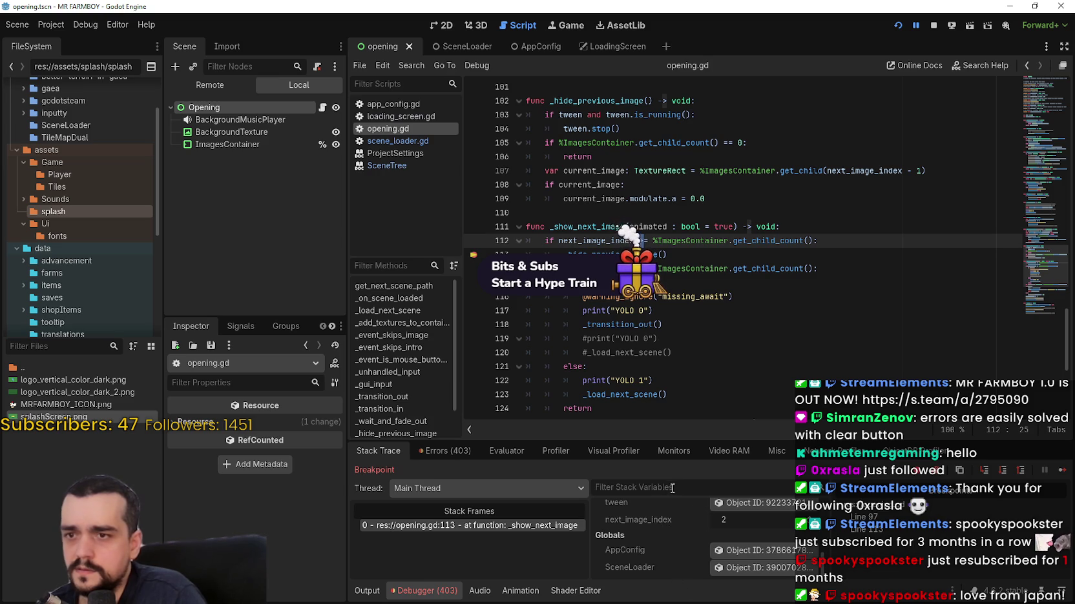
{"action": "left_click", "coordinate": [220, 86]}
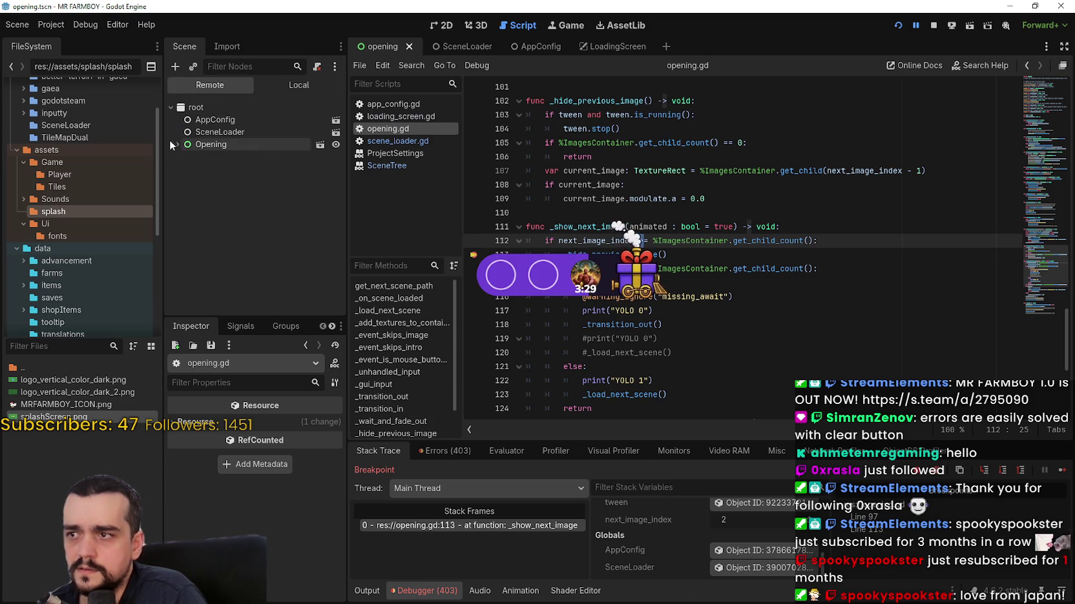
{"action": "left_click", "coordinate": [177, 144]}
{"action": "left_click", "coordinate": [183, 180]}
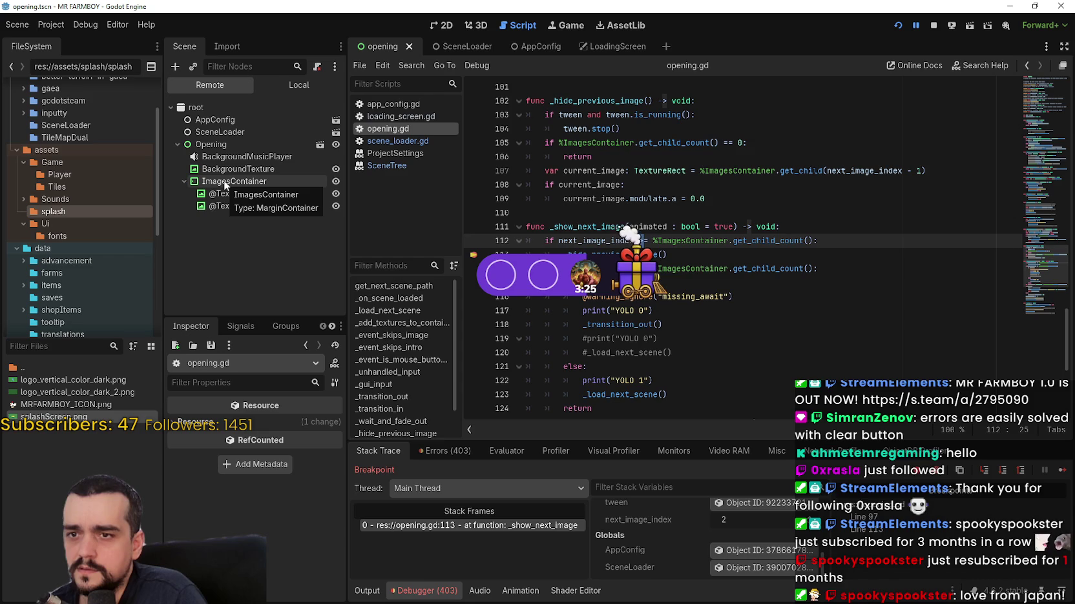
{"action": "mouse_move", "coordinate": [756, 244]}
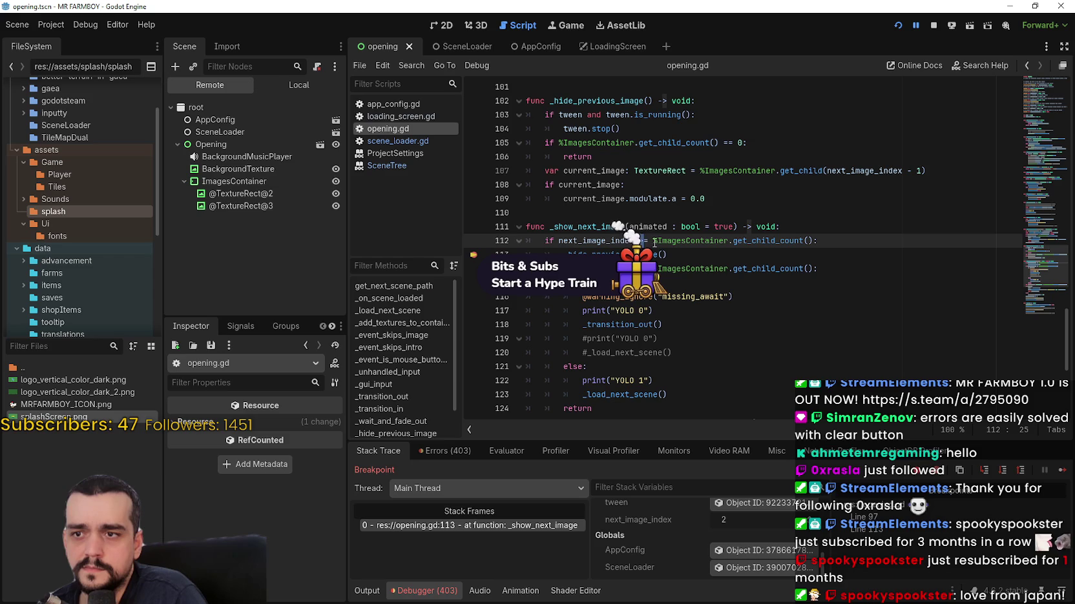
{"action": "key", "text": "ctrl+s"}
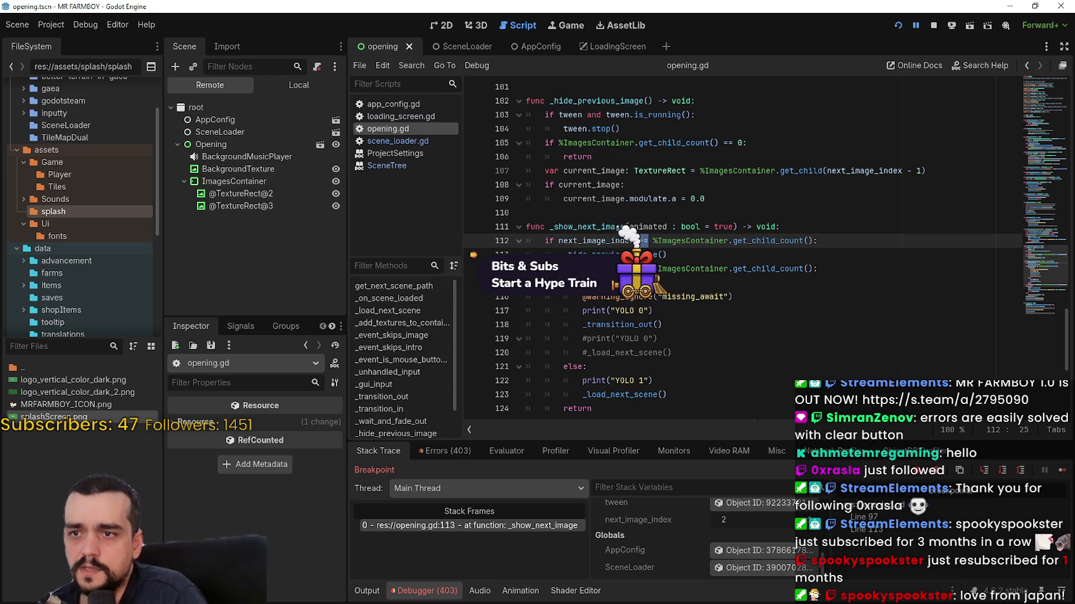
{"action": "key", "text": "shift+Left"}
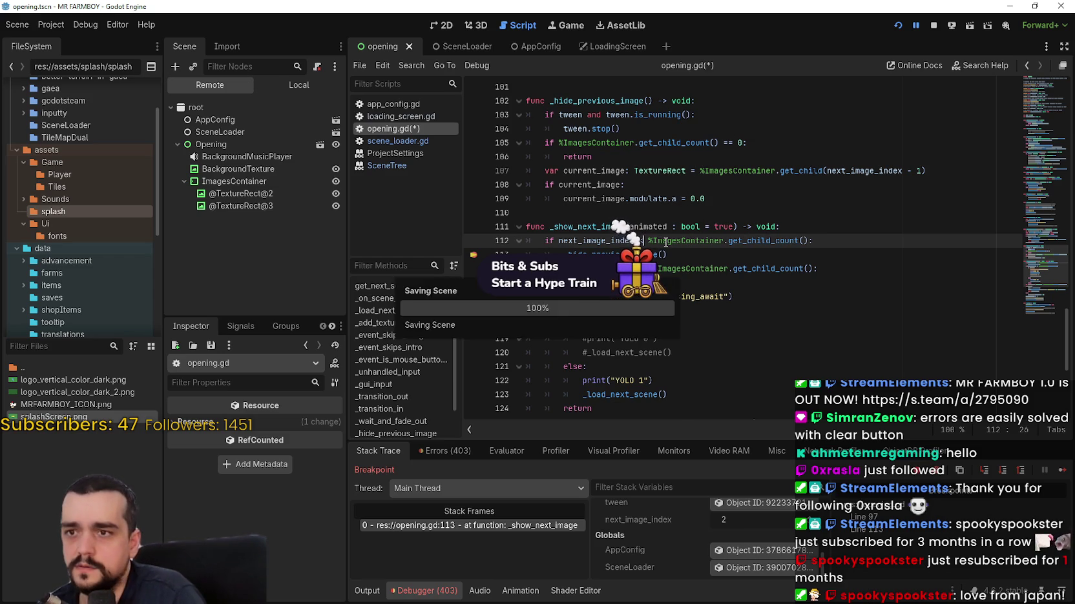
- Stop and rerun the project, continuing past each breakpoint pause to the MR FARMBOY main menu
{"action": "left_click", "coordinate": [930, 29]}
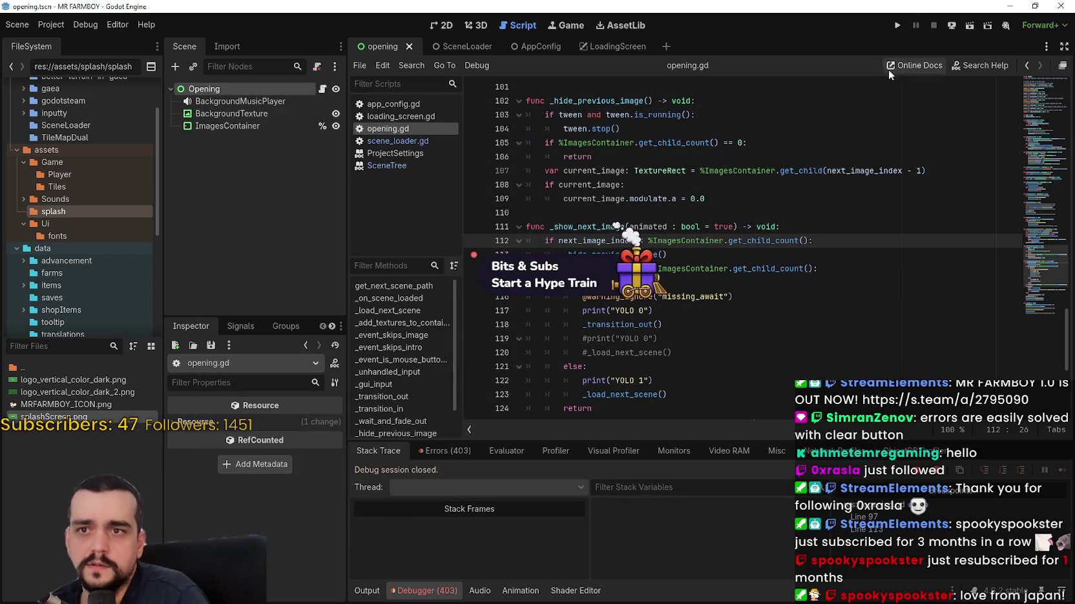
{"action": "left_click", "coordinate": [897, 29]}
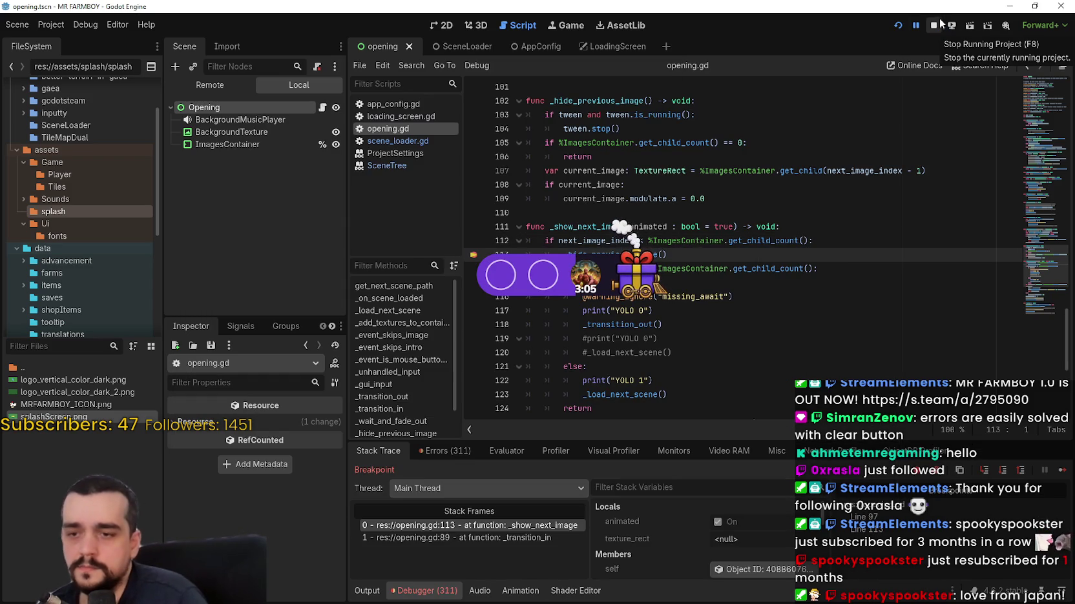
{"action": "left_click", "coordinate": [1064, 472]}
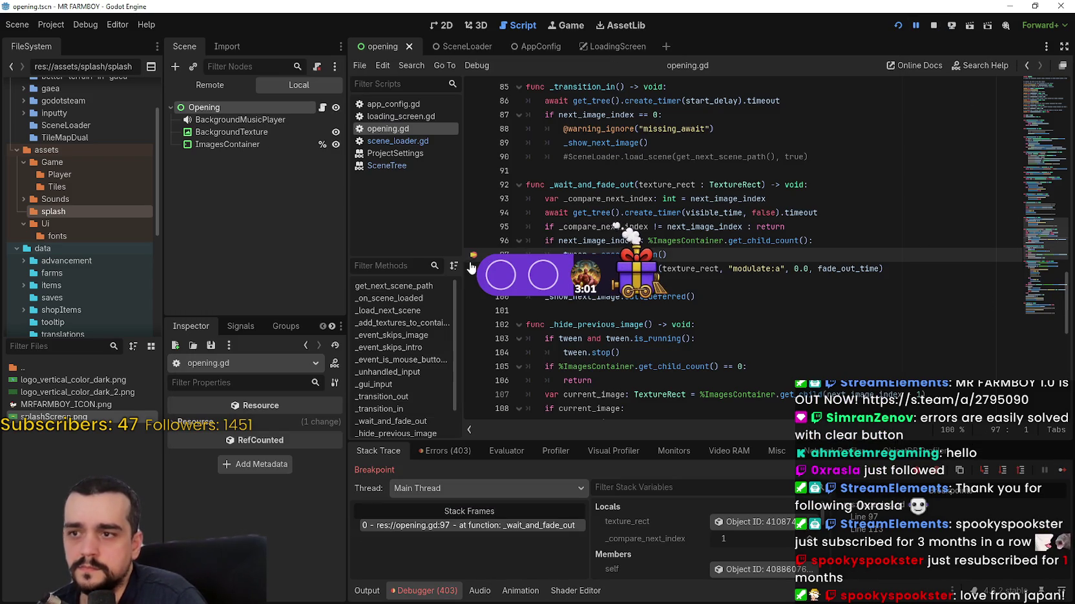
{"action": "left_click", "coordinate": [1060, 472]}
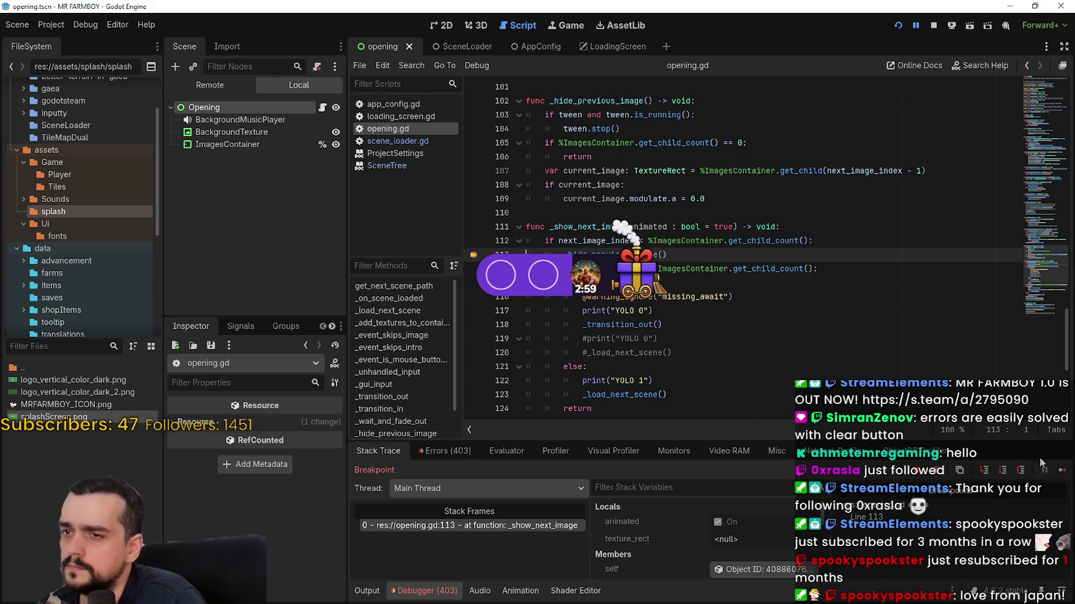
{"action": "left_click", "coordinate": [1062, 470]}
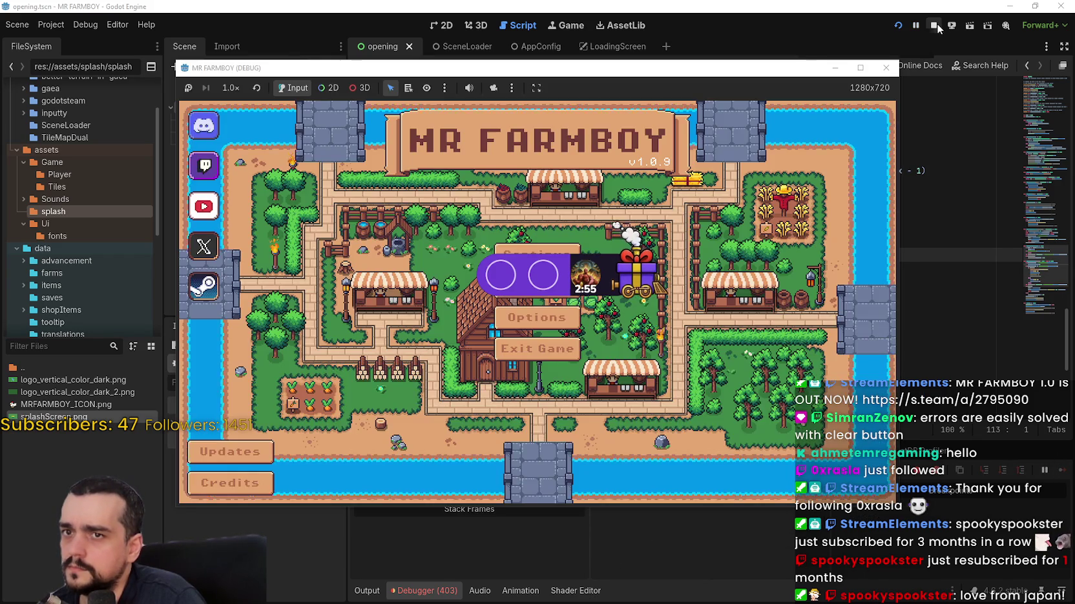
- Relaunch the game several times to retest its startup splash, then stop it
{"action": "left_click", "coordinate": [934, 24]}
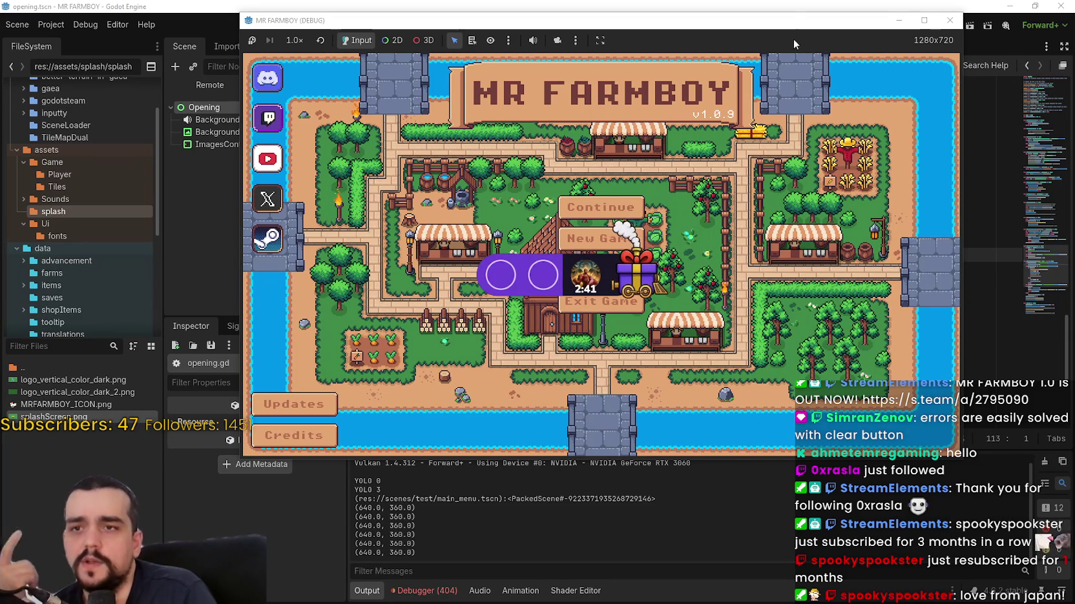
{"action": "left_click_drag", "start_coordinate": [794, 26], "coordinate": [778, 124]}
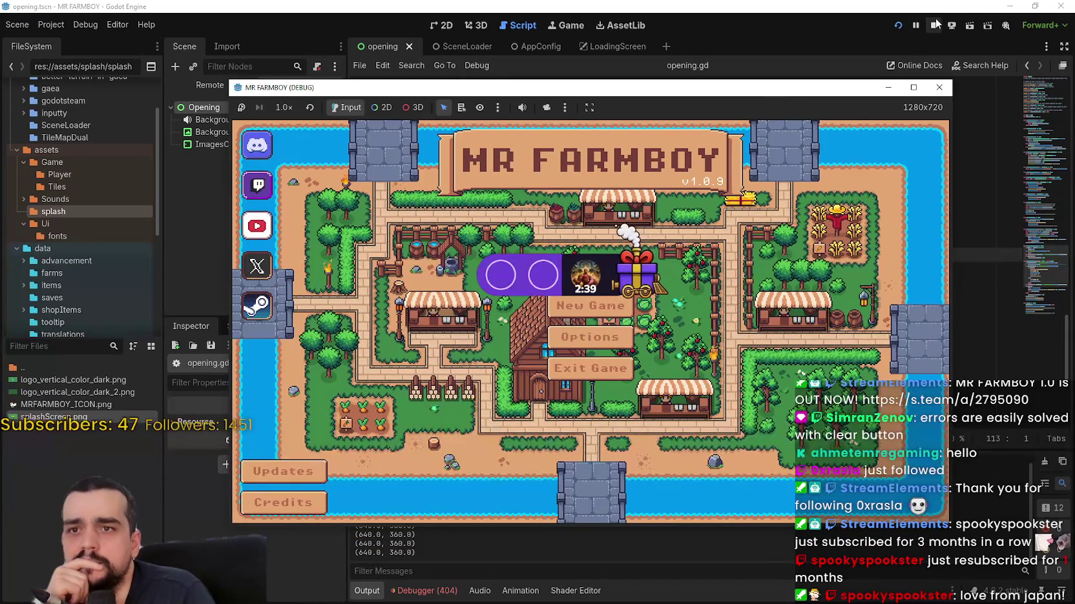
{"action": "left_click", "coordinate": [898, 24]}
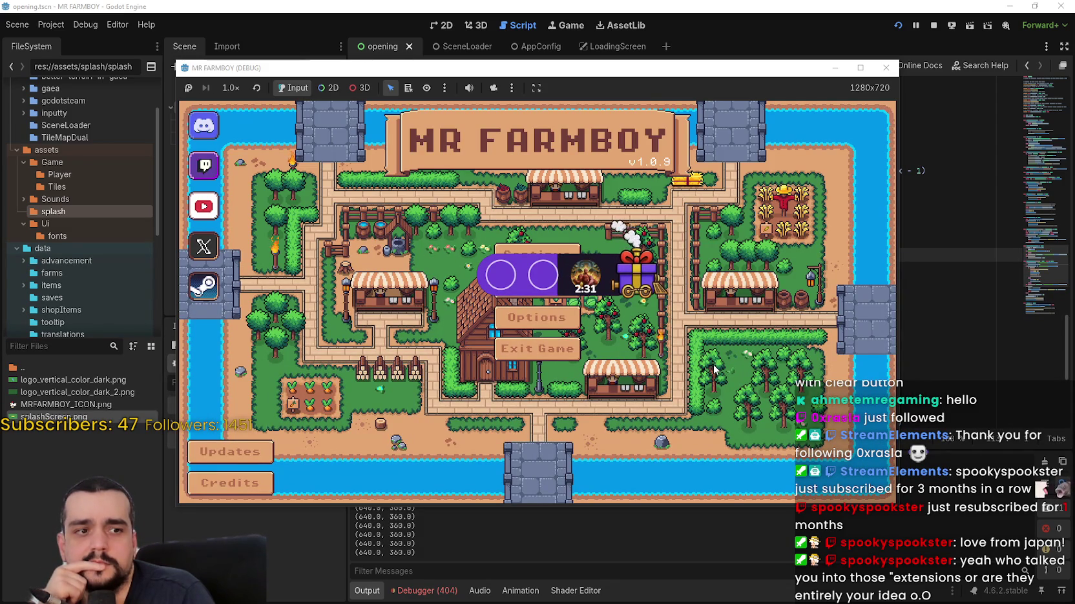
{"action": "left_click", "coordinate": [932, 29]}
{"action": "left_click", "coordinate": [899, 28]}
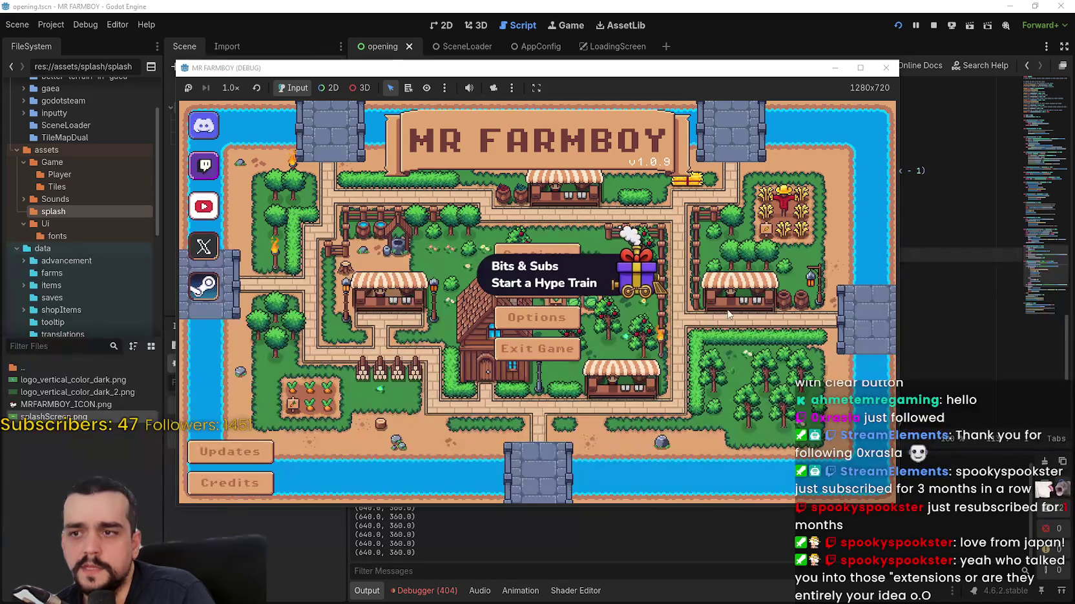
{"action": "left_click", "coordinate": [934, 25]}
{"action": "left_click", "coordinate": [896, 24]}
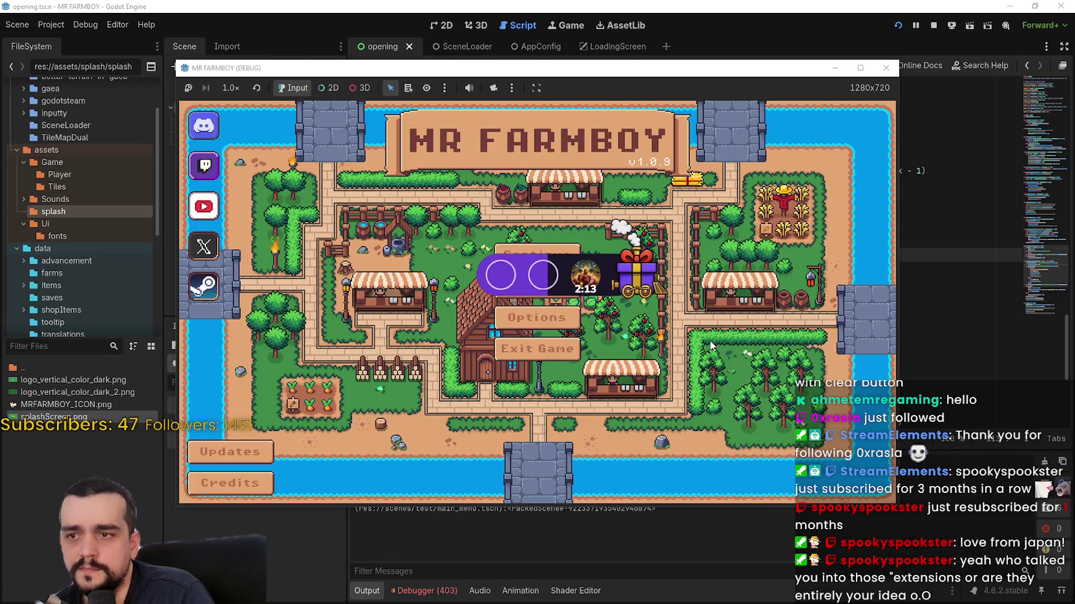
{"action": "left_click", "coordinate": [537, 349]}
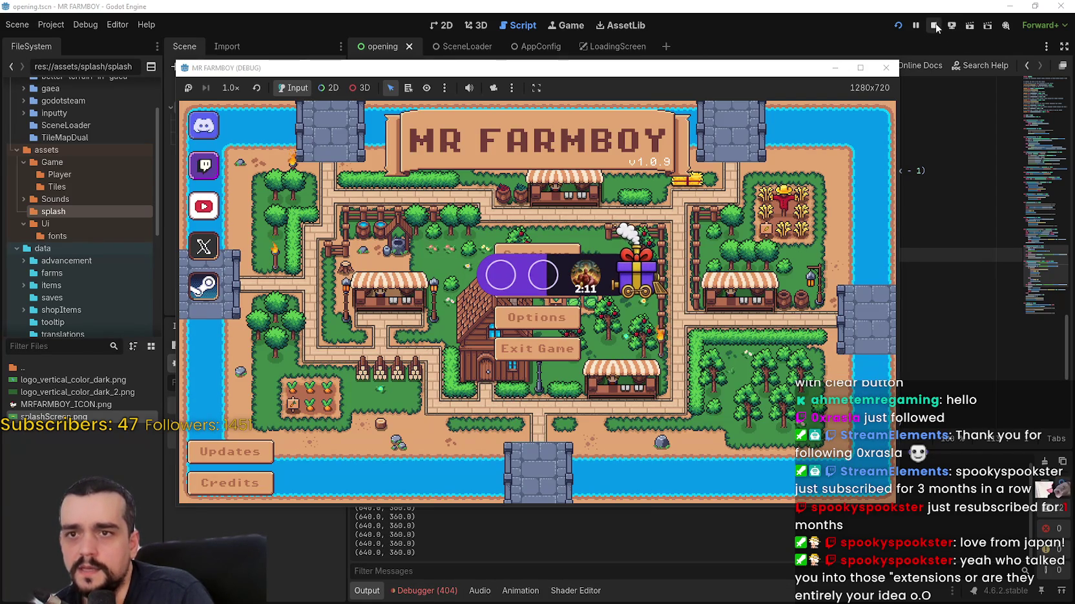
- In the LoadingScreen scene, use Lookup Symbol on the line 118 _transition_out call to reach its definition
{"action": "left_click", "coordinate": [594, 49]}
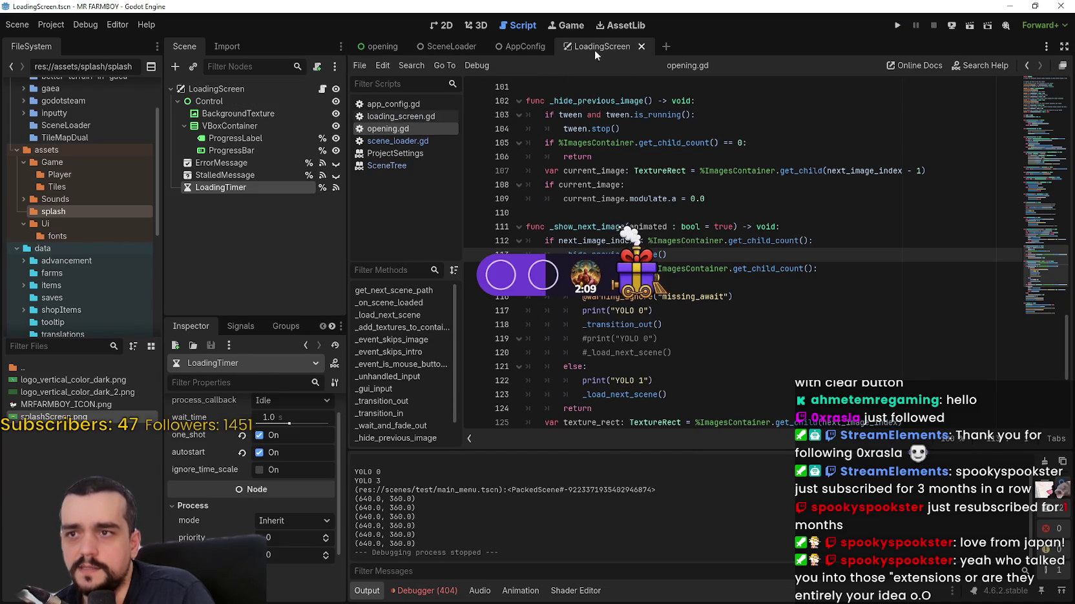
{"action": "mouse_move", "coordinate": [379, 47]}
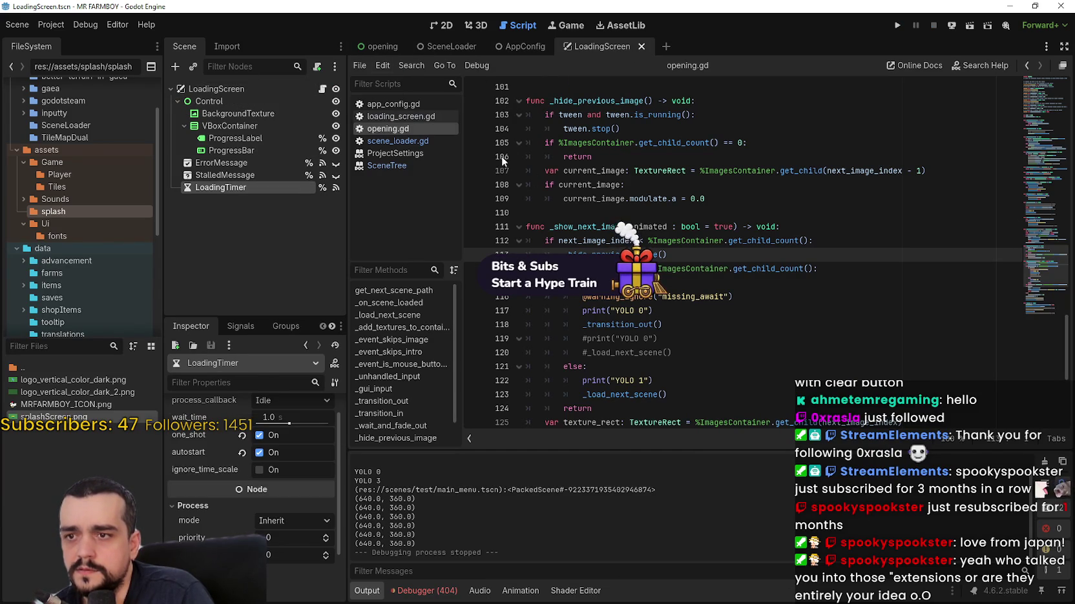
{"action": "double_click", "coordinate": [611, 254]}
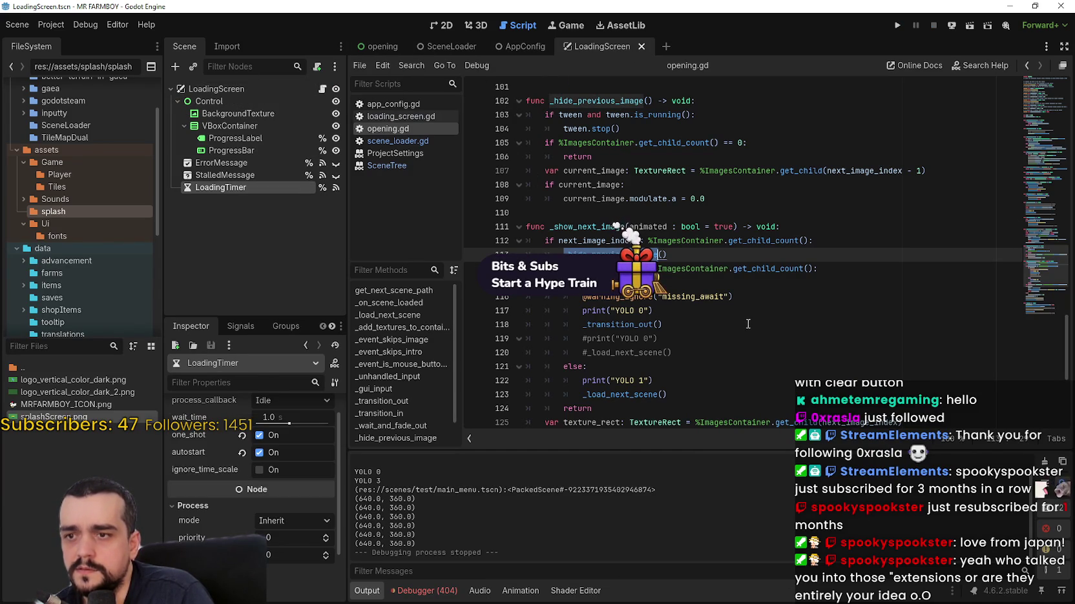
{"action": "double_click", "coordinate": [631, 324]}
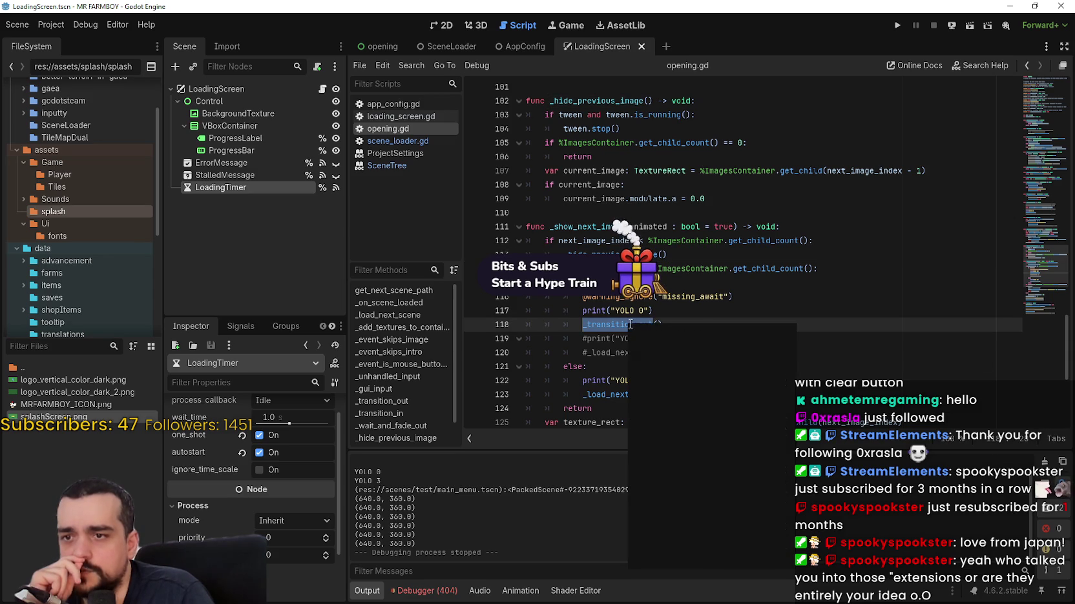
{"action": "right_click", "coordinate": [630, 325]}
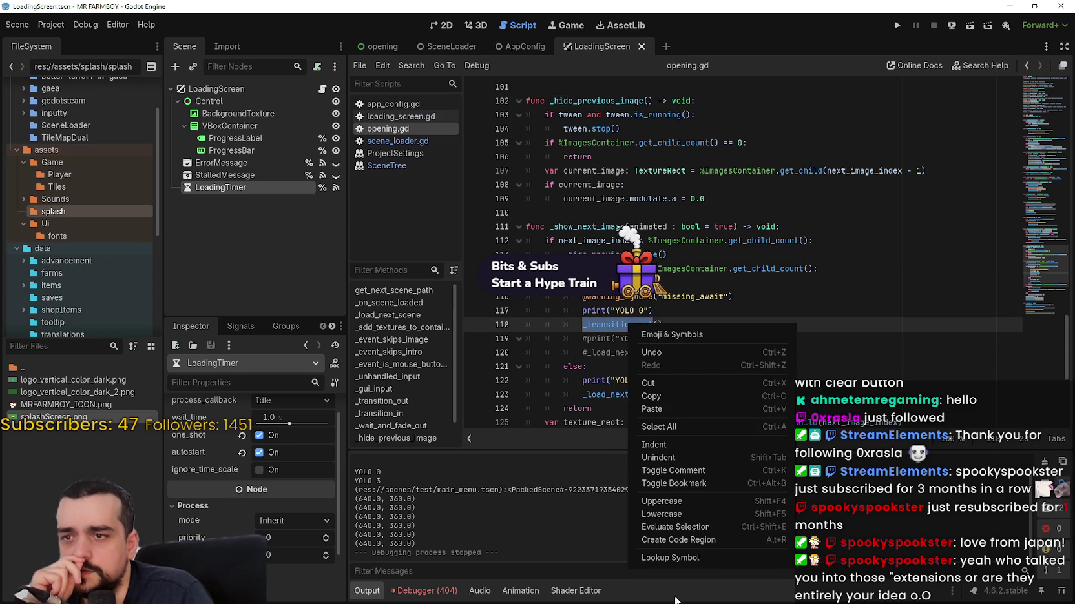
{"action": "left_click", "coordinate": [682, 557]}
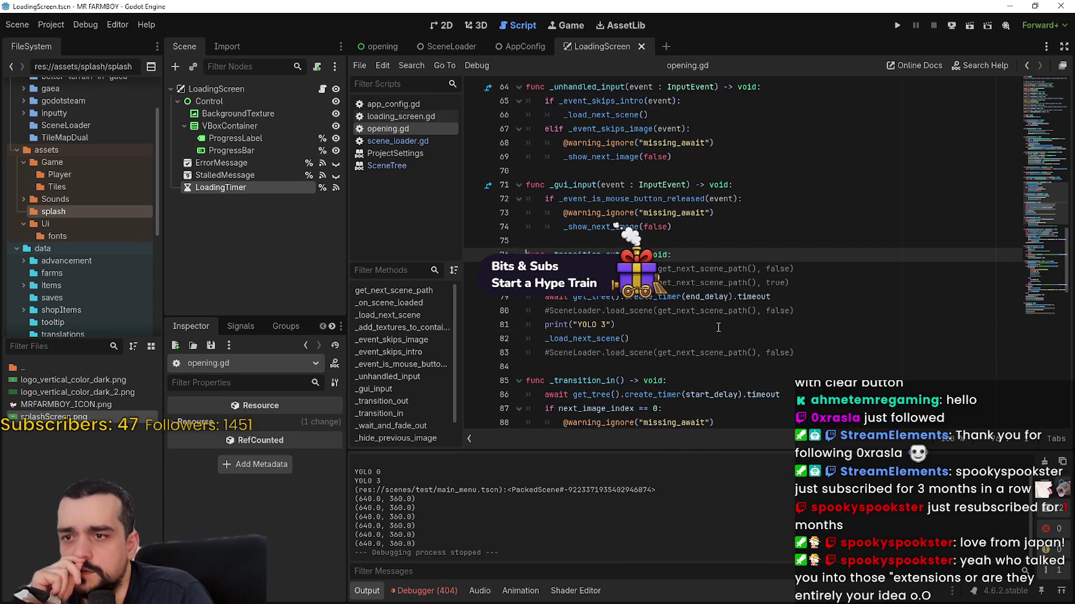
- Inspect the end_delay timer wait on line 79 and the _load_next_scene call on line 82
{"action": "left_click_drag", "start_coordinate": [790, 295], "coordinate": [541, 298]}
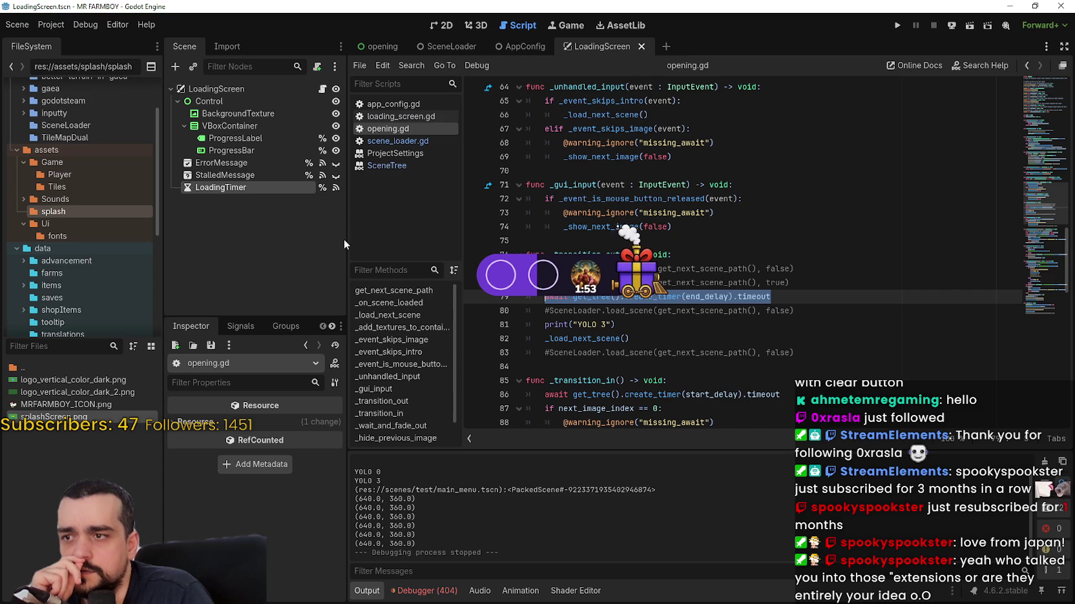
{"action": "left_click", "coordinate": [625, 331]}
{"action": "left_click_drag", "start_coordinate": [546, 339], "coordinate": [676, 347]}
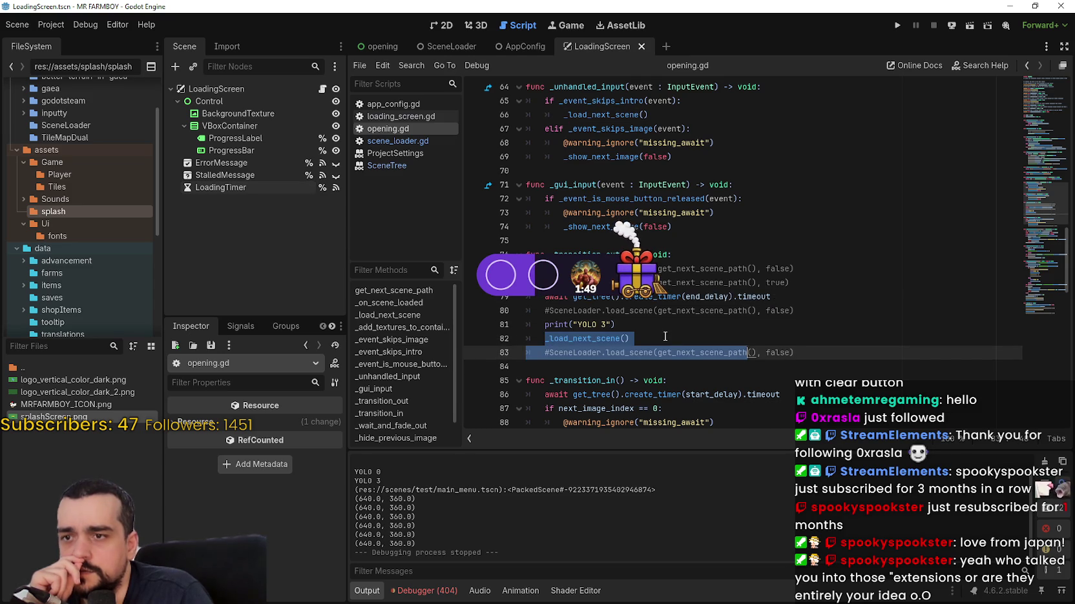
{"action": "left_click", "coordinate": [664, 336]}
{"action": "double_click", "coordinate": [604, 338]}
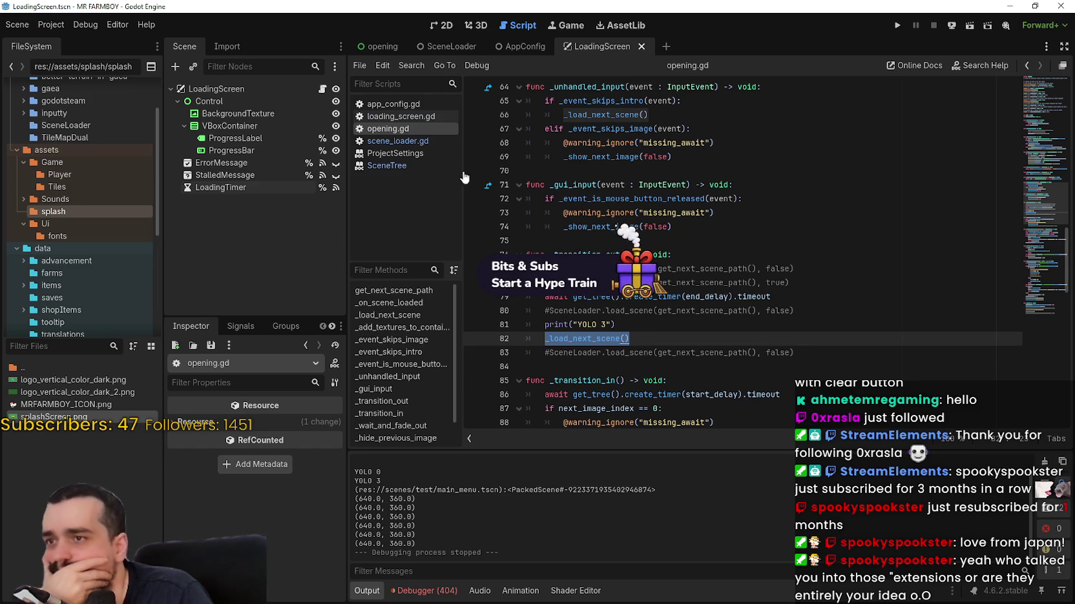
- Run the project to the MR FARMBOY main menu, then put the caret on line 75 of the script
{"action": "left_click", "coordinate": [896, 27]}
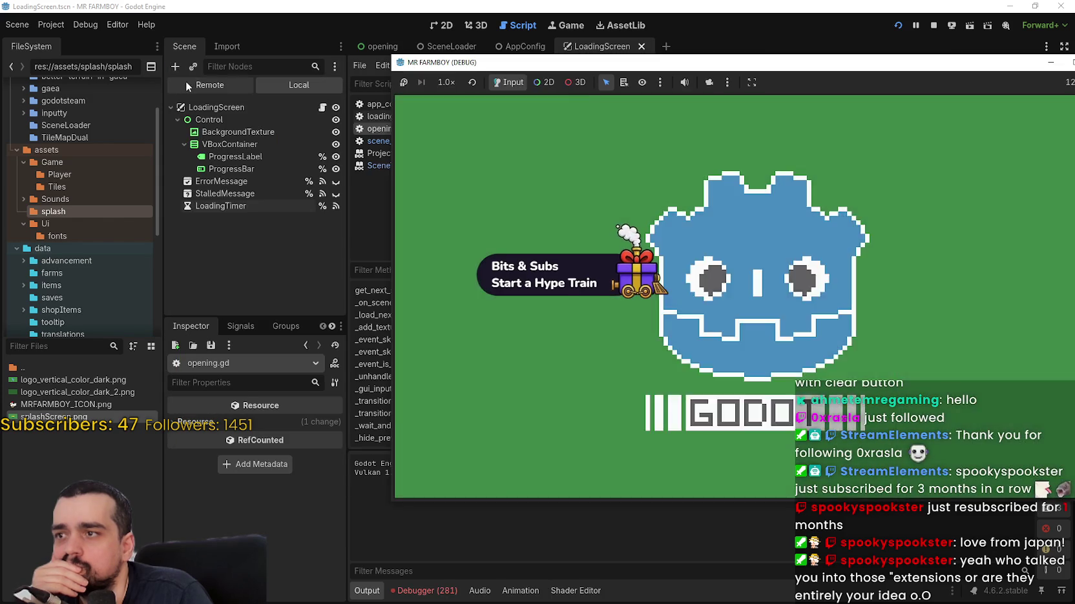
{"action": "left_click", "coordinate": [685, 254]}
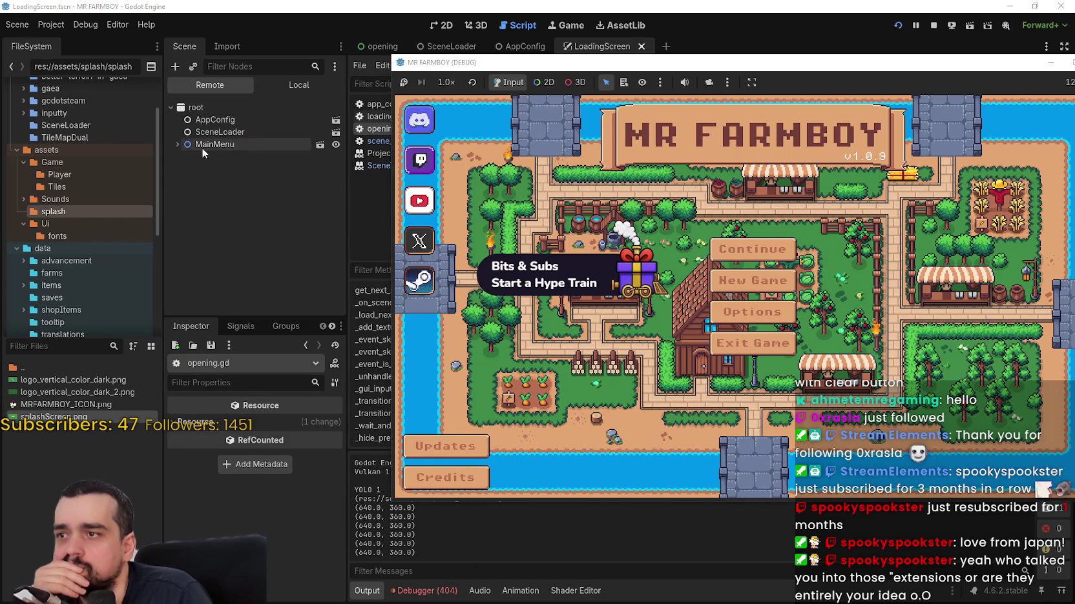
{"action": "left_click", "coordinate": [643, 8]}
{"action": "left_click", "coordinate": [753, 243]}
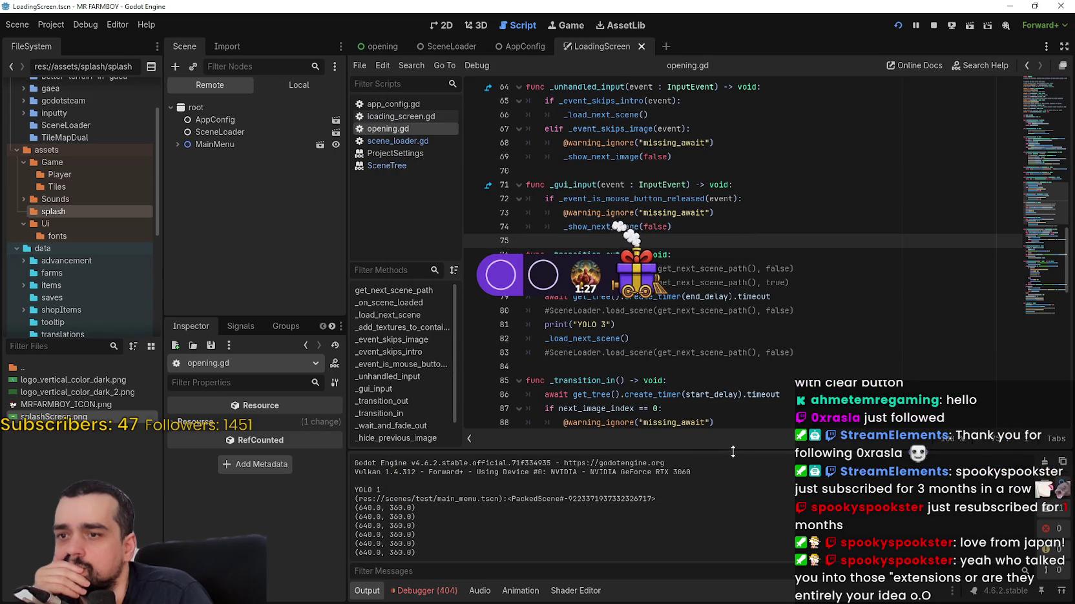
- Check the running game's SceneLoader node, then show the opening scene in the 2D view
{"action": "left_click", "coordinate": [669, 380]}
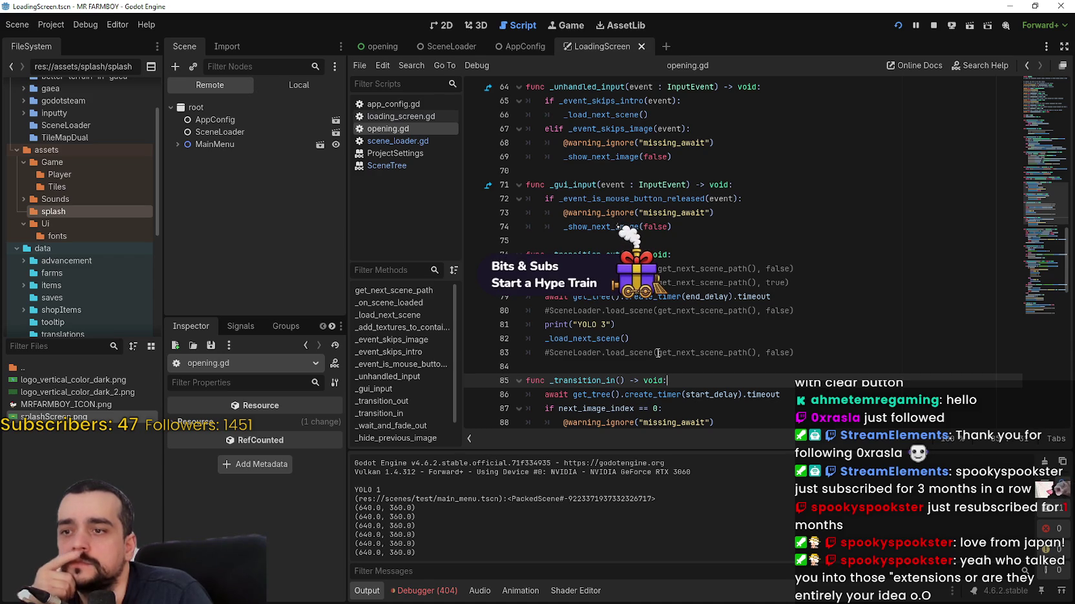
{"action": "left_click", "coordinate": [615, 241]}
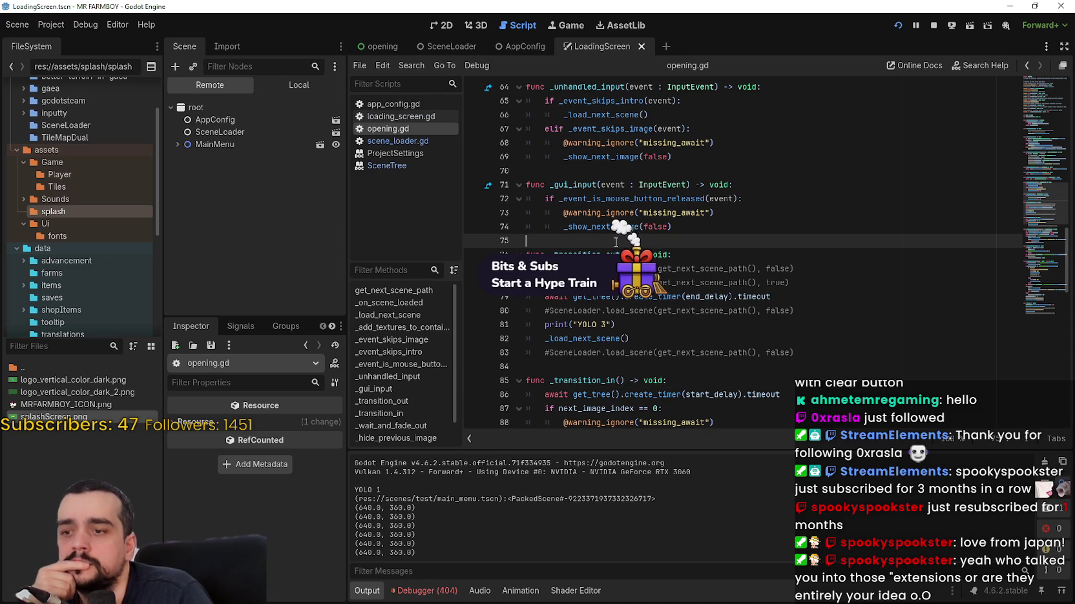
{"action": "left_click", "coordinate": [250, 132]}
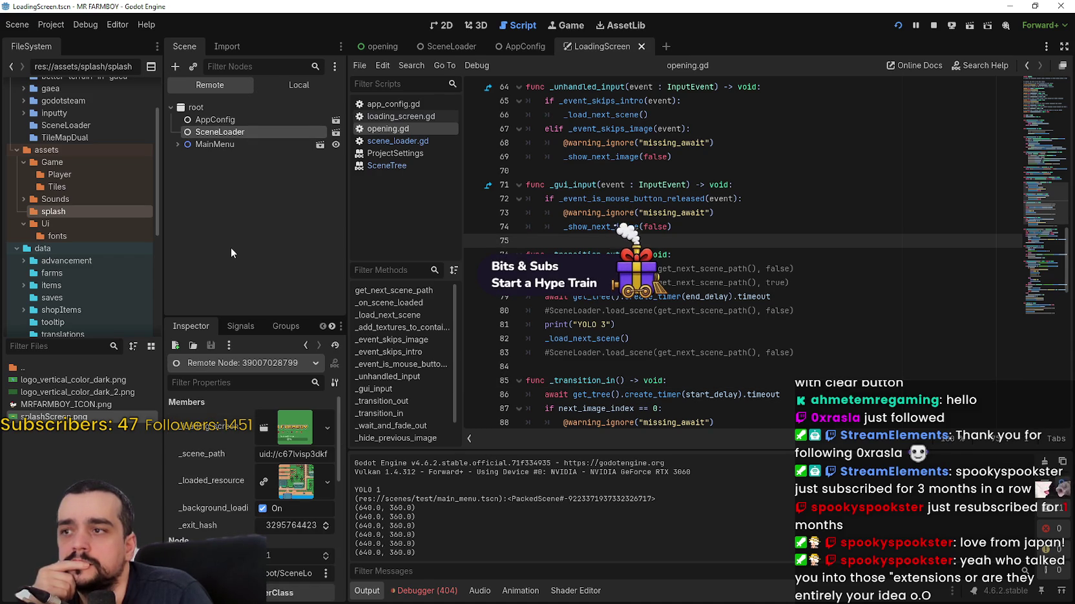
{"action": "left_click", "coordinate": [376, 45]}
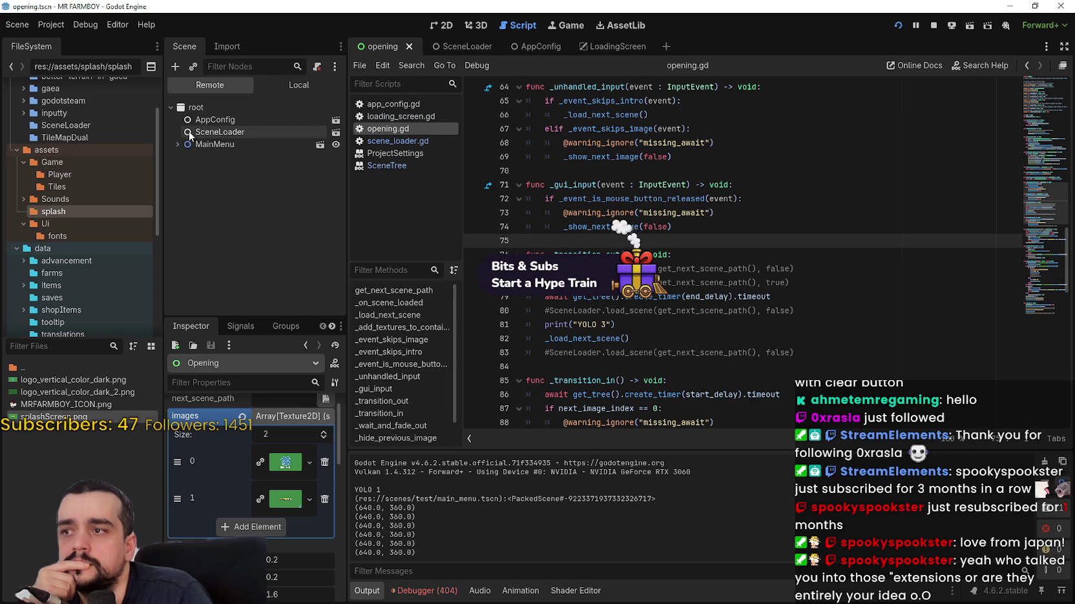
{"action": "left_click", "coordinate": [213, 132]}
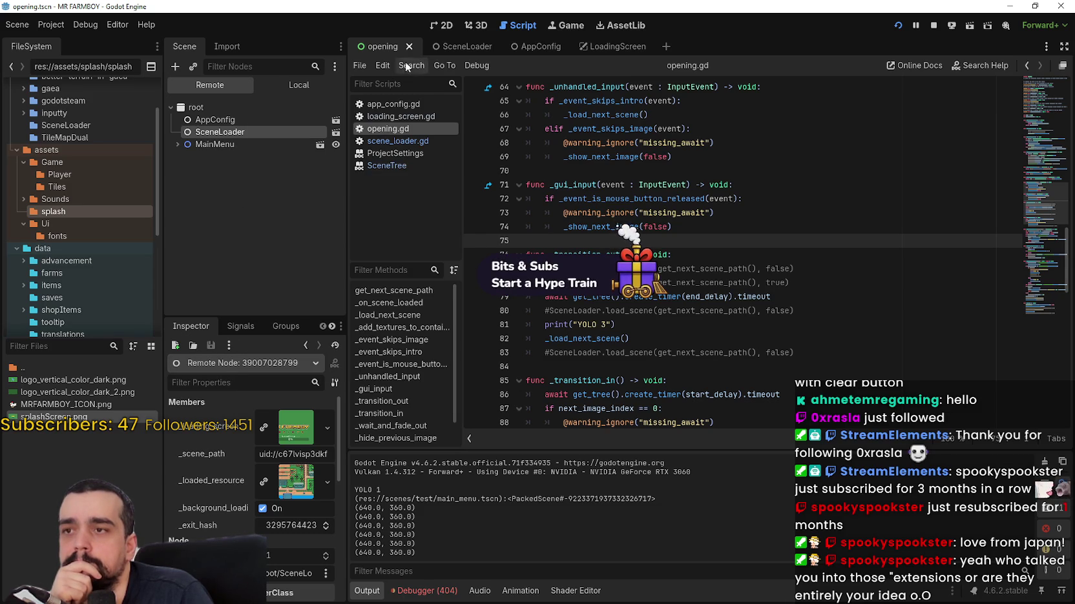
{"action": "left_click", "coordinate": [442, 26]}
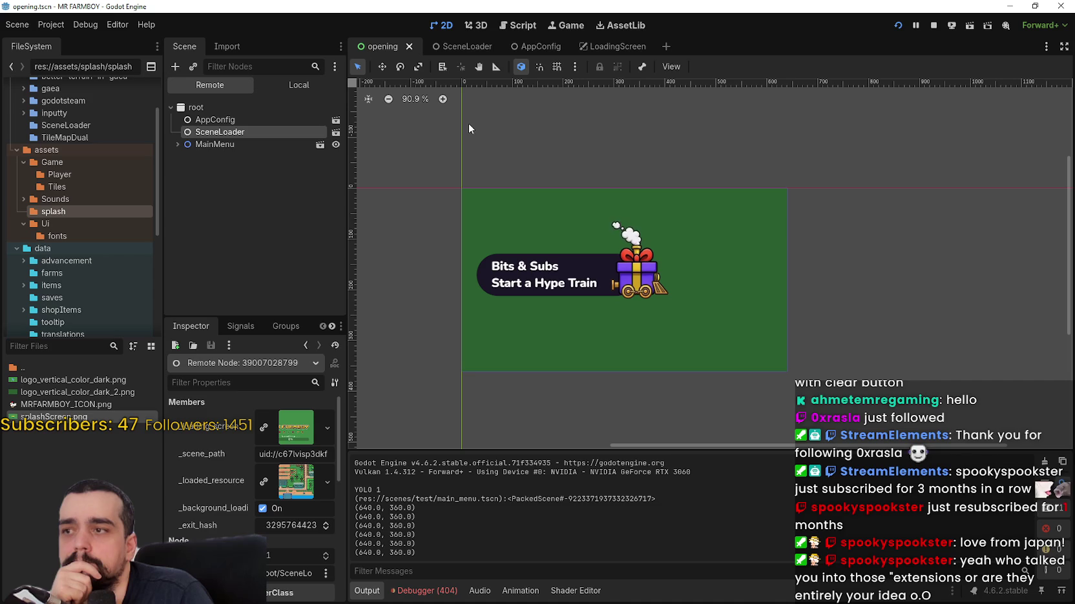
- Expand the running MainMenu node, open the SceneLoader and AppConfig scenes, and stop the game
{"action": "double_click", "coordinate": [244, 144]}
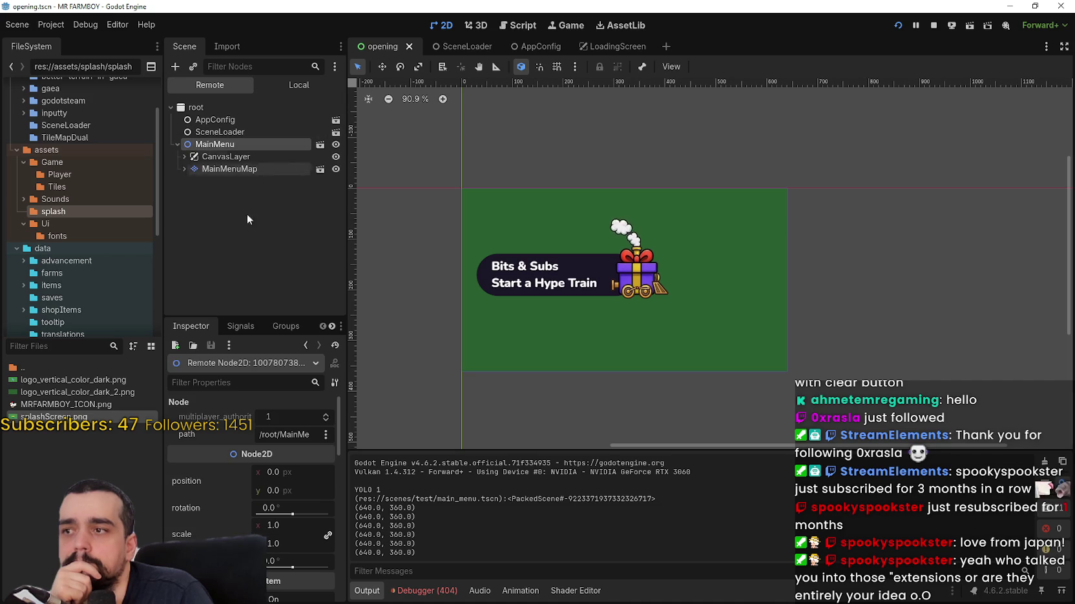
{"action": "left_click", "coordinate": [178, 144]}
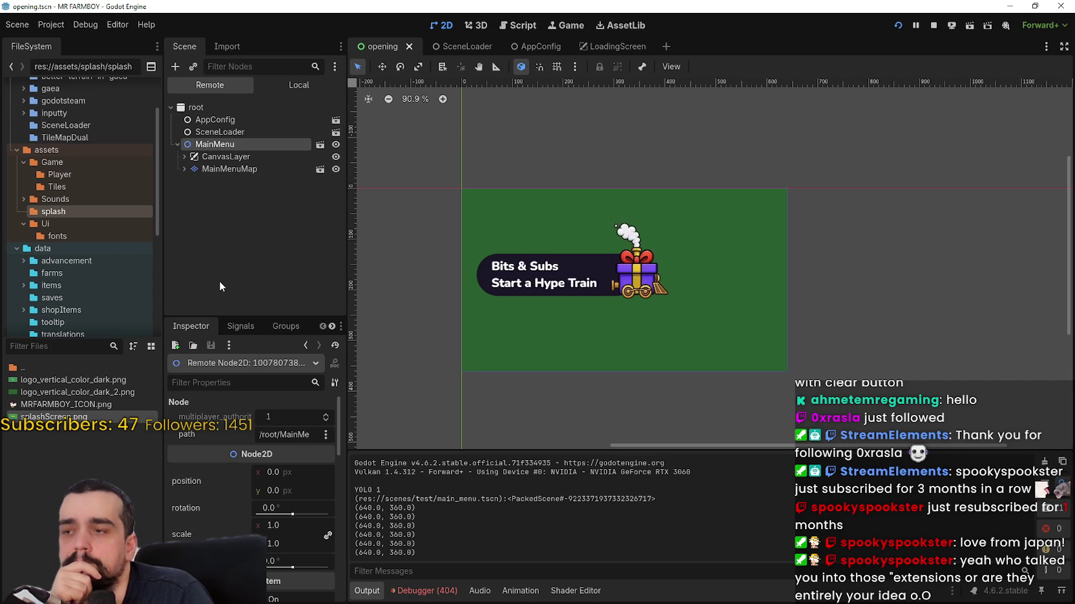
{"action": "left_click", "coordinate": [498, 47]}
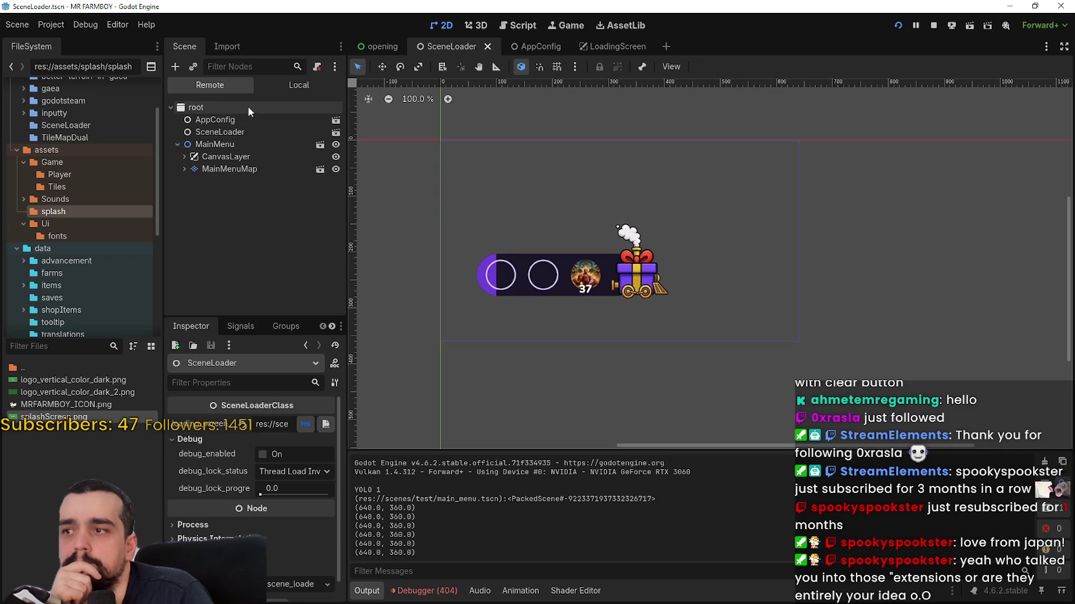
{"action": "left_click", "coordinate": [529, 47]}
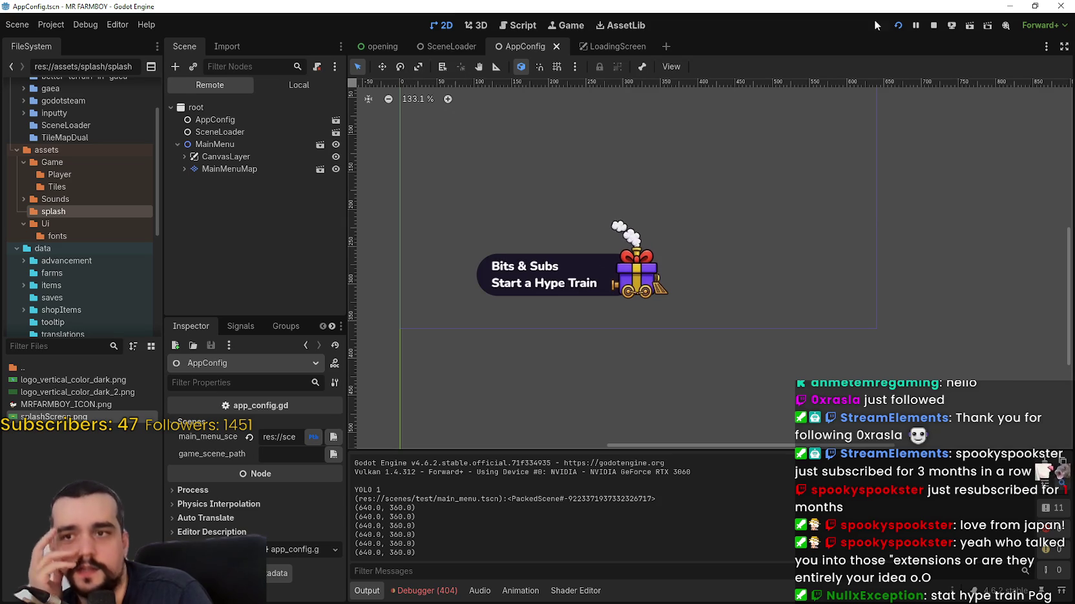
{"action": "left_click", "coordinate": [933, 27]}
- Cycle through the LoadingScreen, AppConfig and SceneLoader tabs to the Opening scene and select its root node
{"action": "scroll", "coordinate": [659, 222], "scroll_direction": "down", "scroll_amount": 2}
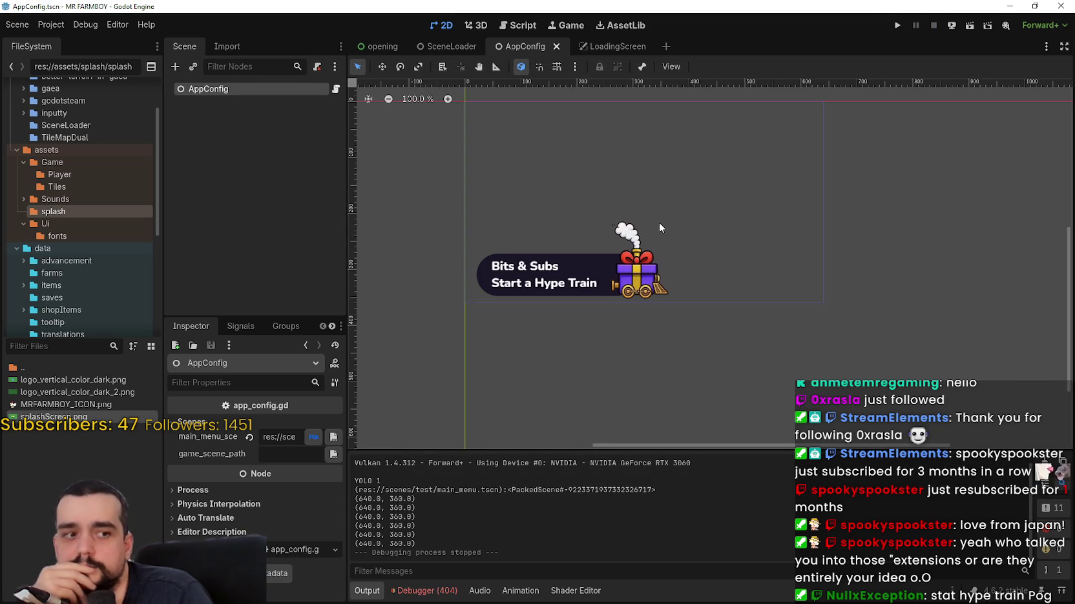
{"action": "scroll", "coordinate": [693, 290], "scroll_direction": "down", "scroll_amount": 2}
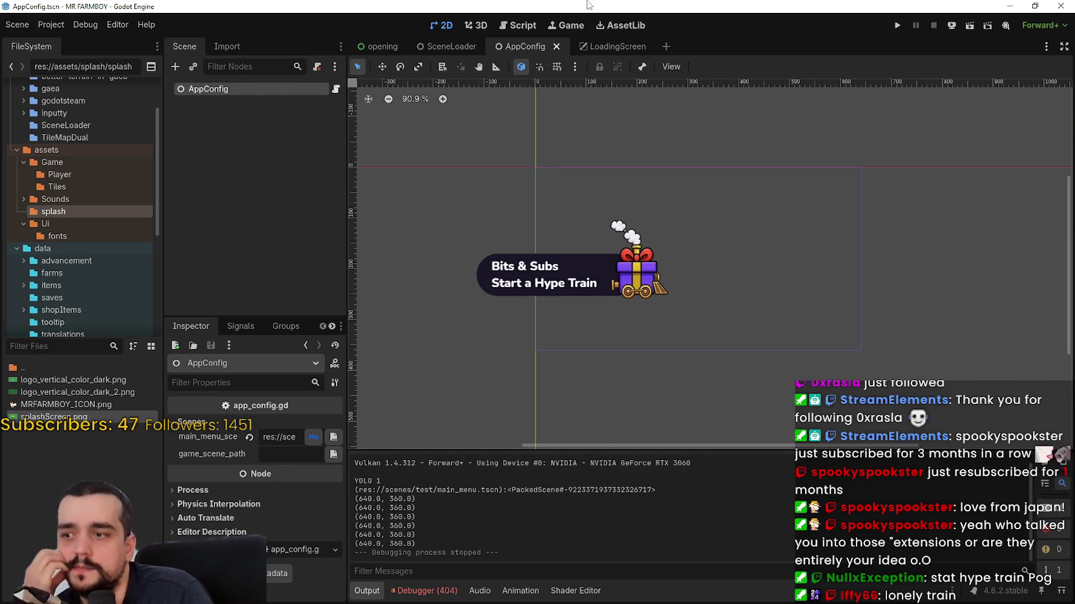
{"action": "left_click", "coordinate": [601, 47]}
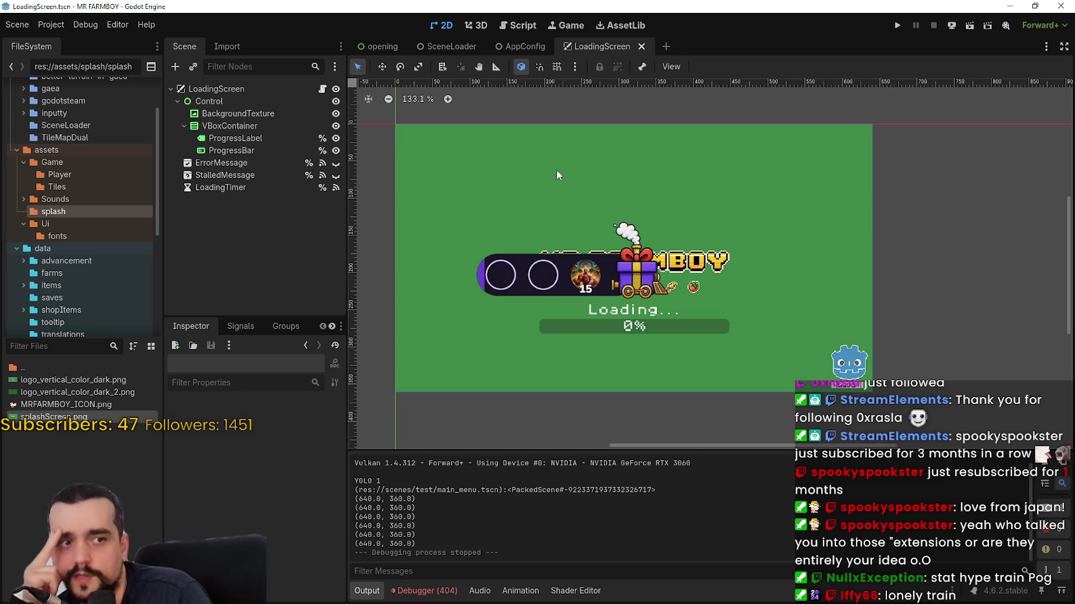
{"action": "left_click", "coordinate": [520, 46]}
{"action": "left_click", "coordinate": [445, 47]}
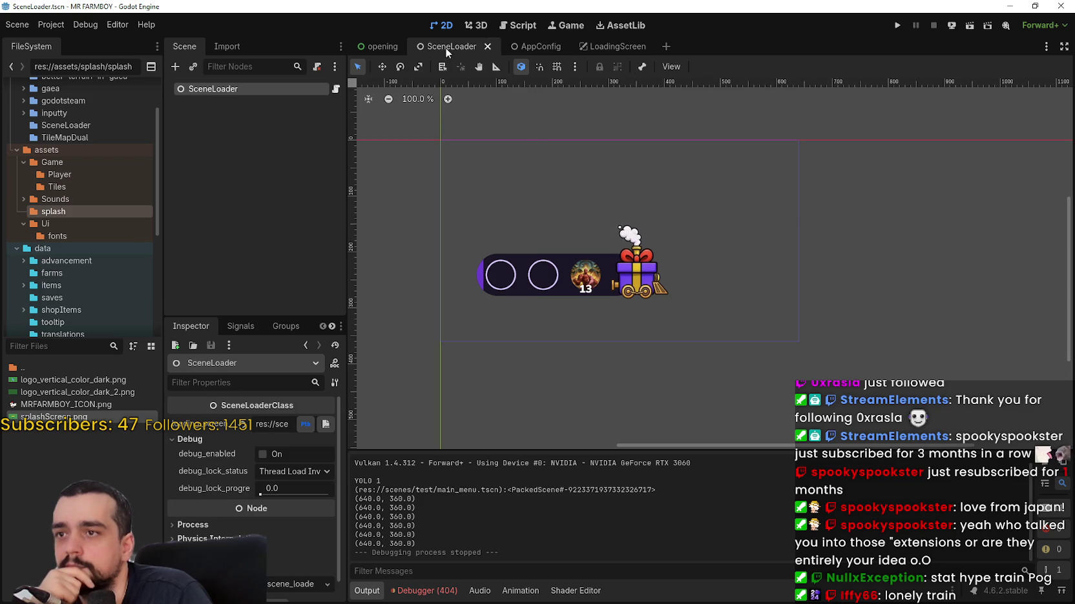
{"action": "left_click", "coordinate": [382, 47]}
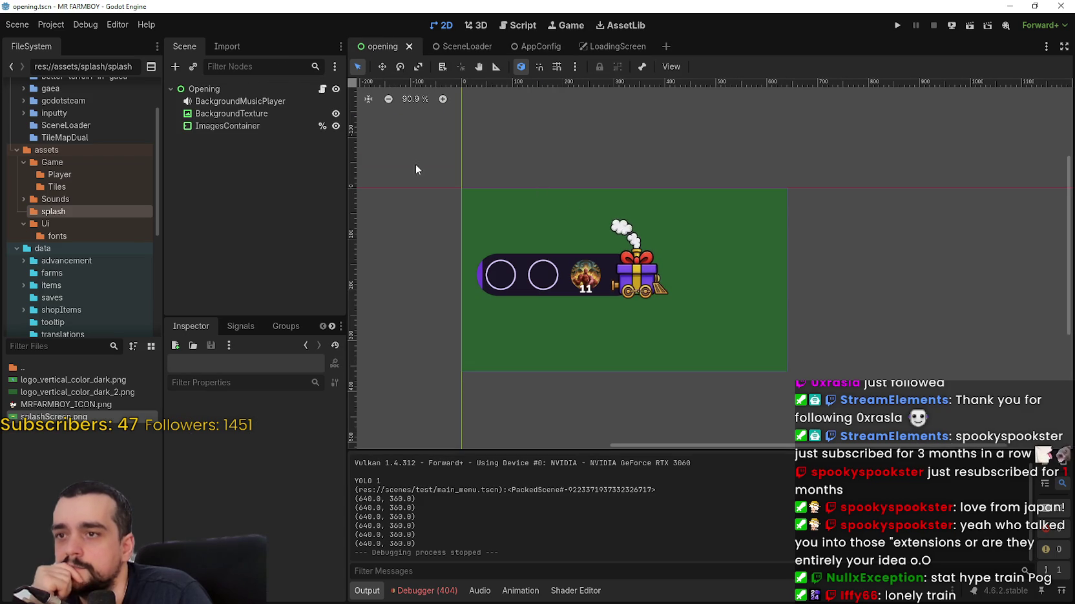
{"action": "left_click", "coordinate": [262, 89]}
- Open opening.gd, review the line 73 warning, and use Lookup Symbol on the _load_next_scene call
{"action": "left_click", "coordinate": [322, 89]}
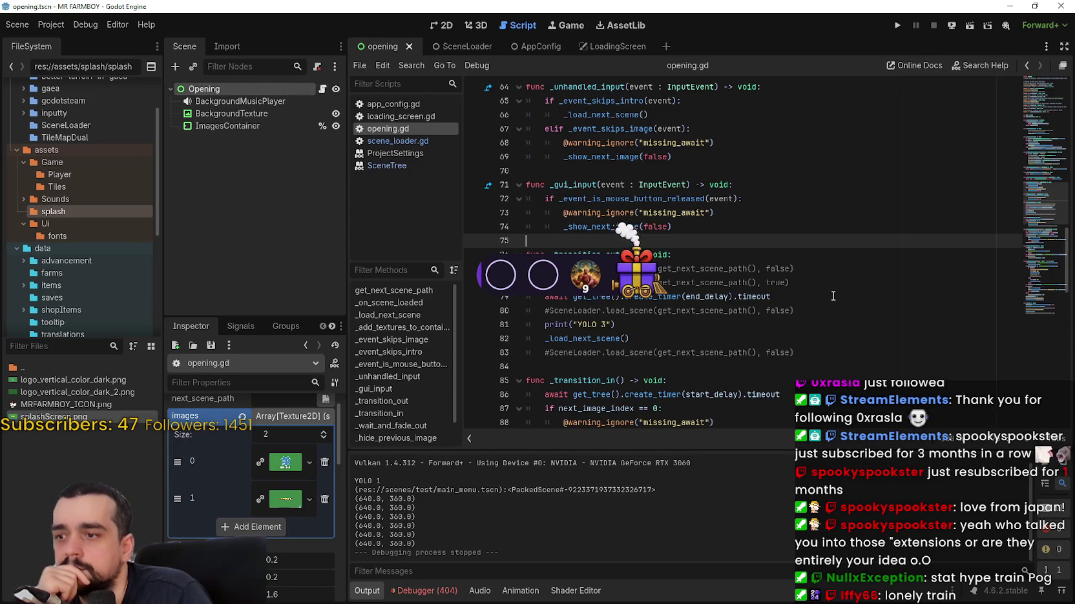
{"action": "left_click_drag", "start_coordinate": [717, 212], "coordinate": [521, 213]}
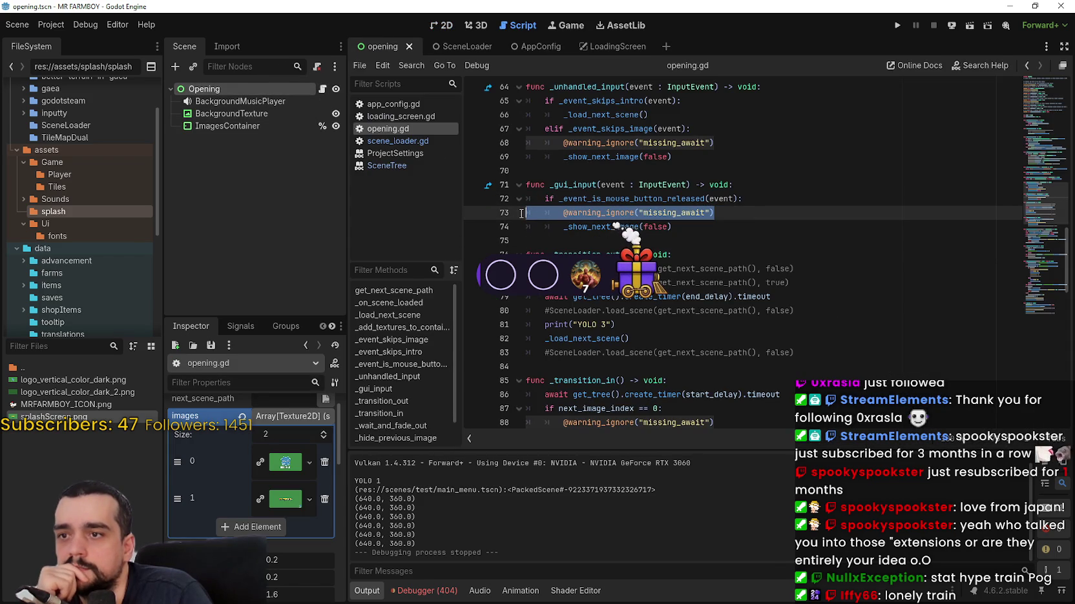
{"action": "scroll", "coordinate": [586, 221], "scroll_direction": "down", "scroll_amount": 3}
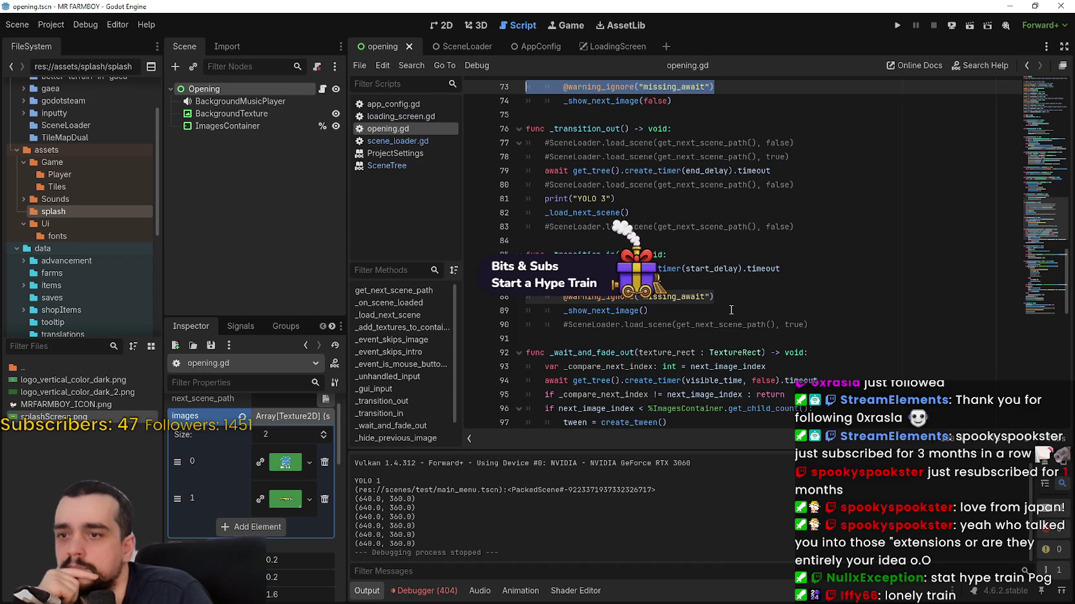
{"action": "scroll", "coordinate": [728, 308], "scroll_direction": "down", "scroll_amount": 1}
{"action": "scroll", "coordinate": [729, 309], "scroll_direction": "down", "scroll_amount": 6}
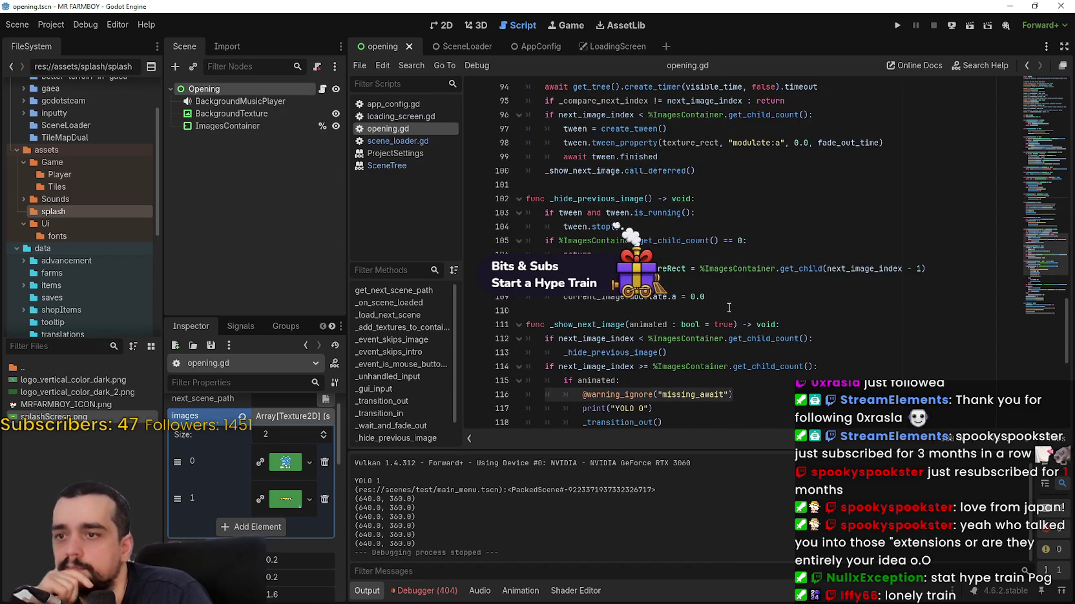
{"action": "scroll", "coordinate": [728, 308], "scroll_direction": "up", "scroll_amount": 6}
{"action": "scroll", "coordinate": [724, 303], "scroll_direction": "up", "scroll_amount": 2}
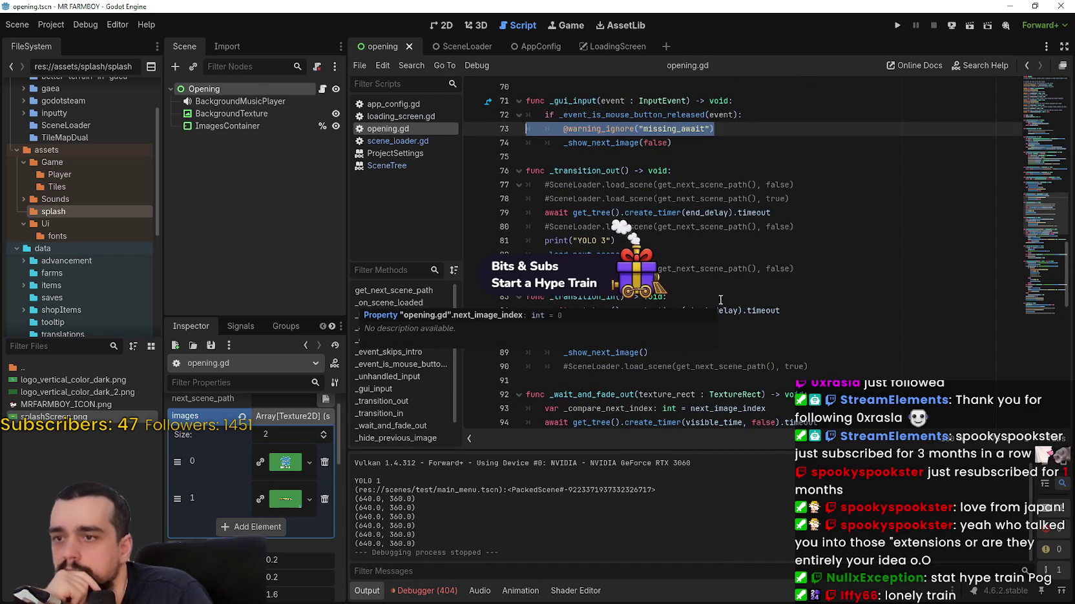
{"action": "left_click", "coordinate": [616, 240]}
{"action": "right_click", "coordinate": [605, 297]}
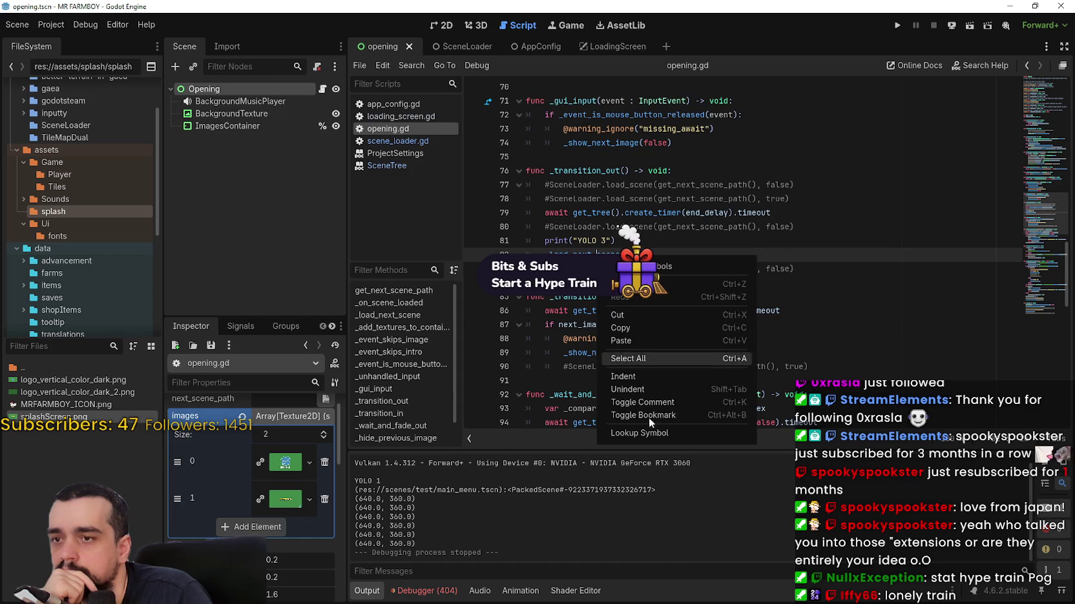
{"action": "left_click", "coordinate": [660, 427]}
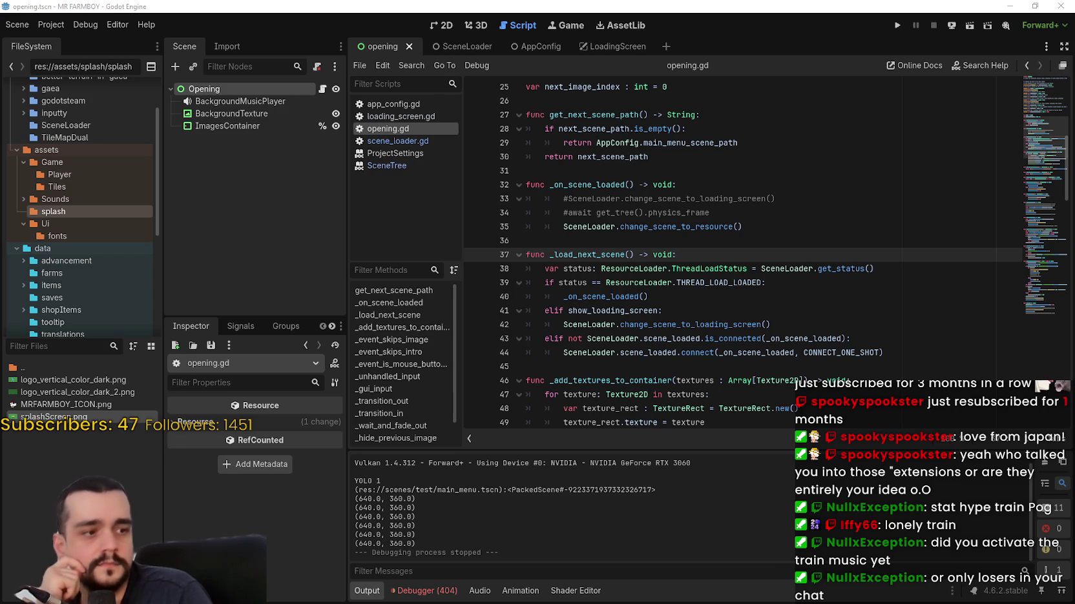
- Uncomment the physics_frame await on line 34 with Ctrl+K and run the game
{"action": "left_click", "coordinate": [772, 296]}
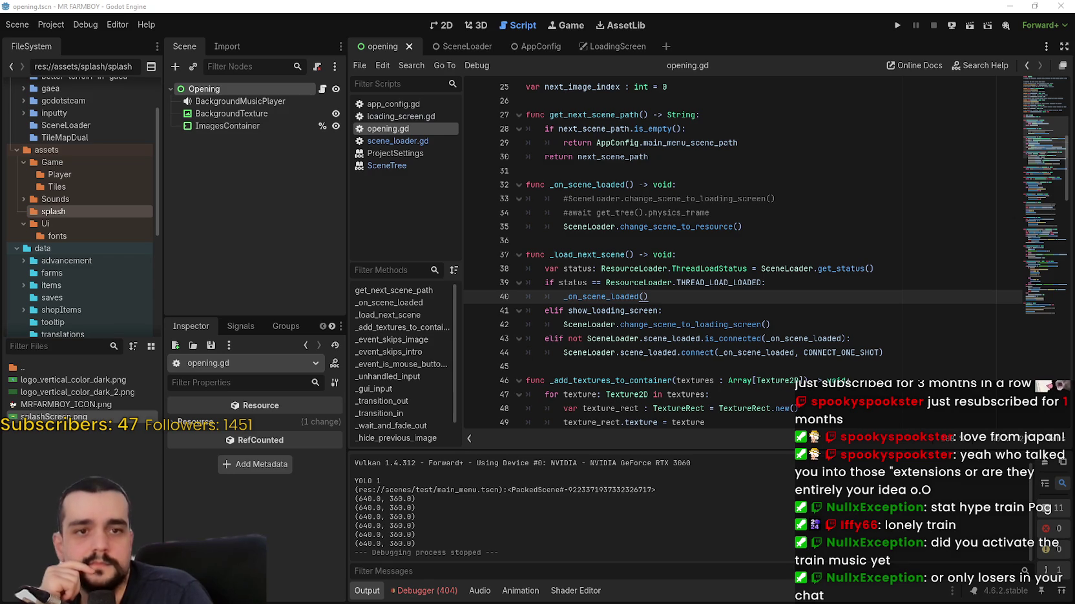
{"action": "left_click", "coordinate": [608, 215]}
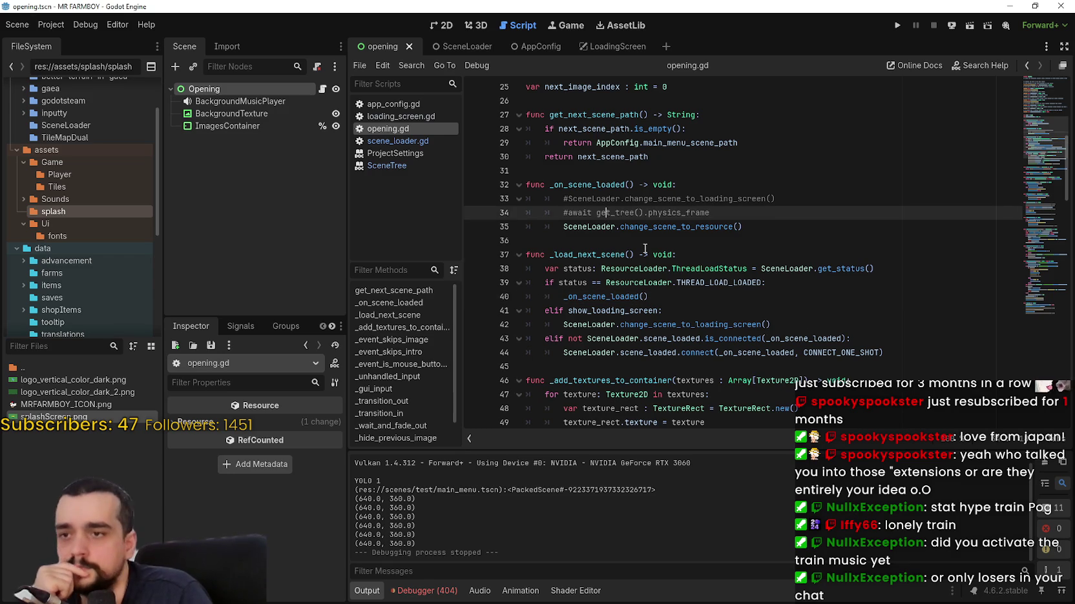
{"action": "left_click", "coordinate": [646, 241]}
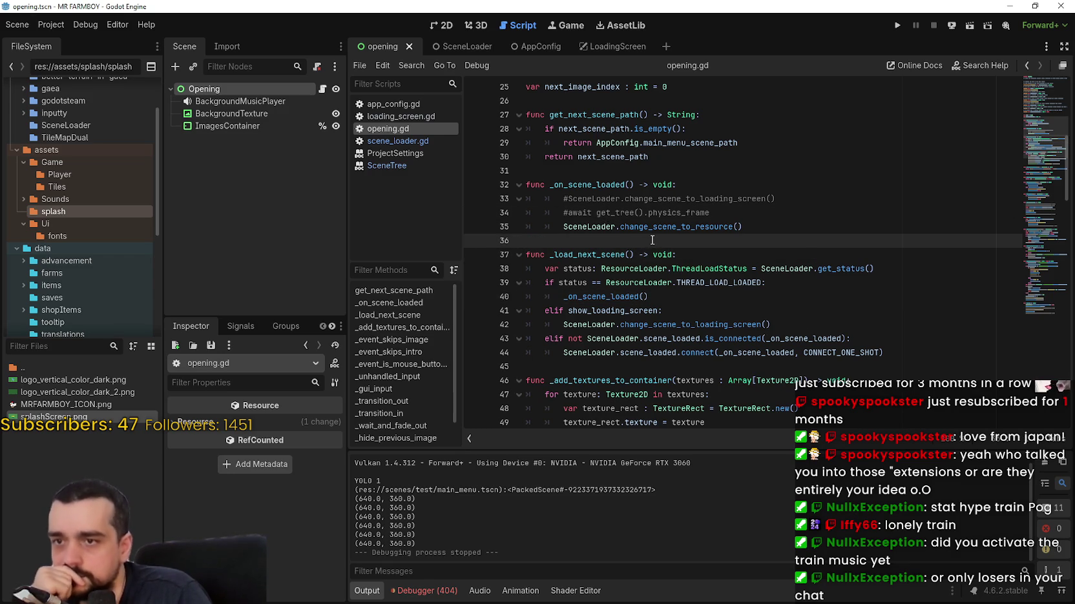
{"action": "double_click", "coordinate": [663, 227]}
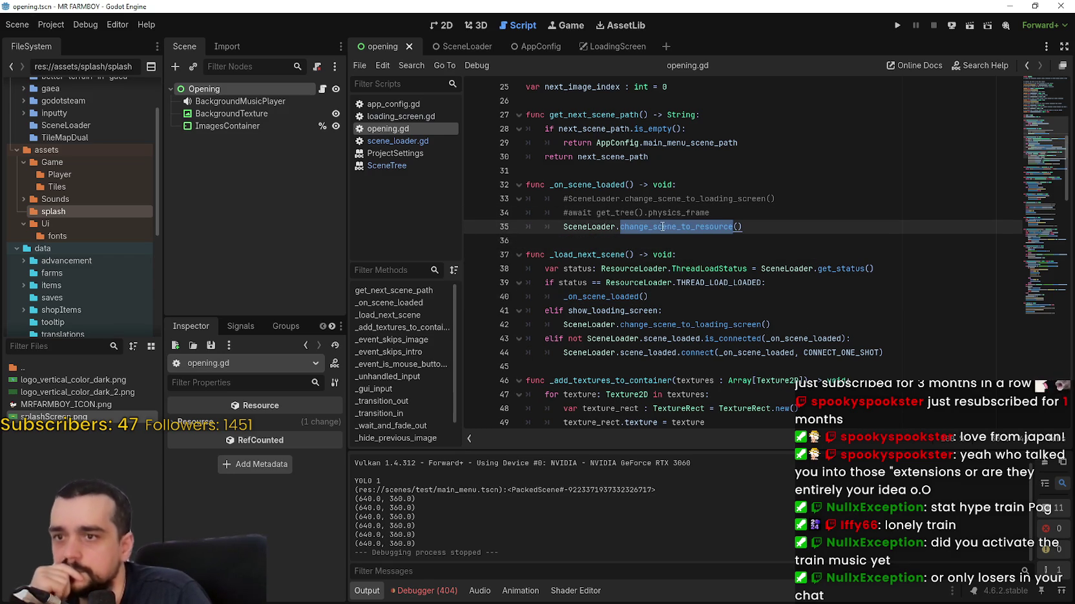
{"action": "left_click", "coordinate": [612, 244]}
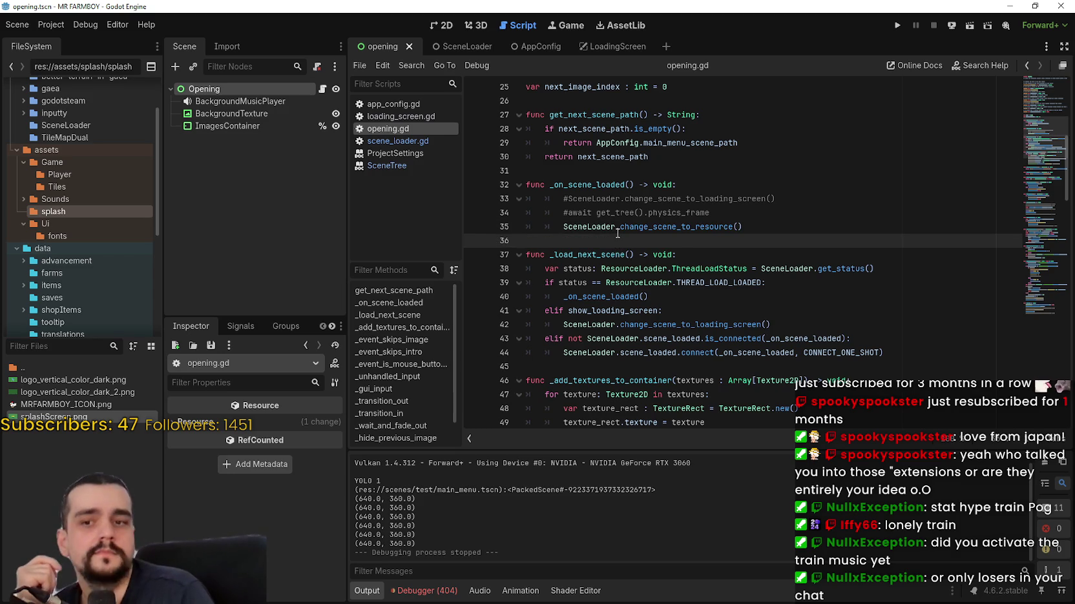
{"action": "left_click", "coordinate": [573, 210]}
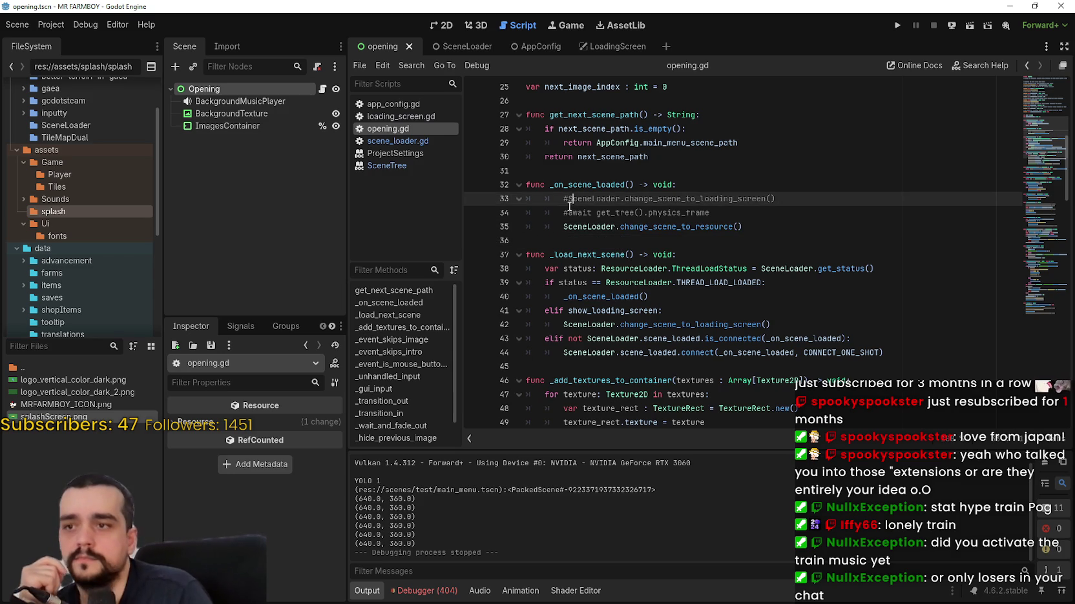
{"action": "key", "text": "ctrl+k"}
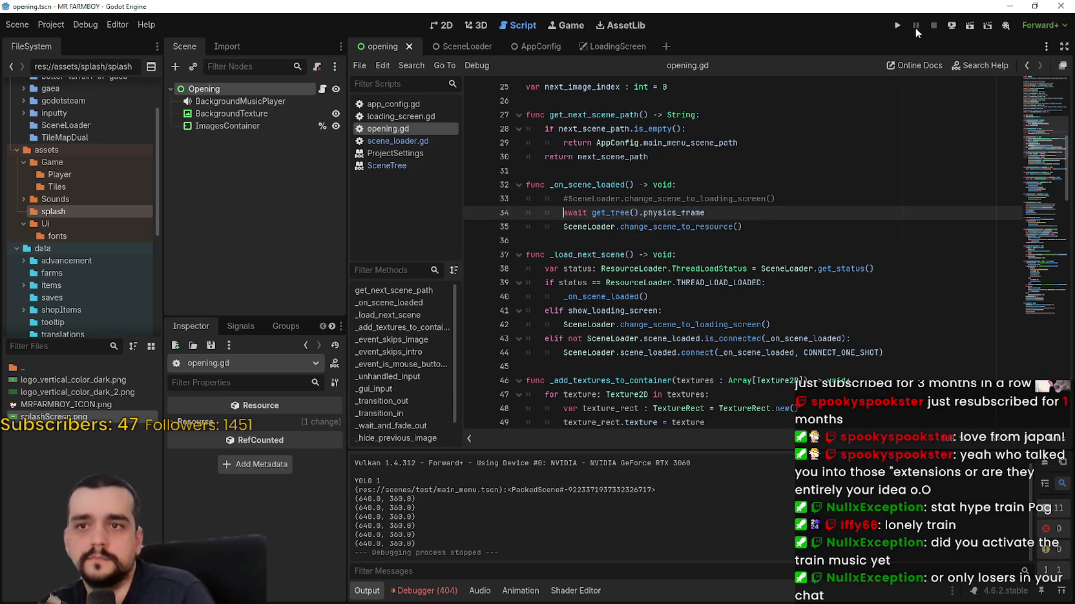
{"action": "left_click", "coordinate": [897, 25]}
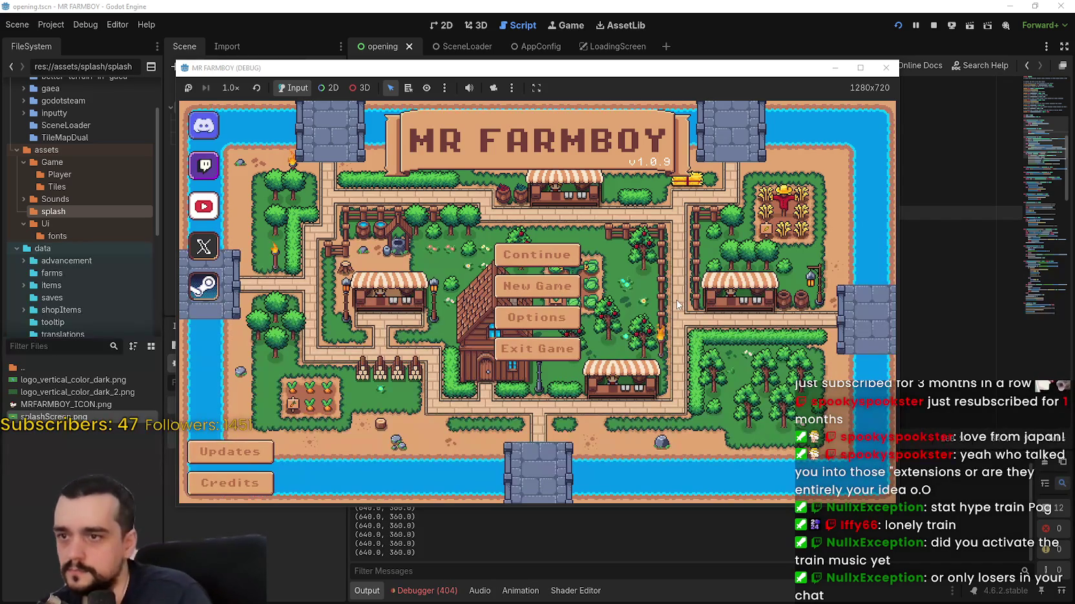
- Reload, stop, and rerun the game to confirm it reaches the main menu, then close it
{"action": "mouse_move", "coordinate": [789, 78]}
{"action": "left_mouse_down"}
{"action": "mouse_move", "coordinate": [919, 80]}
{"action": "mouse_move", "coordinate": [897, 92]}
{"action": "left_mouse_up"}
{"action": "left_click", "coordinate": [897, 25]}
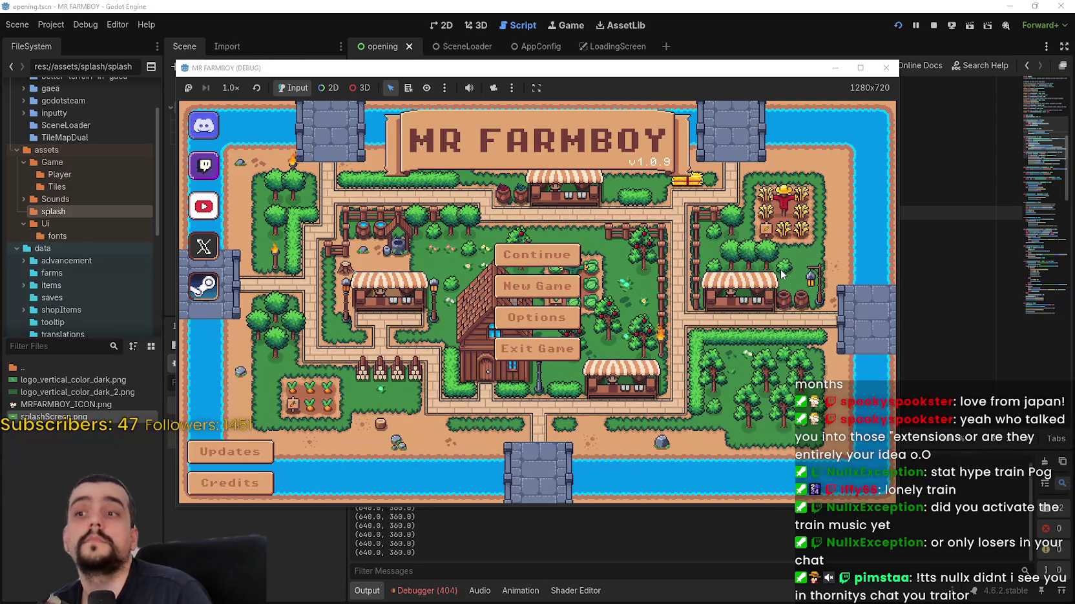
{"action": "left_click", "coordinate": [933, 26]}
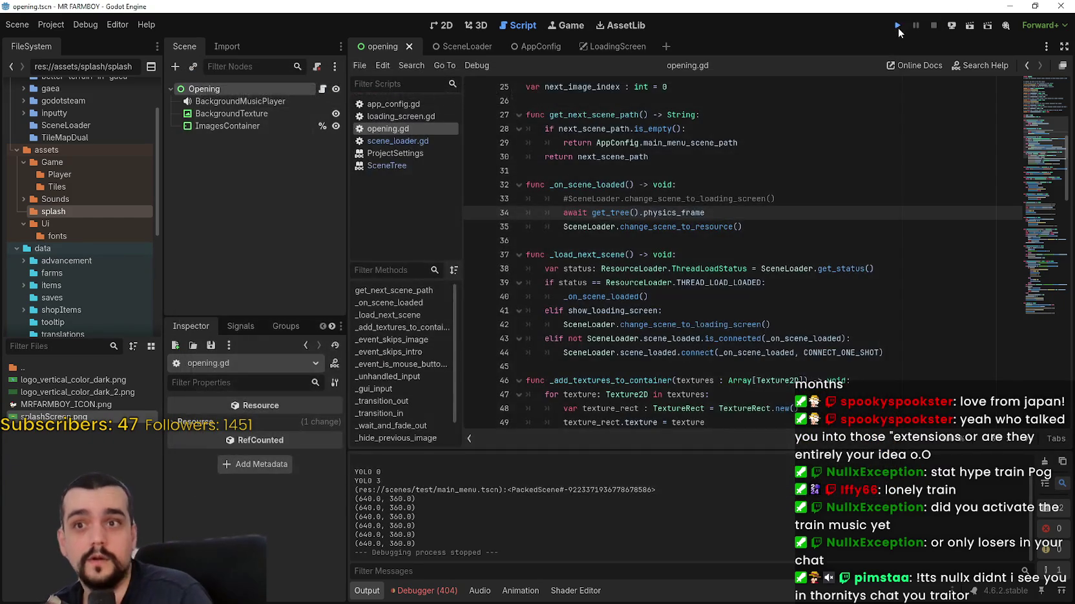
{"action": "left_click", "coordinate": [898, 26]}
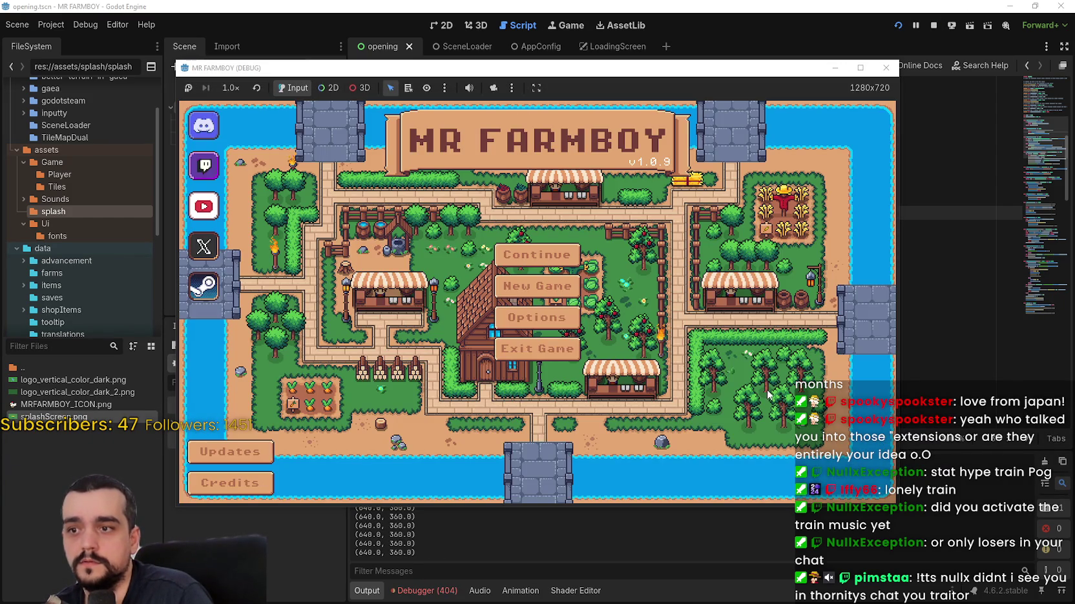
{"action": "left_click", "coordinate": [933, 25]}
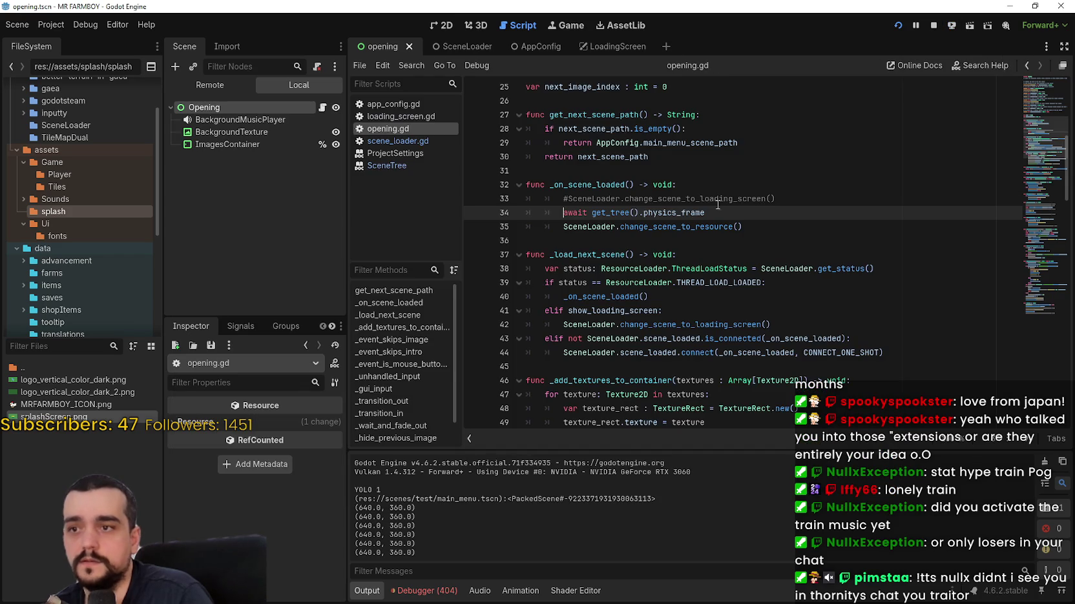
- Delete the commented loading-screen call on line 33, then test-run the game and stop it
{"action": "left_click", "coordinate": [929, 25]}
{"action": "mouse_move", "coordinate": [774, 198]}
{"action": "left_mouse_down"}
{"action": "mouse_move", "coordinate": [427, 219]}
{"action": "mouse_move", "coordinate": [433, 198]}
{"action": "left_mouse_up"}
{"action": "key", "text": "BackSpace"}
{"action": "key", "text": "BackSpace"}
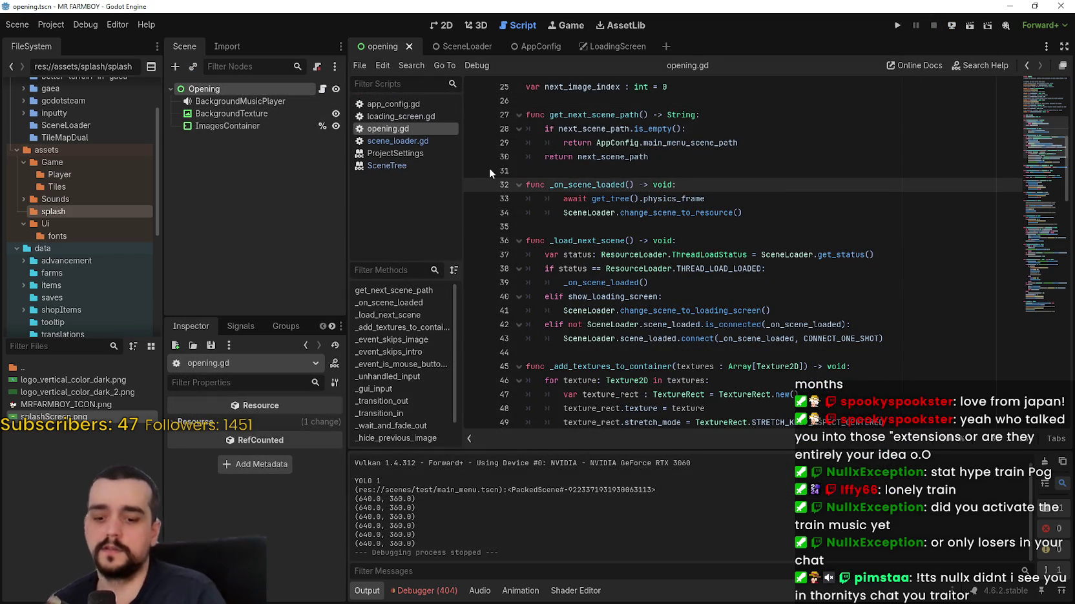
{"action": "left_click", "coordinate": [892, 30]}
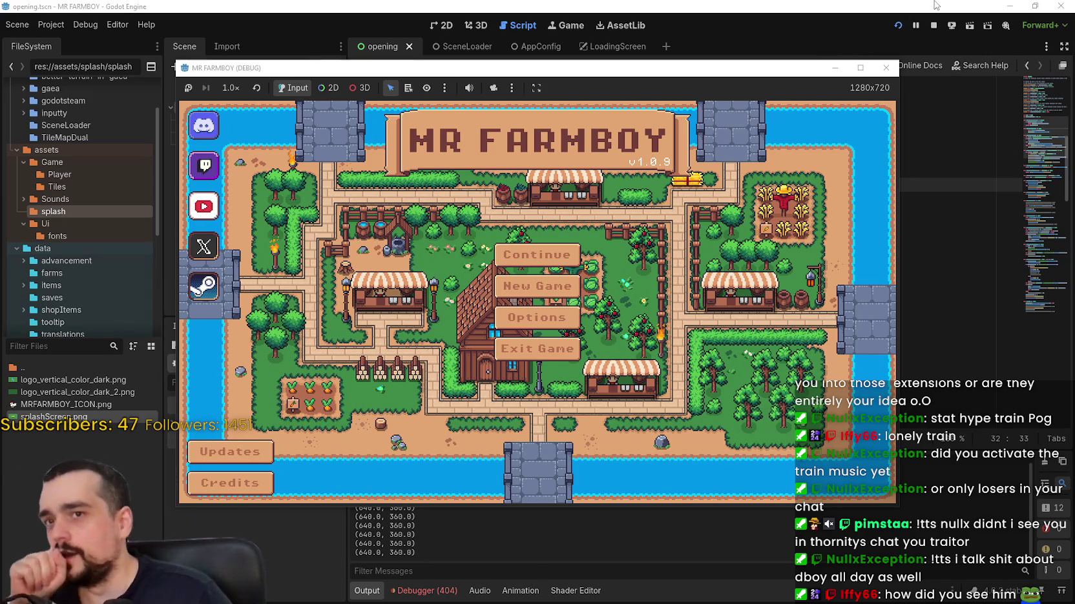
{"action": "left_click", "coordinate": [933, 25]}
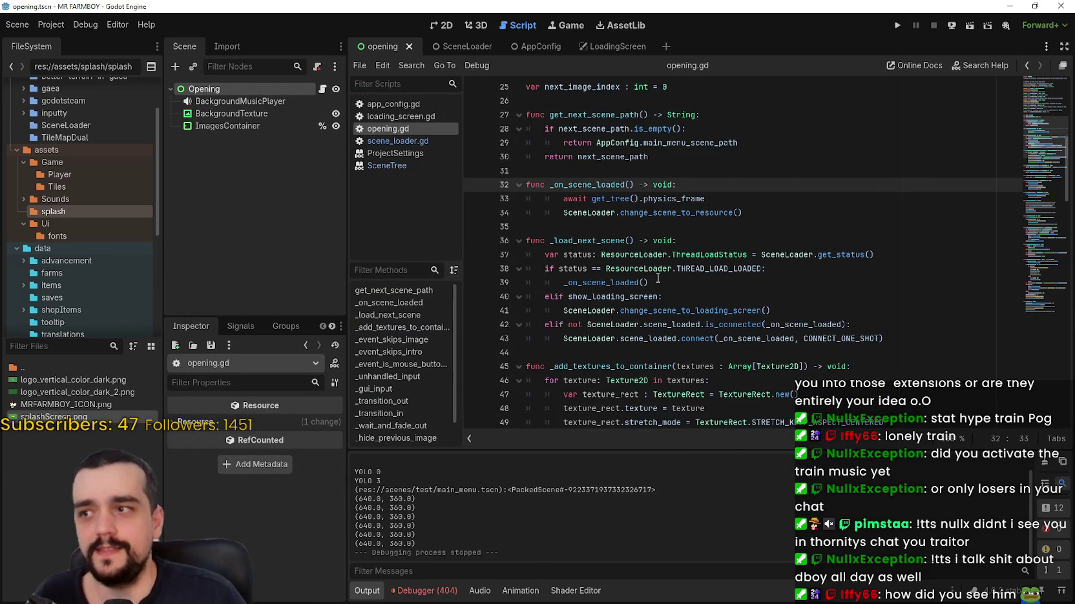
- Look over the existing builds in the mr-farmboy-exports folder in Explorer
{"action": "key", "text": "alt+Tab"}
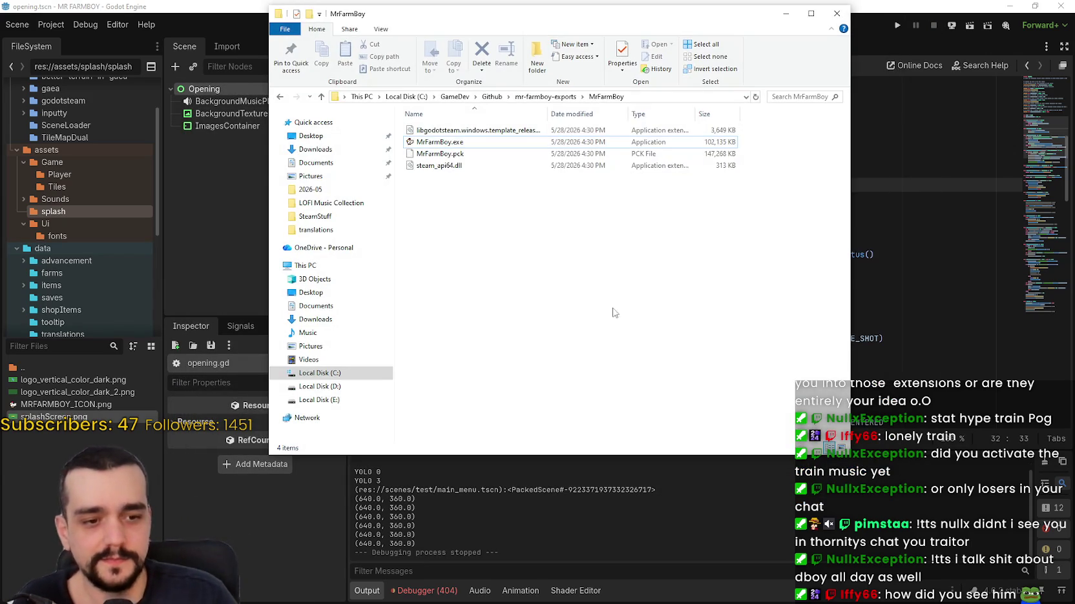
{"action": "mouse_move", "coordinate": [574, 258]}
{"action": "left_mouse_down"}
{"action": "mouse_move", "coordinate": [452, 139]}
{"action": "mouse_move", "coordinate": [1072, 126]}
{"action": "left_mouse_up"}
{"action": "left_click", "coordinate": [545, 96]}
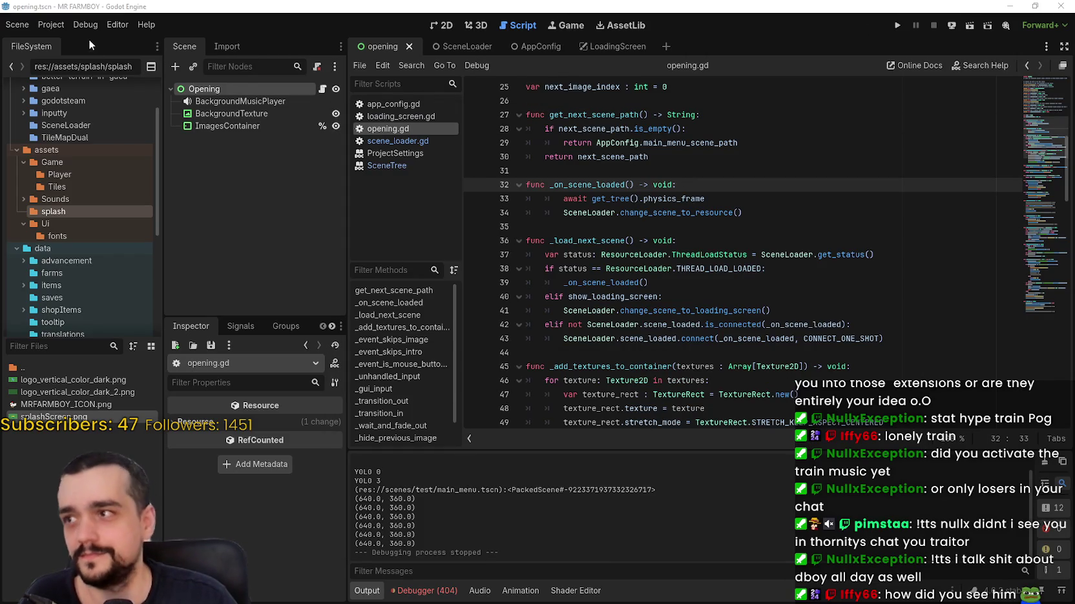
{"action": "left_click", "coordinate": [51, 24]}
- Open Export, pick the Windows Desktop preset, and save the build as MrFarmBoy.zip
{"action": "left_click", "coordinate": [61, 91]}
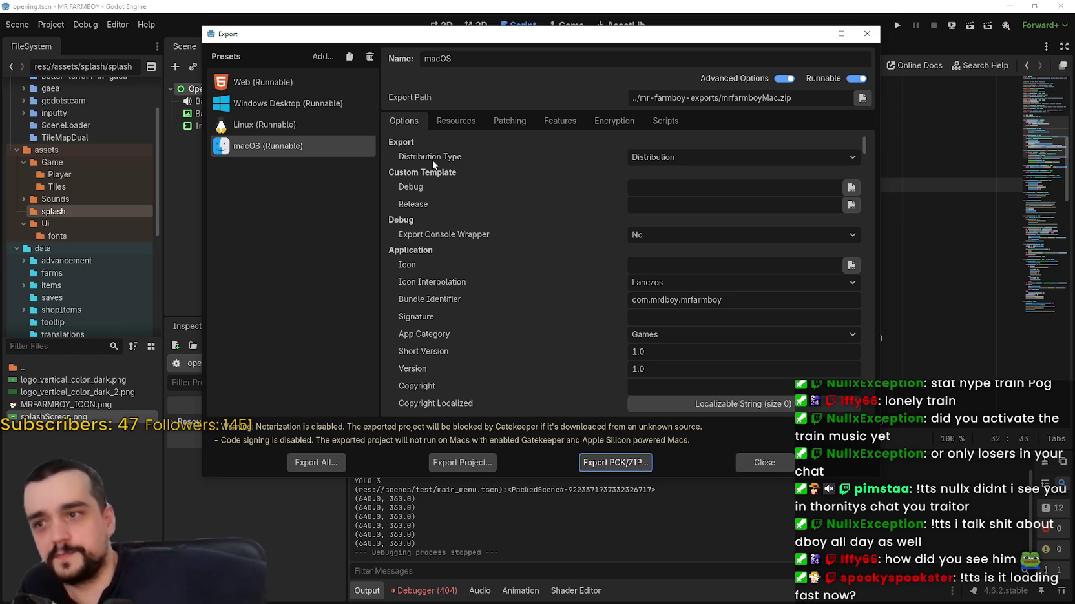
{"action": "left_click", "coordinate": [265, 105]}
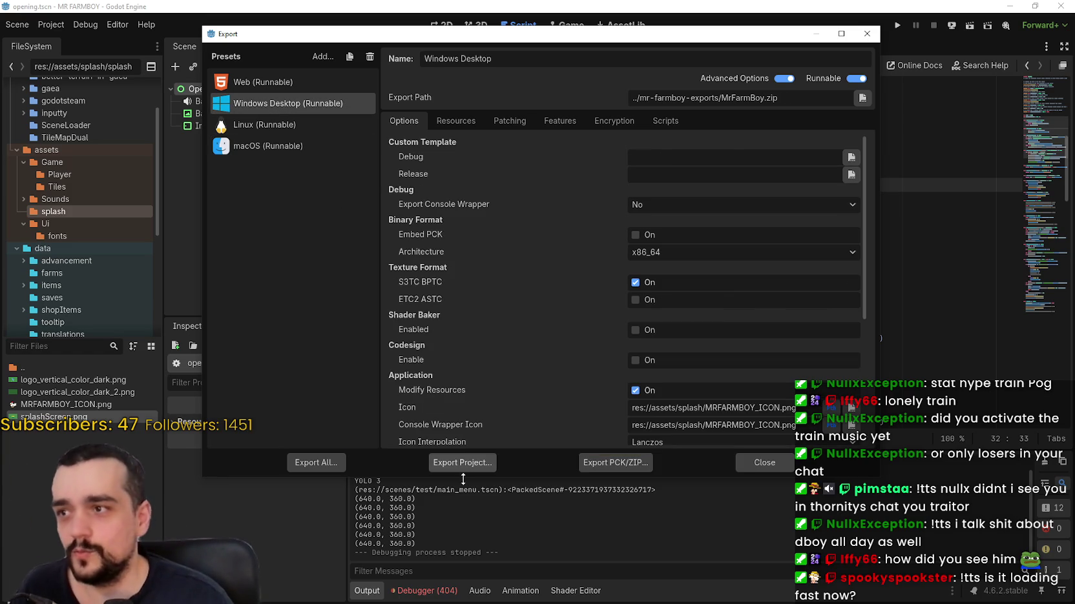
{"action": "left_click", "coordinate": [460, 467]}
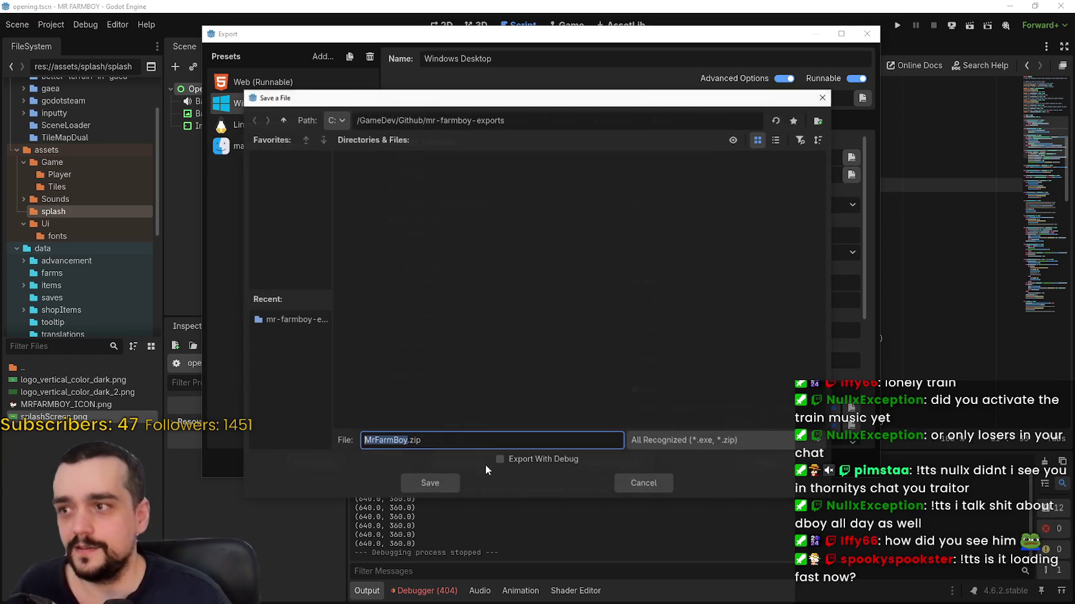
{"action": "left_click", "coordinate": [418, 481]}
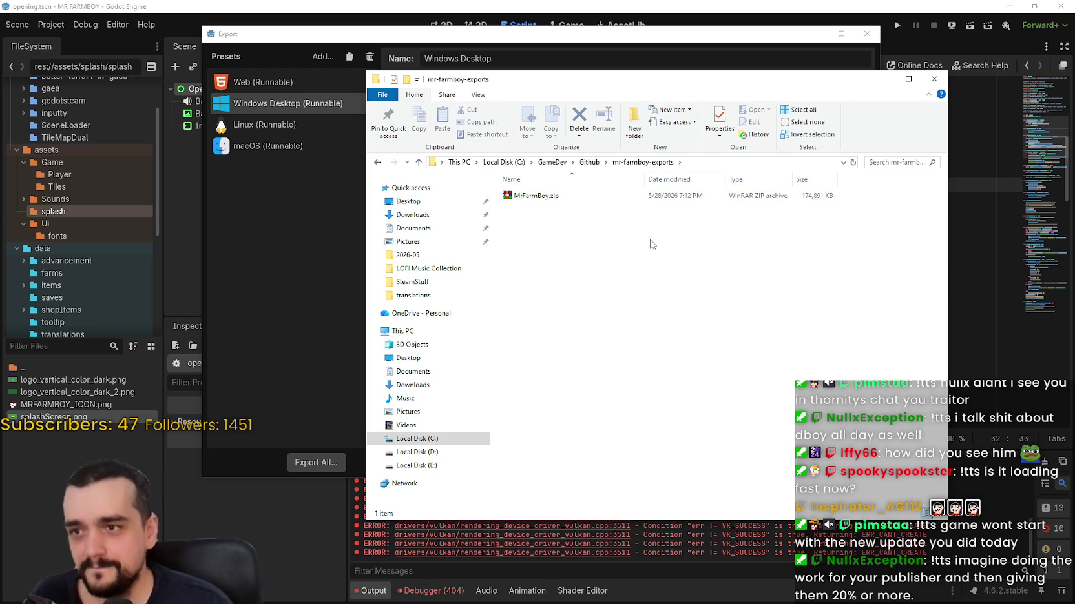
- Extract MrFarmBoy.zip into a new MrFarmBoy folder
{"action": "mouse_move", "coordinate": [478, 79]}
{"action": "left_mouse_down"}
{"action": "mouse_move", "coordinate": [489, 87]}
{"action": "mouse_move", "coordinate": [477, 240]}
{"action": "mouse_move", "coordinate": [483, 118]}
{"action": "left_mouse_up"}
{"action": "right_click", "coordinate": [529, 238]}
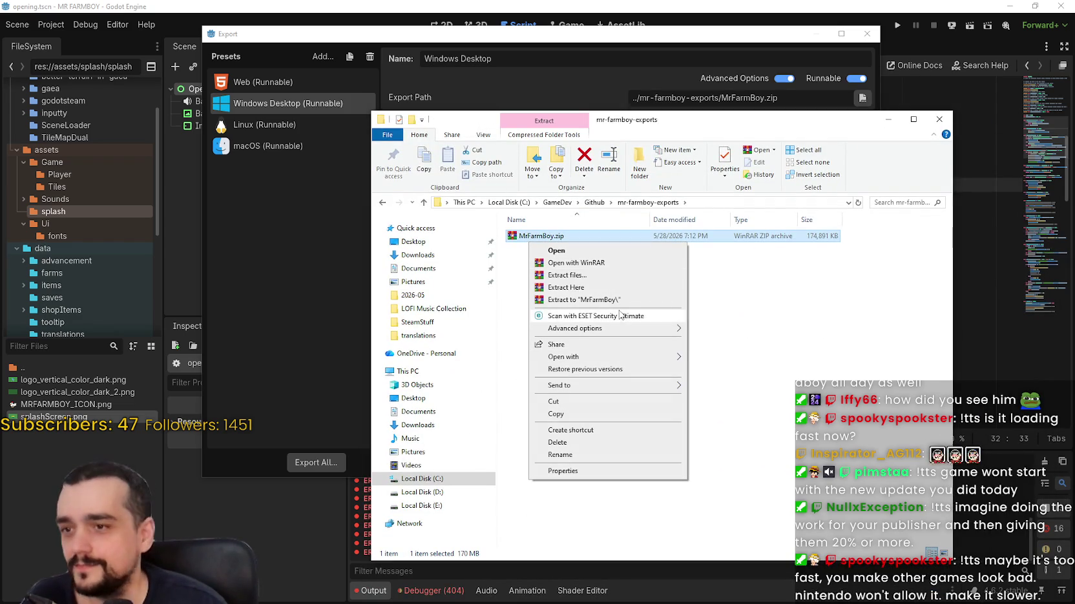
{"action": "left_click", "coordinate": [619, 301]}
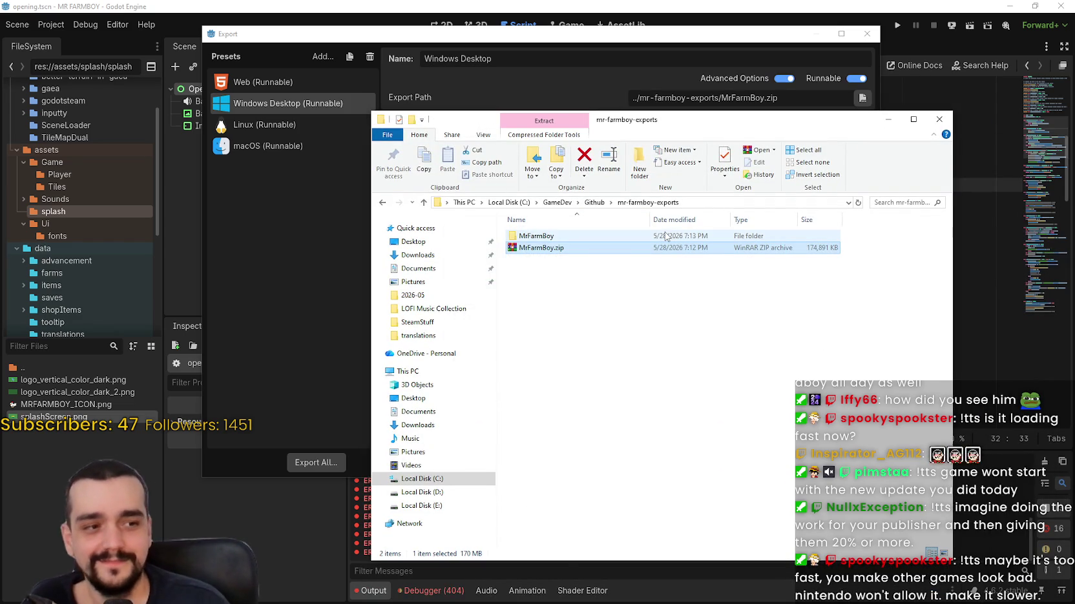
- Launch MrFarmBoy.exe from the extracted MrFarmBoy folder to reach the main menu
{"action": "left_click", "coordinate": [665, 237]}
{"action": "double_click", "coordinate": [665, 237]}
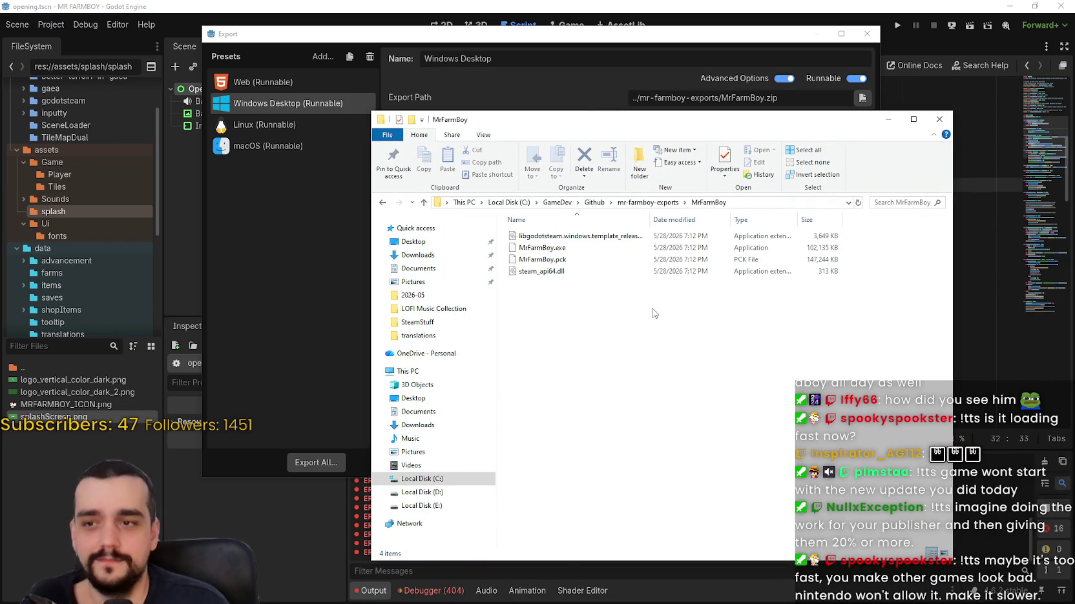
{"action": "left_click", "coordinate": [568, 251]}
{"action": "double_click", "coordinate": [568, 252]}
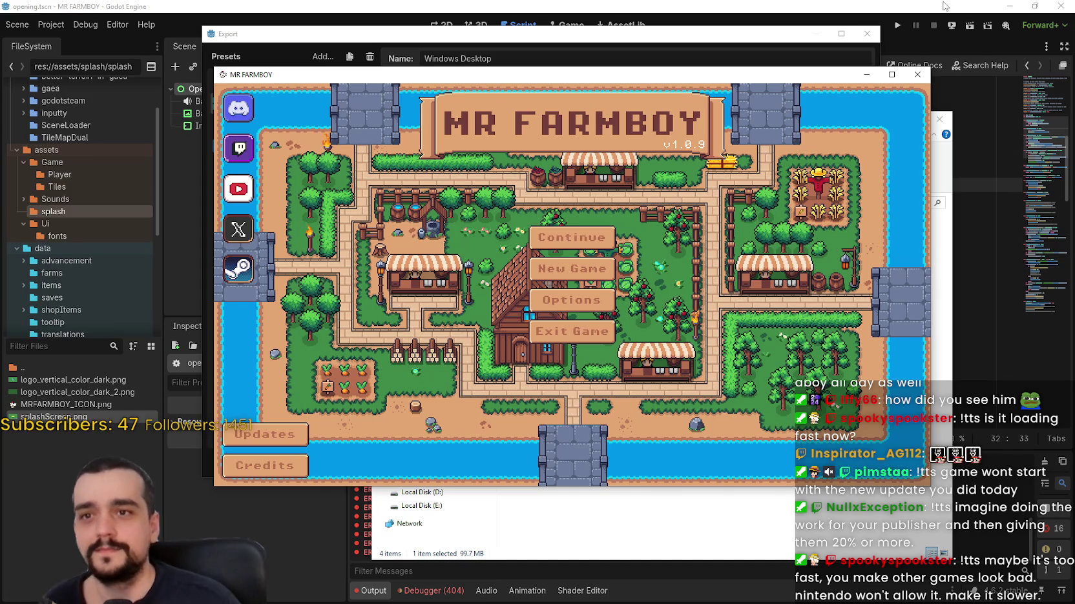
- Relaunch MrFarmBoy.exe twice to check the startup speed, then close the game
{"action": "left_click", "coordinate": [917, 75]}
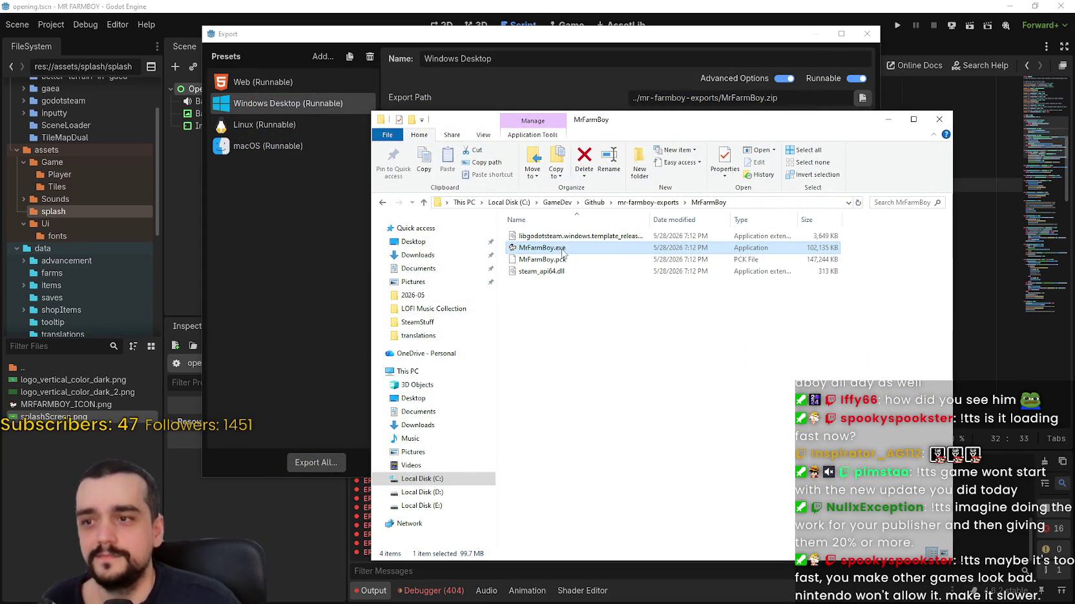
{"action": "double_click", "coordinate": [561, 252]}
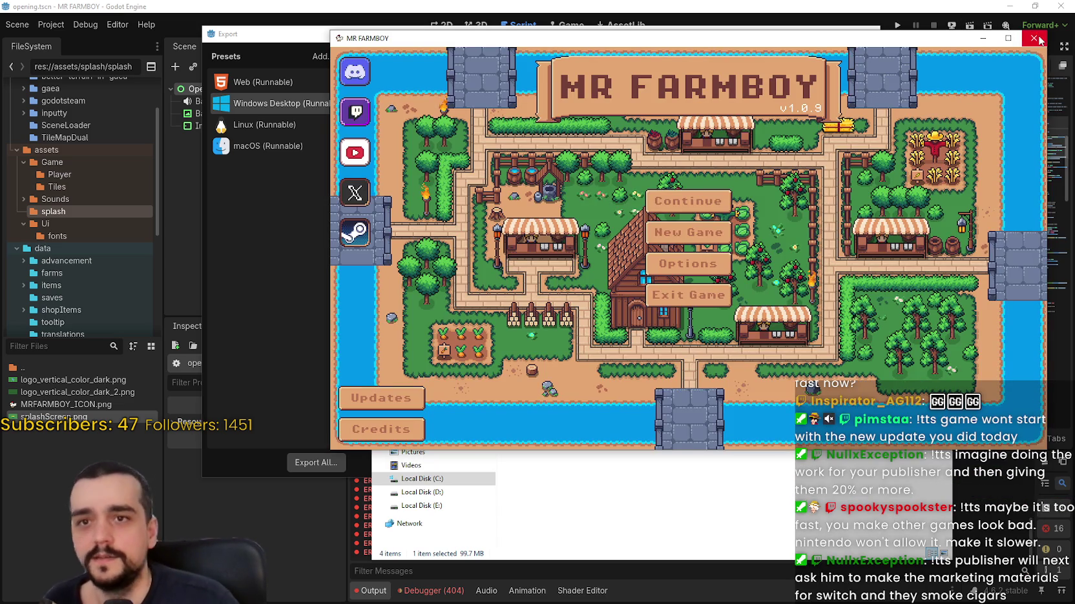
{"action": "left_click", "coordinate": [1034, 38]}
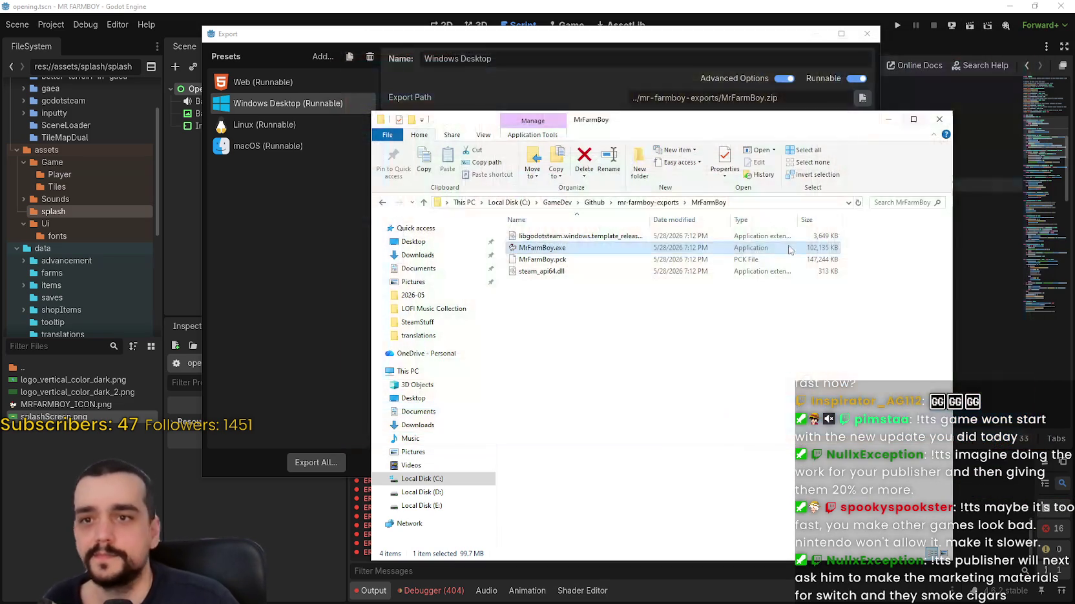
{"action": "double_click", "coordinate": [749, 248]}
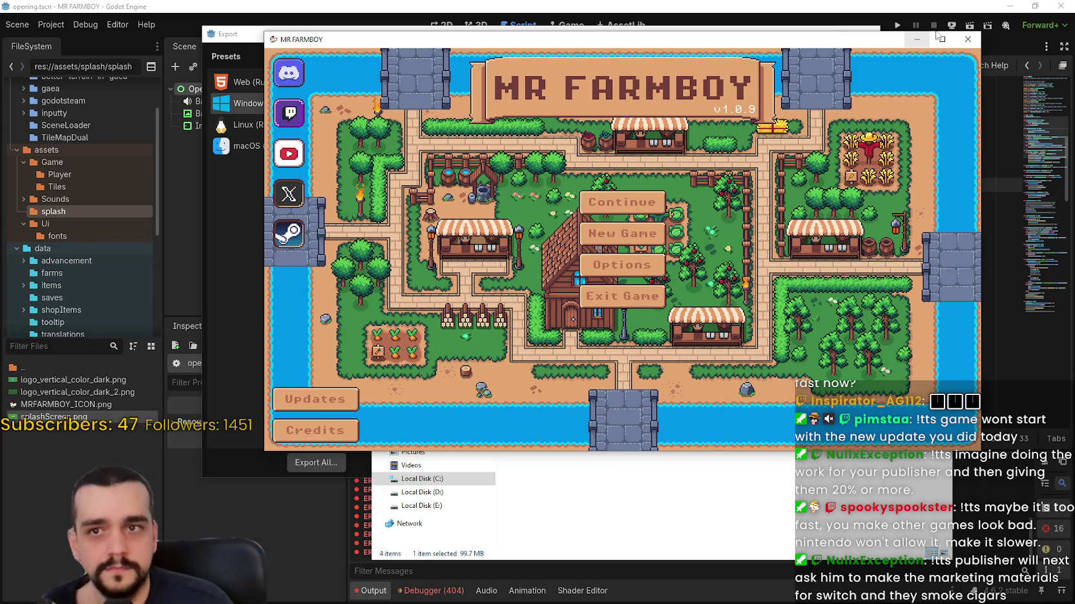
{"action": "left_click", "coordinate": [966, 41]}
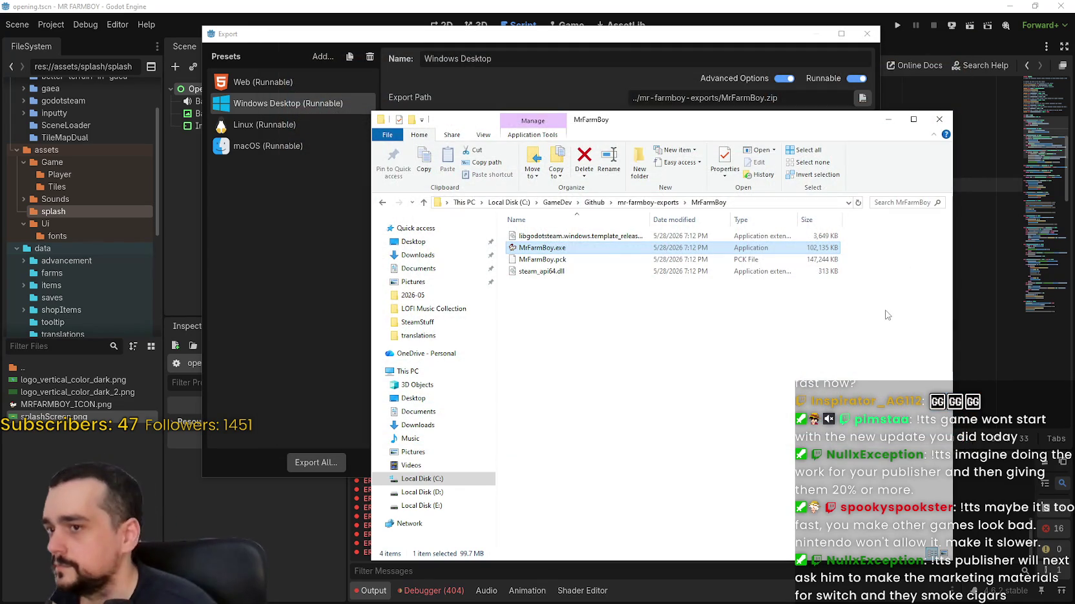
{"action": "left_click", "coordinate": [887, 315]}
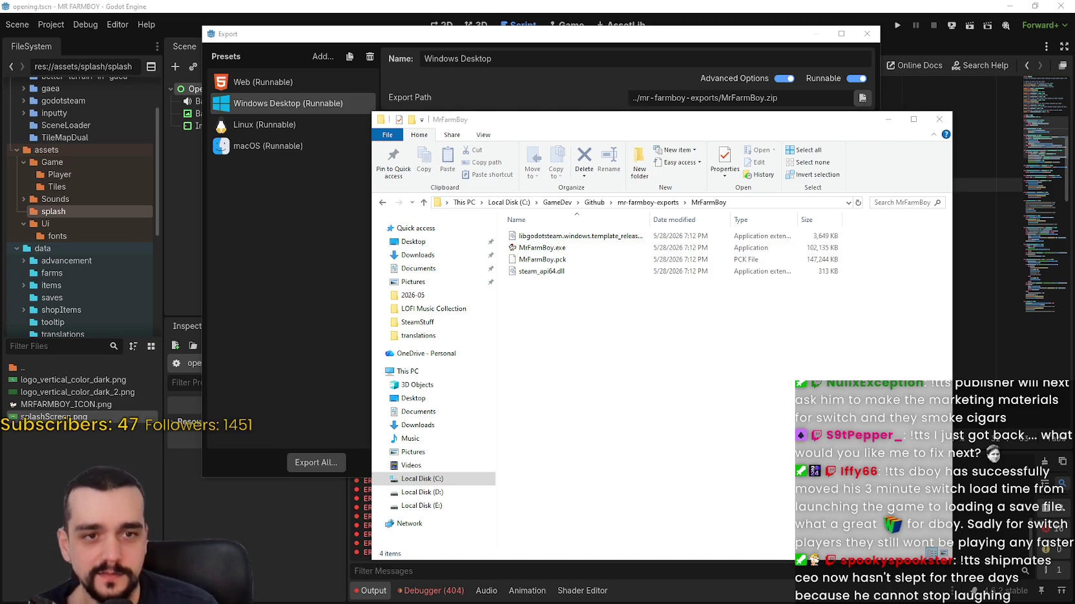
- Reset the stopwatch and time MrFarmBoy.exe's launch into the main menu at 1.79 seconds
{"action": "left_click", "coordinate": [968, 182]}
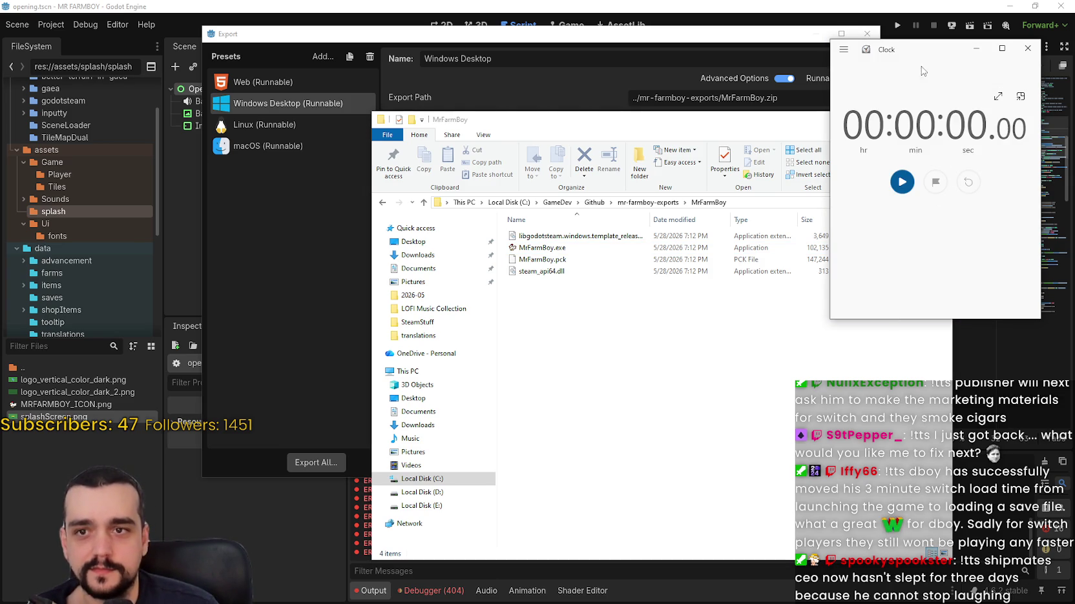
{"action": "left_click_drag", "start_coordinate": [924, 64], "coordinate": [914, 70]}
{"action": "mouse_move", "coordinate": [755, 132]}
{"action": "left_mouse_down"}
{"action": "mouse_move", "coordinate": [762, 82]}
{"action": "mouse_move", "coordinate": [794, 87]}
{"action": "left_mouse_up"}
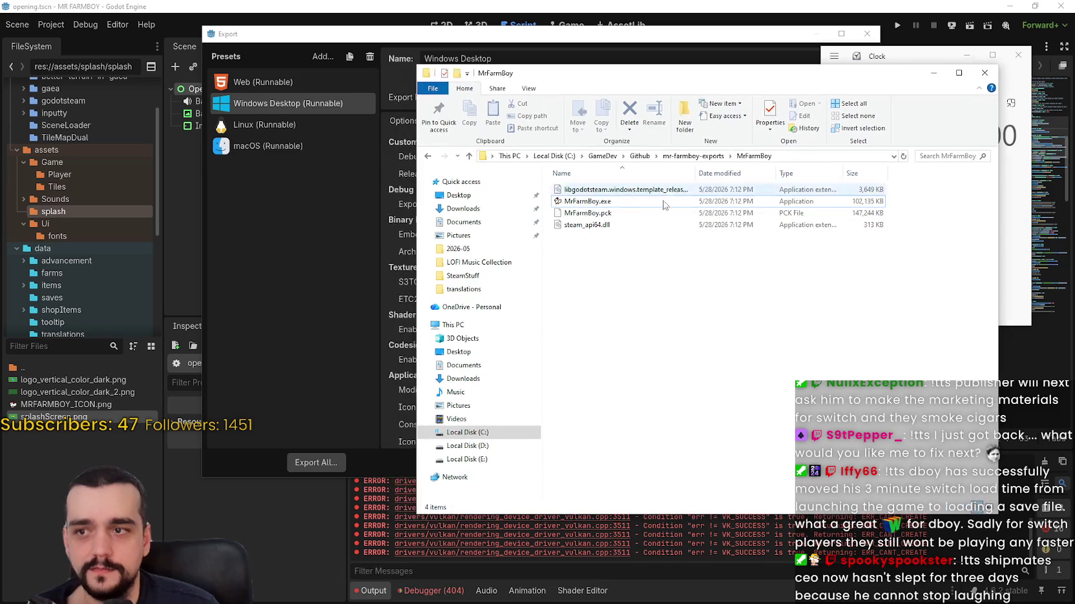
{"action": "left_click_drag", "start_coordinate": [856, 73], "coordinate": [700, 64]}
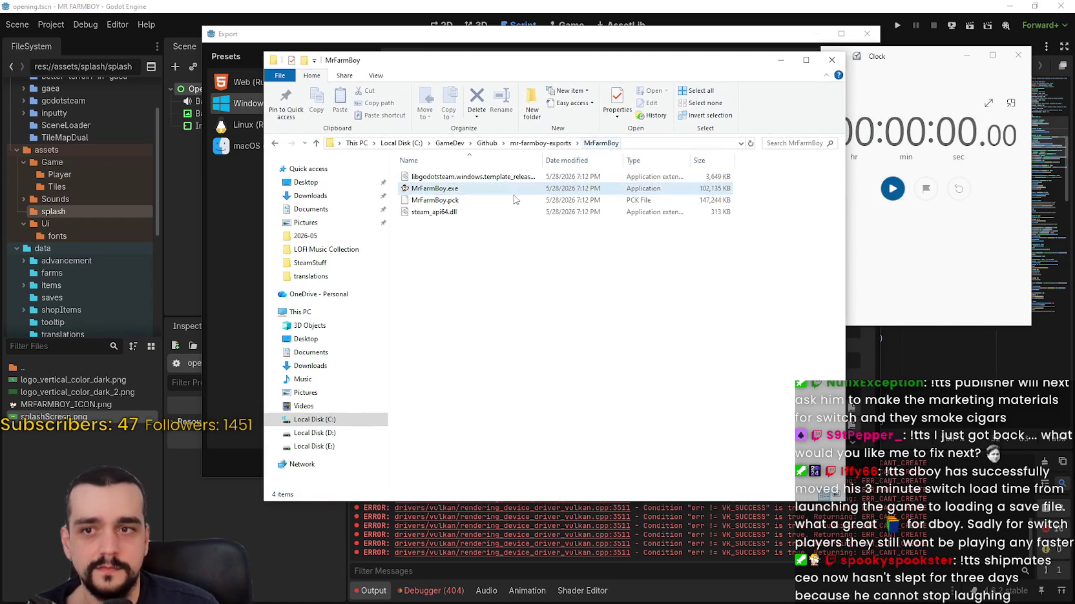
{"action": "left_click", "coordinate": [524, 189]}
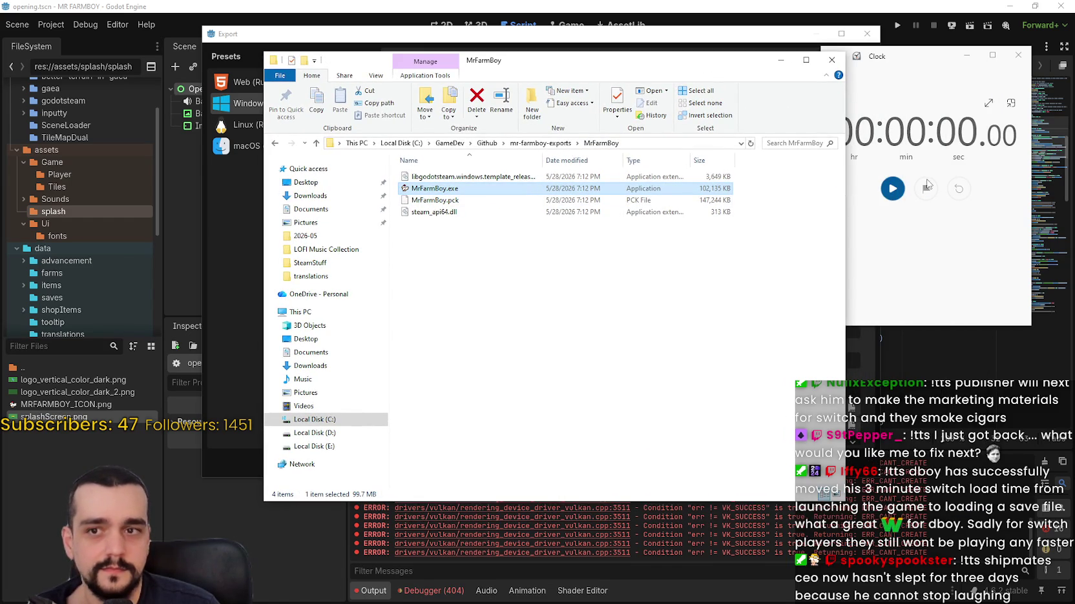
{"action": "left_click", "coordinate": [892, 188]}
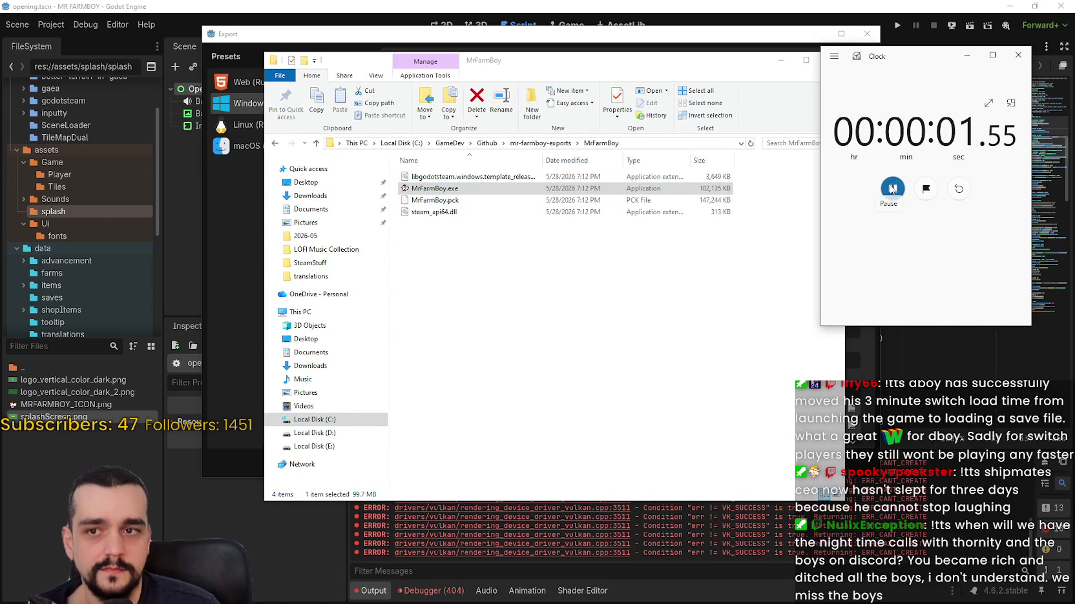
{"action": "left_click", "coordinate": [892, 189]}
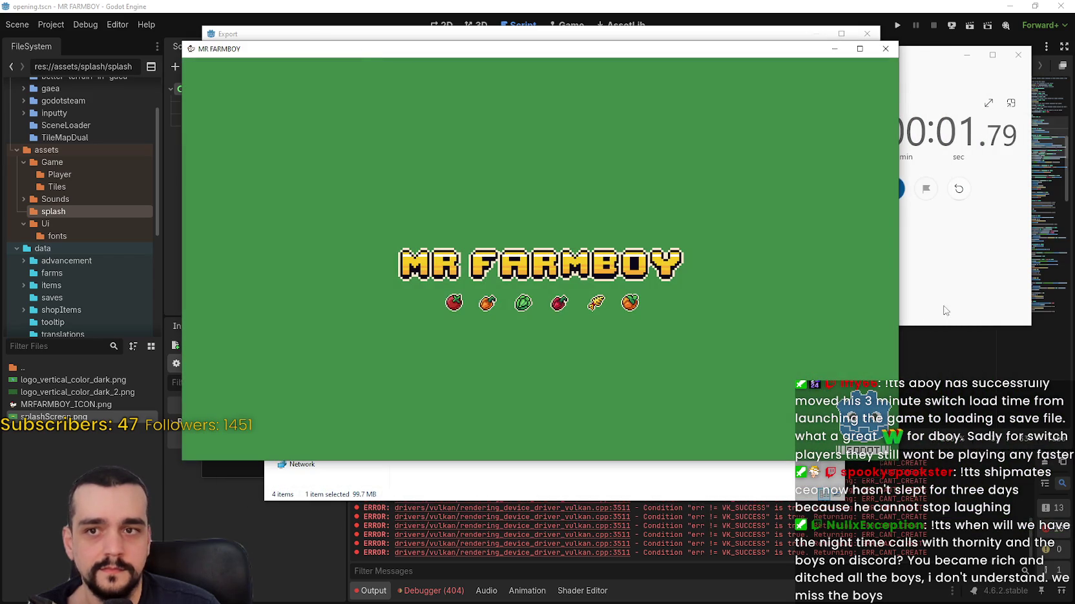
- Close the game window and bring up Task Manager with Ctrl+Shift+Esc
{"action": "left_click", "coordinate": [943, 310]}
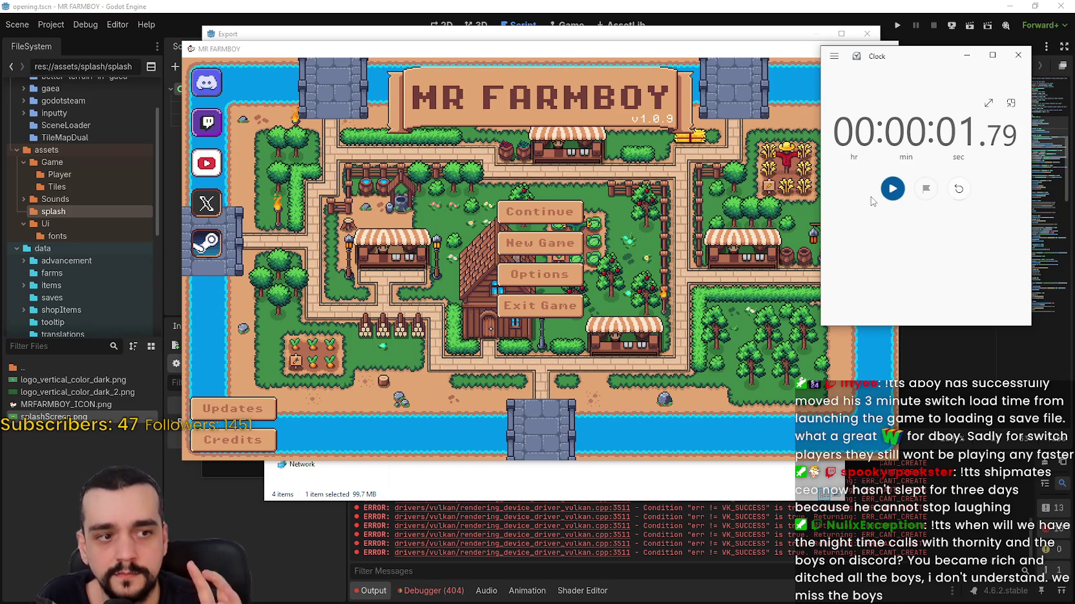
{"action": "left_click_drag", "start_coordinate": [819, 55], "coordinate": [752, 50]}
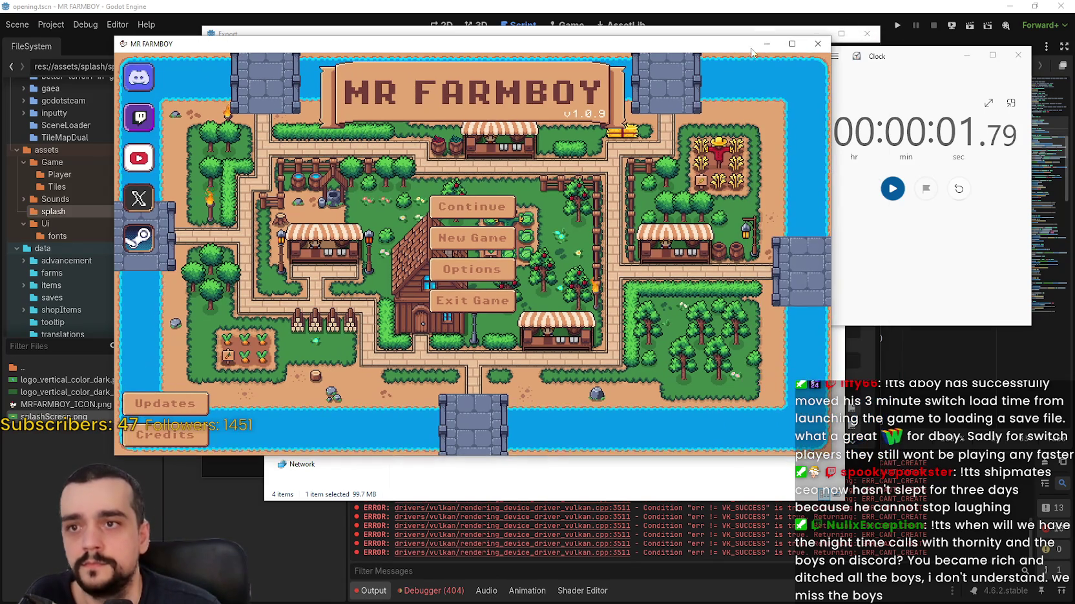
{"action": "left_click", "coordinate": [818, 43]}
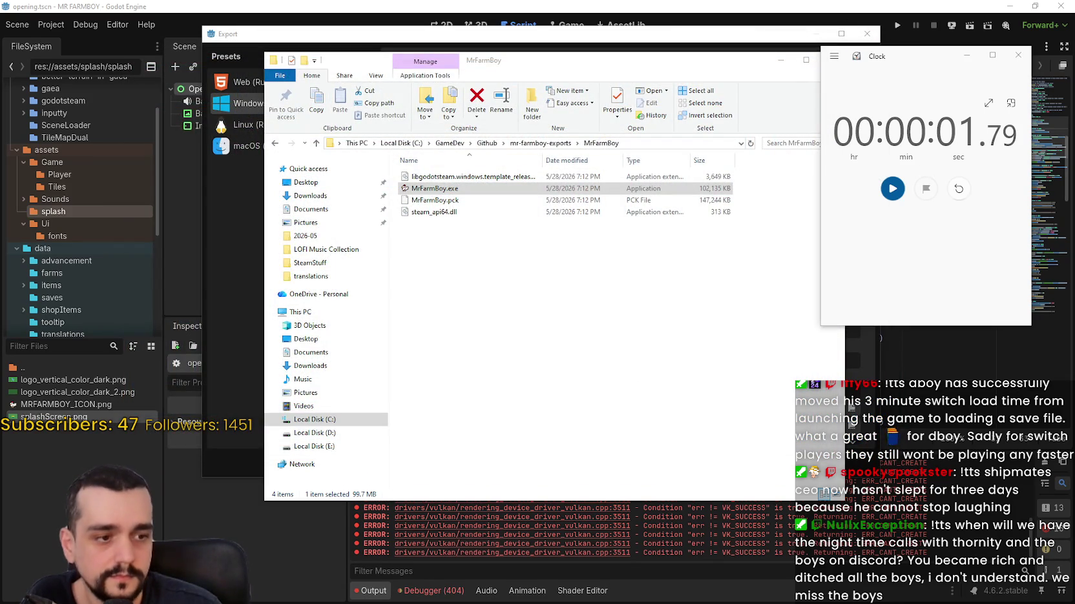
{"action": "key", "text": "ctrl+shift+Escape"}
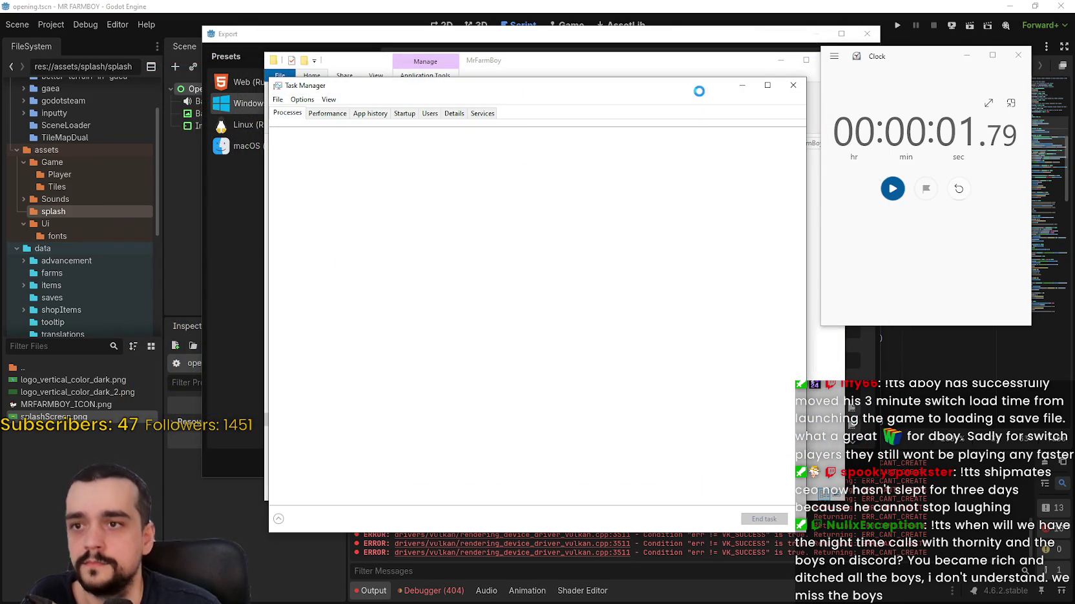
- Expand the Godot Engine entry in Task Manager and close the Clock app
{"action": "left_click_drag", "start_coordinate": [698, 91], "coordinate": [644, 59]}
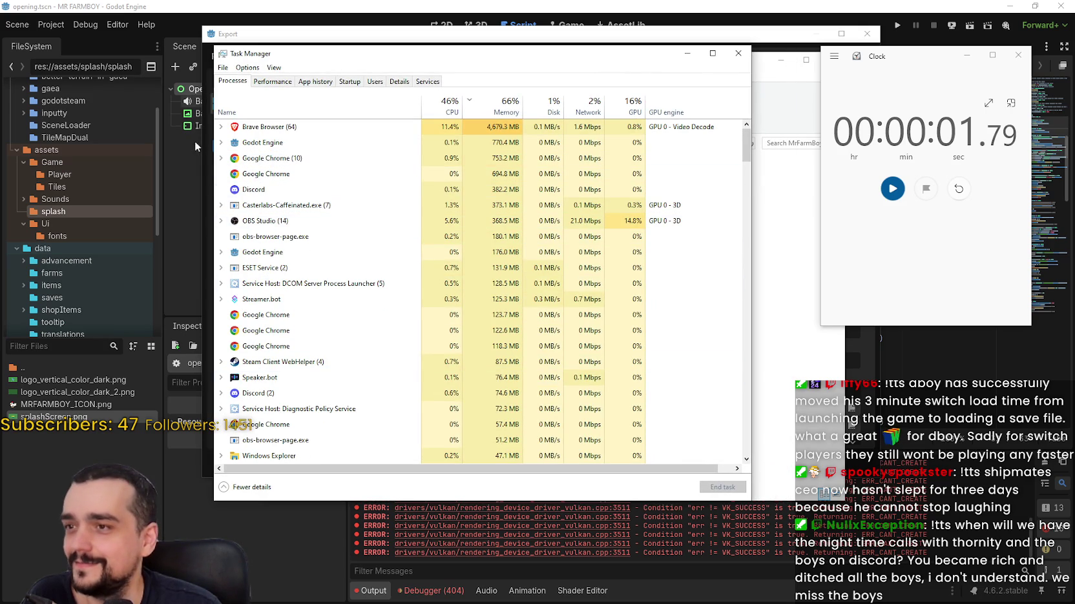
{"action": "double_click", "coordinate": [245, 142]}
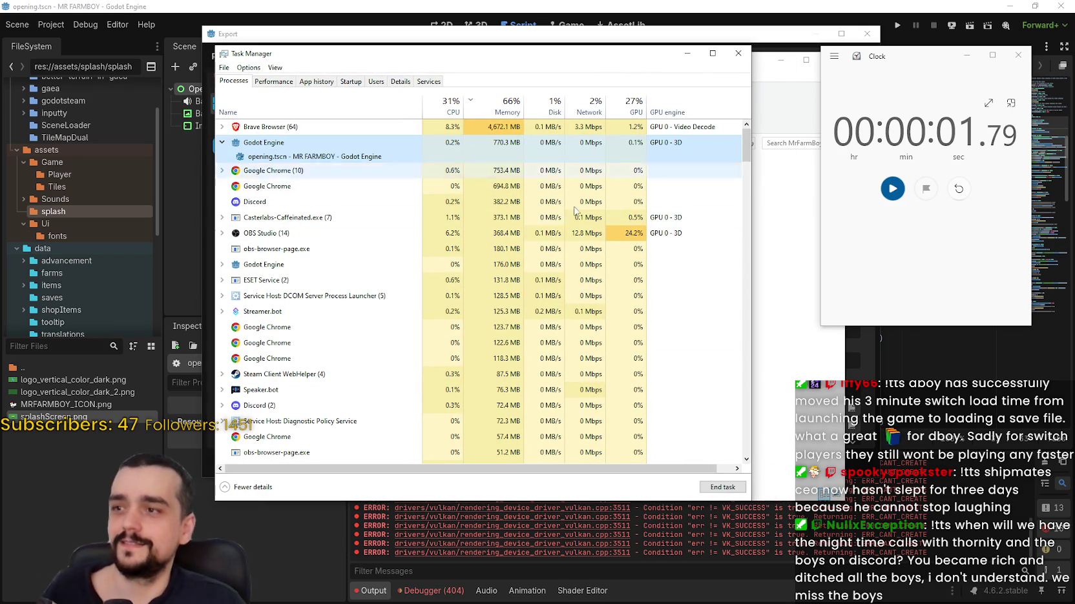
{"action": "left_click", "coordinate": [891, 237]}
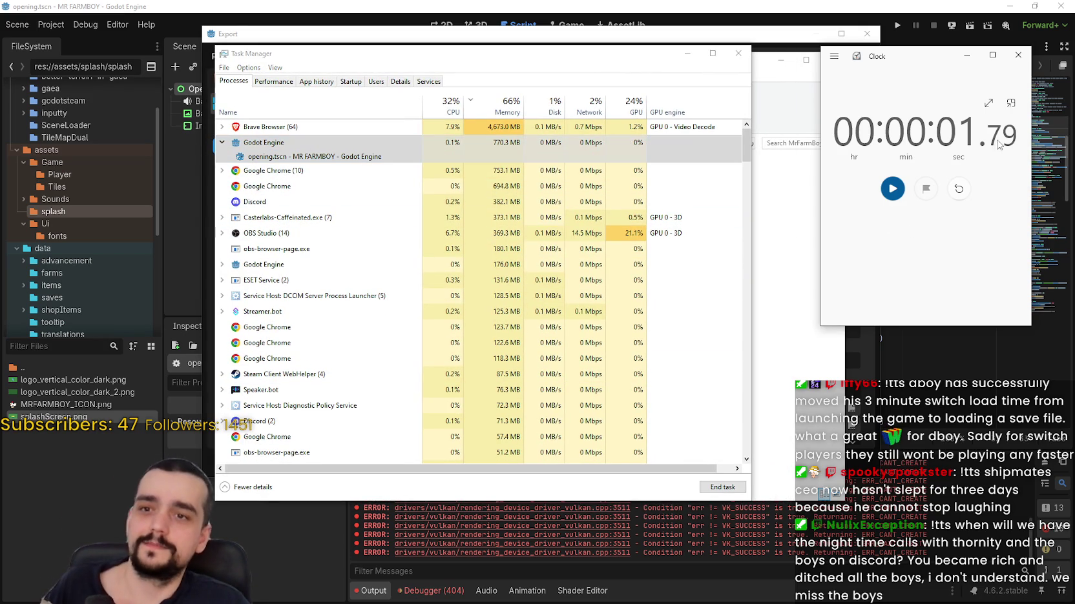
{"action": "left_click", "coordinate": [1012, 57]}
- Relaunch MrFarmBoy.exe and select the separate MR FARMBOY process in Task Manager
{"action": "left_click", "coordinate": [768, 60]}
{"action": "left_click_drag", "start_coordinate": [383, 64], "coordinate": [875, 79]}
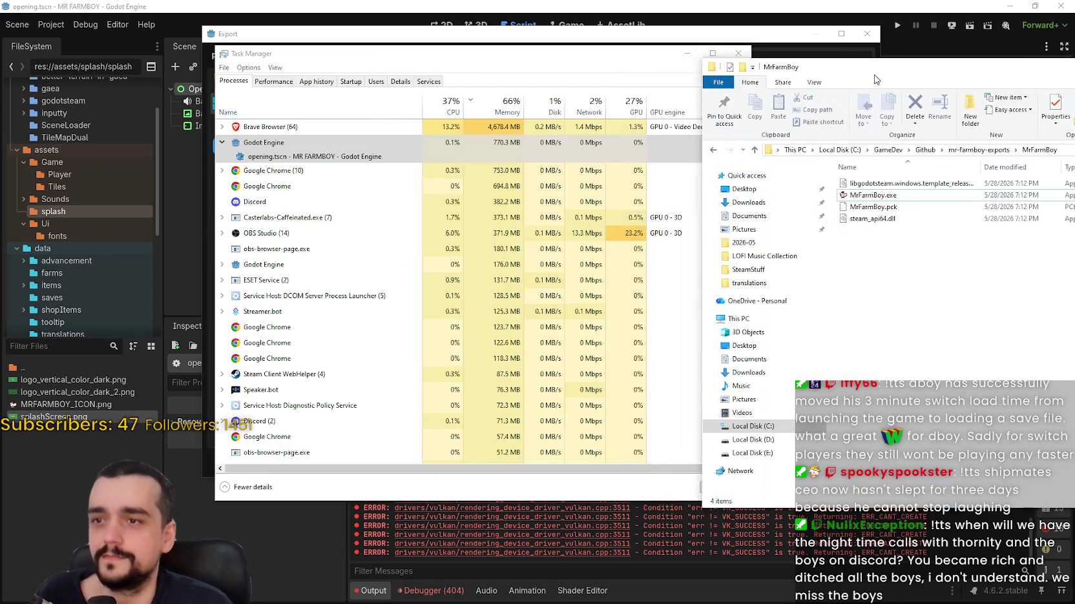
{"action": "double_click", "coordinate": [872, 195]}
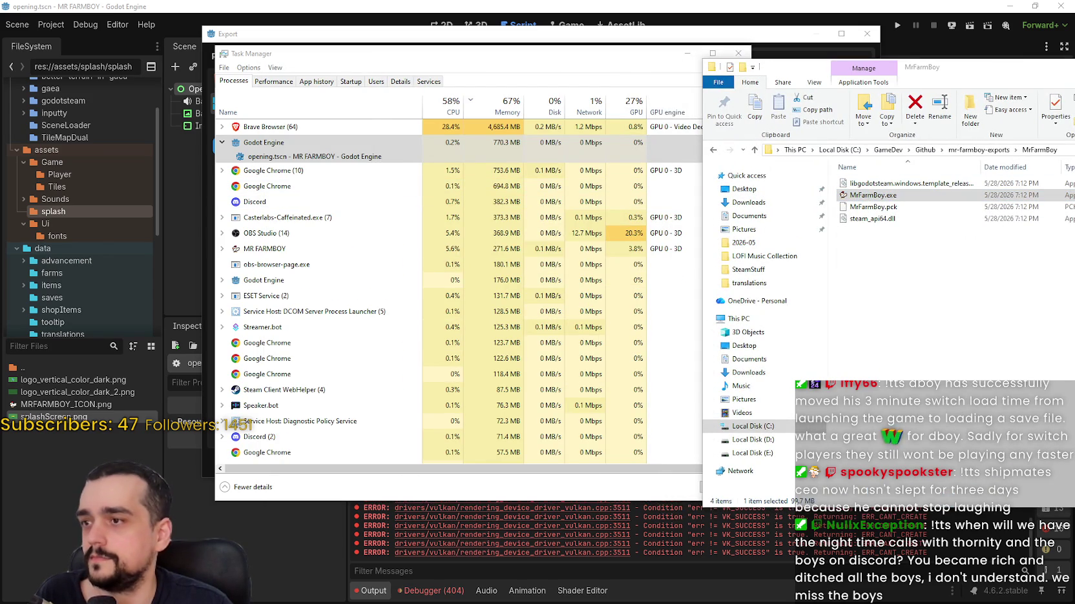
{"action": "left_click", "coordinate": [252, 248]}
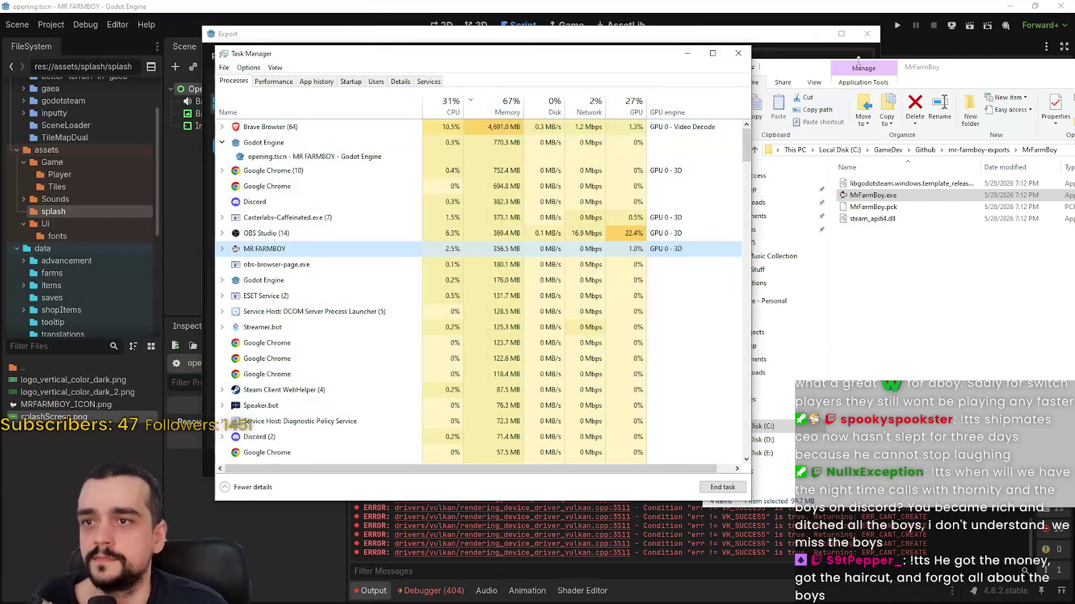
{"action": "left_click", "coordinate": [936, 68]}
{"action": "left_click_drag", "start_coordinate": [936, 69], "coordinate": [583, 38]}
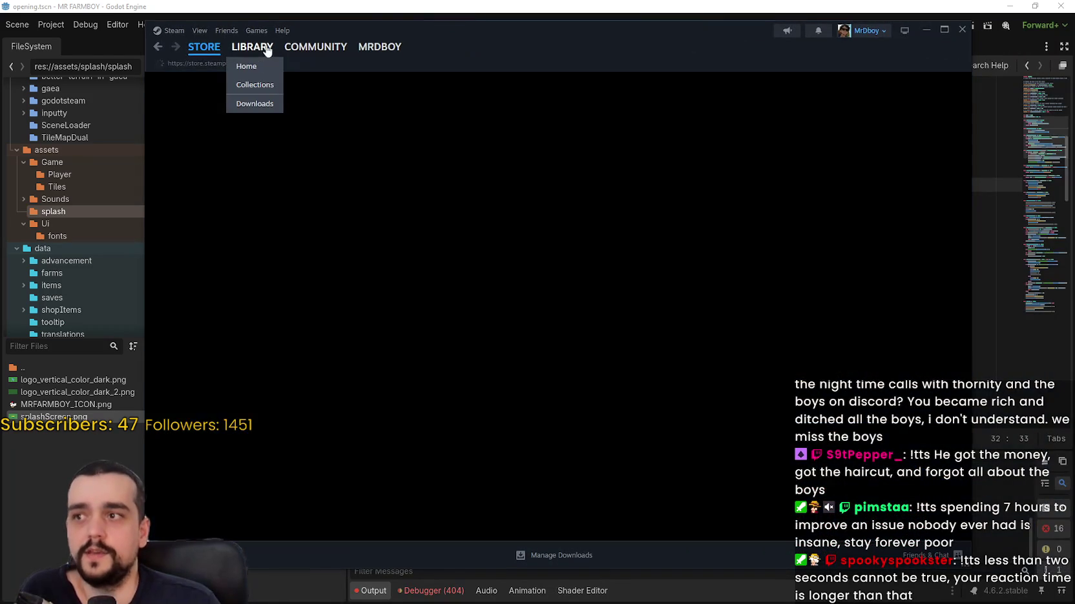
- Go from the MR FARMBOY library page to its community hub discussions and announcements
{"action": "left_click", "coordinate": [266, 51]}
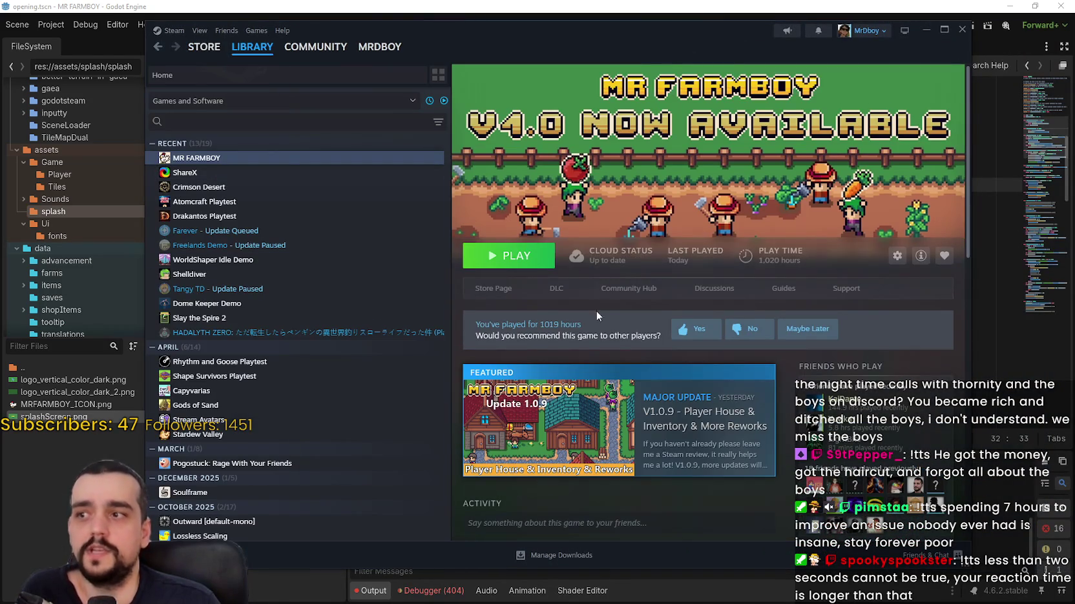
{"action": "left_click", "coordinate": [503, 295]}
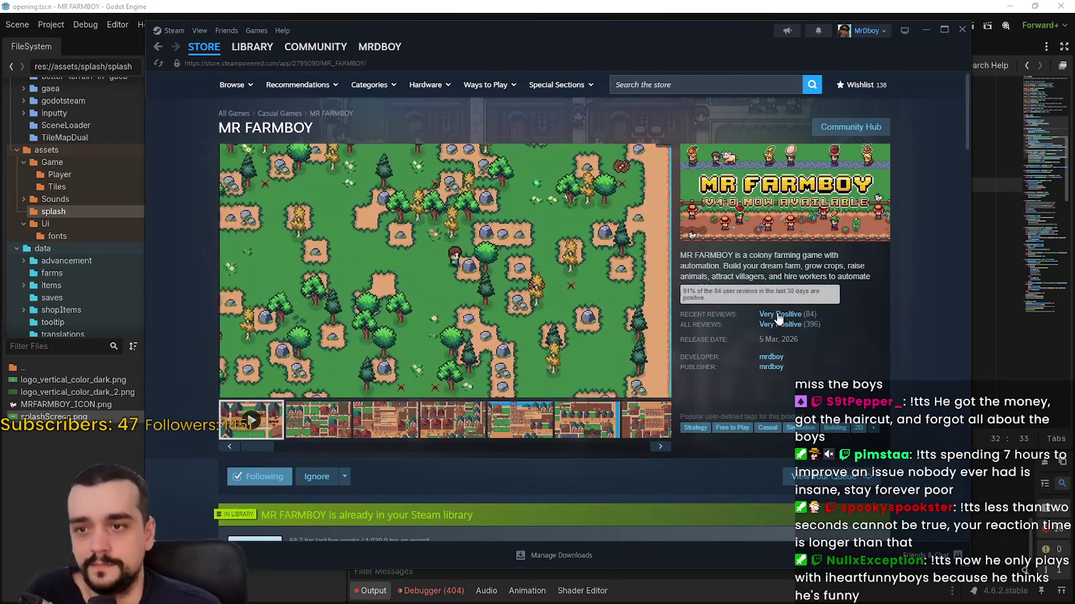
{"action": "left_click", "coordinate": [846, 137]}
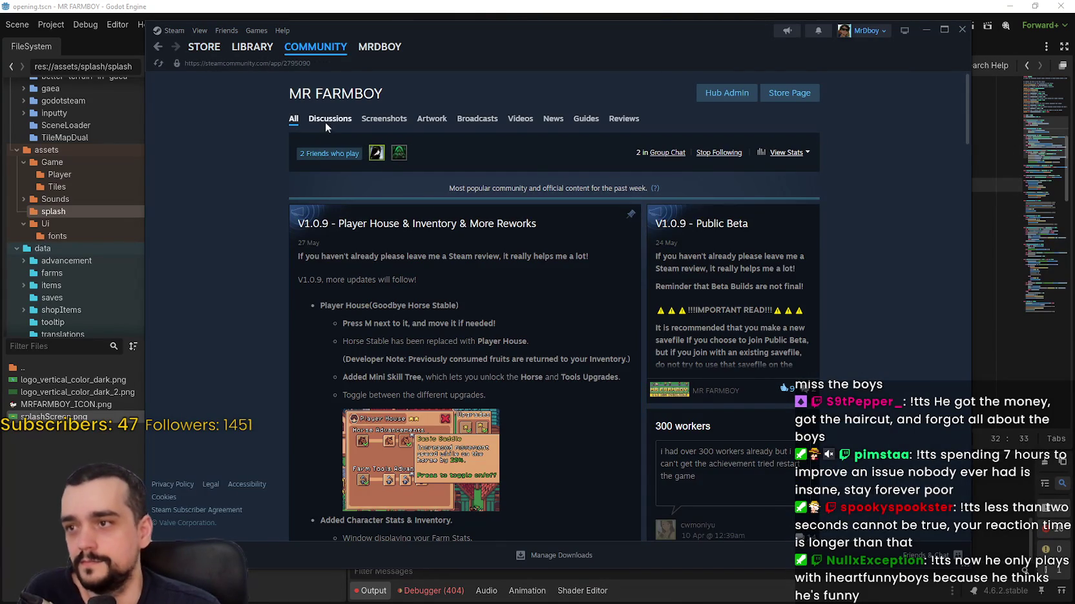
{"action": "left_click", "coordinate": [326, 121]}
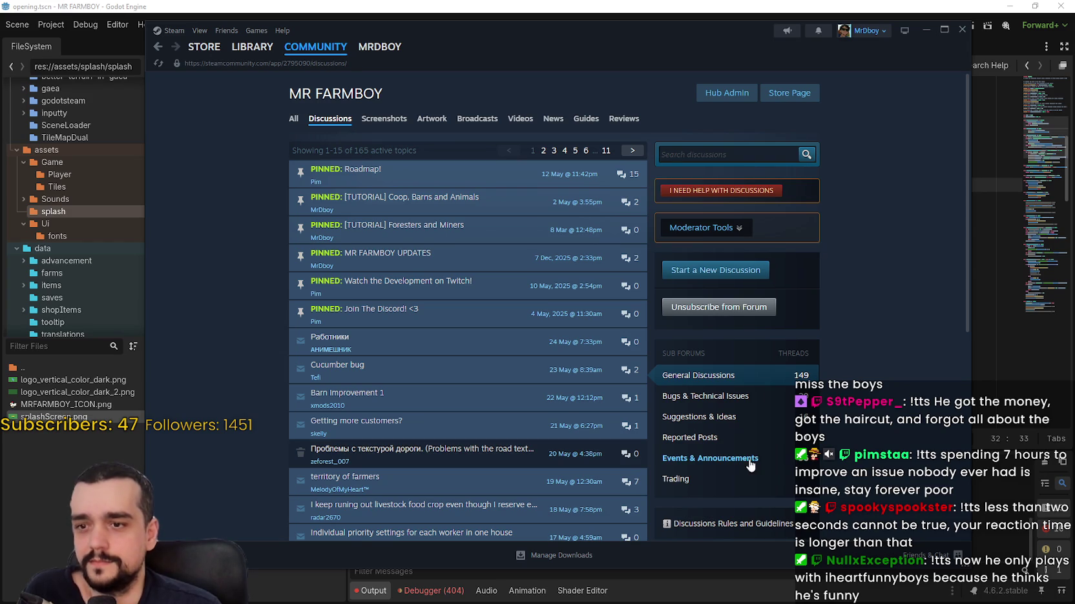
{"action": "left_click", "coordinate": [748, 461]}
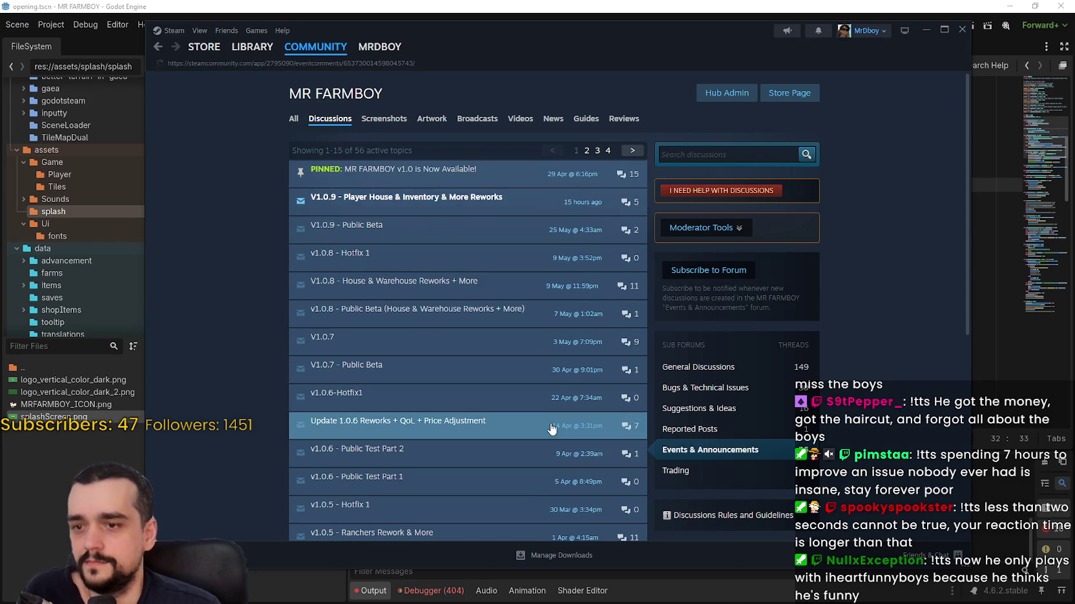
{"action": "scroll", "coordinate": [543, 394], "scroll_direction": "down", "scroll_amount": 7}
{"action": "scroll", "coordinate": [879, 452], "scroll_direction": "up", "scroll_amount": 8}
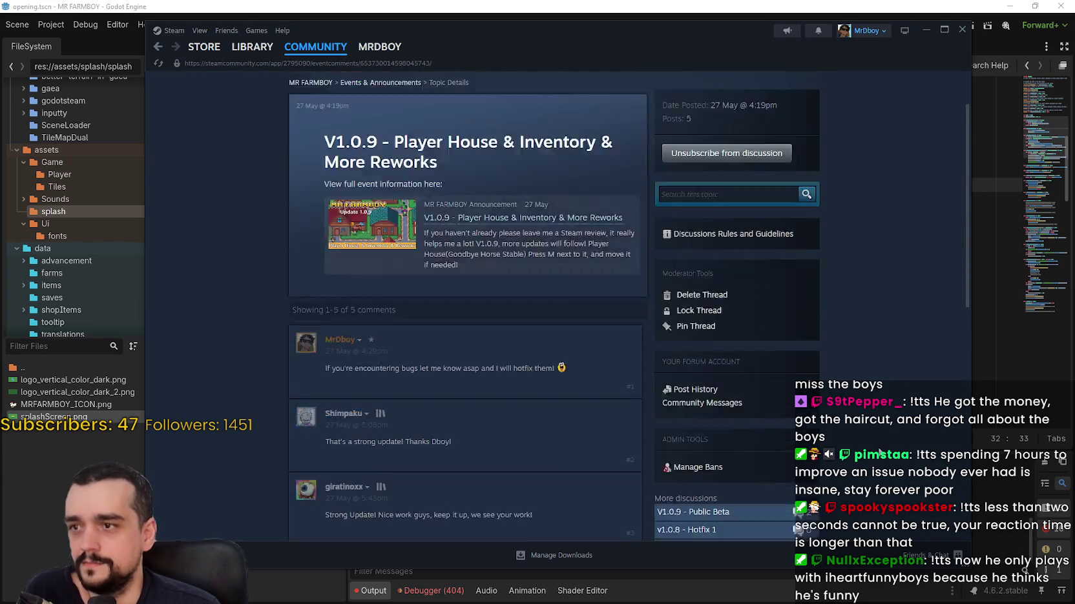
- Open the newest review under All Languages and Most Recent, and copy its French text
{"action": "left_click", "coordinate": [624, 118]}
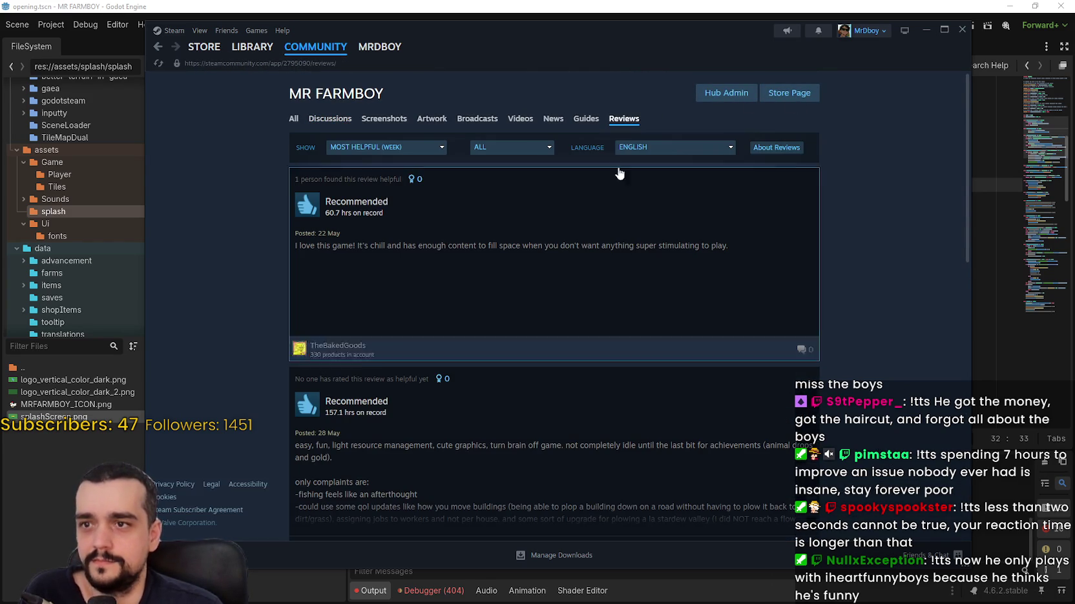
{"action": "left_click", "coordinate": [672, 147]}
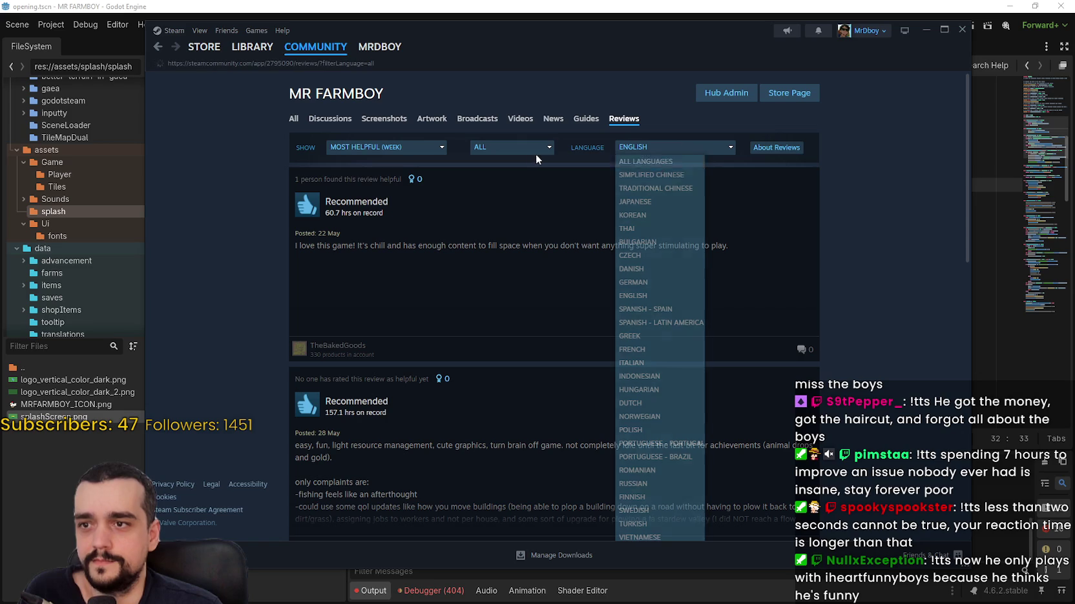
{"action": "left_click", "coordinate": [359, 146]}
{"action": "left_click", "coordinate": [388, 269]}
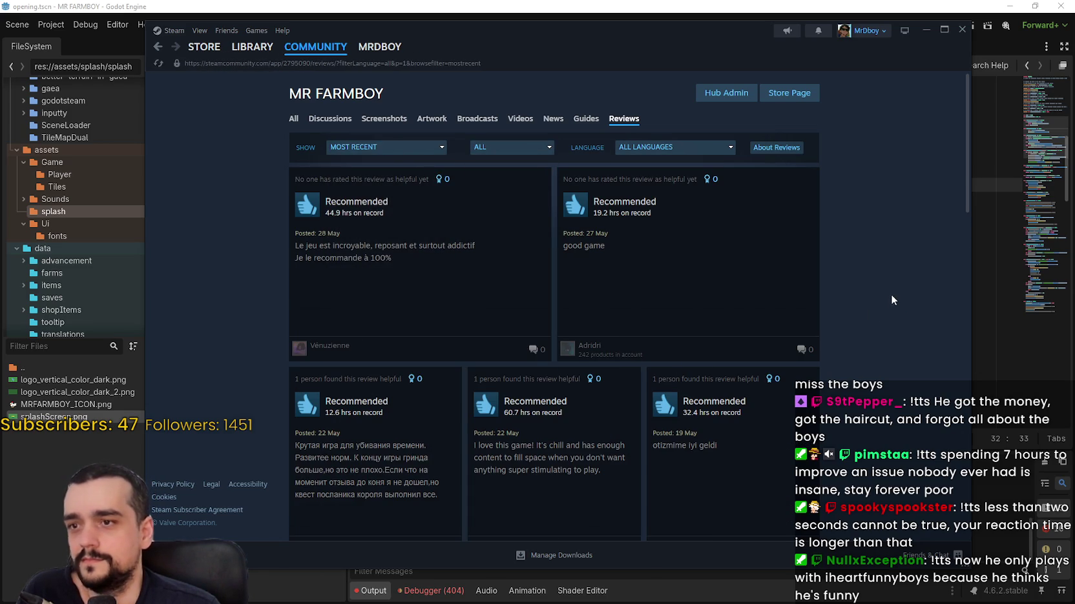
{"action": "left_click", "coordinate": [531, 302]}
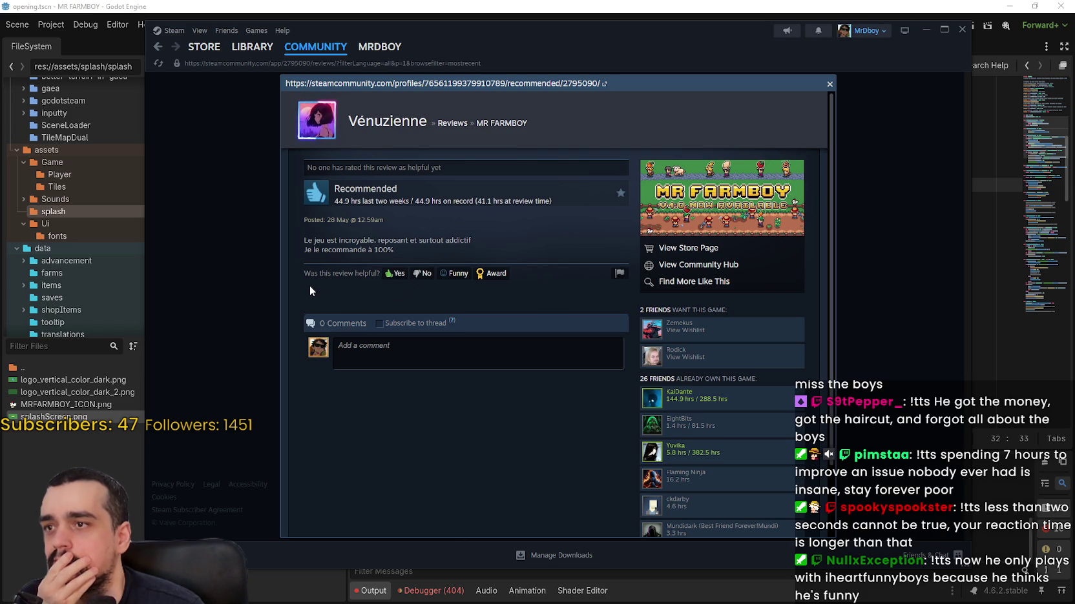
{"action": "left_click_drag", "start_coordinate": [301, 239], "coordinate": [437, 249]}
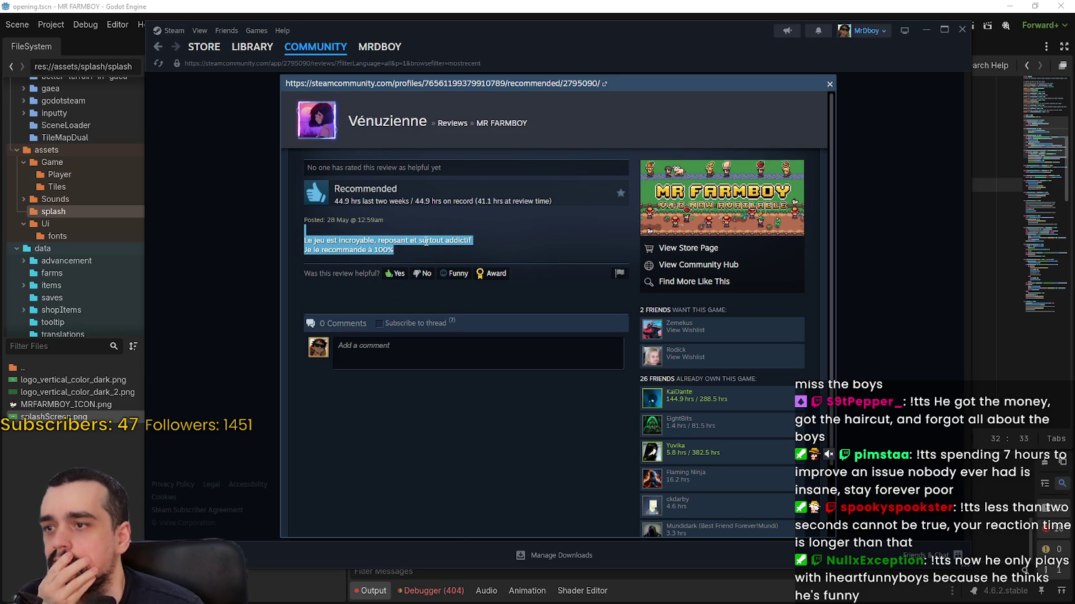
{"action": "right_click", "coordinate": [425, 242]}
{"action": "left_click", "coordinate": [439, 247]}
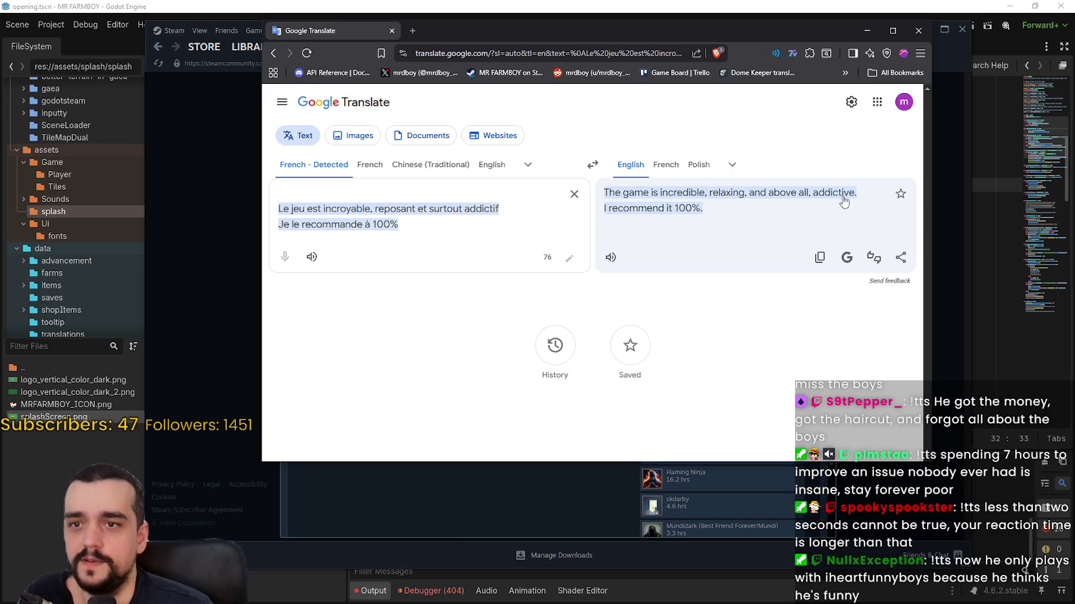
- Move the Google Translate window aside and bring the Steam review back to front
{"action": "mouse_move", "coordinate": [886, 33]}
{"action": "left_mouse_down"}
{"action": "mouse_move", "coordinate": [893, 108]}
{"action": "mouse_move", "coordinate": [1022, 112]}
{"action": "left_mouse_up"}
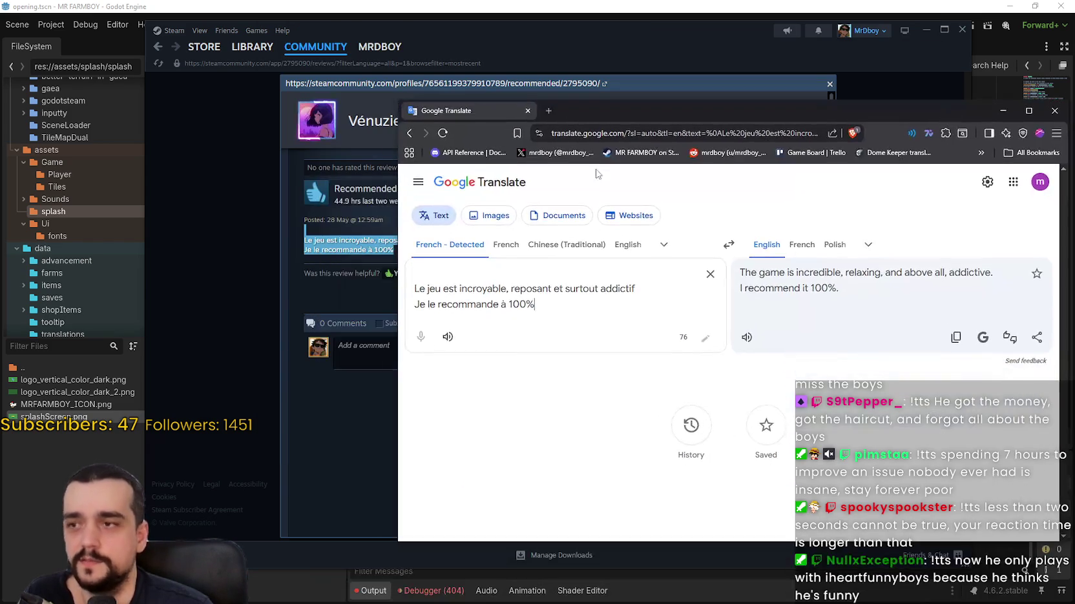
{"action": "left_click", "coordinate": [343, 432]}
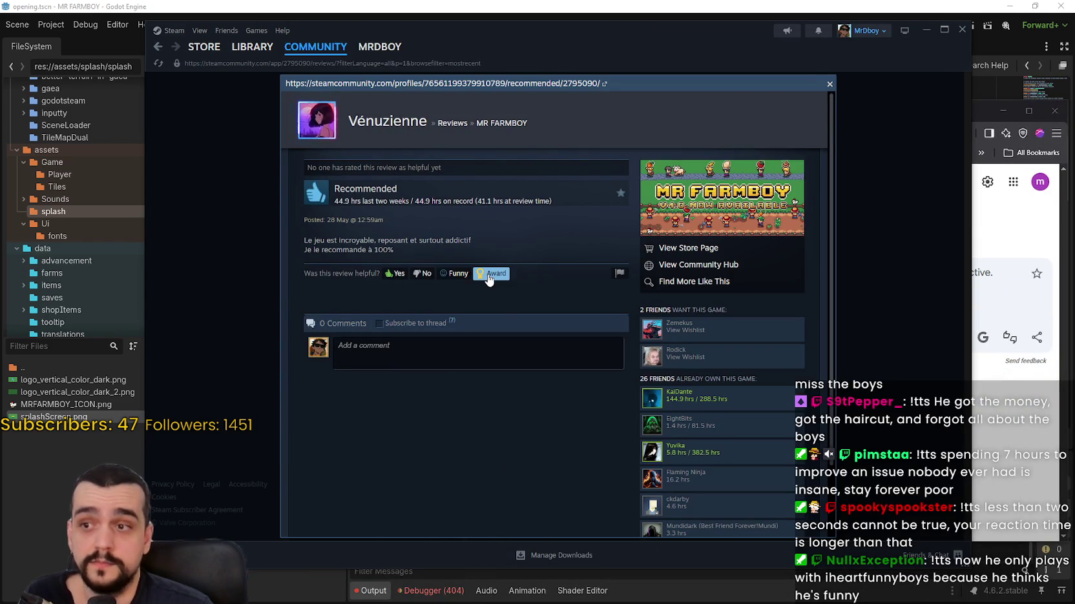
- Give the French review the Helpful award, then open the 'good game' review
{"action": "left_click", "coordinate": [492, 273]}
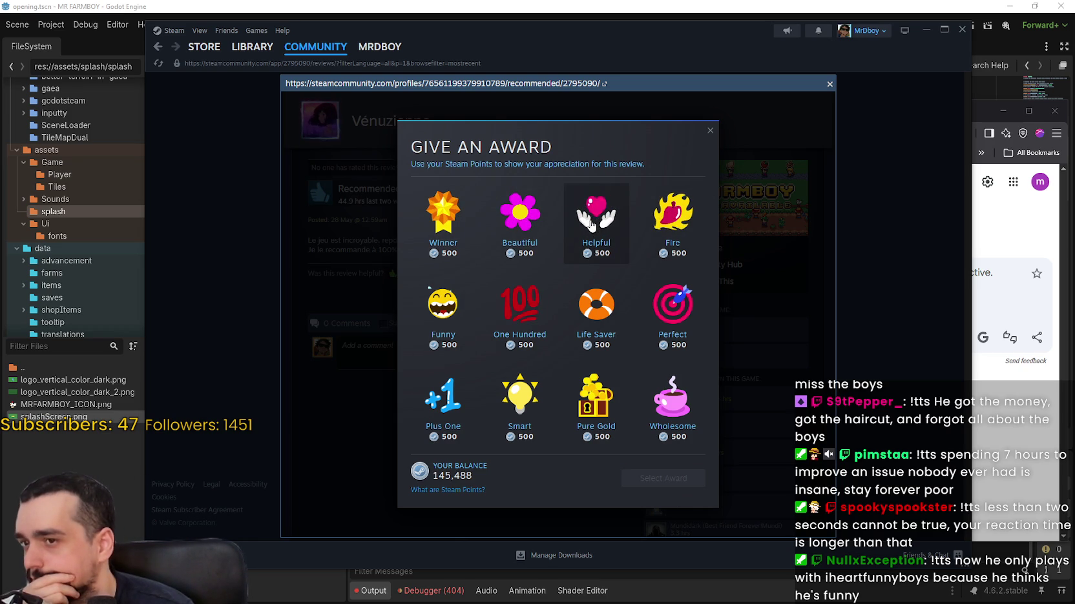
{"action": "left_click", "coordinate": [591, 224]}
{"action": "left_click", "coordinate": [655, 481]}
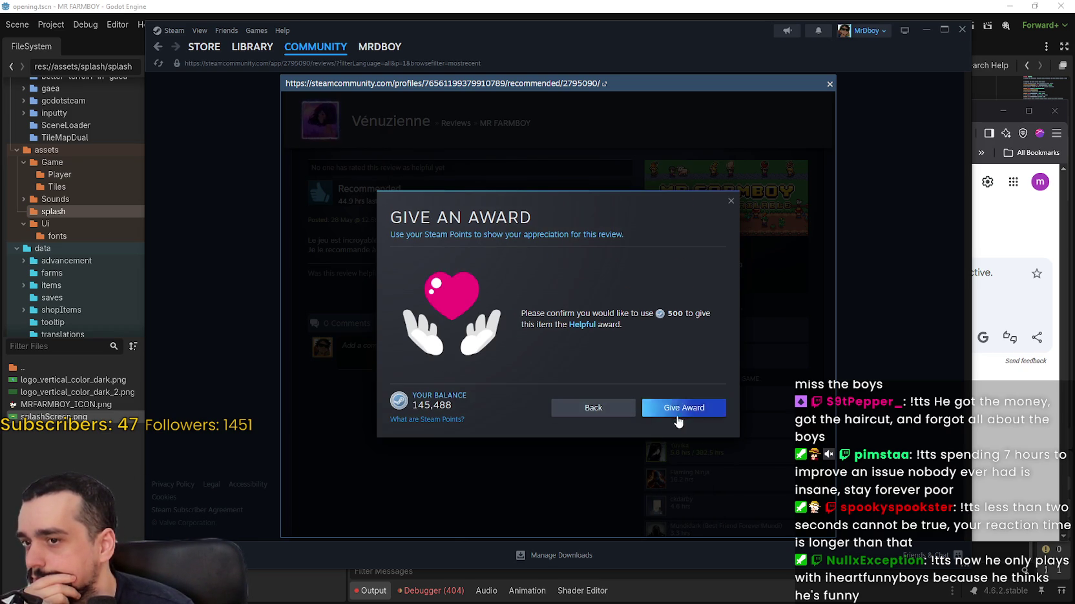
{"action": "left_click", "coordinate": [646, 407]}
{"action": "left_click", "coordinate": [643, 407]}
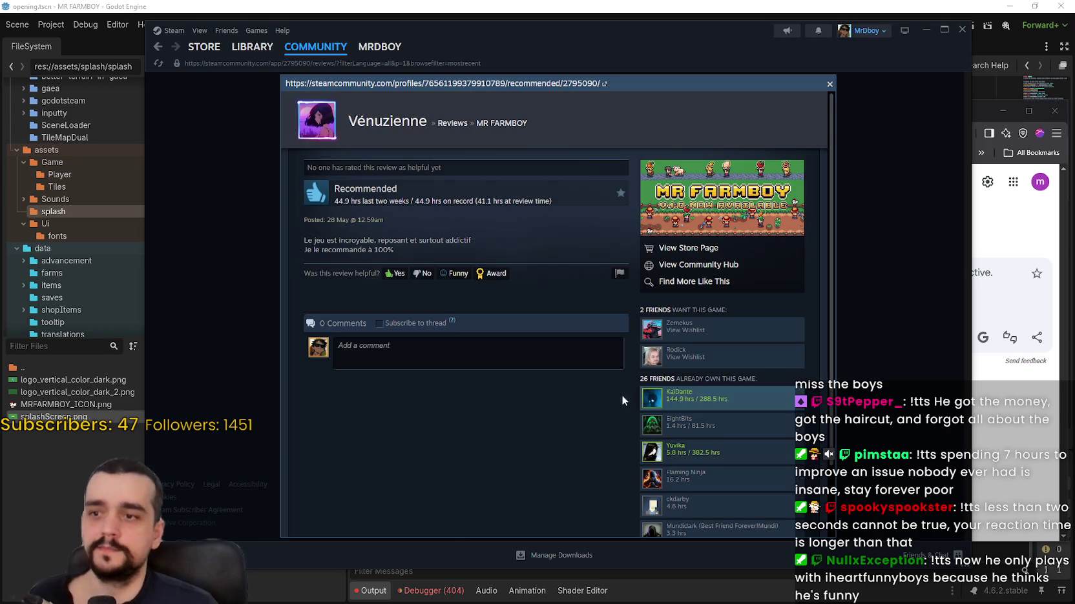
{"action": "left_click", "coordinate": [871, 329]}
{"action": "left_click", "coordinate": [677, 223]}
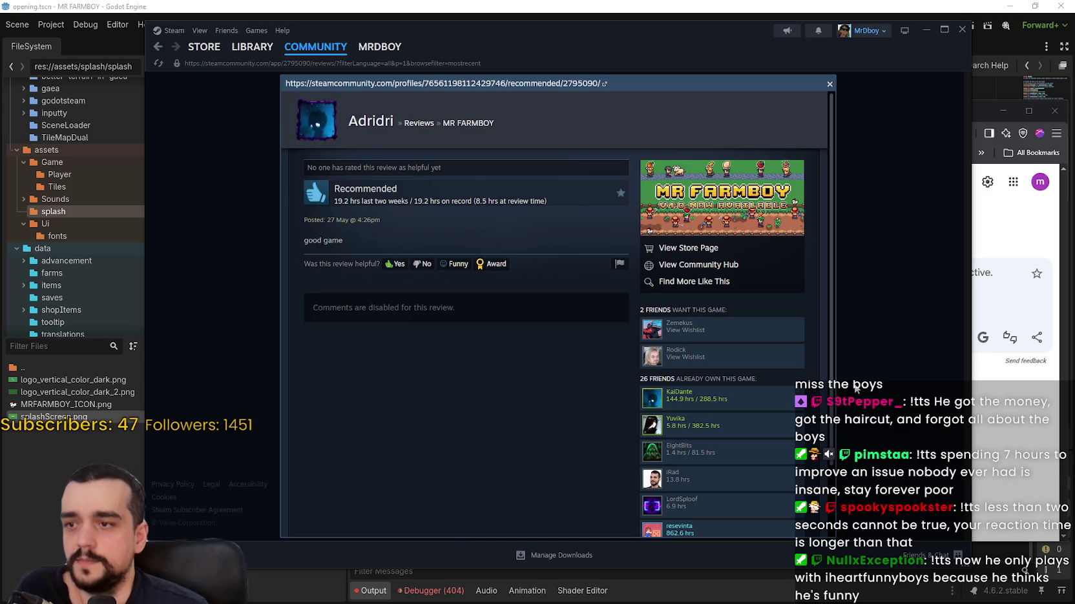
- Close the popup and read the Russian-language review in full
{"action": "left_click", "coordinate": [828, 371]}
{"action": "scroll", "coordinate": [406, 421], "scroll_direction": "down", "scroll_amount": 3}
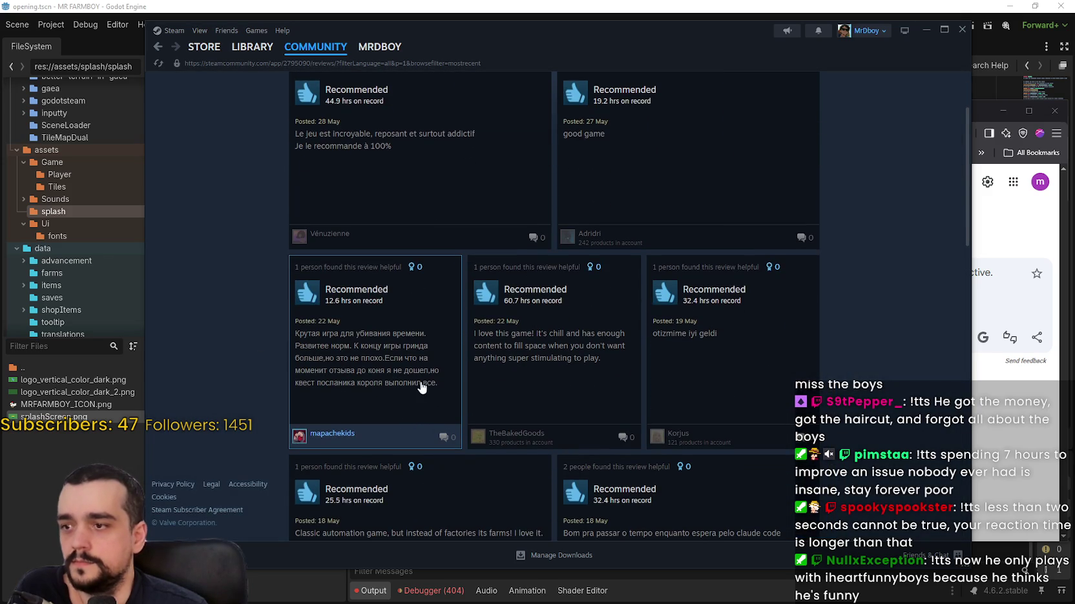
{"action": "left_click", "coordinate": [417, 355]}
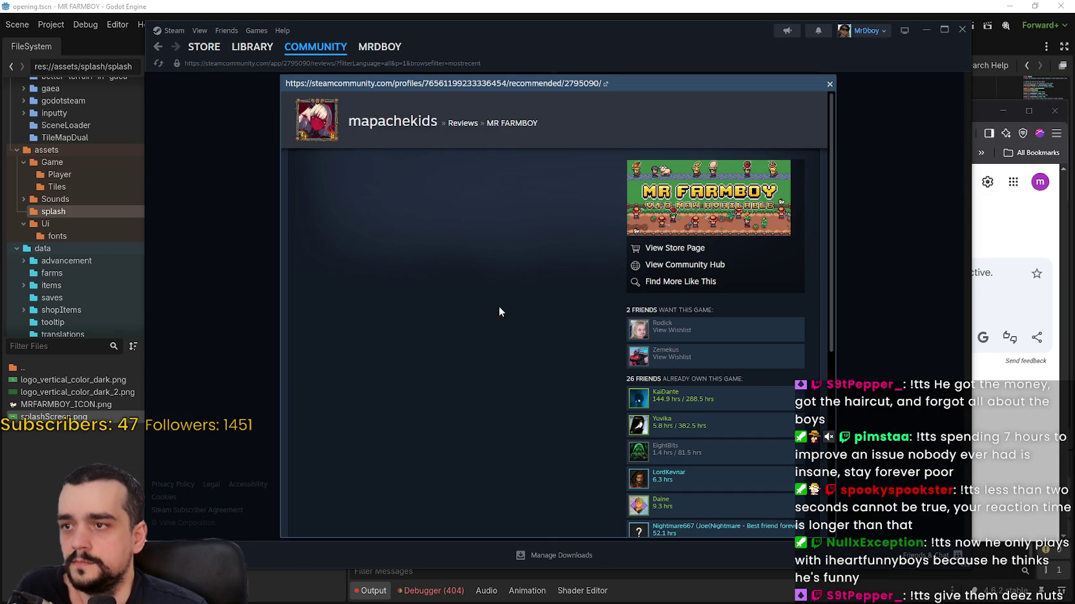
{"action": "scroll", "coordinate": [510, 319], "scroll_direction": "down", "scroll_amount": 5}
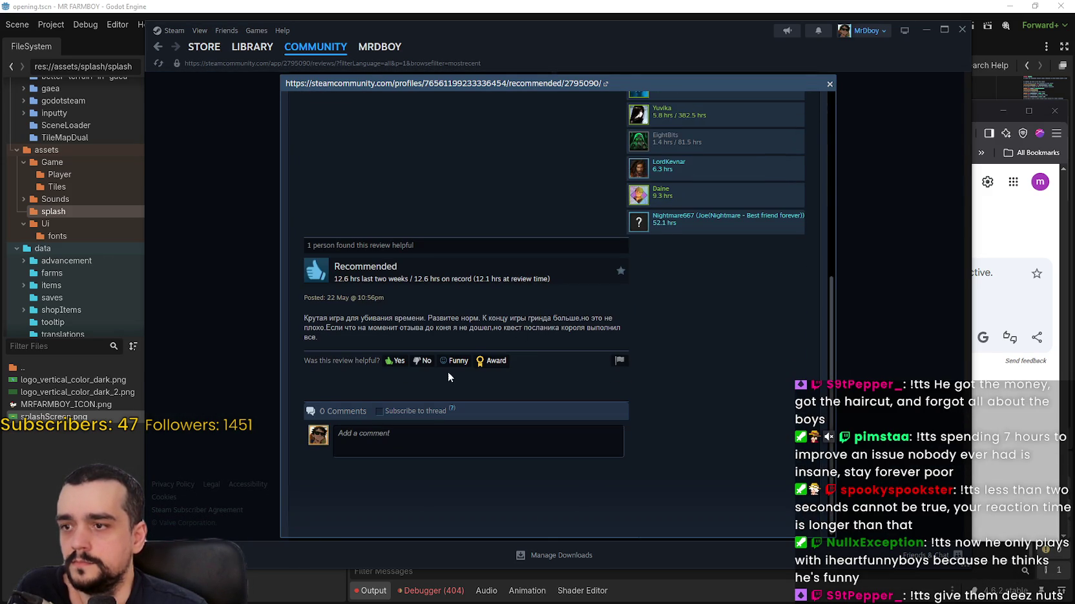
{"action": "scroll", "coordinate": [448, 372], "scroll_direction": "up", "scroll_amount": 5}
{"action": "scroll", "coordinate": [454, 355], "scroll_direction": "down", "scroll_amount": 5}
{"action": "key", "text": "Escape"}
- Read the Turkish review, scroll the reviews list, and return to the MR FARMBOY store page
{"action": "scroll", "coordinate": [798, 358], "scroll_direction": "down", "scroll_amount": 3}
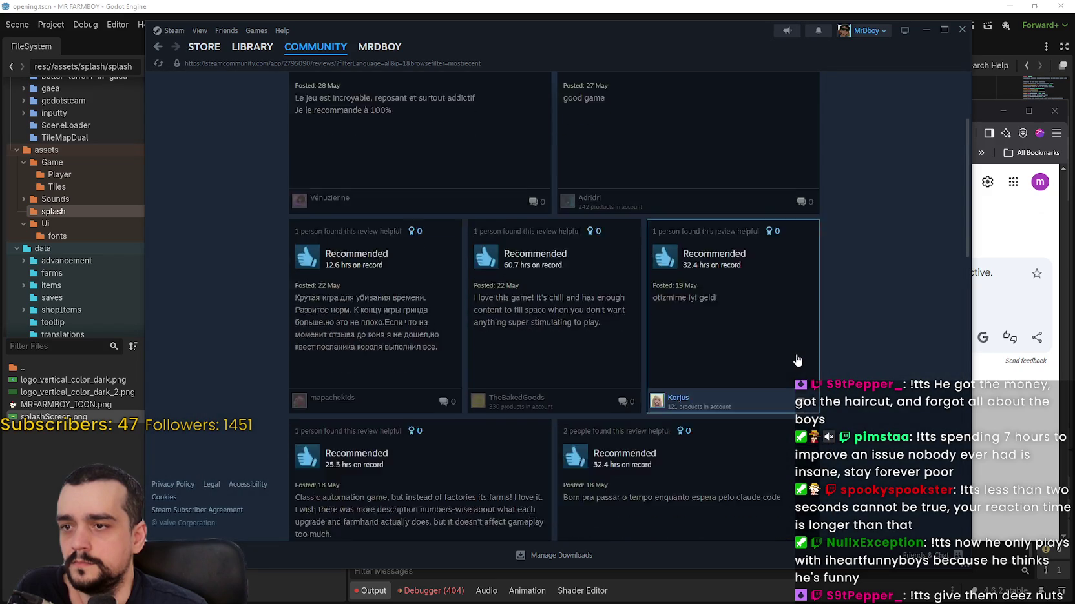
{"action": "left_click", "coordinate": [780, 293]}
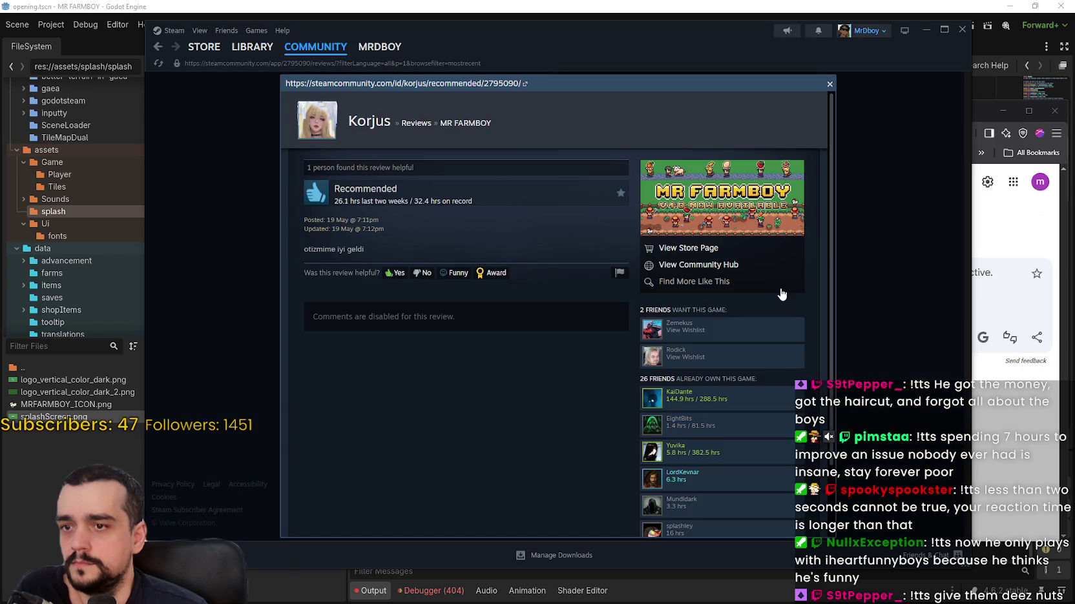
{"action": "left_click", "coordinate": [859, 315]}
{"action": "scroll", "coordinate": [832, 346], "scroll_direction": "down", "scroll_amount": 2}
{"action": "scroll", "coordinate": [847, 383], "scroll_direction": "down", "scroll_amount": 2}
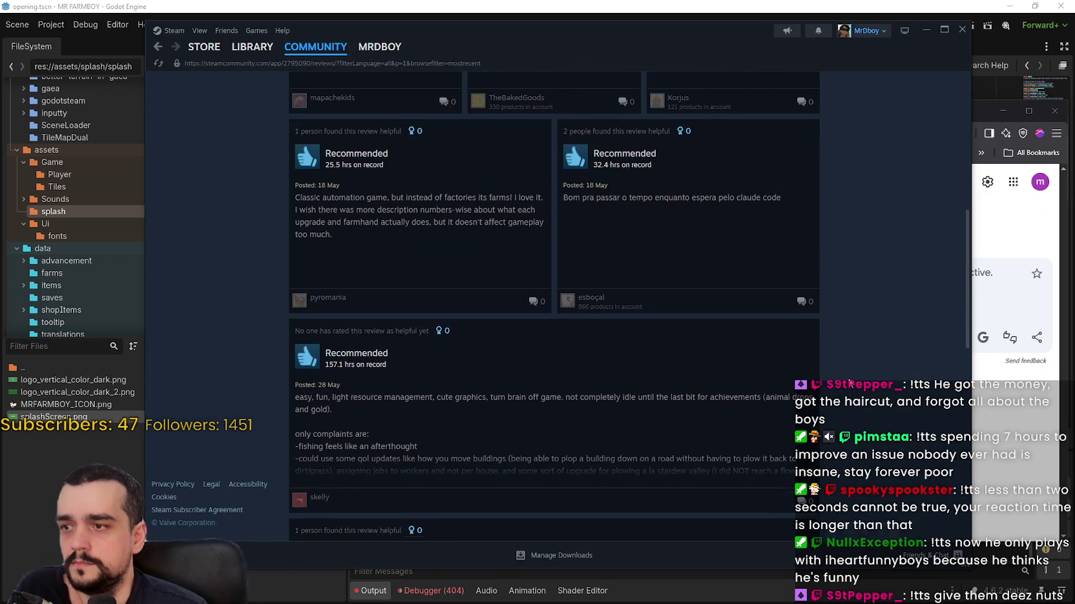
{"action": "scroll", "coordinate": [849, 369], "scroll_direction": "down", "scroll_amount": 7}
{"action": "scroll", "coordinate": [847, 365], "scroll_direction": "up", "scroll_amount": 10}
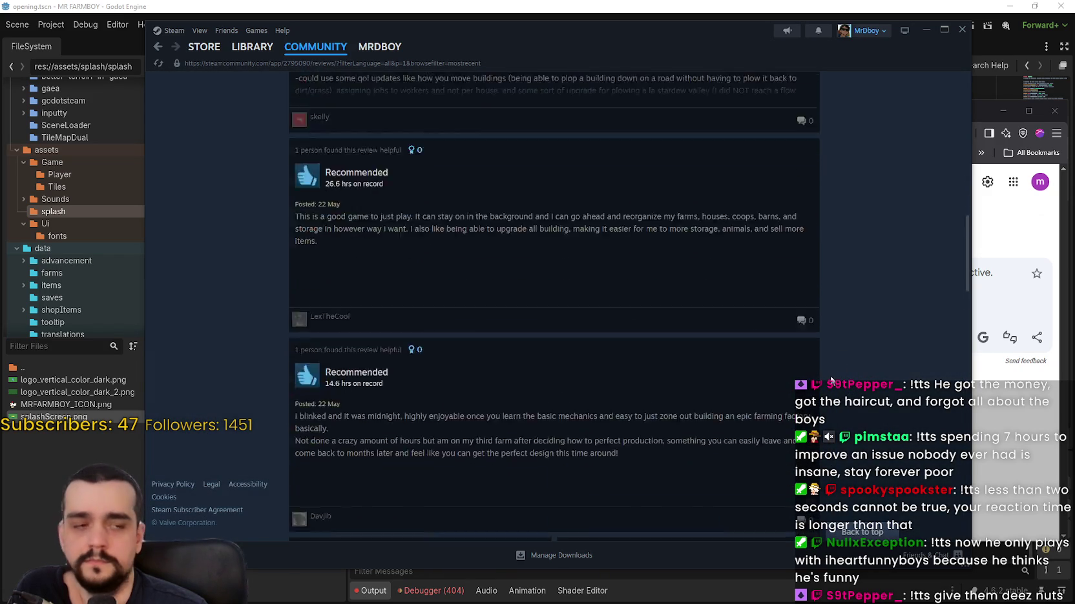
{"action": "scroll", "coordinate": [821, 370], "scroll_direction": "up", "scroll_amount": 1}
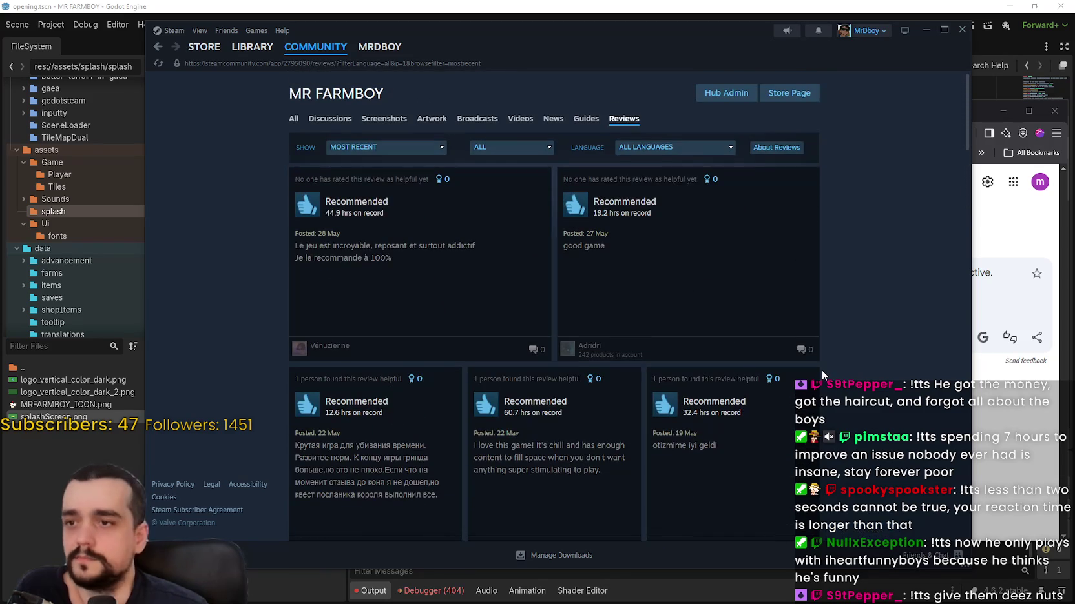
{"action": "left_click", "coordinate": [781, 102]}
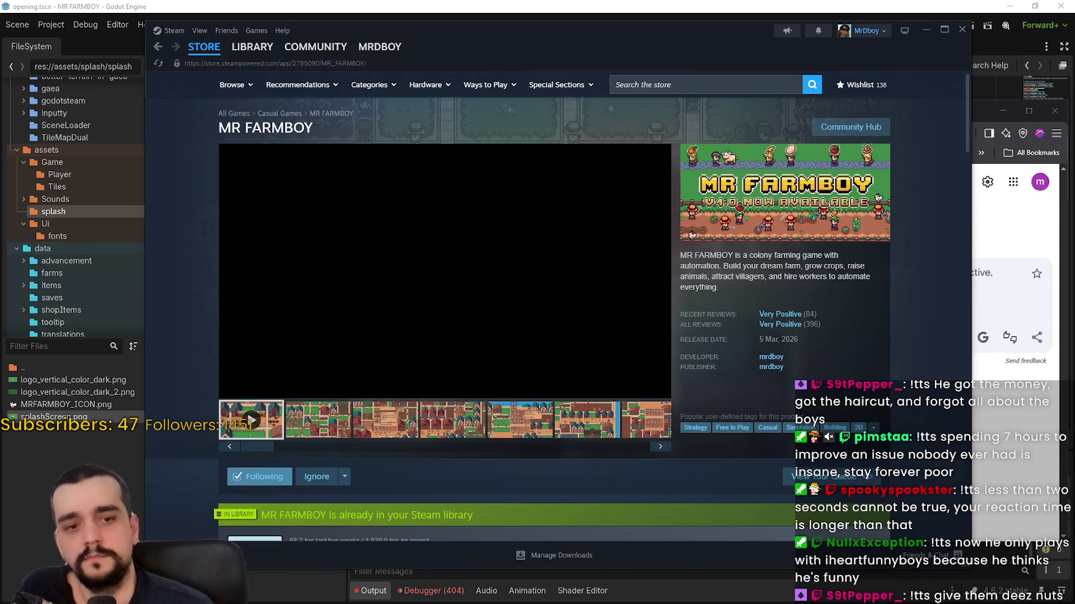
- Switch to SteamDB's MR FARMBOY charts showing 84 current players and a 100-player peak
{"action": "key", "text": "alt+Tab"}
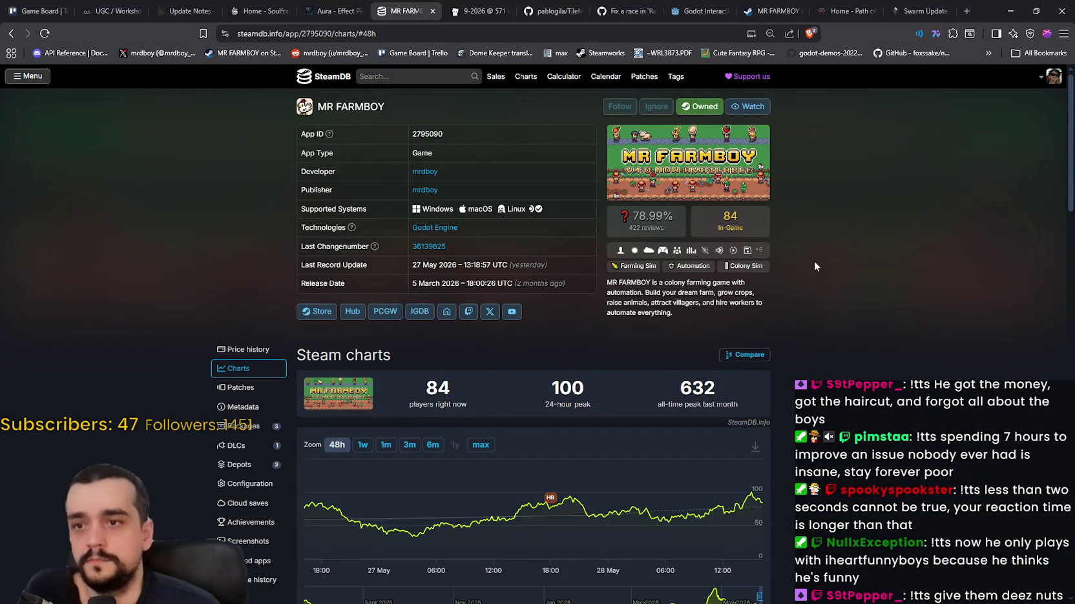
{"action": "mouse_move", "coordinate": [758, 510]}
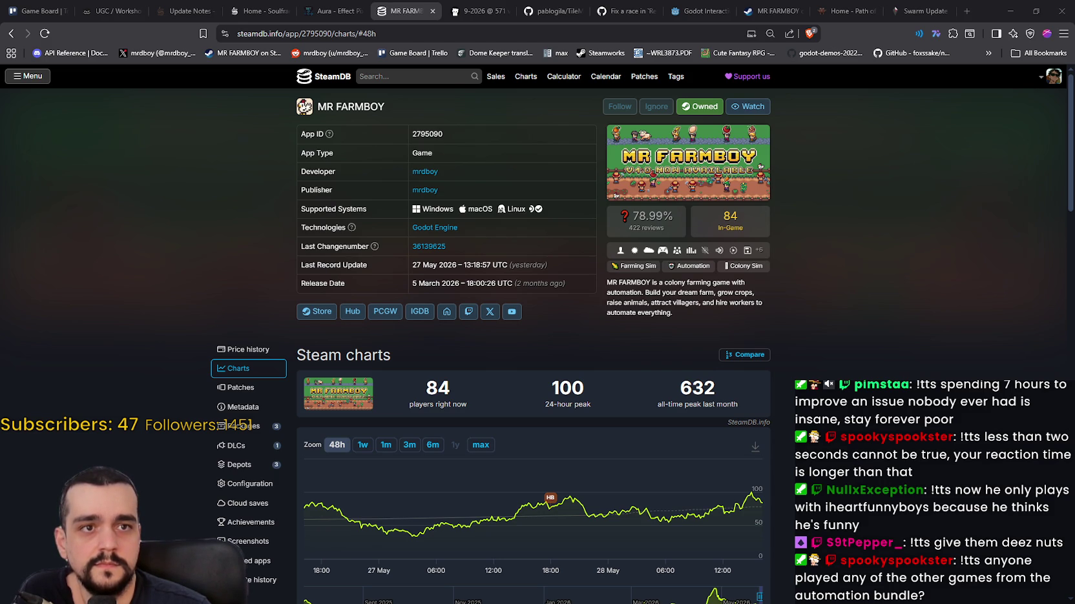
- Reload the Humble Bundle Awesome Automation Bundle page so it shows 1,049 sold
{"action": "mouse_move", "coordinate": [1074, 65]}
{"action": "left_mouse_down"}
{"action": "mouse_move", "coordinate": [714, 65]}
{"action": "mouse_move", "coordinate": [467, 38]}
{"action": "left_mouse_up"}
{"action": "scroll", "coordinate": [638, 197], "scroll_direction": "down", "scroll_amount": 2}
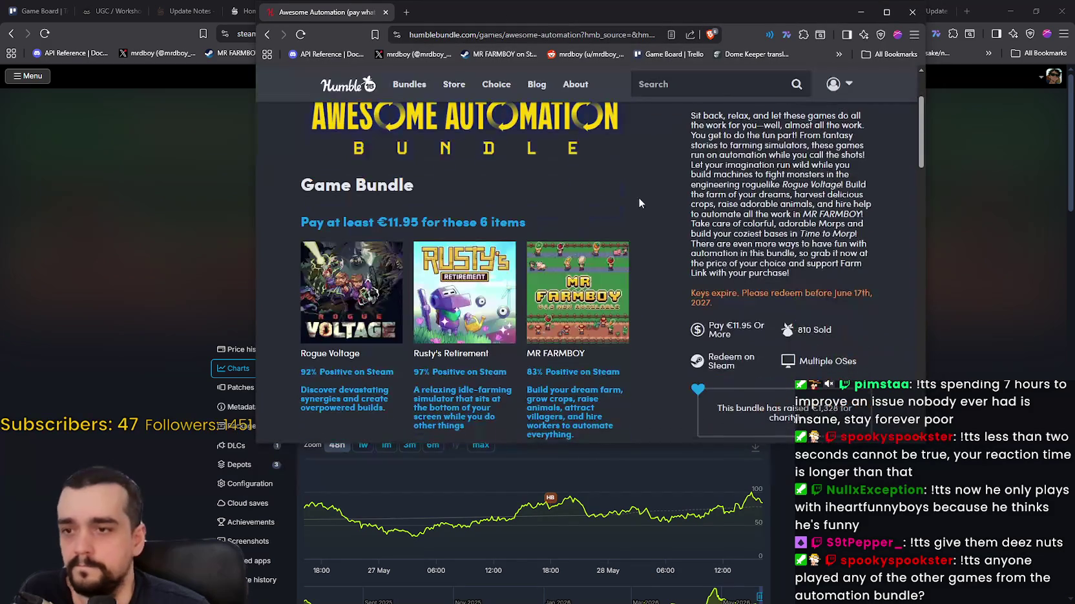
{"action": "right_click", "coordinate": [642, 199]}
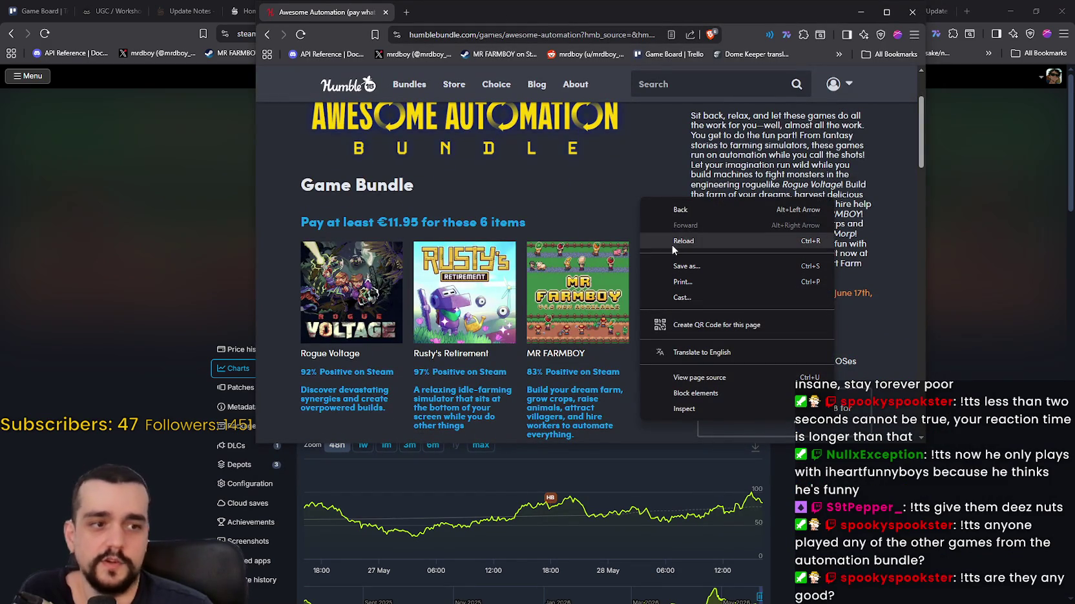
{"action": "left_click", "coordinate": [666, 248]}
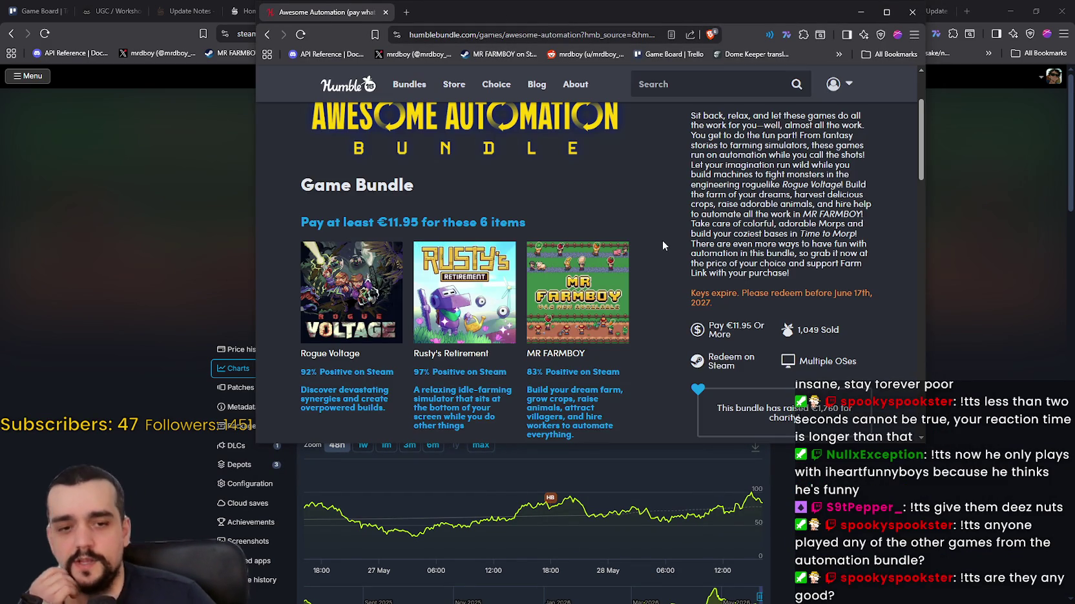
{"action": "scroll", "coordinate": [688, 223], "scroll_direction": "up", "scroll_amount": 2}
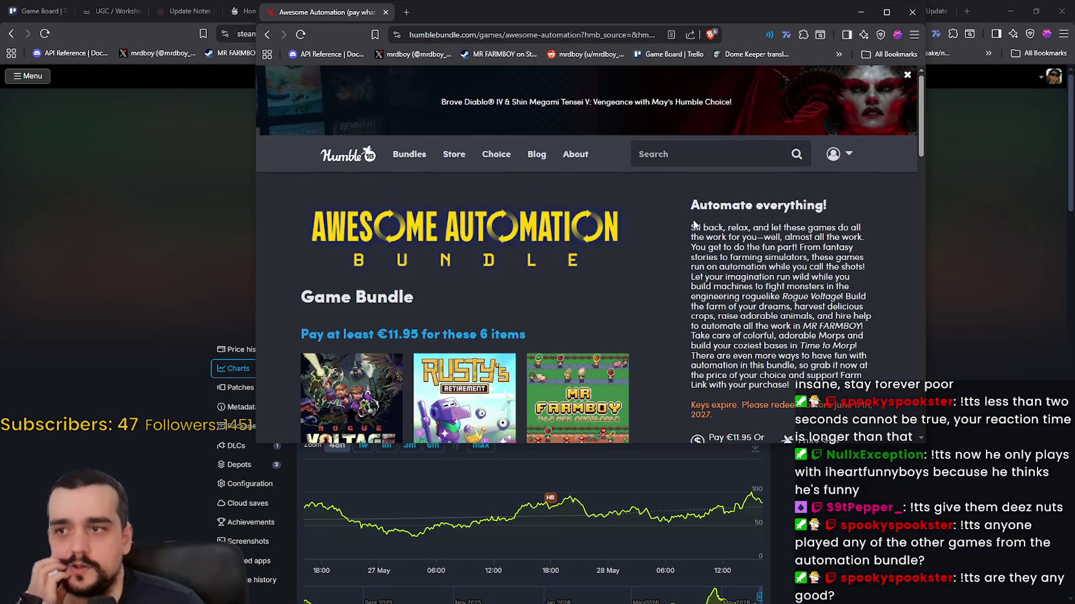
{"action": "scroll", "coordinate": [686, 221], "scroll_direction": "down", "scroll_amount": 1}
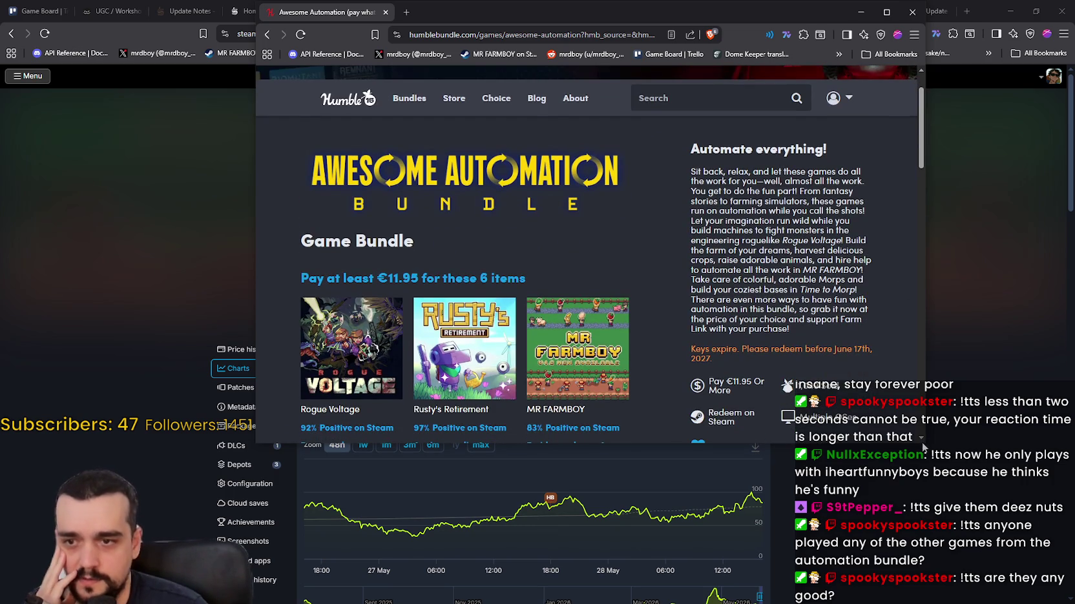
- Enlarge the browser window and scroll through the bundle page
{"action": "left_click_drag", "start_coordinate": [924, 444], "coordinate": [1001, 586]}
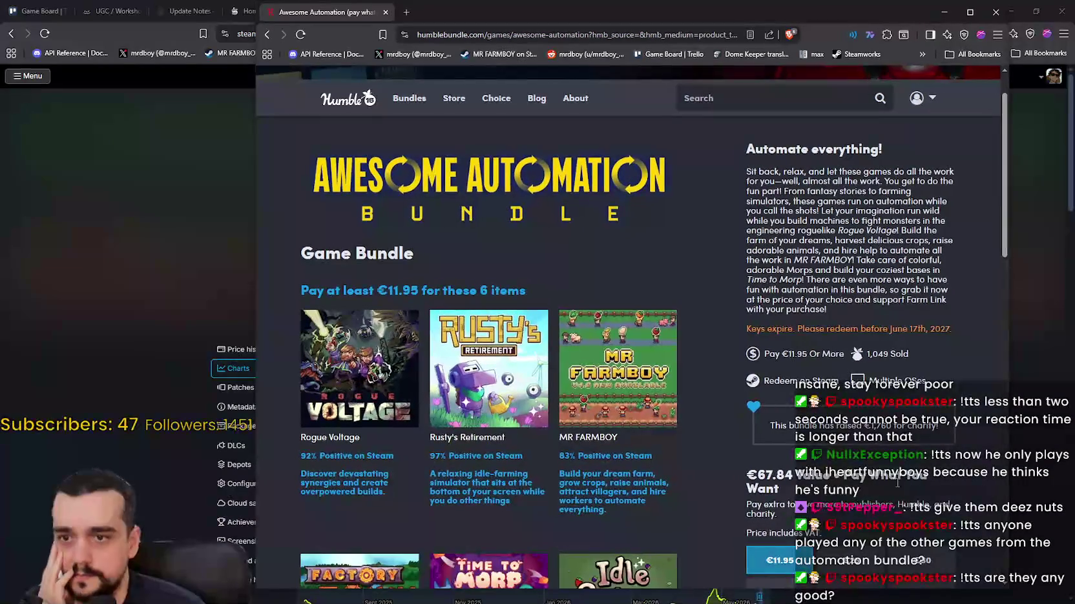
{"action": "scroll", "coordinate": [720, 366], "scroll_direction": "down", "scroll_amount": 3}
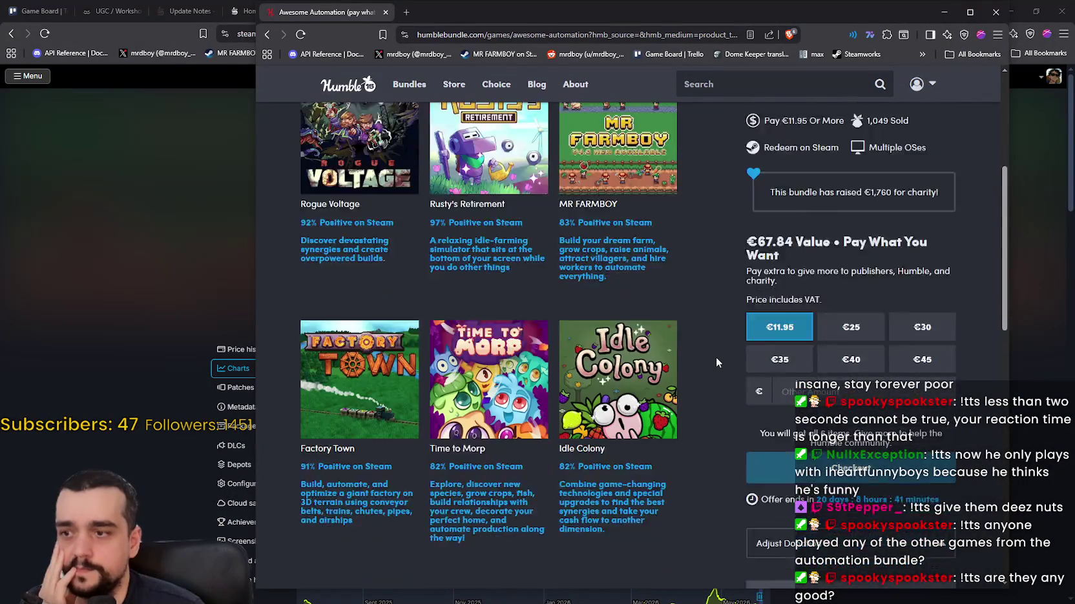
{"action": "scroll", "coordinate": [714, 357], "scroll_direction": "up", "scroll_amount": 4}
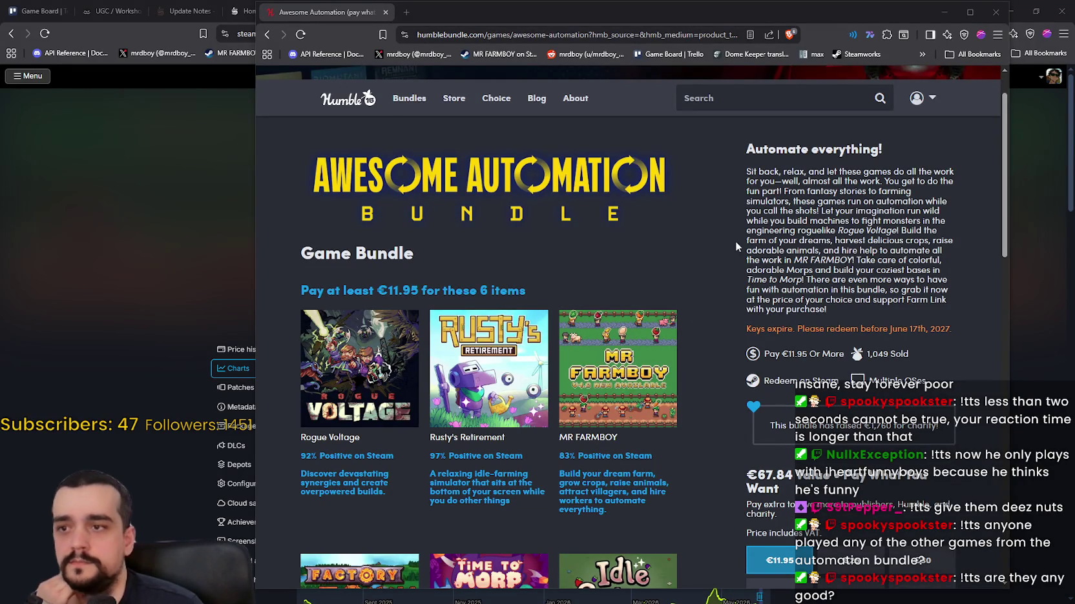
{"action": "scroll", "coordinate": [713, 279], "scroll_direction": "down", "scroll_amount": 2}
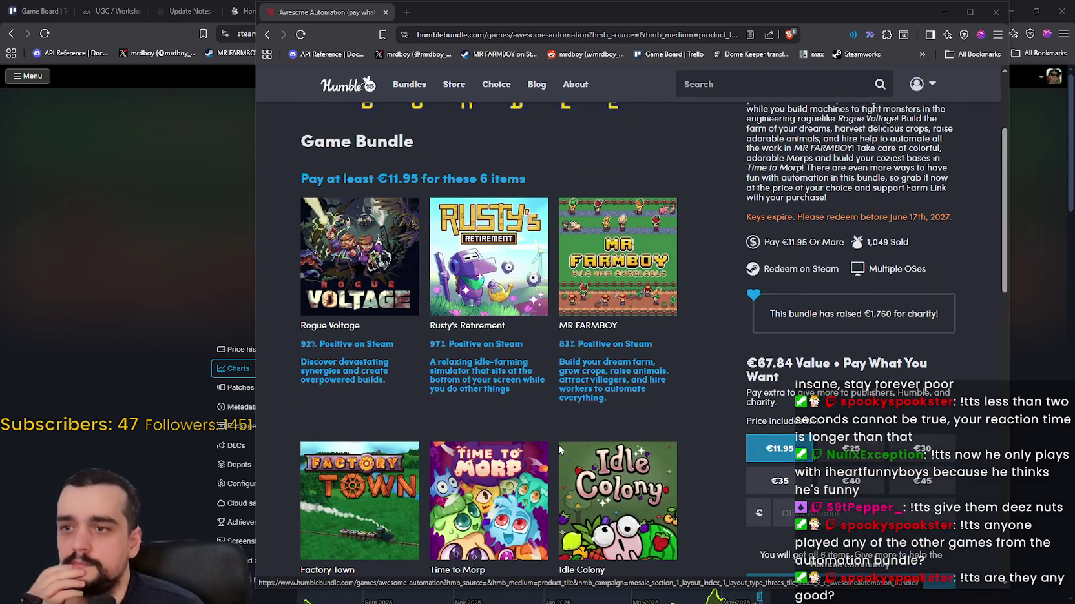
{"action": "scroll", "coordinate": [563, 371], "scroll_direction": "down", "scroll_amount": 1}
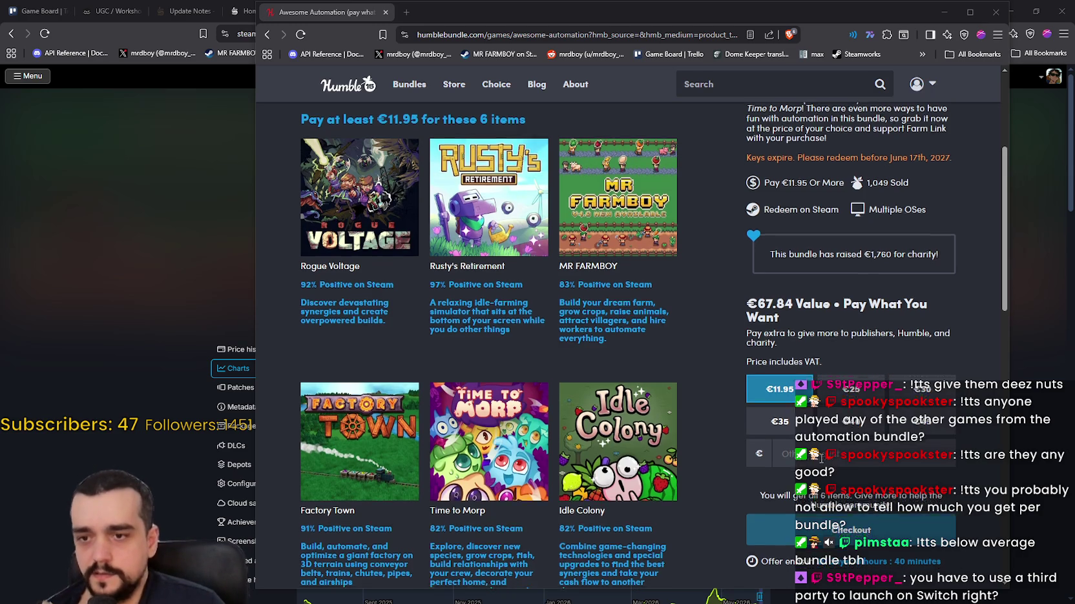
- Look over the six Awesome Automation Bundle game tiles, then bring the Steam store forward
{"action": "scroll", "coordinate": [735, 364], "scroll_direction": "down", "scroll_amount": 2}
{"action": "scroll", "coordinate": [735, 364], "scroll_direction": "up", "scroll_amount": 3}
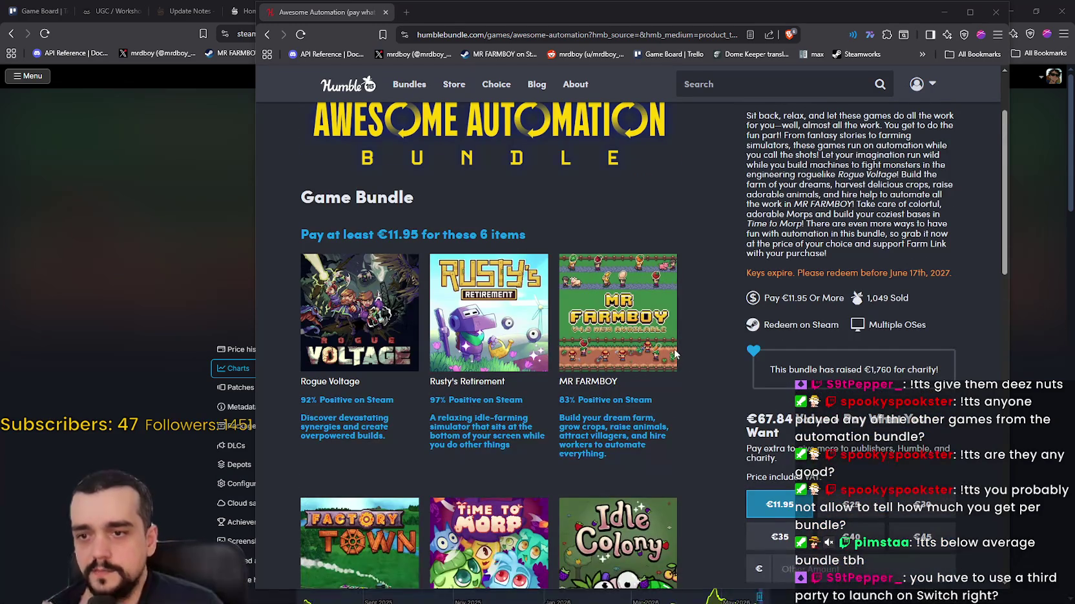
{"action": "scroll", "coordinate": [461, 362], "scroll_direction": "down", "scroll_amount": 2}
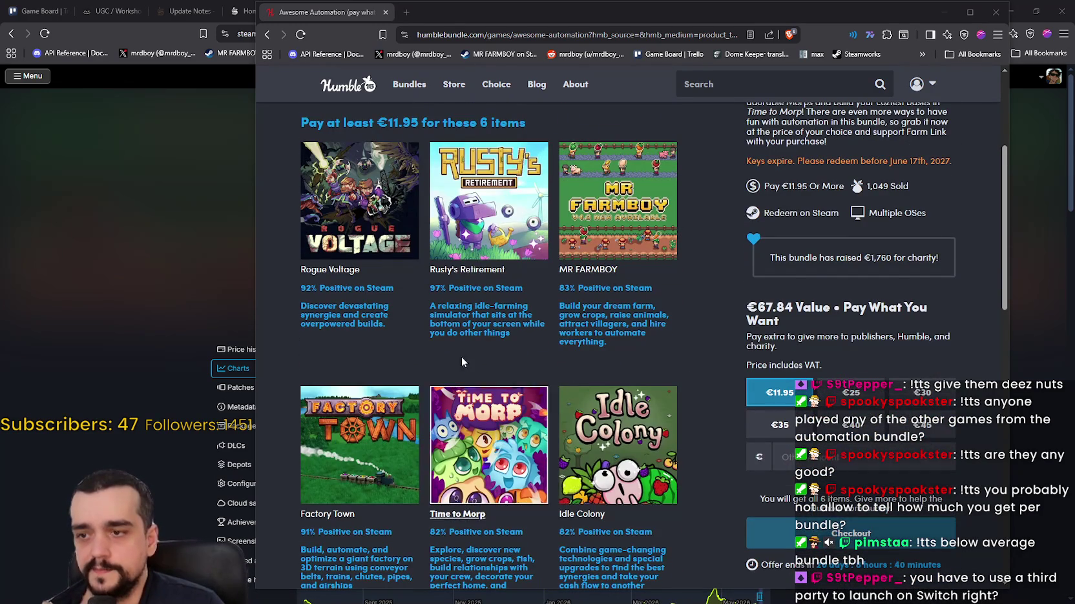
{"action": "scroll", "coordinate": [430, 349], "scroll_direction": "down", "scroll_amount": 1}
{"action": "scroll", "coordinate": [438, 357], "scroll_direction": "up", "scroll_amount": 2}
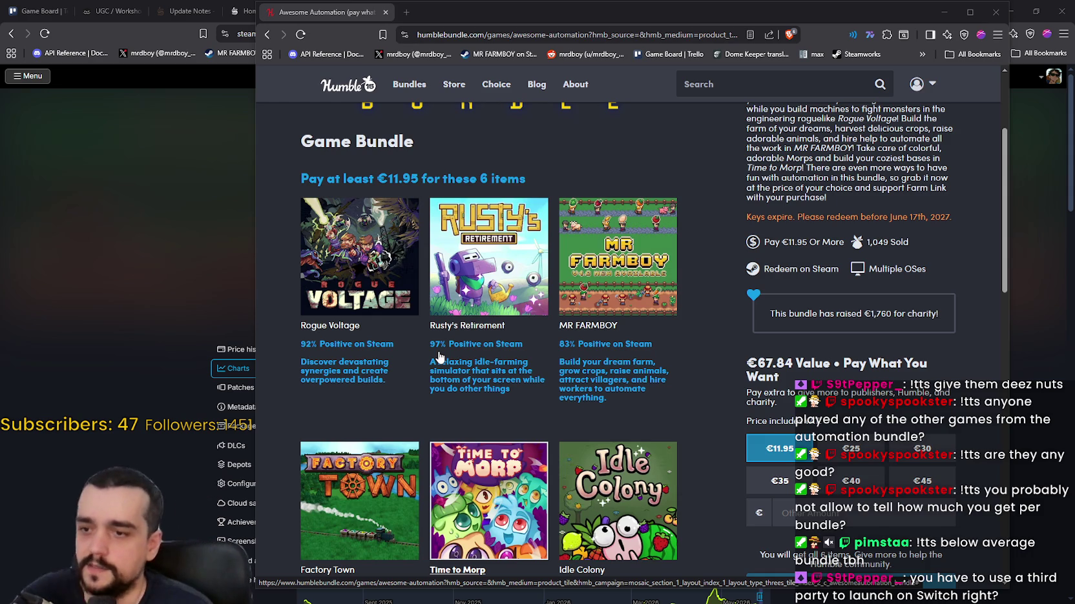
{"action": "scroll", "coordinate": [573, 407], "scroll_direction": "down", "scroll_amount": 1}
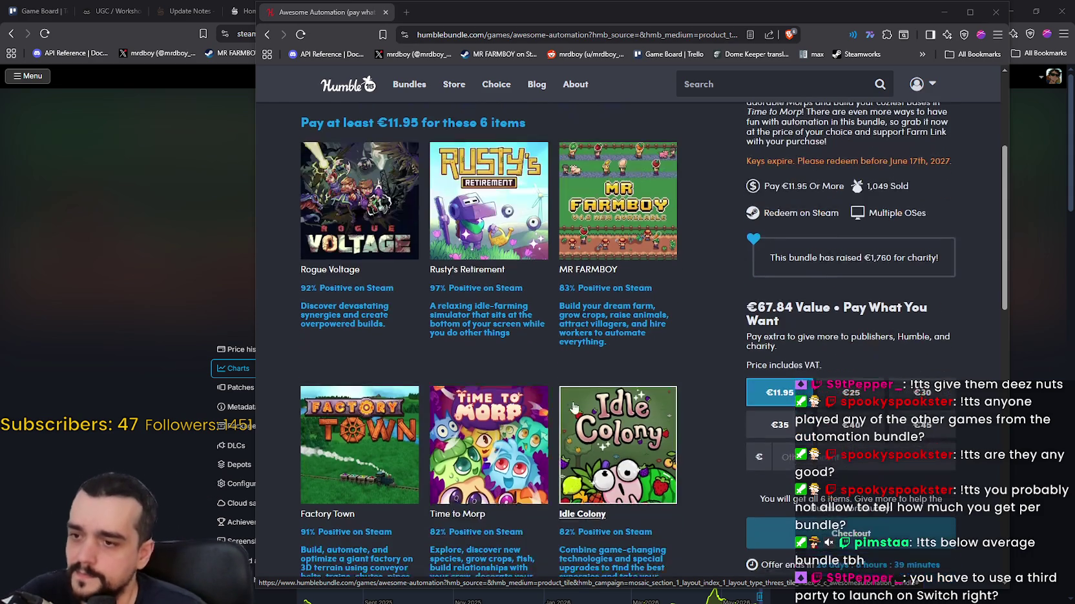
{"action": "scroll", "coordinate": [573, 407], "scroll_direction": "down", "scroll_amount": 1}
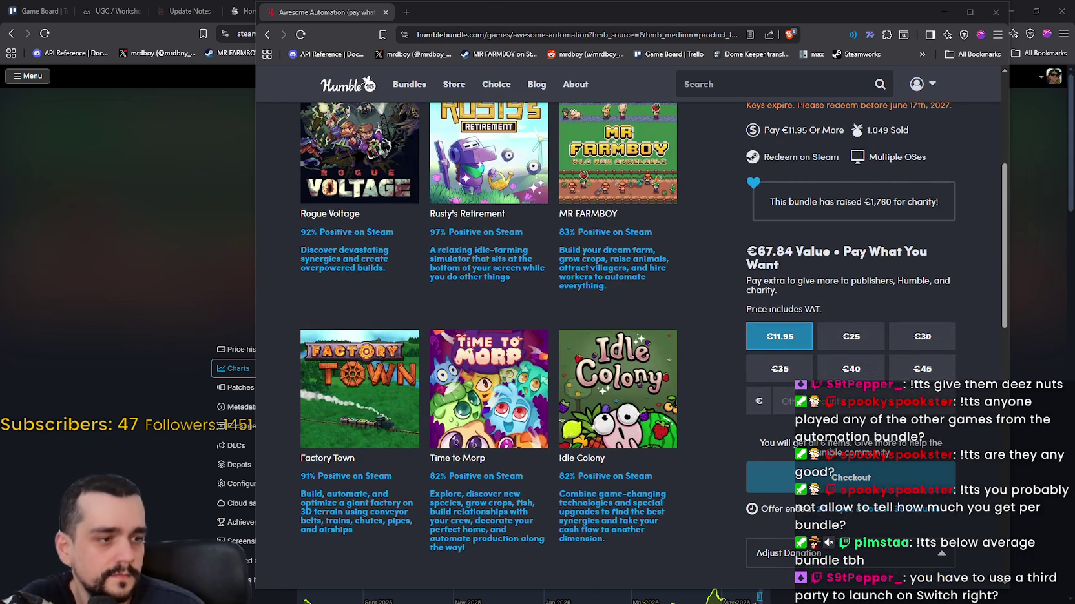
{"action": "key", "text": "alt+Tab"}
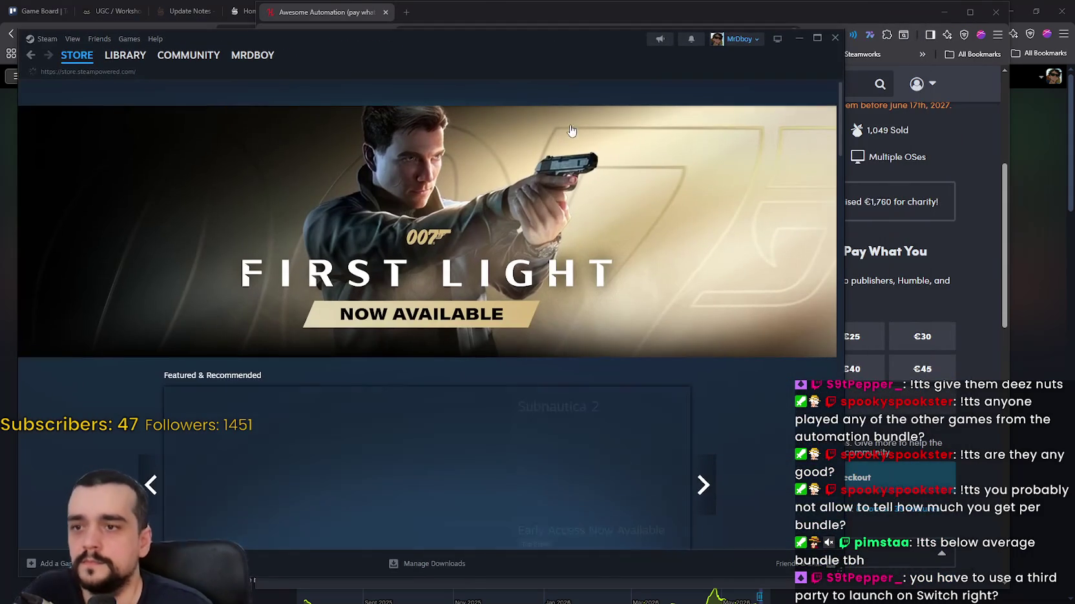
- Search the Steam store for 'Idle Colony' and open its store page
{"action": "left_click", "coordinate": [599, 91]}
{"action": "type", "text": "Idle"}
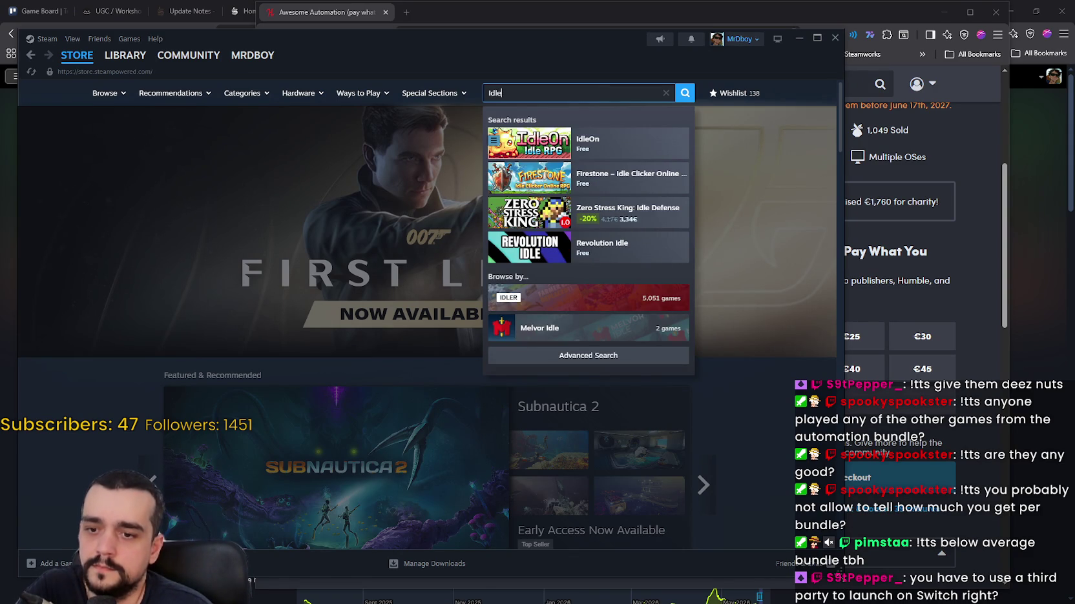
{"action": "left_click_drag", "start_coordinate": [839, 571], "coordinate": [579, 553]}
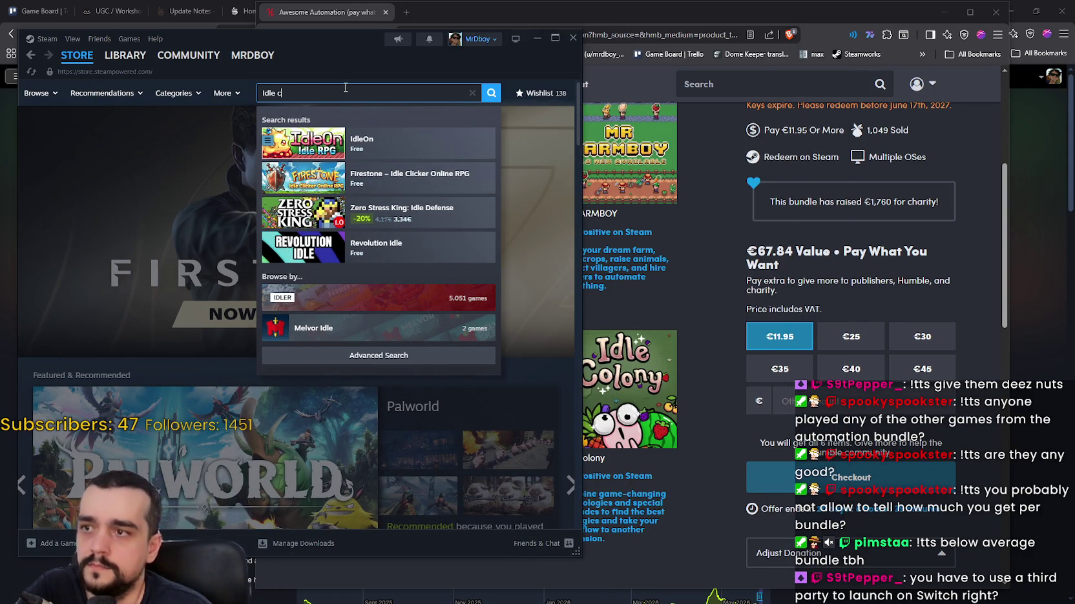
{"action": "type", "text": "olony"}
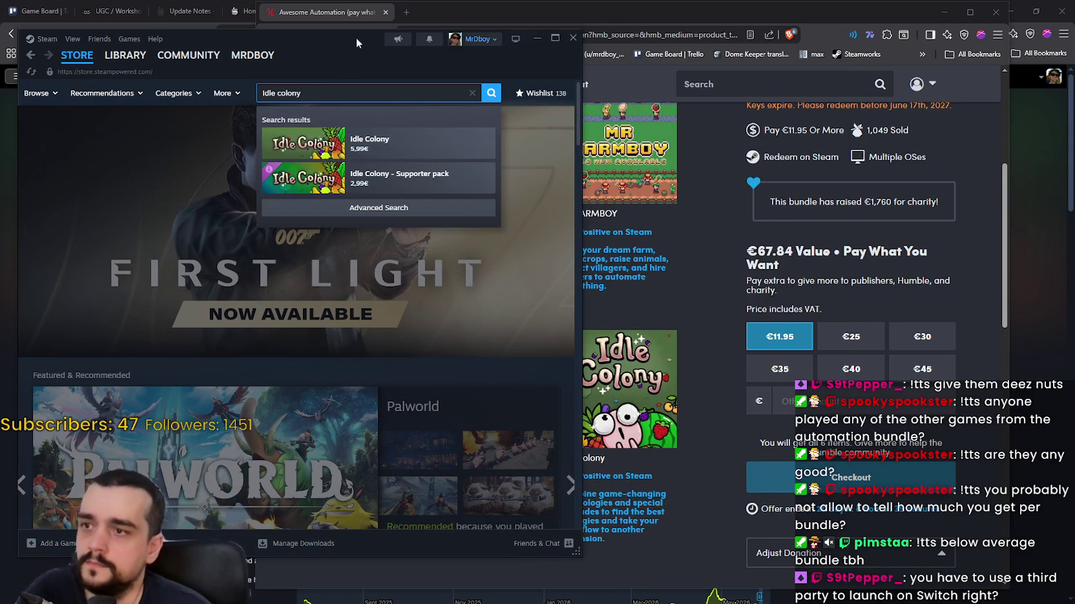
{"action": "left_click", "coordinate": [381, 143]}
{"action": "left_click_drag", "start_coordinate": [346, 53], "coordinate": [521, 56]}
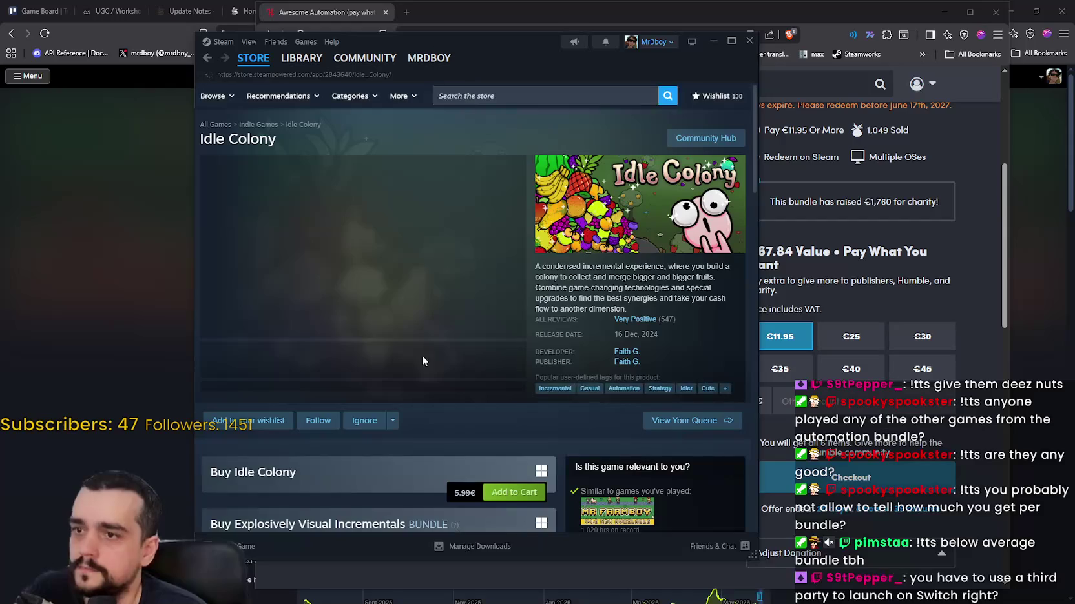
- Page through the Idle Colony screenshots in the enlarged lightbox viewer, then close it
{"action": "left_click", "coordinate": [297, 364]}
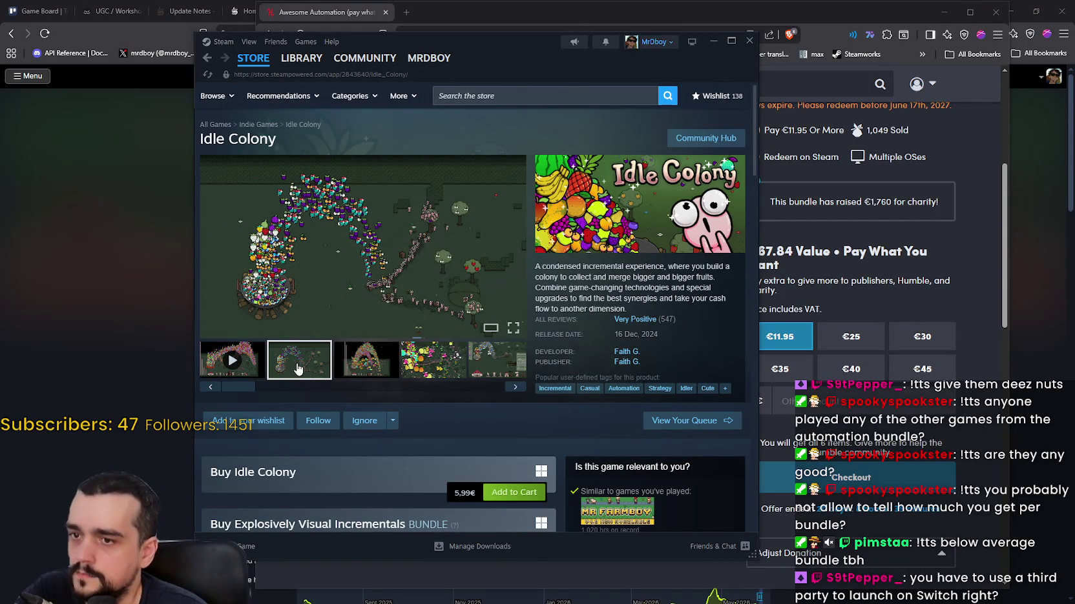
{"action": "left_click", "coordinate": [372, 361]}
{"action": "left_click", "coordinate": [321, 348]}
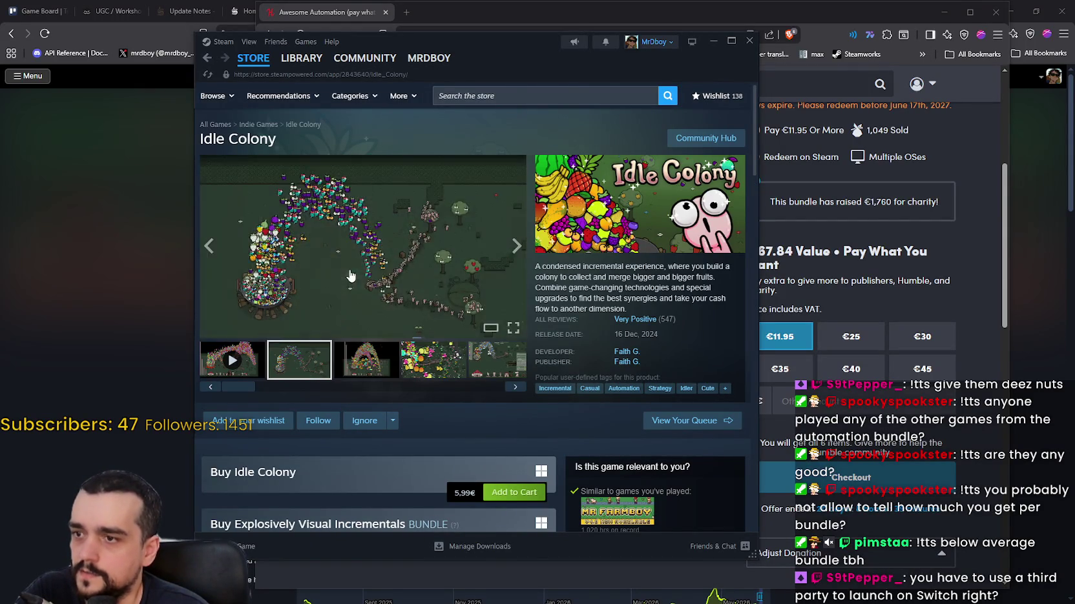
{"action": "left_click", "coordinate": [351, 276]}
{"action": "left_click", "coordinate": [732, 308]}
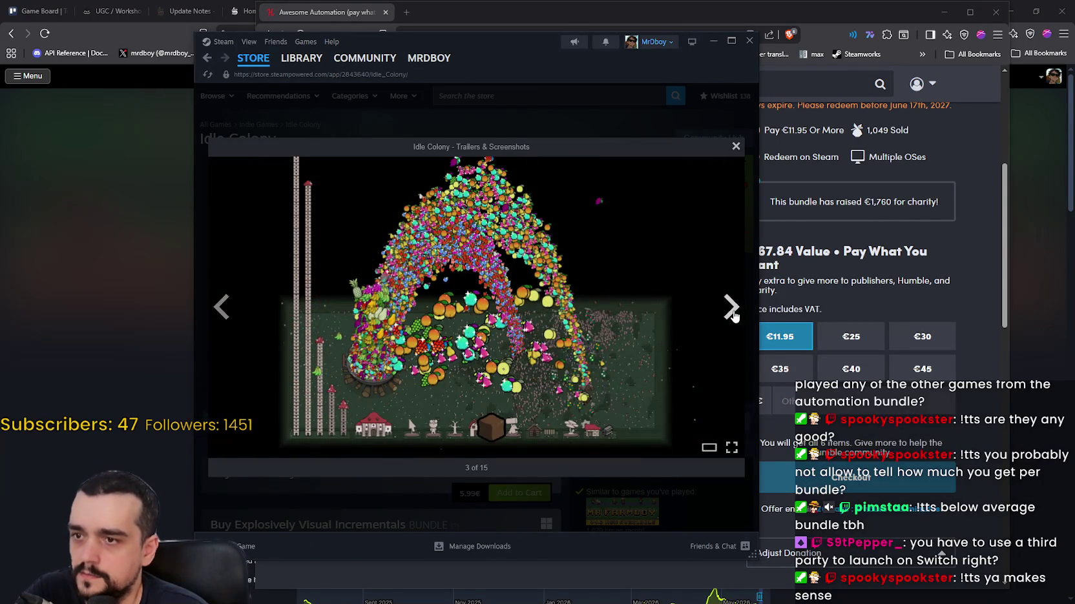
{"action": "left_click", "coordinate": [732, 308]}
{"action": "left_click", "coordinate": [732, 308]}
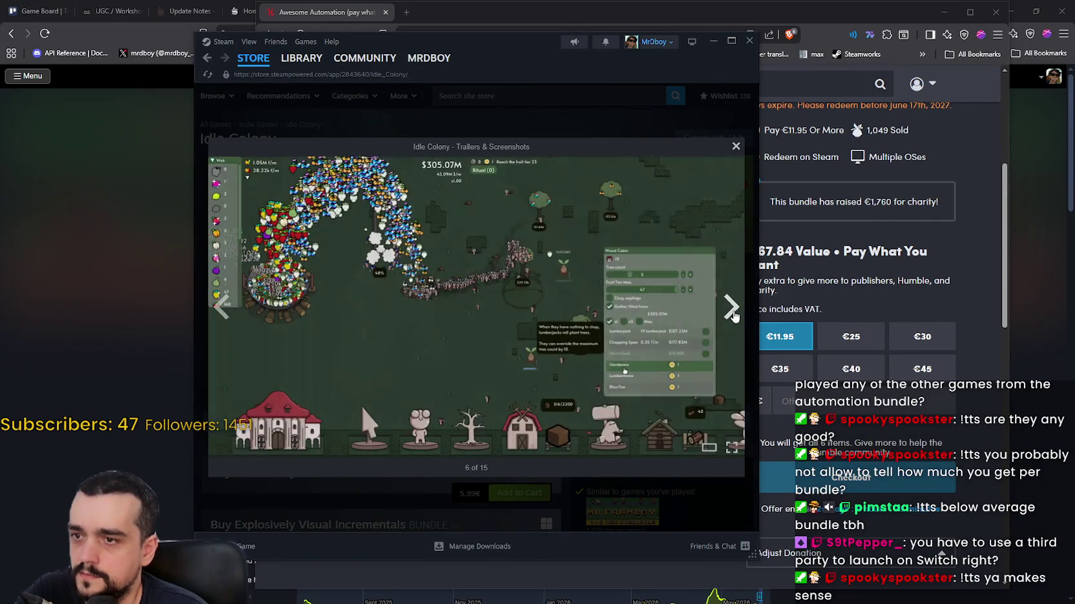
{"action": "left_click", "coordinate": [732, 308]}
{"action": "left_click", "coordinate": [731, 308]}
{"action": "left_click", "coordinate": [736, 148]}
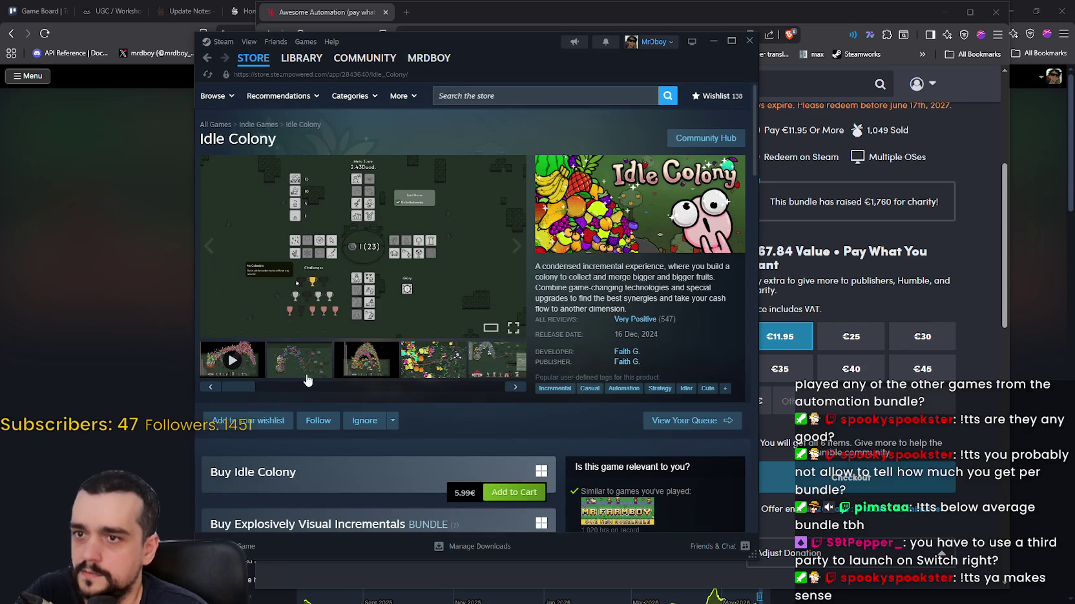
- Play the Idle Colony trailer and scroll through the page's price, reviews and bundles
{"action": "left_click", "coordinate": [234, 368]}
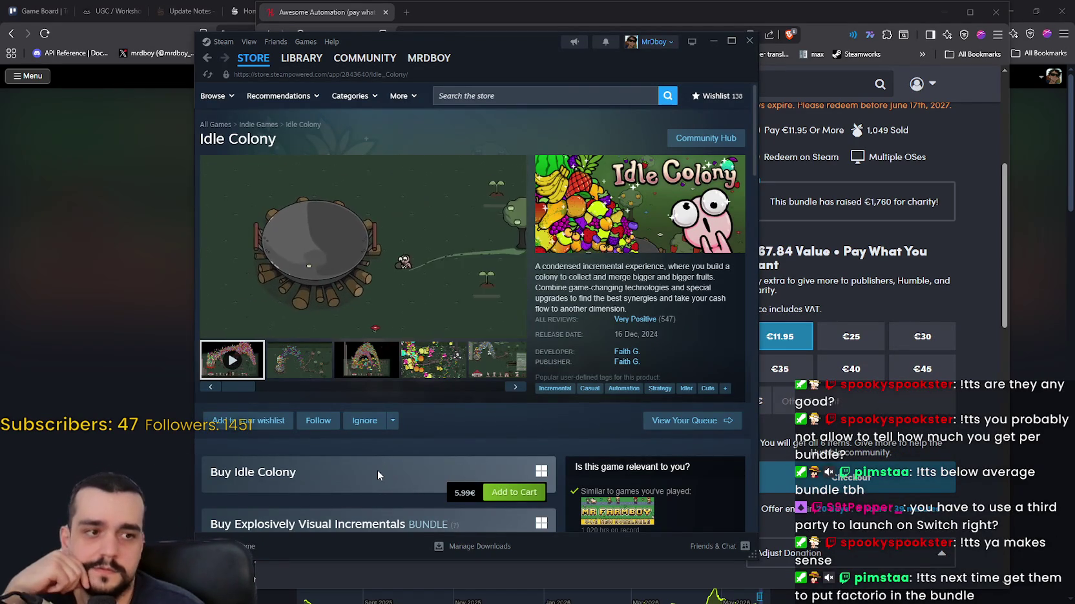
{"action": "scroll", "coordinate": [377, 470], "scroll_direction": "down", "scroll_amount": 3}
{"action": "scroll", "coordinate": [379, 475], "scroll_direction": "down", "scroll_amount": 3}
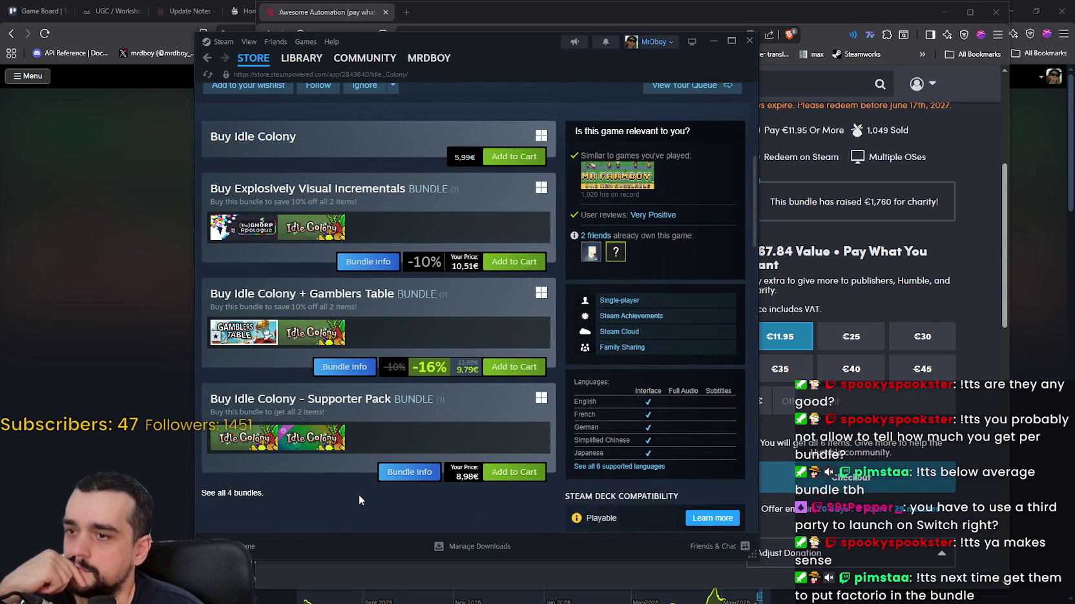
{"action": "scroll", "coordinate": [358, 495], "scroll_direction": "up", "scroll_amount": 6}
{"action": "scroll", "coordinate": [387, 387], "scroll_direction": "down", "scroll_amount": 2}
{"action": "scroll", "coordinate": [347, 478], "scroll_direction": "down", "scroll_amount": 3}
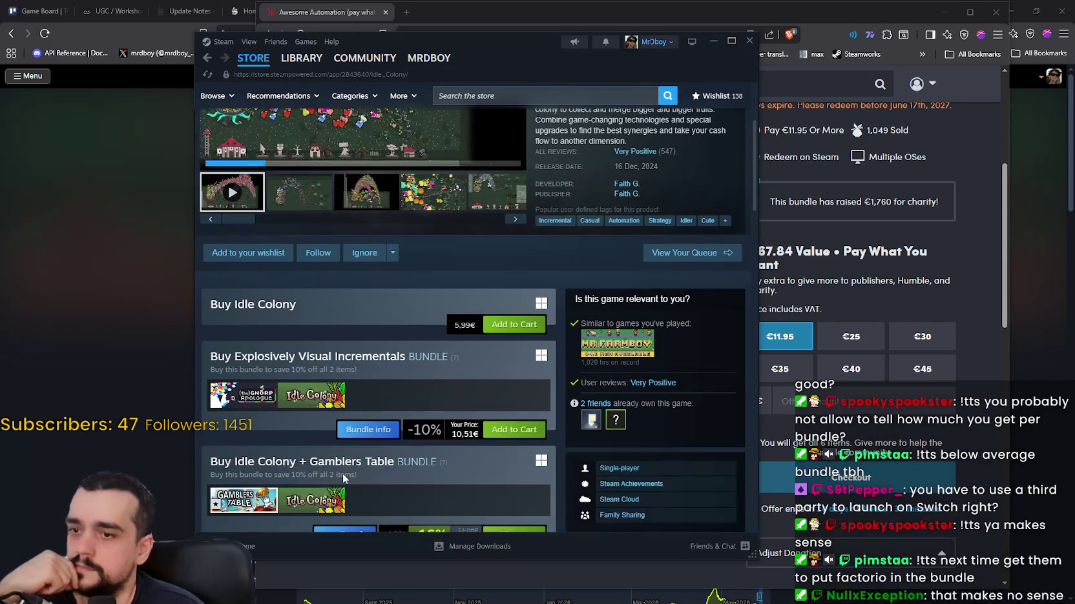
{"action": "scroll", "coordinate": [344, 476], "scroll_direction": "down", "scroll_amount": 2}
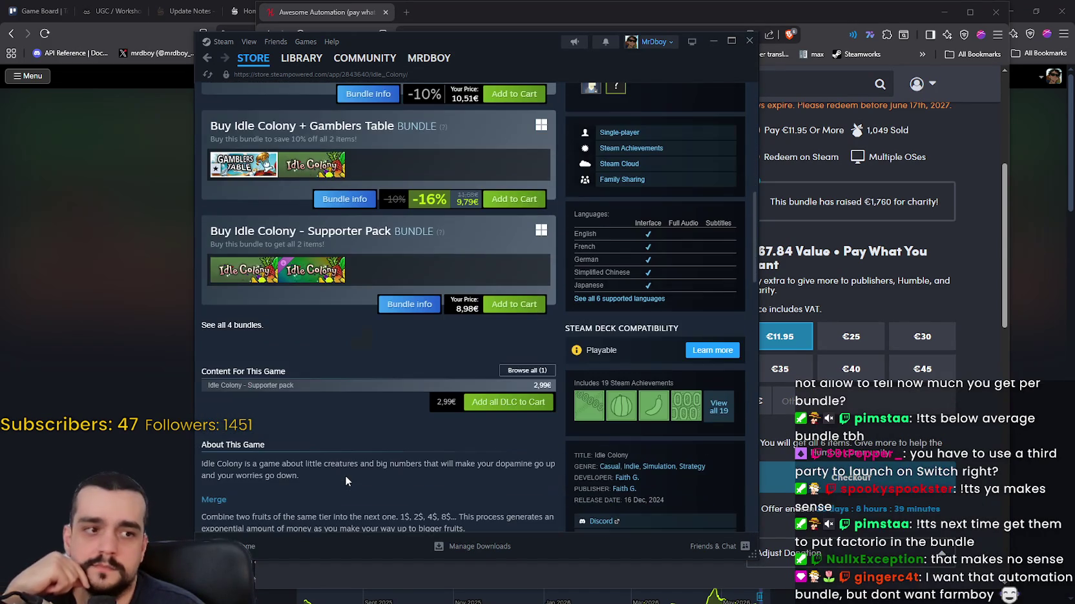
{"action": "scroll", "coordinate": [345, 474], "scroll_direction": "up", "scroll_amount": 8}
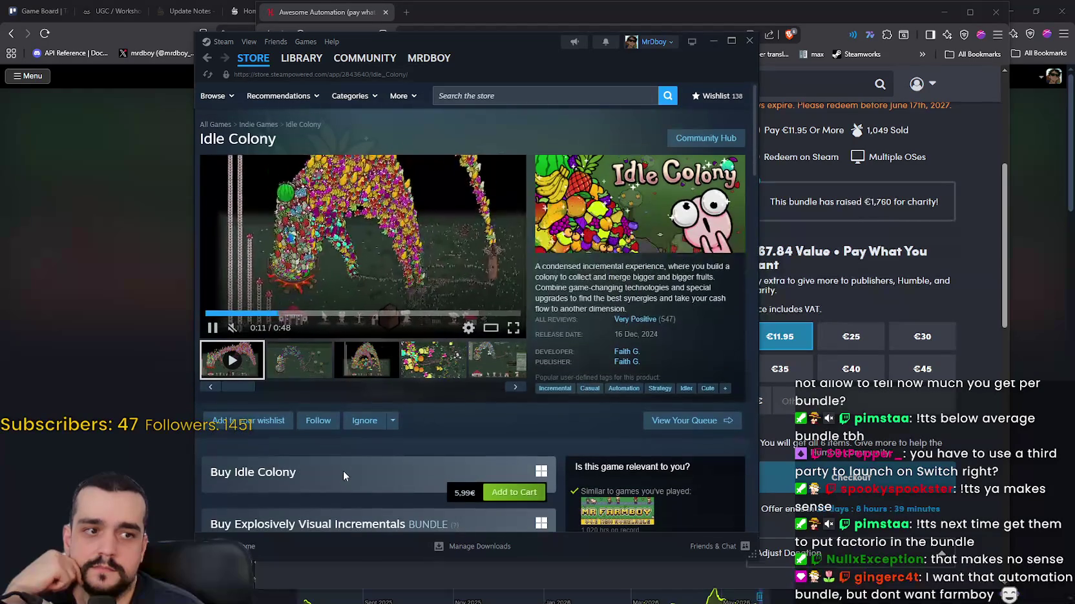
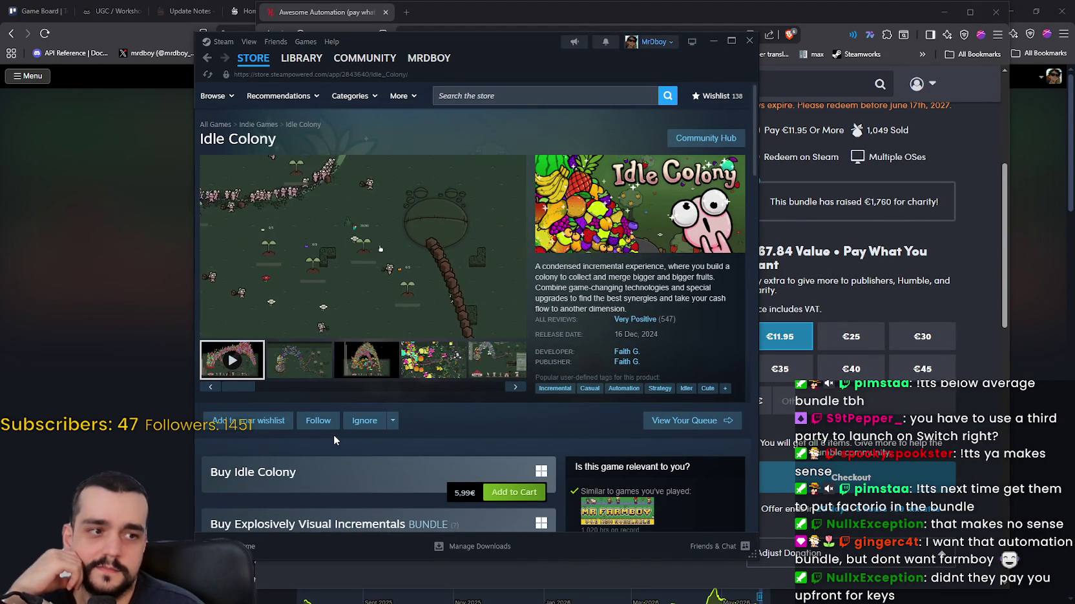
- Move from the Idle Colony trailer through its screenshots, including the pink-arch and fruit shots
{"action": "mouse_move", "coordinate": [252, 67]}
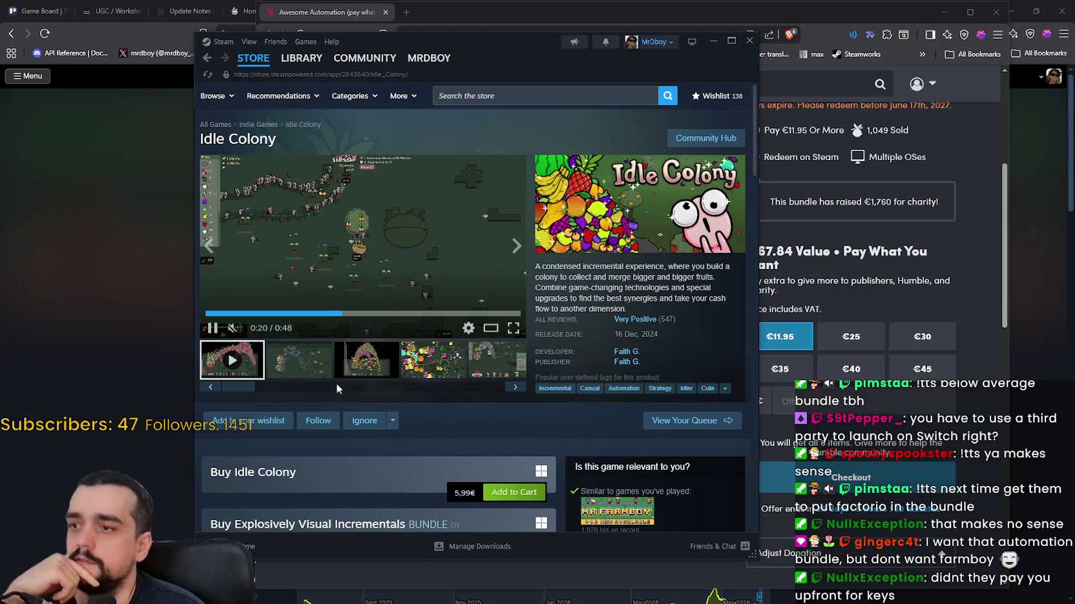
{"action": "left_click", "coordinate": [299, 360]}
{"action": "left_click", "coordinate": [366, 360]}
{"action": "left_click", "coordinate": [433, 359]}
{"action": "left_click", "coordinate": [501, 365]}
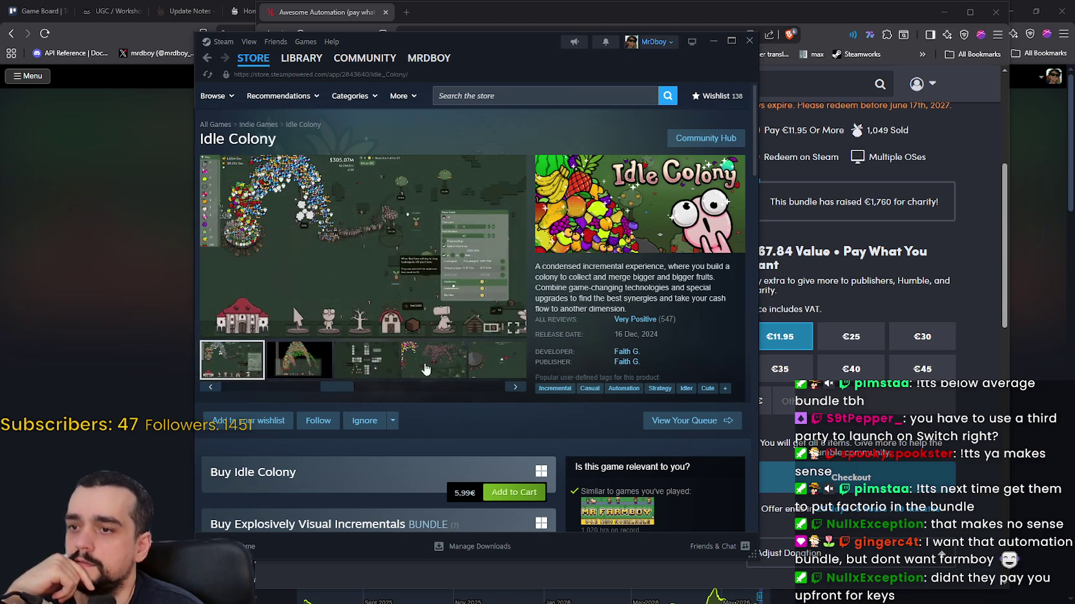
{"action": "left_click", "coordinate": [500, 367]}
{"action": "left_click", "coordinate": [498, 370]}
{"action": "left_click", "coordinate": [497, 372]}
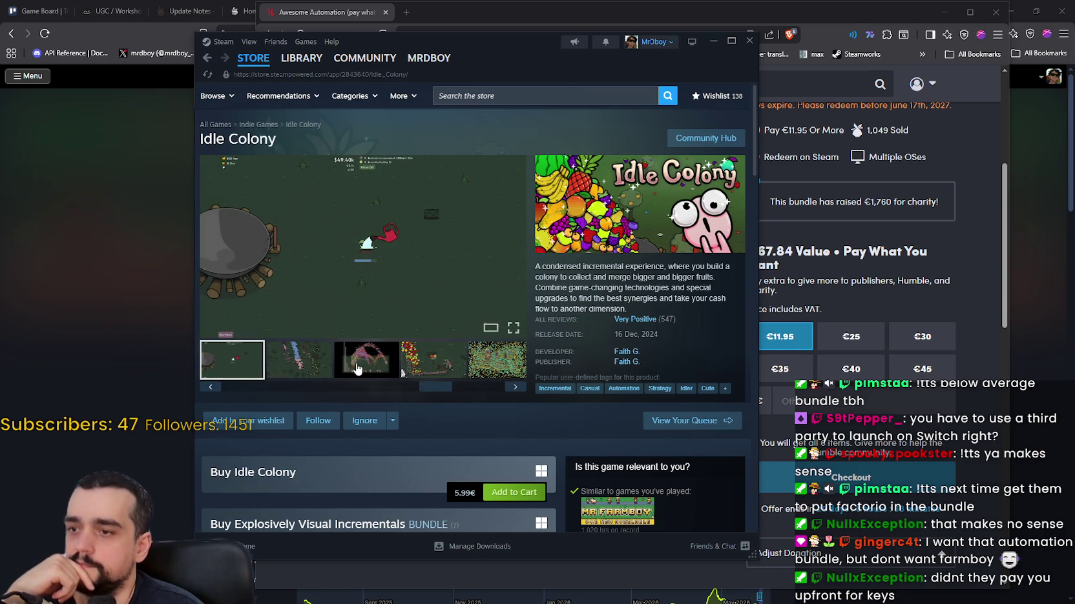
{"action": "left_click", "coordinate": [356, 370]}
{"action": "left_click", "coordinate": [446, 372]}
{"action": "left_click", "coordinate": [471, 378]}
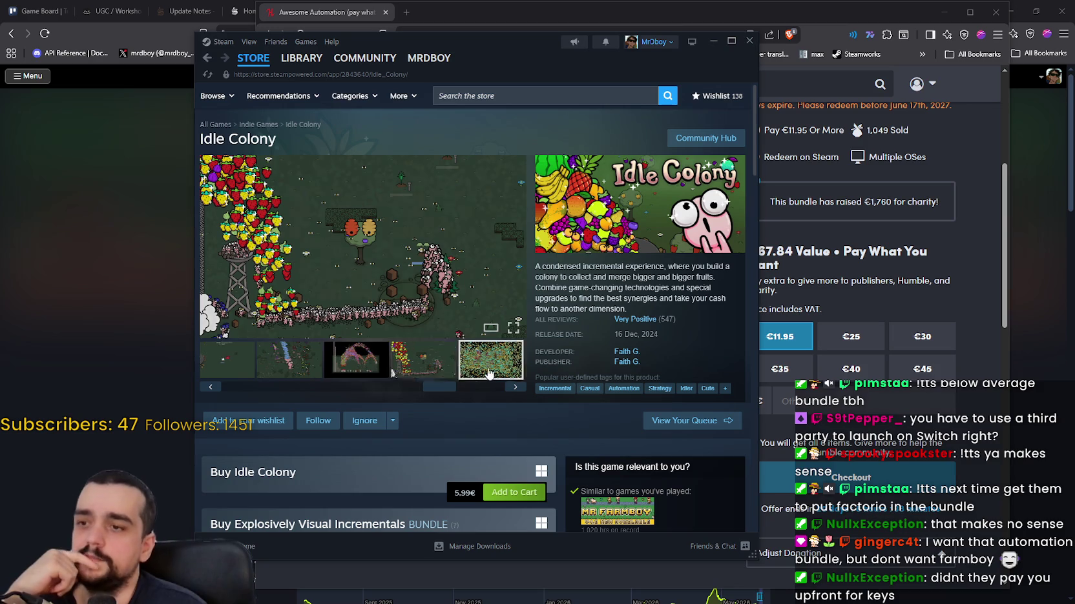
{"action": "left_click", "coordinate": [450, 375]}
{"action": "left_click", "coordinate": [473, 379]}
- Scroll the thumbnail strip and enlarge the green, pink-arch, fruit and fifth Idle Colony screenshots
{"action": "left_click_drag", "start_coordinate": [473, 385], "coordinate": [207, 382]}
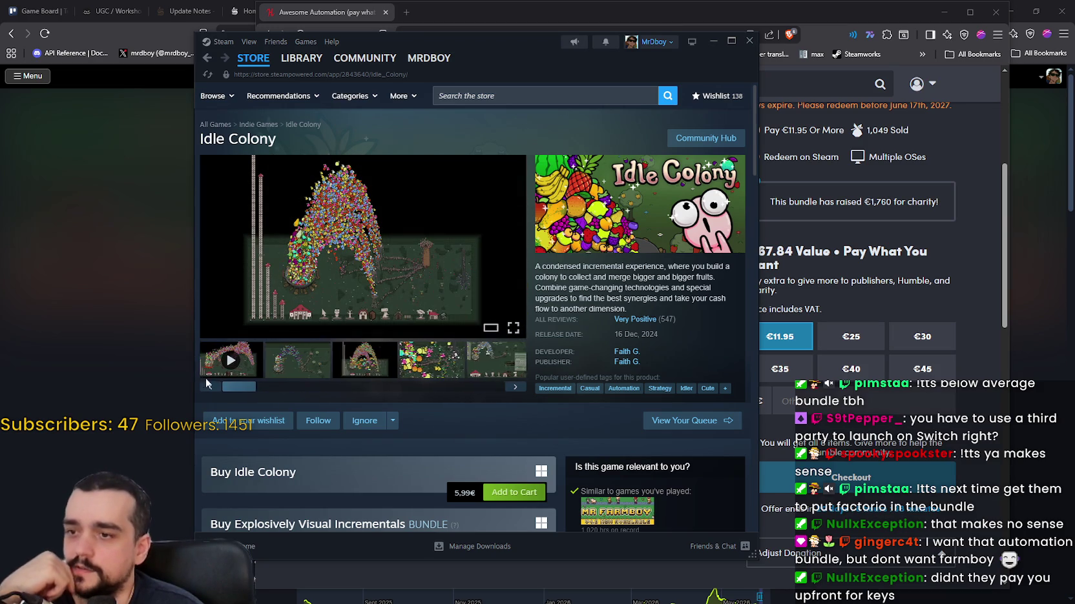
{"action": "left_click", "coordinate": [304, 370]}
{"action": "left_click", "coordinate": [367, 367]}
{"action": "left_click", "coordinate": [433, 367]}
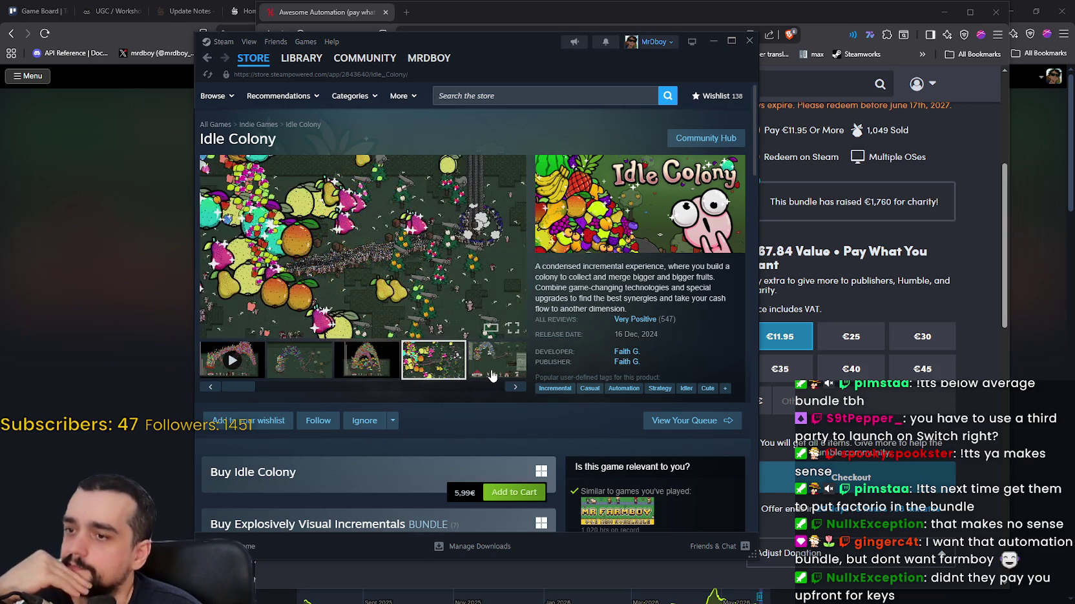
{"action": "left_click", "coordinate": [491, 373]}
{"action": "left_click", "coordinate": [470, 374]}
{"action": "left_click", "coordinate": [397, 359]}
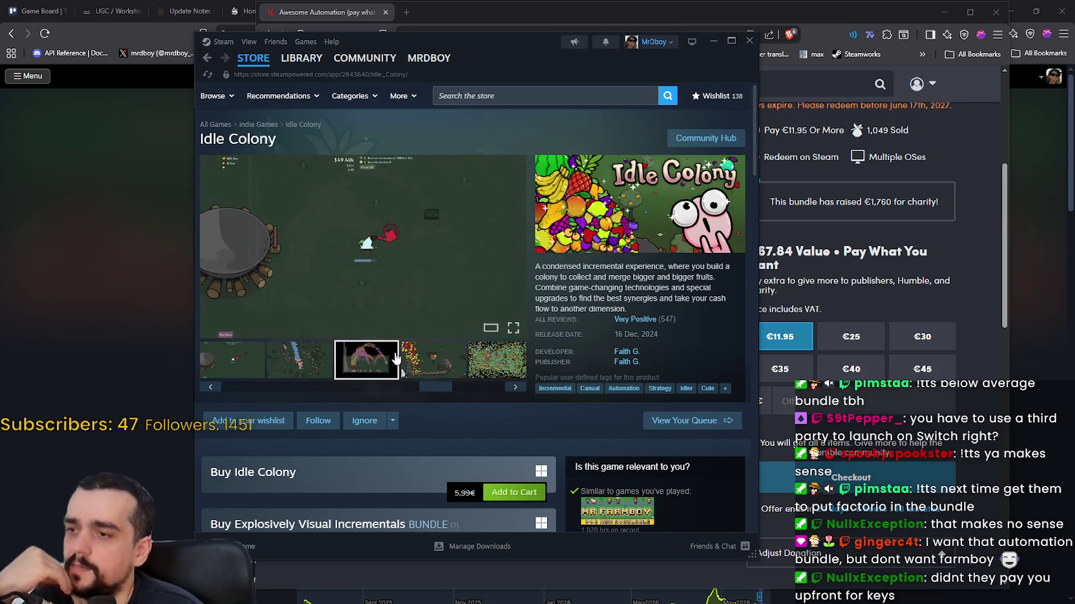
{"action": "left_click", "coordinate": [452, 372]}
{"action": "left_click", "coordinate": [496, 374]}
- Scroll through the six Awesome Automation bundle games, then return to the Idle Colony Steam page
{"action": "left_click", "coordinate": [965, 265]}
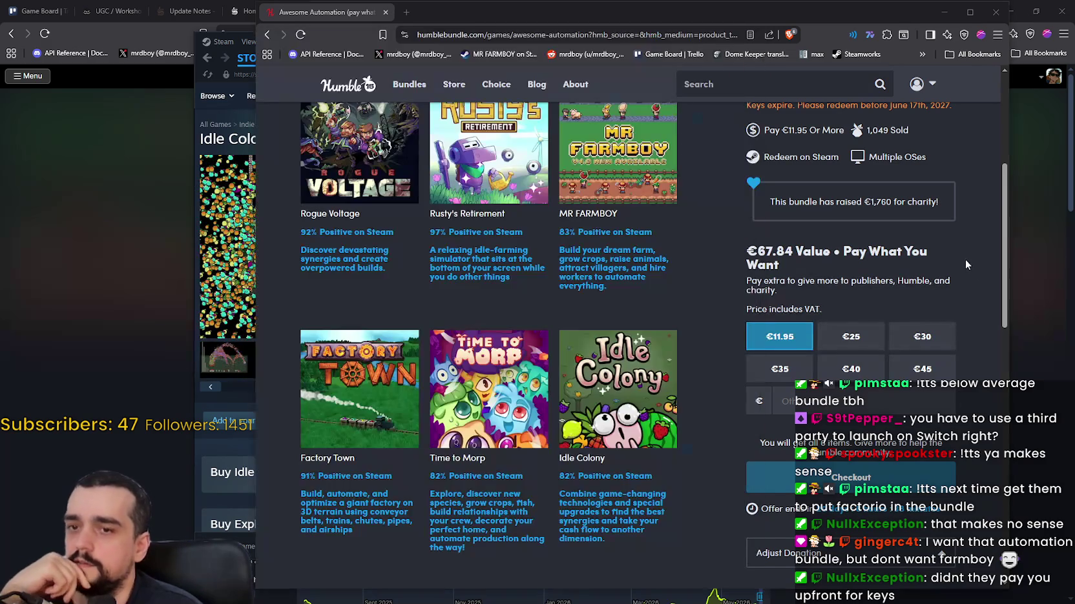
{"action": "scroll", "coordinate": [581, 416], "scroll_direction": "up", "scroll_amount": 2}
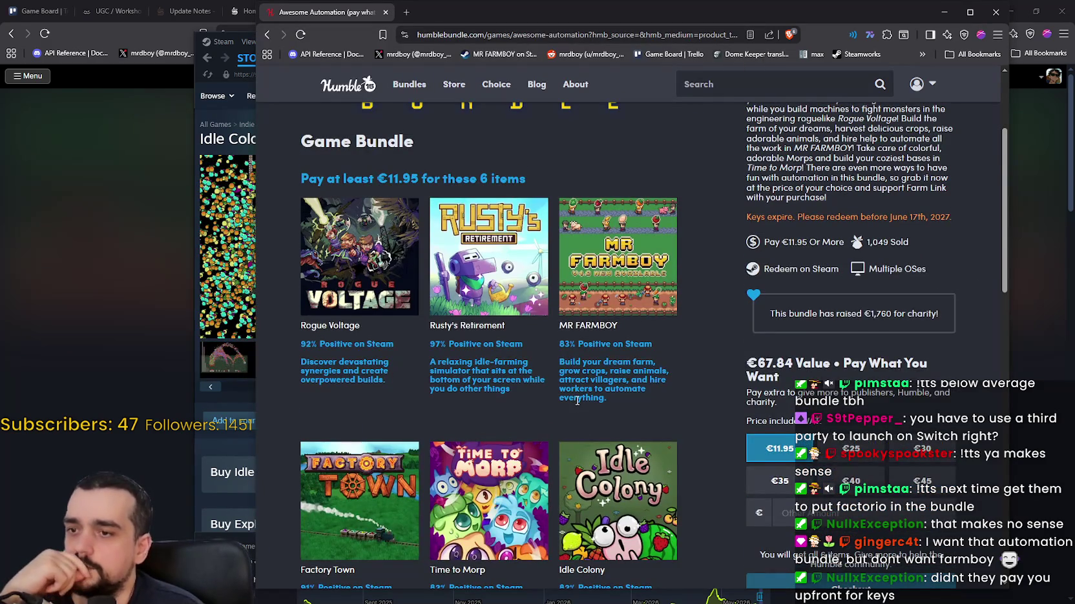
{"action": "scroll", "coordinate": [578, 401], "scroll_direction": "down", "scroll_amount": 2}
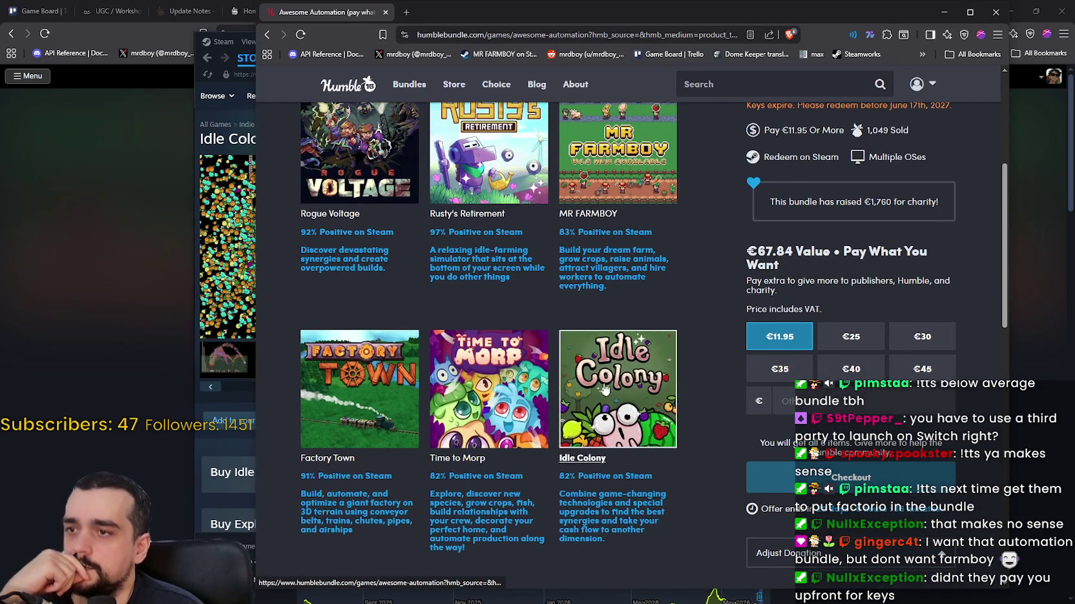
{"action": "scroll", "coordinate": [604, 388], "scroll_direction": "up", "scroll_amount": 3}
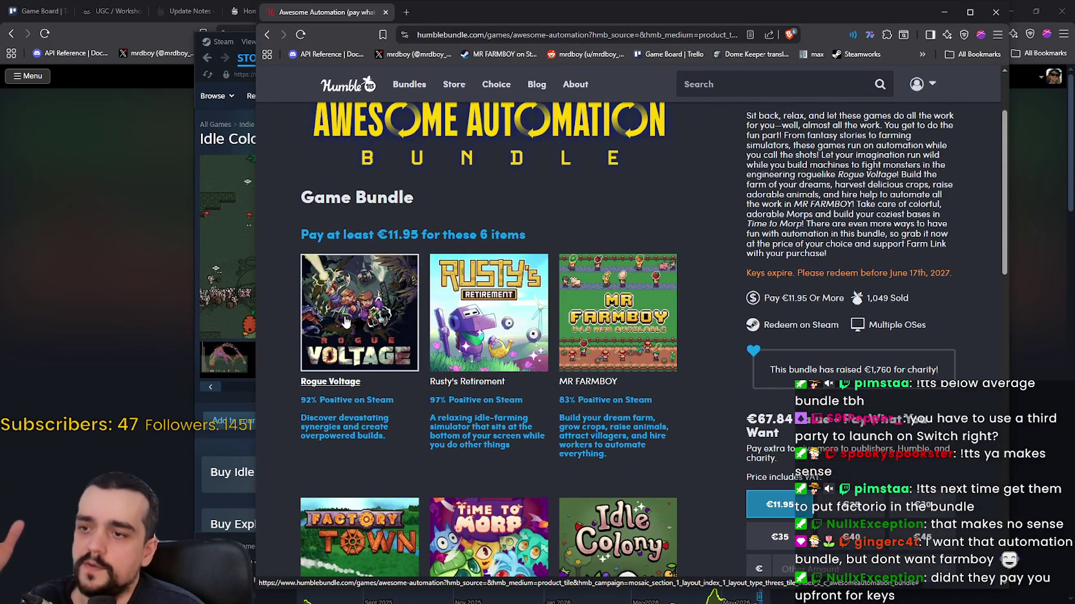
{"action": "scroll", "coordinate": [329, 323], "scroll_direction": "down", "scroll_amount": 2}
{"action": "scroll", "coordinate": [594, 382], "scroll_direction": "up", "scroll_amount": 2}
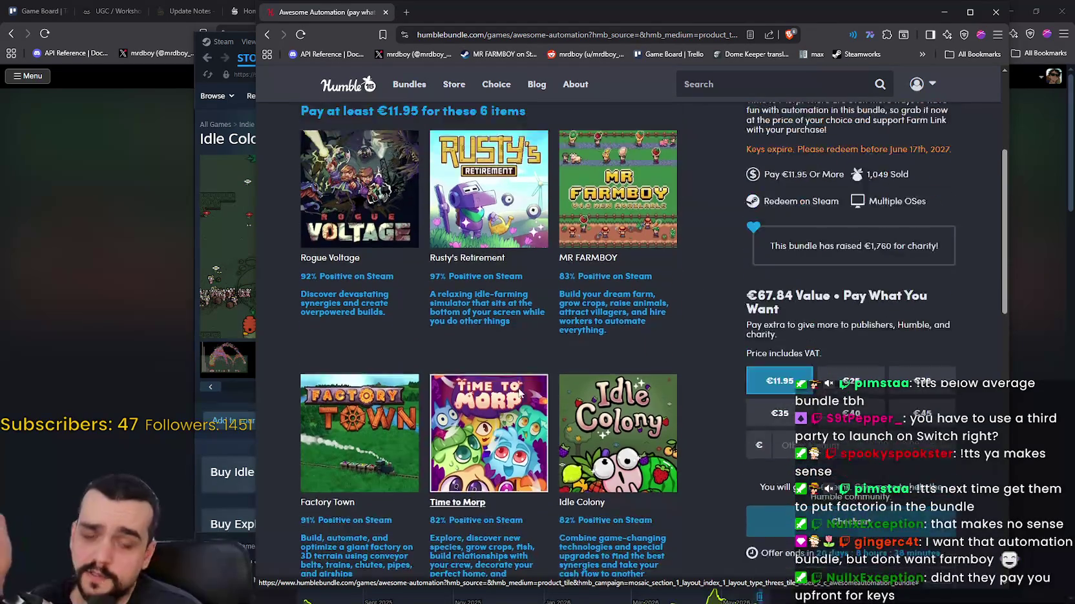
{"action": "scroll", "coordinate": [577, 365], "scroll_direction": "down", "scroll_amount": 3}
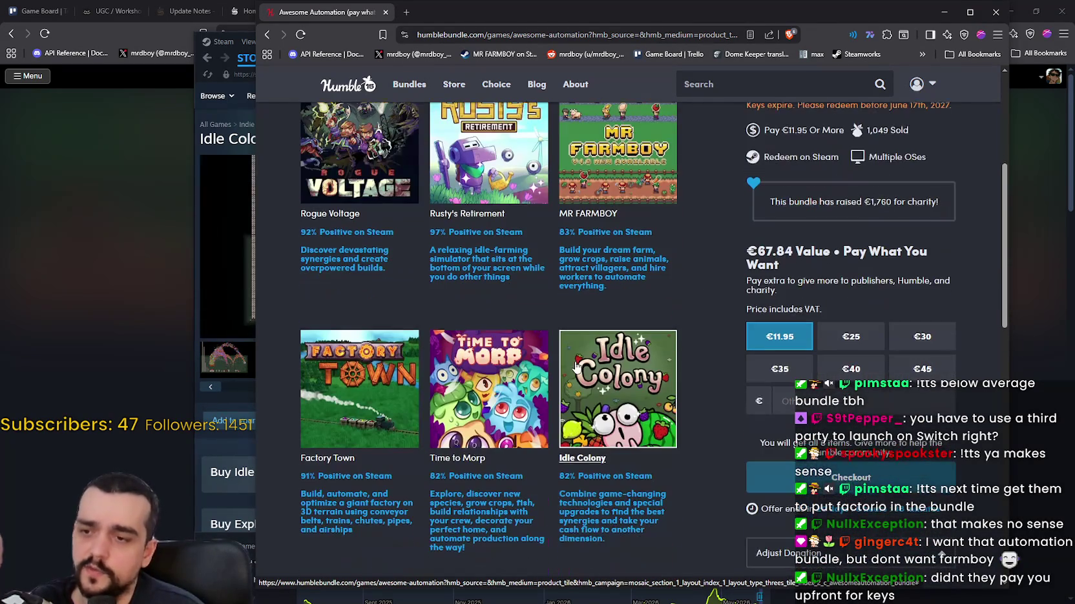
{"action": "scroll", "coordinate": [659, 504], "scroll_direction": "down", "scroll_amount": 1}
{"action": "scroll", "coordinate": [663, 483], "scroll_direction": "up", "scroll_amount": 3}
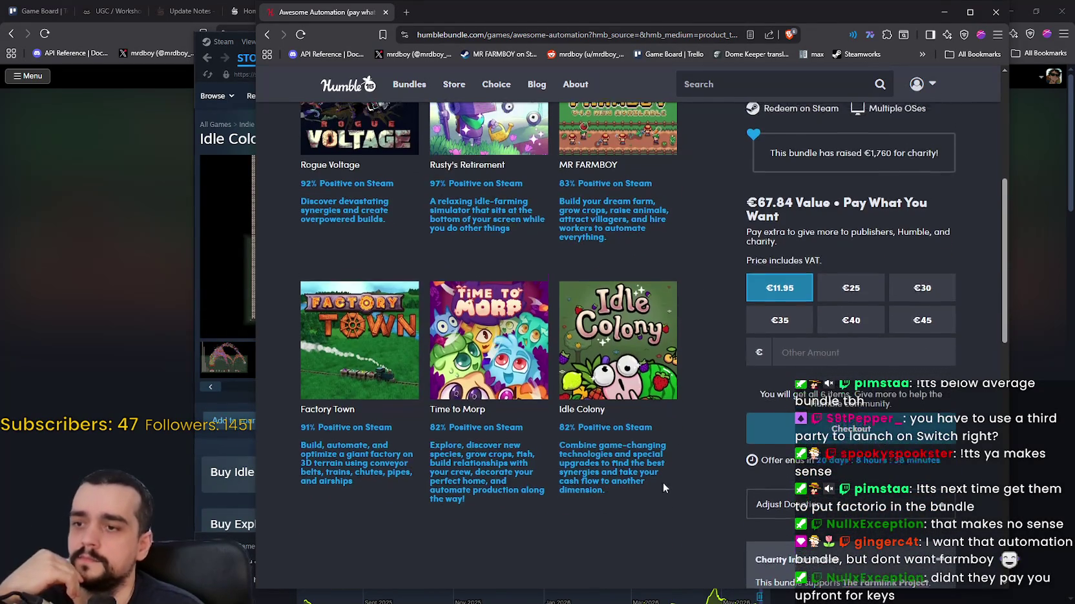
{"action": "scroll", "coordinate": [465, 326], "scroll_direction": "down", "scroll_amount": 2}
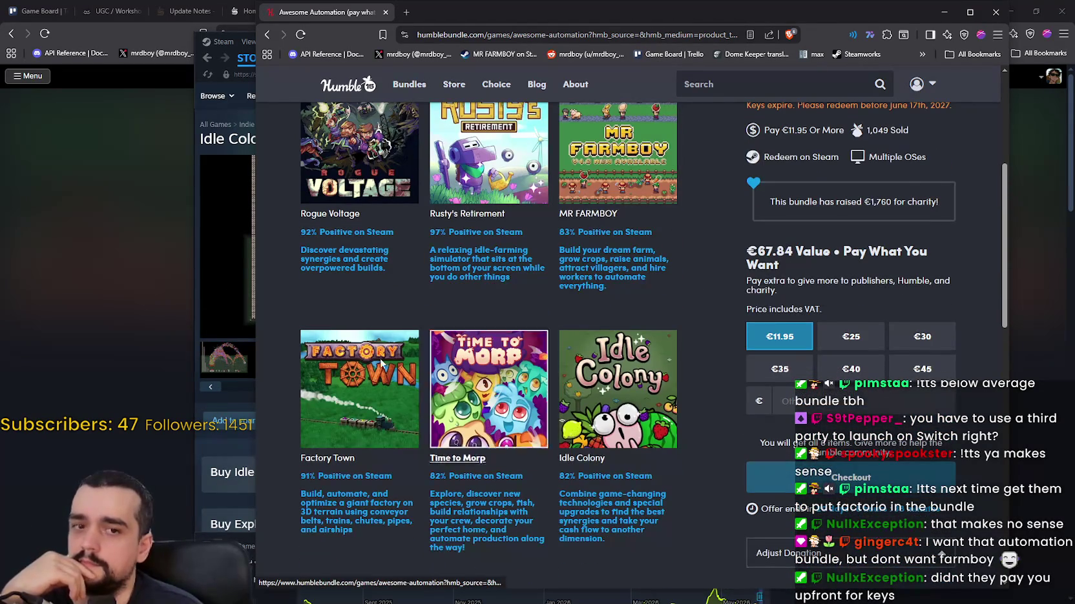
{"action": "scroll", "coordinate": [577, 435], "scroll_direction": "up", "scroll_amount": 2}
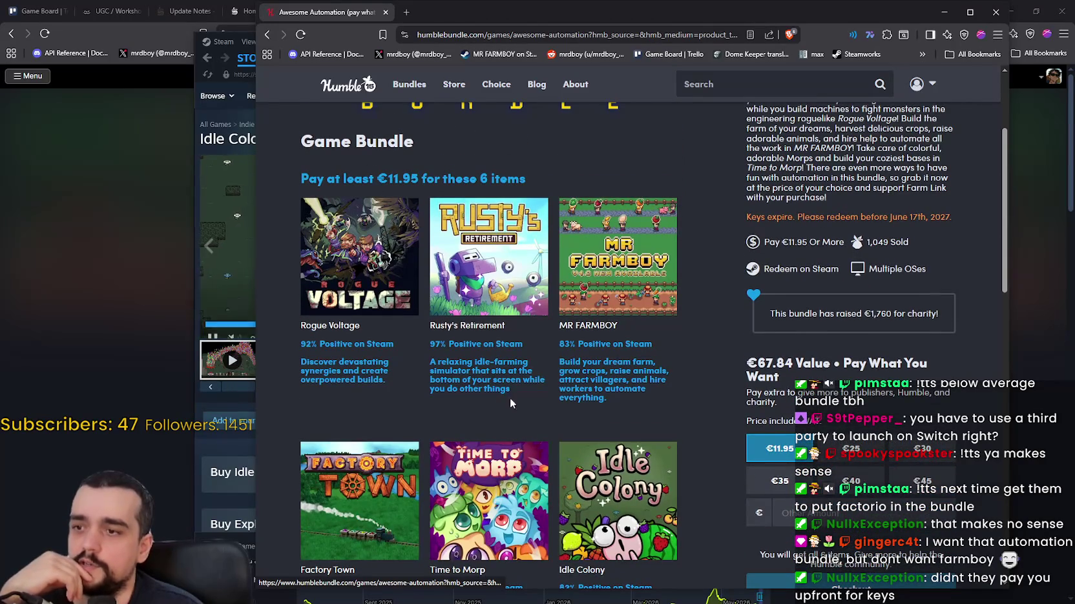
{"action": "scroll", "coordinate": [500, 397], "scroll_direction": "down", "scroll_amount": 2}
{"action": "left_click", "coordinate": [215, 397]}
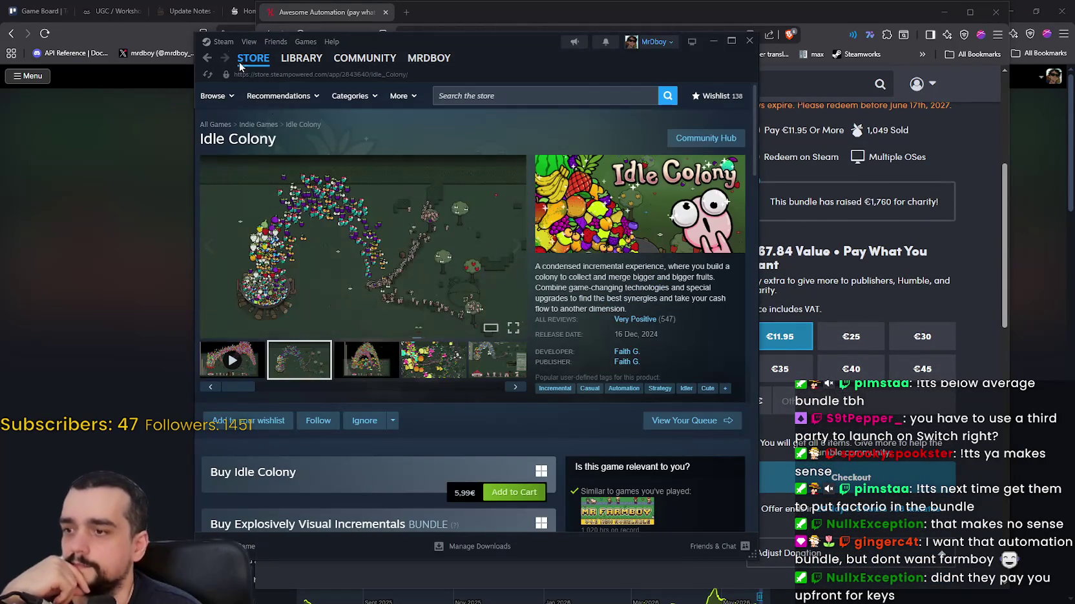
- Move the Steam window left and resize the Humble browser so both pages sit side by side
{"action": "mouse_move", "coordinate": [253, 64]}
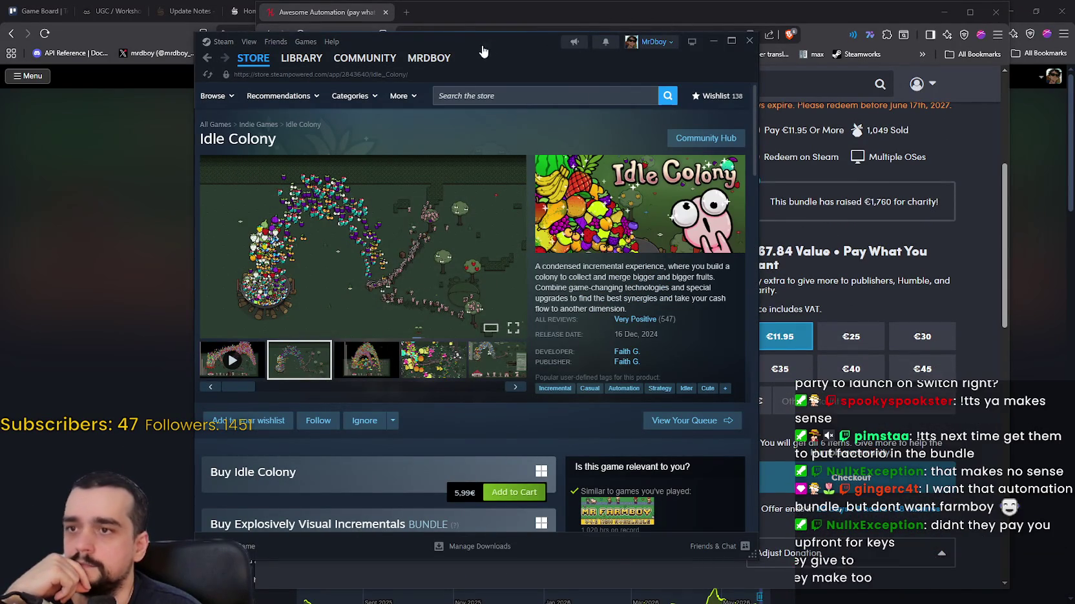
{"action": "mouse_move", "coordinate": [491, 46]}
{"action": "left_mouse_down"}
{"action": "mouse_move", "coordinate": [240, 41]}
{"action": "mouse_move", "coordinate": [236, 58]}
{"action": "left_mouse_up"}
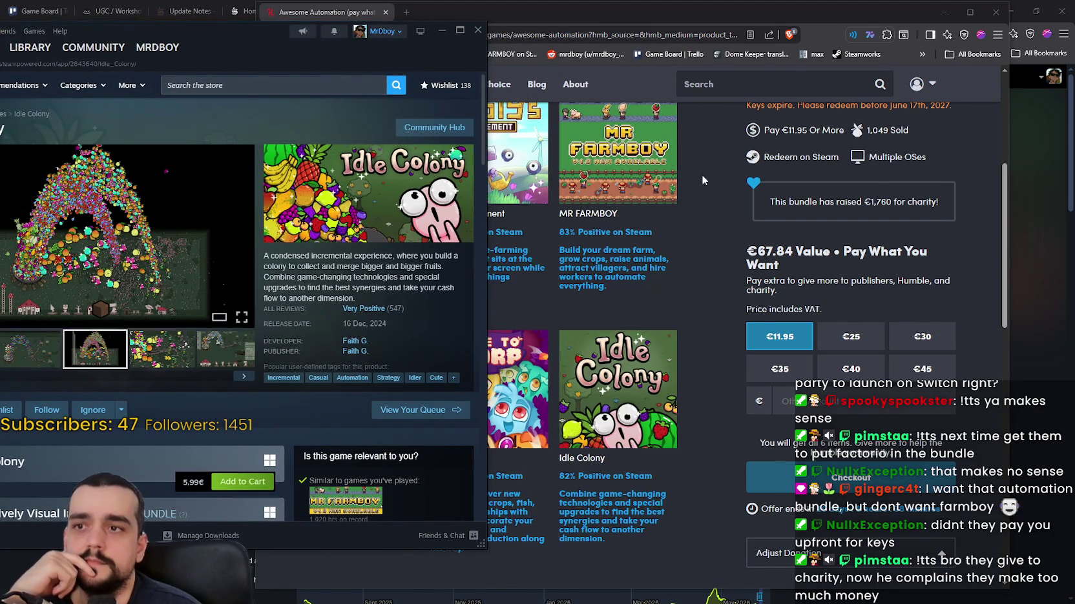
{"action": "left_click_drag", "start_coordinate": [614, 15], "coordinate": [695, 15]}
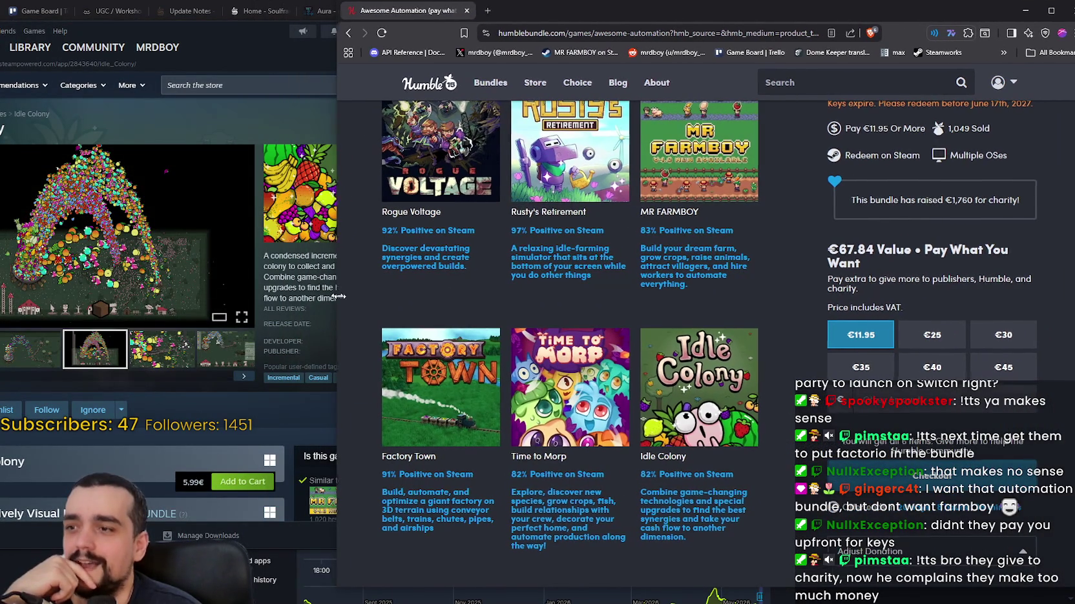
{"action": "left_click_drag", "start_coordinate": [337, 293], "coordinate": [580, 293]}
{"action": "scroll", "coordinate": [784, 258], "scroll_direction": "down", "scroll_amount": 3}
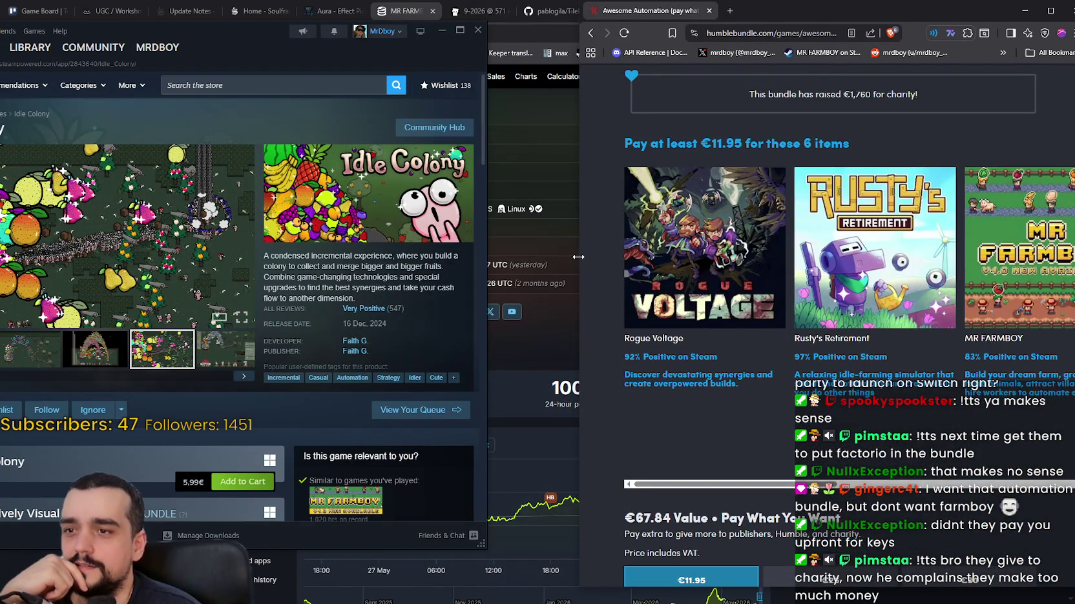
{"action": "left_click_drag", "start_coordinate": [580, 261], "coordinate": [416, 261]}
{"action": "scroll", "coordinate": [719, 438], "scroll_direction": "down", "scroll_amount": 3}
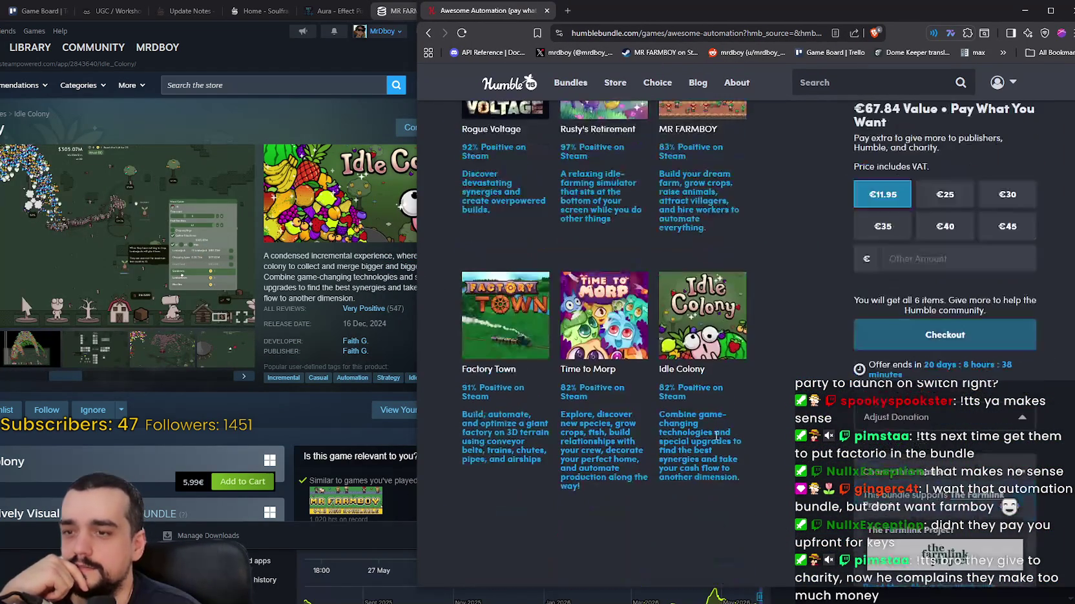
- Search the Steam store for 'time to morp' and bring the window further into view
{"action": "left_click", "coordinate": [249, 85]}
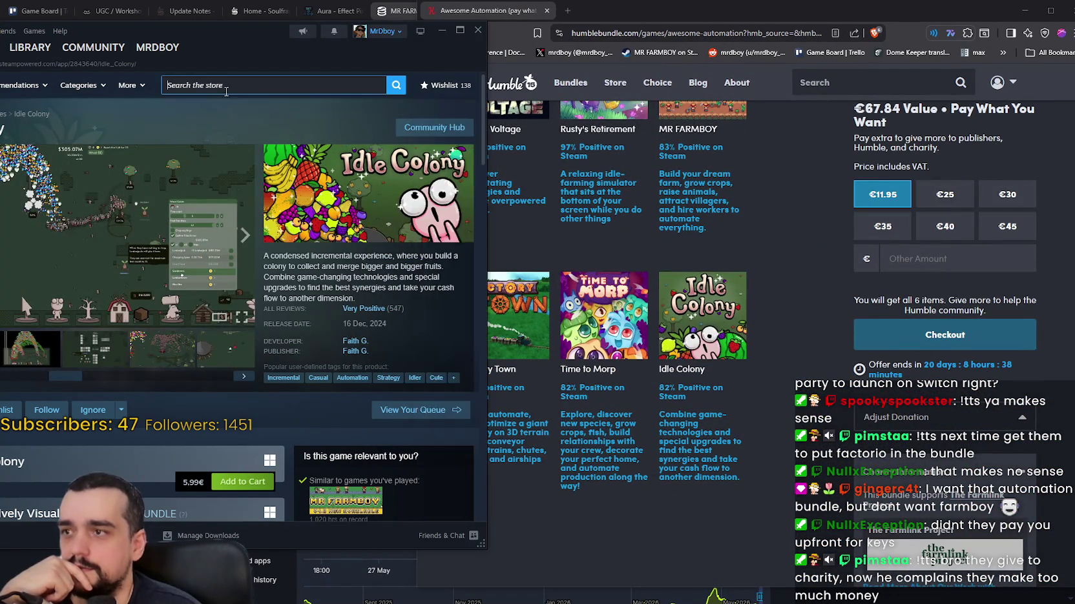
{"action": "type", "text": "time "}
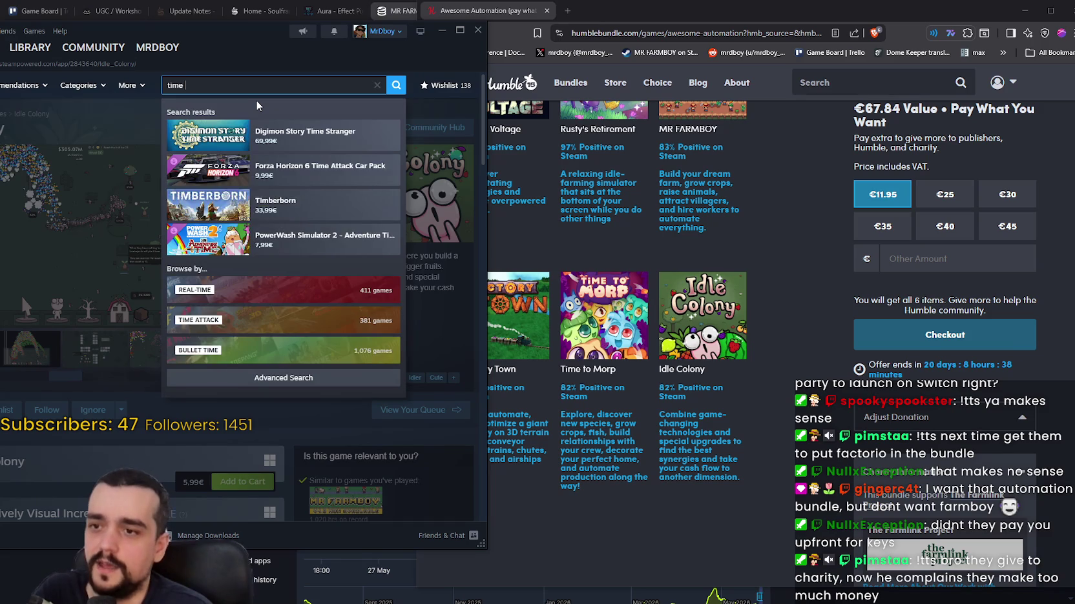
{"action": "type", "text": "to morp"}
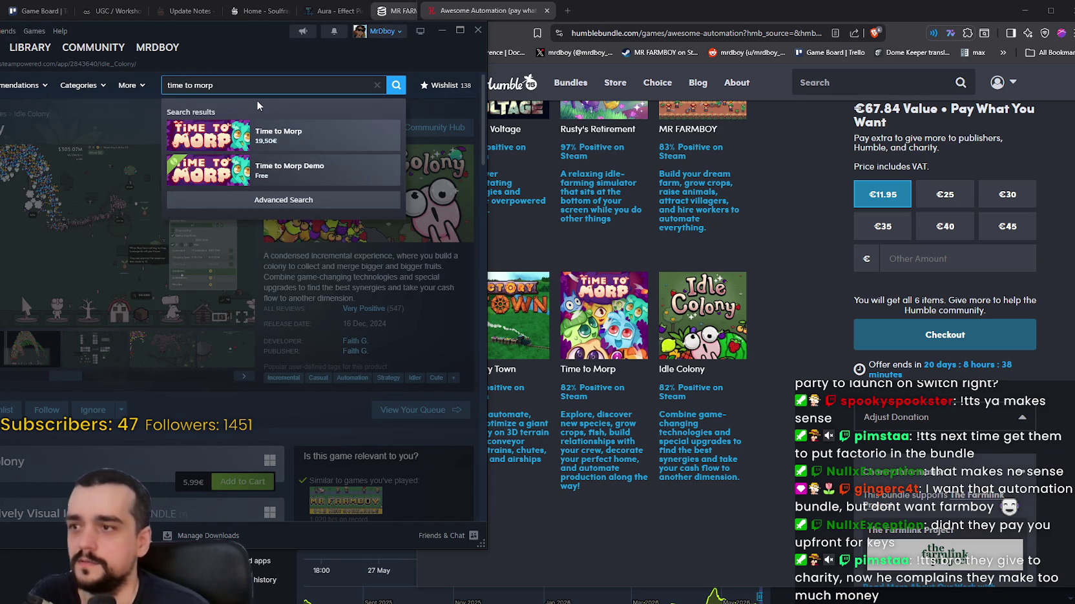
{"action": "left_click_drag", "start_coordinate": [245, 30], "coordinate": [389, 39]}
- Flip through Time to Morp's screenshots, including the purple night one, and play its gameplay trailer
{"action": "left_click", "coordinate": [227, 374]}
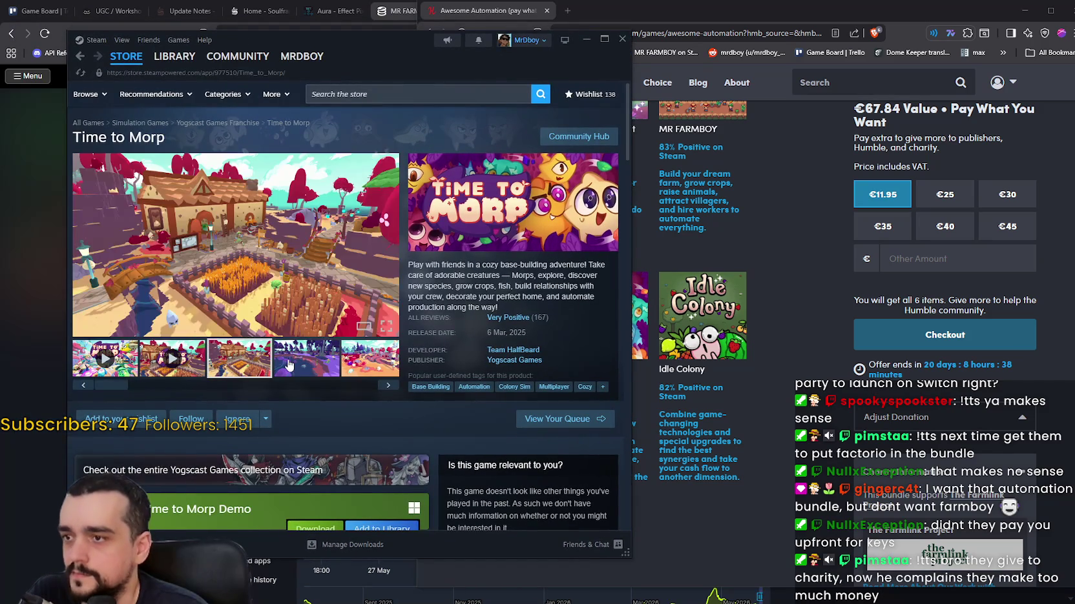
{"action": "left_click", "coordinate": [387, 385]}
{"action": "left_click", "coordinate": [342, 367]}
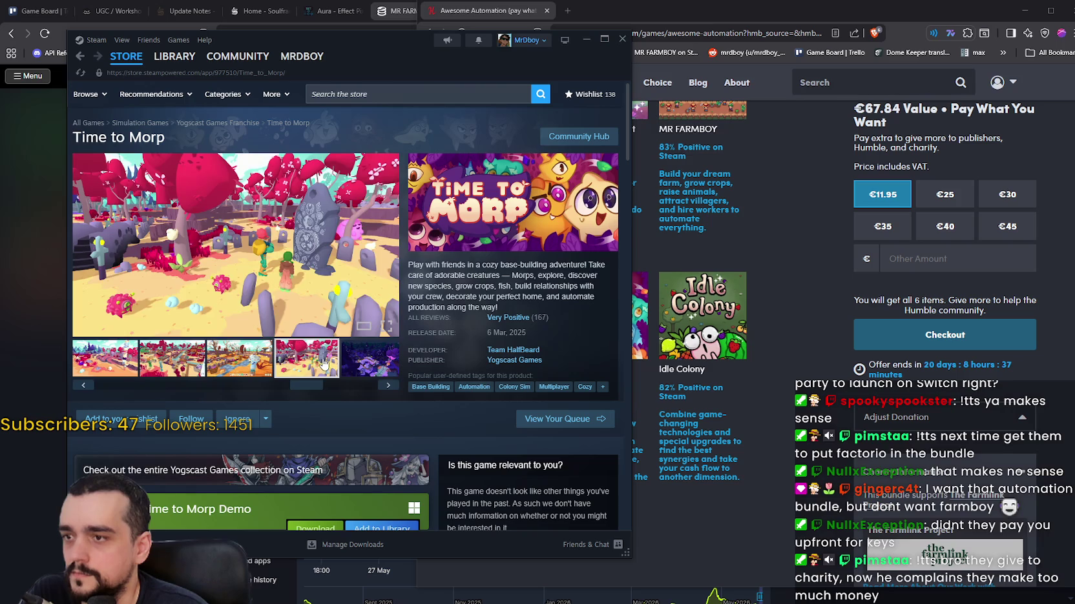
{"action": "left_click", "coordinate": [345, 366]}
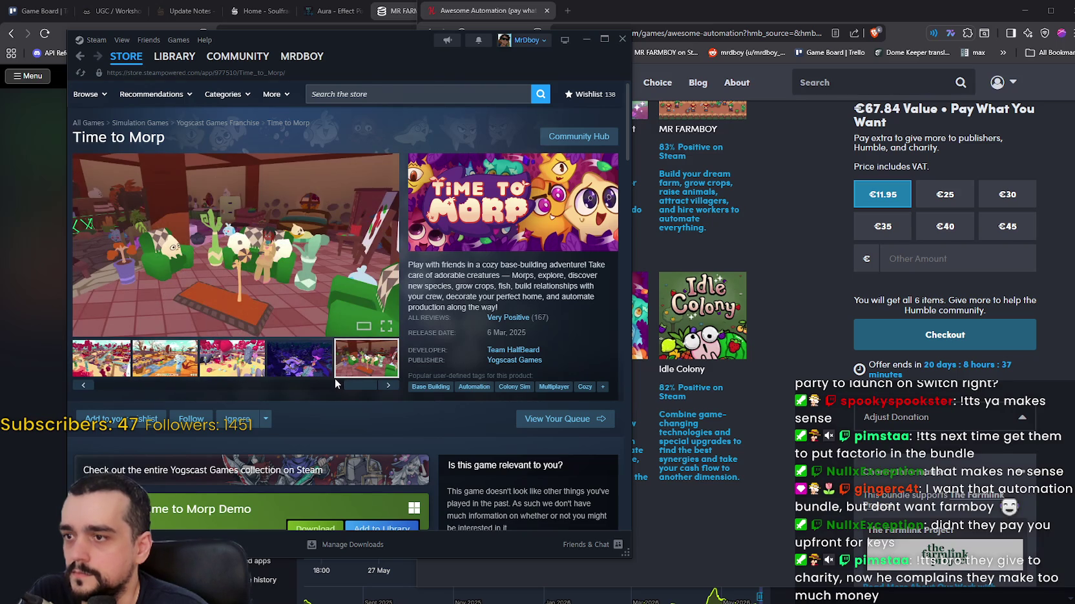
{"action": "left_click_drag", "start_coordinate": [356, 385], "coordinate": [30, 384]}
{"action": "left_click", "coordinate": [142, 369]}
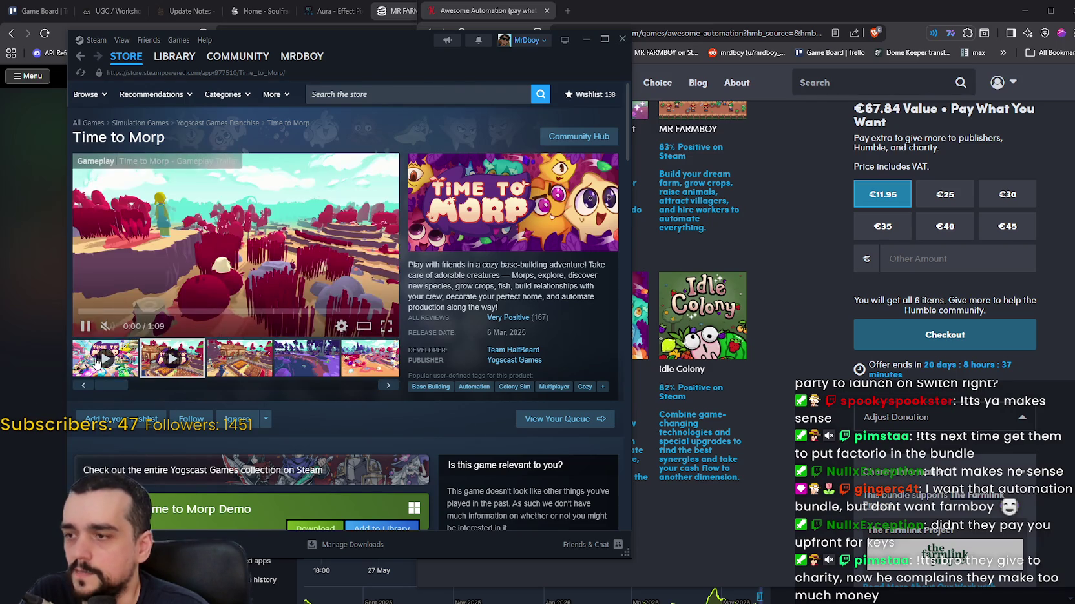
{"action": "left_click", "coordinate": [412, 94]}
- Search 'rusty', open Rusty's Retirement, view its sky and farm screenshots and play its trailer
{"action": "type", "text": "rusty"}
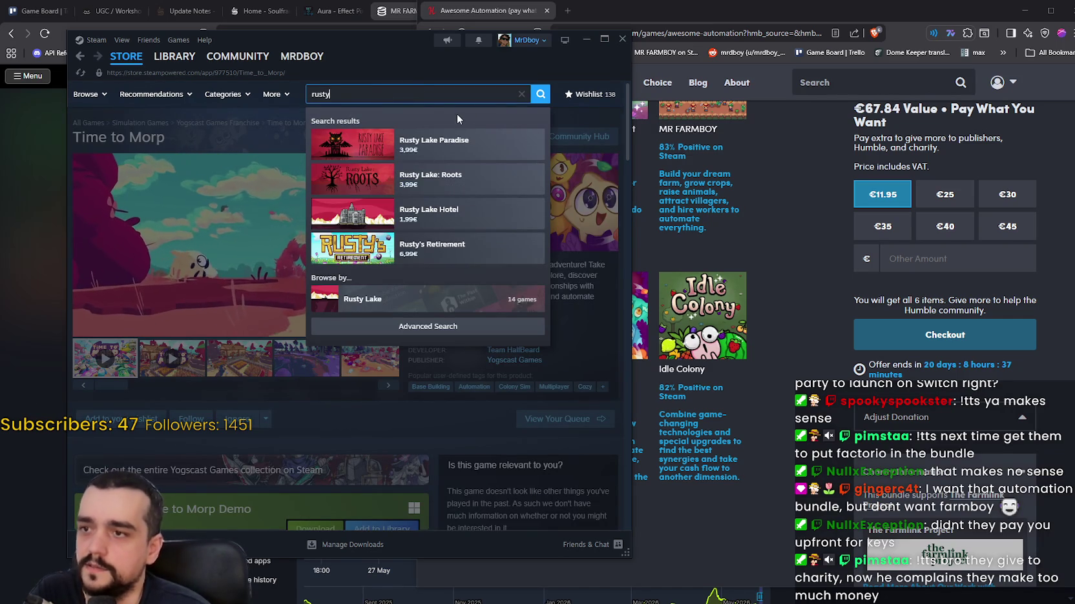
{"action": "left_click", "coordinate": [446, 249]}
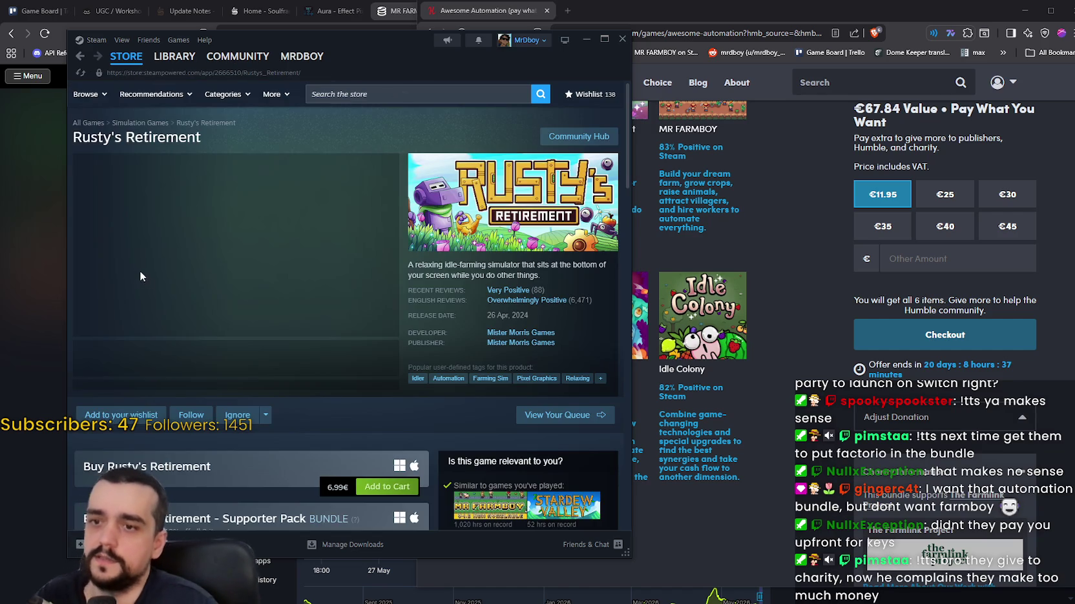
{"action": "left_click", "coordinate": [198, 369]}
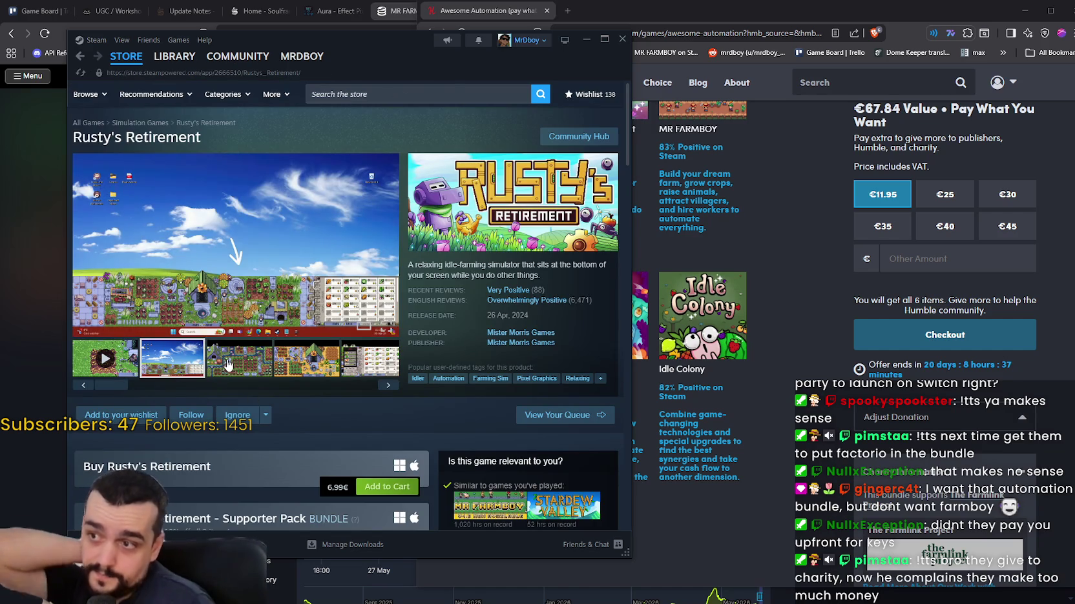
{"action": "left_click", "coordinate": [233, 364]}
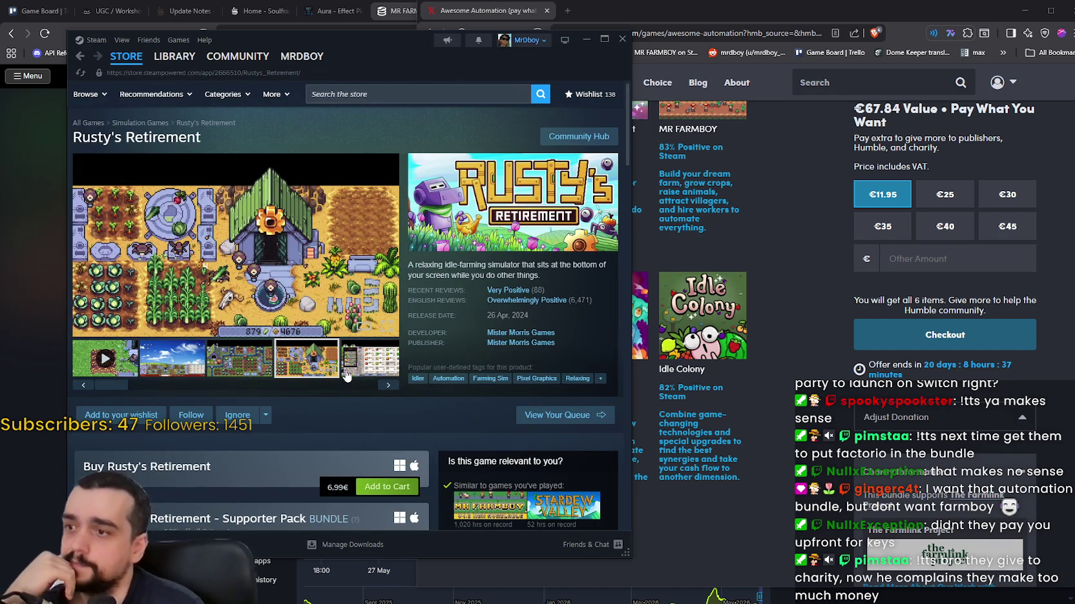
{"action": "left_click", "coordinate": [348, 369]}
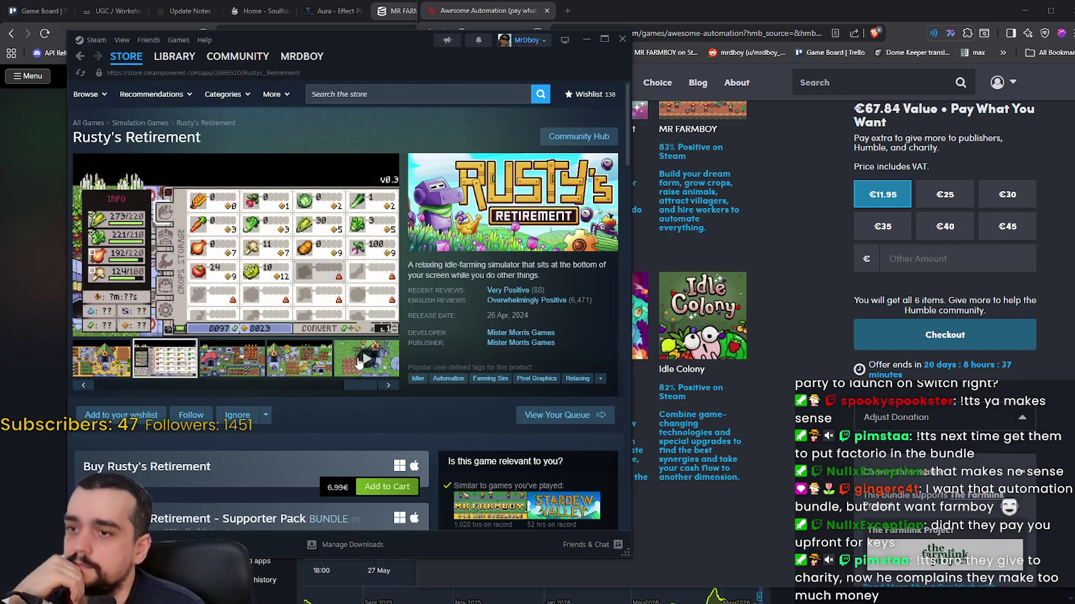
- Search 'factory to', open Factory Town's store page and skip its trailer to 0:50
{"action": "left_click", "coordinate": [432, 95]}
{"action": "scroll", "coordinate": [772, 273], "scroll_direction": "up", "scroll_amount": 3}
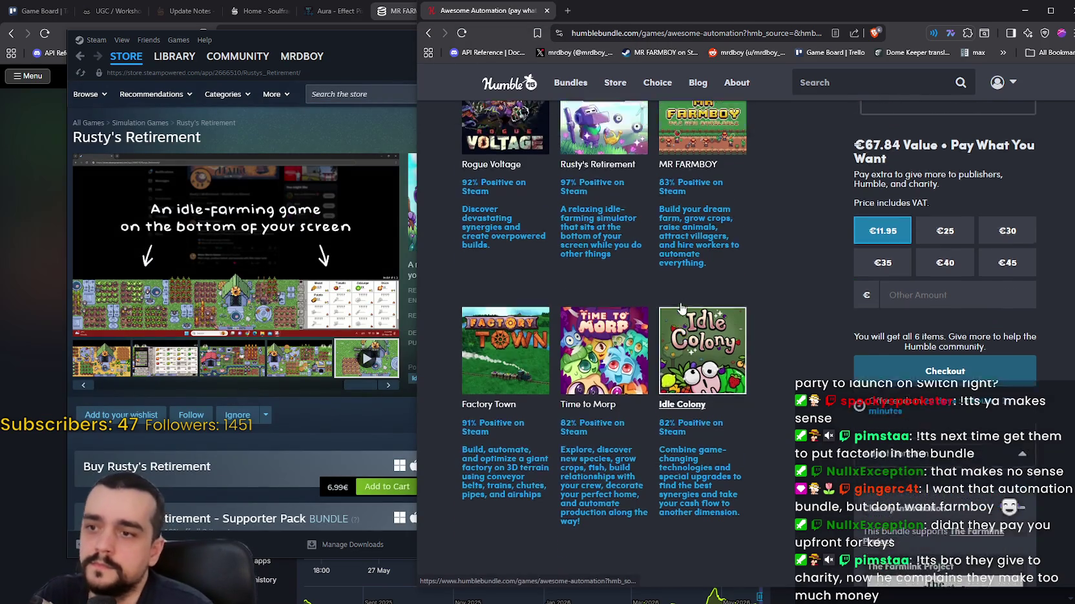
{"action": "left_click", "coordinate": [352, 90]}
{"action": "type", "text": "fac"}
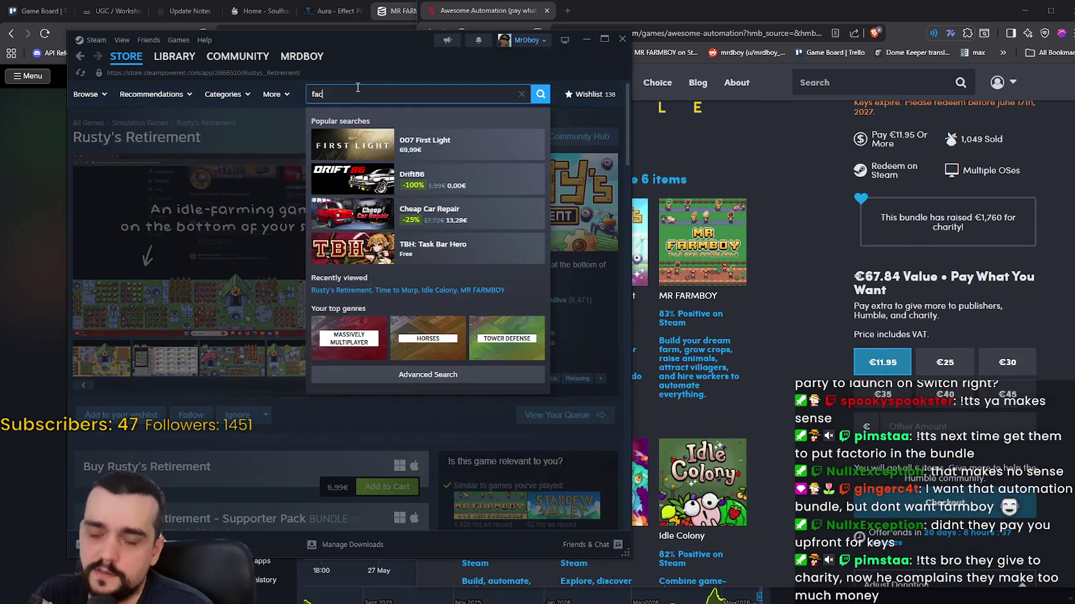
{"action": "type", "text": "tory to"}
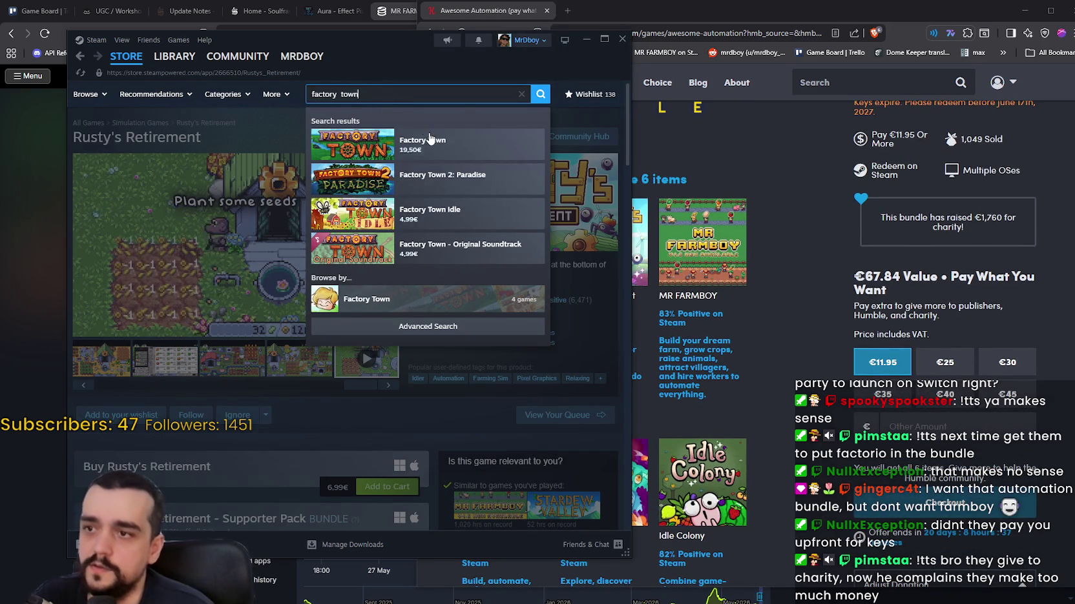
{"action": "left_click", "coordinate": [429, 139]}
{"action": "left_click_drag", "start_coordinate": [387, 40], "coordinate": [485, 48]}
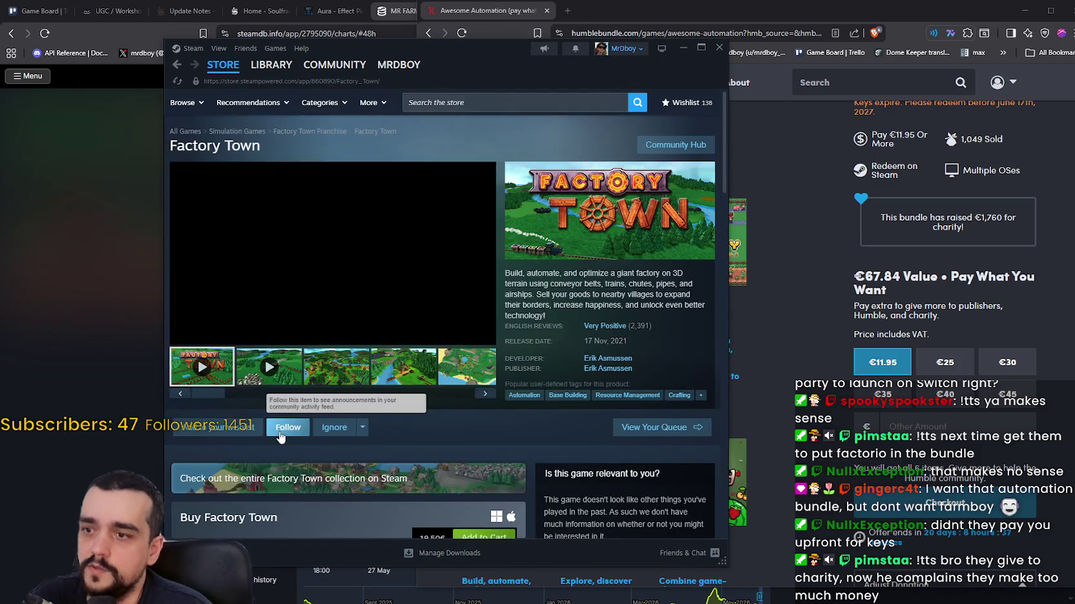
{"action": "scroll", "coordinate": [280, 438], "scroll_direction": "down", "scroll_amount": 3}
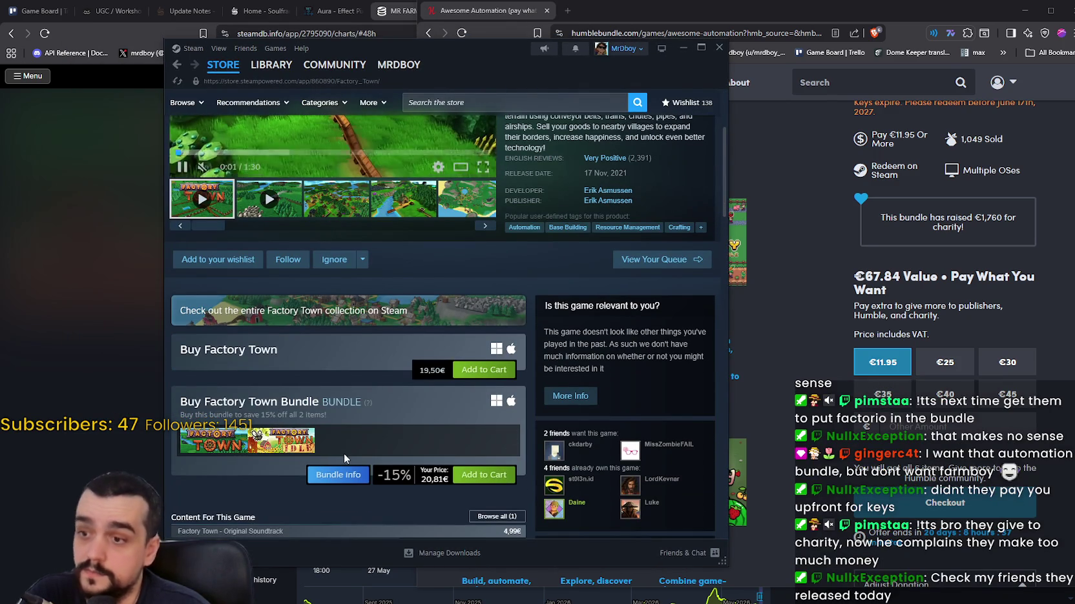
{"action": "mouse_move", "coordinate": [255, 450]}
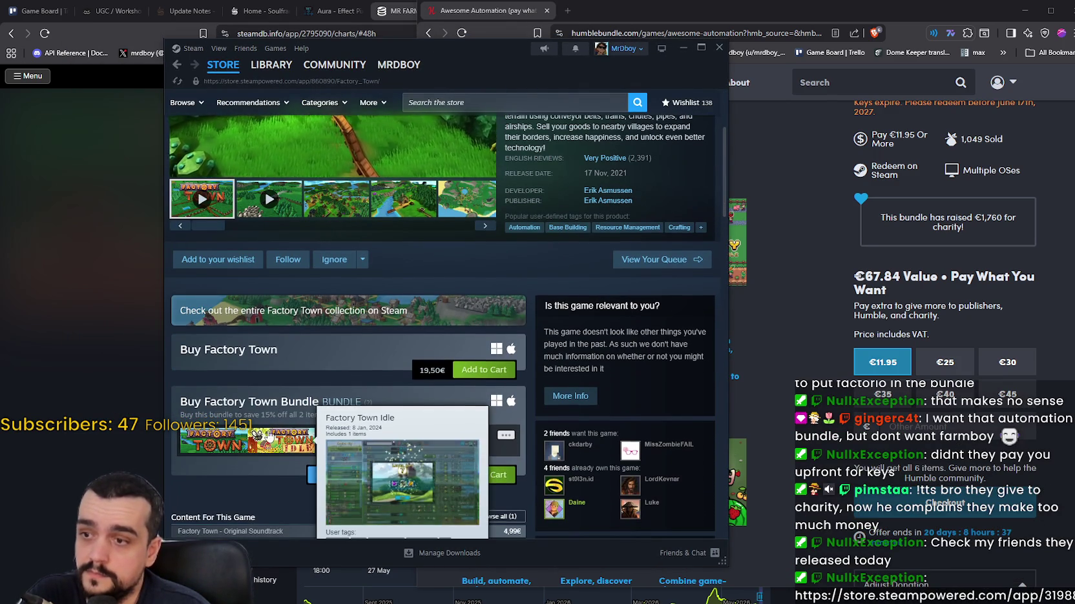
{"action": "scroll", "coordinate": [258, 446], "scroll_direction": "up", "scroll_amount": 3}
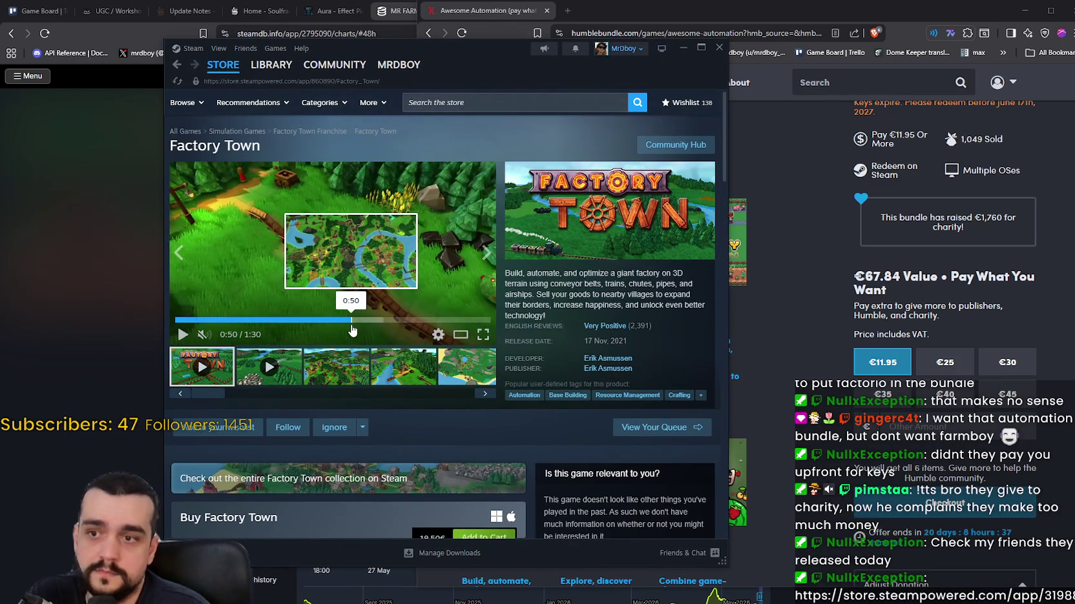
{"action": "left_click", "coordinate": [352, 325]}
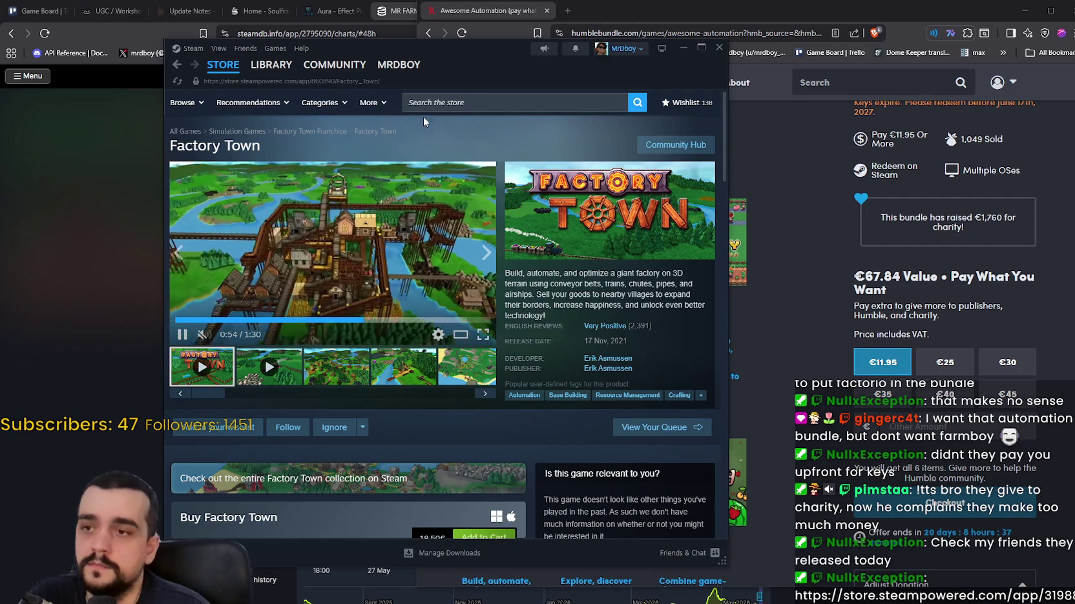
- Search the store for 'volt' and open the Rogue Voltage store page
{"action": "left_click", "coordinate": [517, 102]}
{"action": "mouse_move", "coordinate": [522, 77]}
{"action": "left_mouse_down"}
{"action": "mouse_move", "coordinate": [481, 114]}
{"action": "mouse_move", "coordinate": [396, 507]}
{"action": "mouse_move", "coordinate": [382, 17]}
{"action": "mouse_move", "coordinate": [387, 86]}
{"action": "left_mouse_up"}
{"action": "type", "text": "volt"}
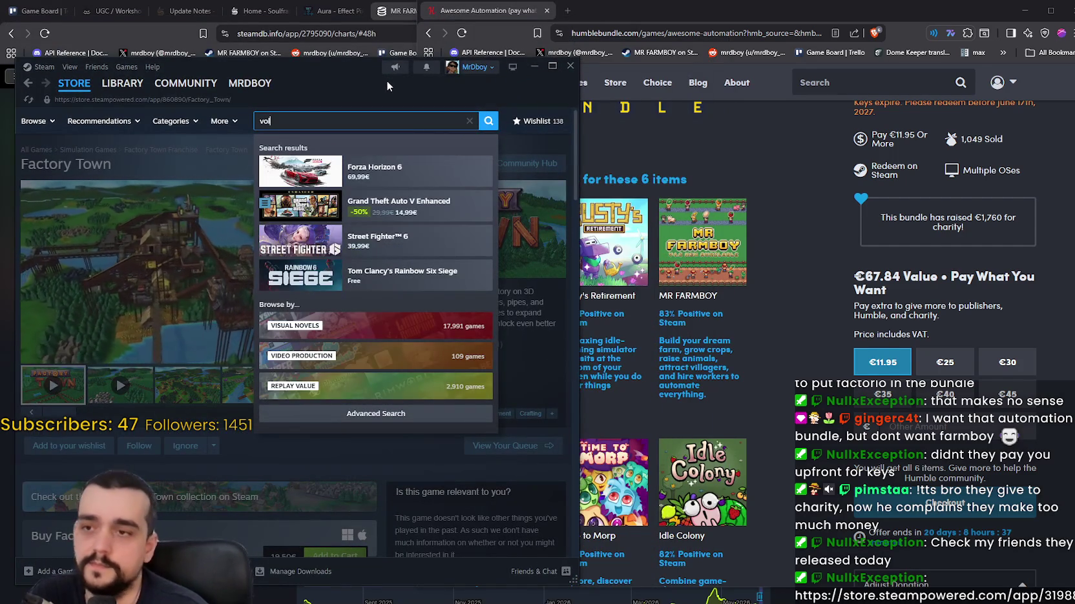
{"action": "left_click", "coordinate": [664, 169]}
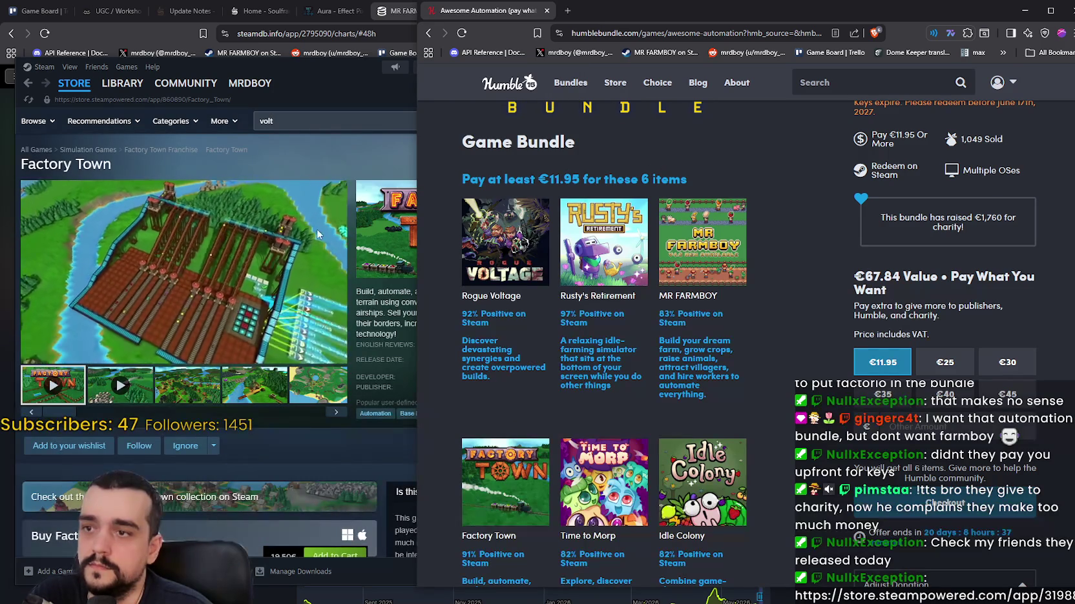
{"action": "left_click", "coordinate": [332, 153]}
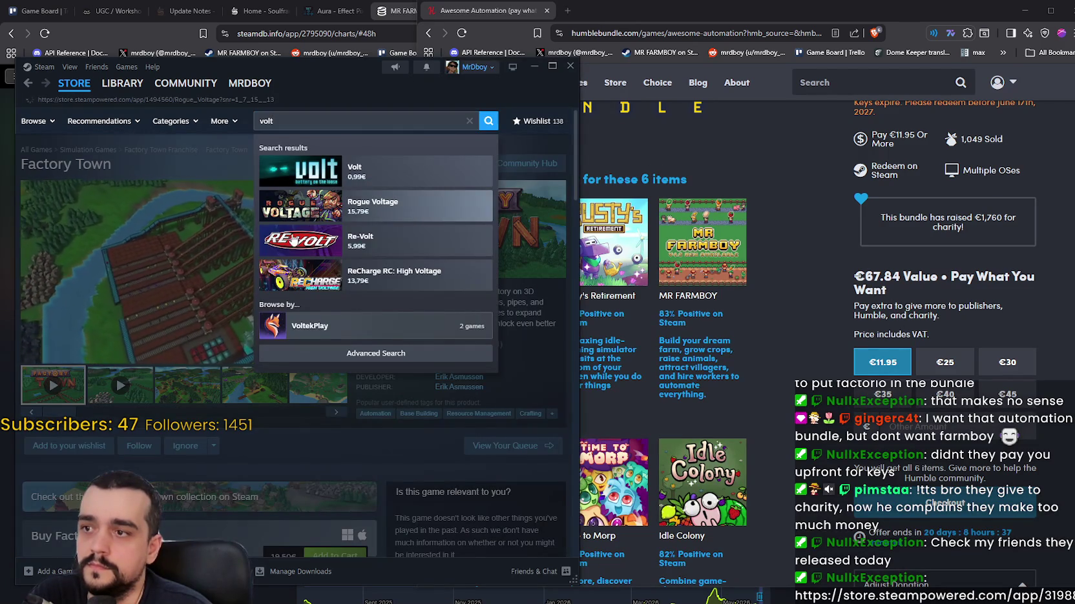
{"action": "left_click", "coordinate": [328, 195]}
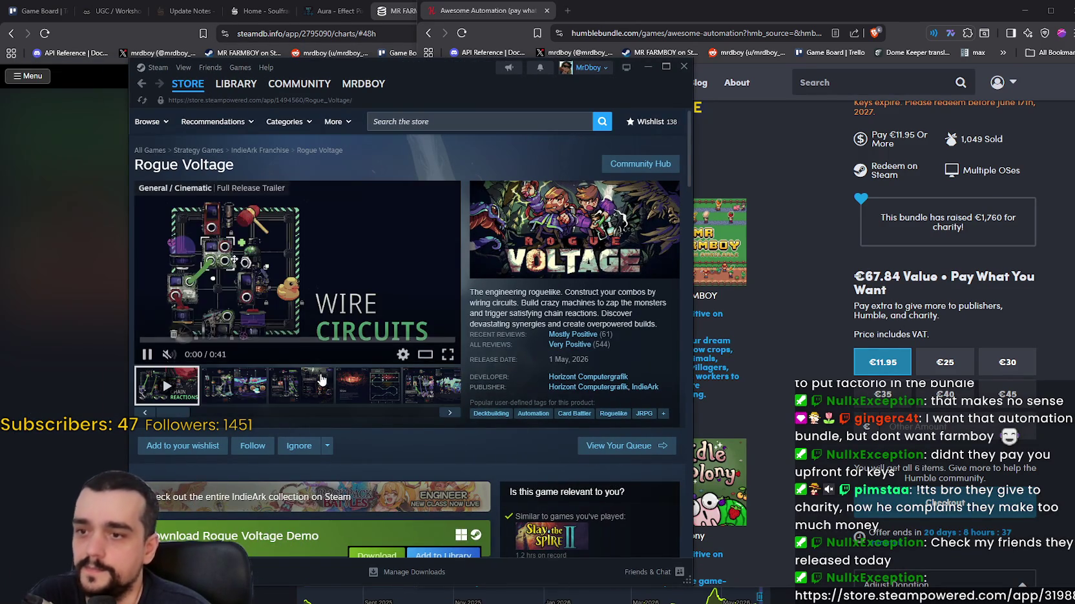
- View a Rogue Voltage screenshot, then scroll down to its Very Positive customer reviews
{"action": "left_click", "coordinate": [258, 390]}
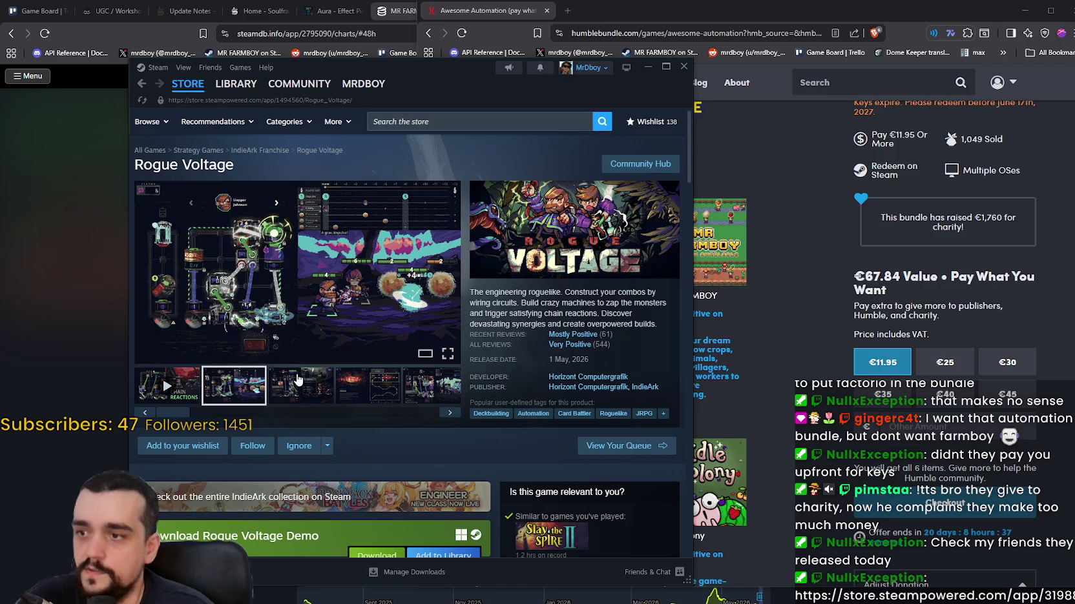
{"action": "scroll", "coordinate": [297, 379], "scroll_direction": "down", "scroll_amount": 2}
{"action": "mouse_move", "coordinate": [577, 239]}
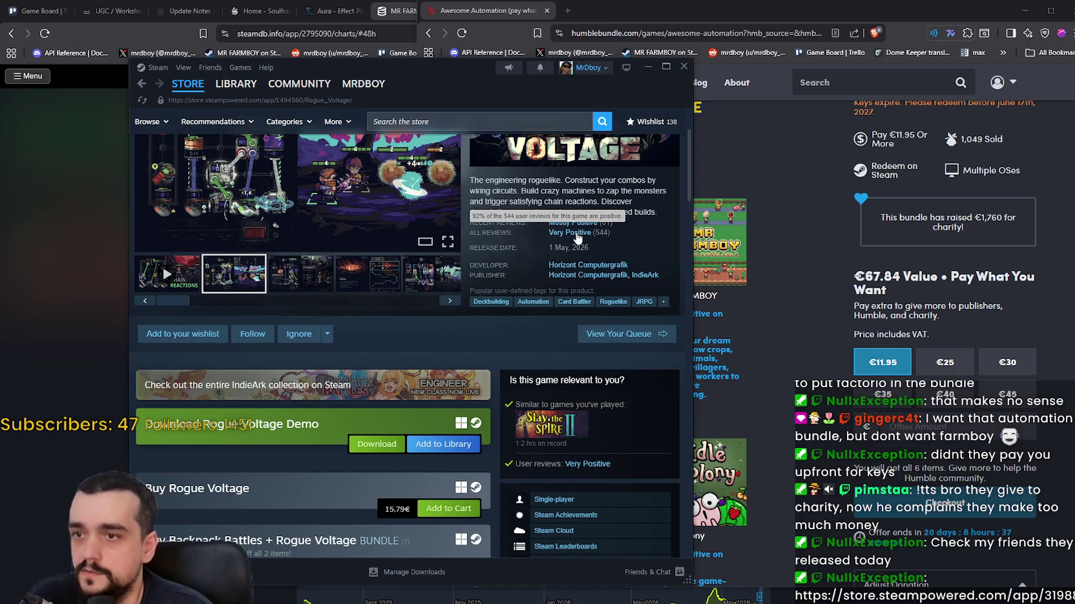
{"action": "scroll", "coordinate": [280, 379], "scroll_direction": "down", "scroll_amount": 10}
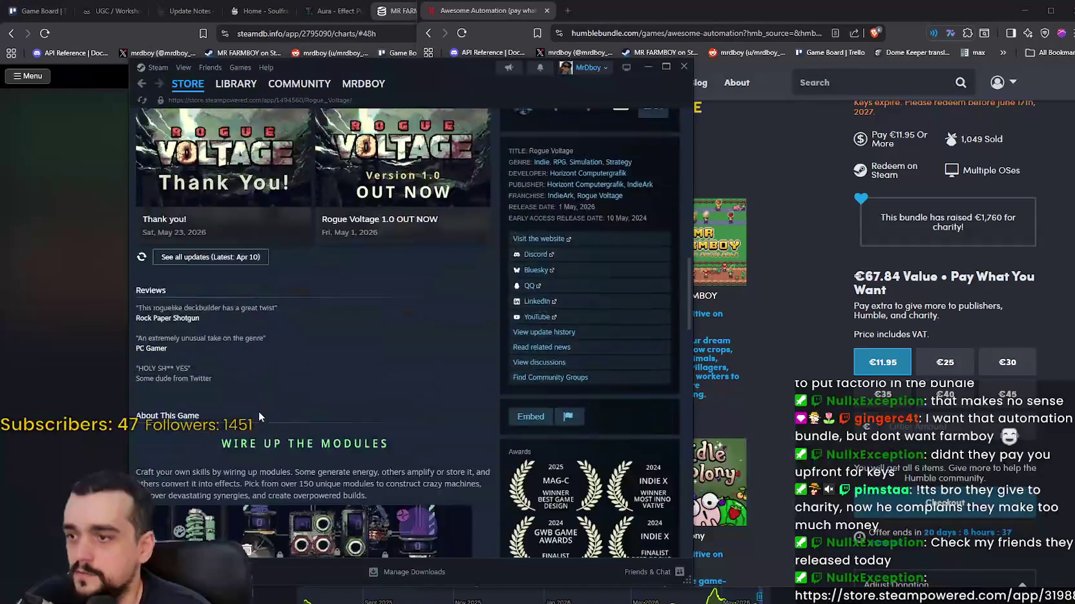
{"action": "scroll", "coordinate": [261, 401], "scroll_direction": "down", "scroll_amount": 15}
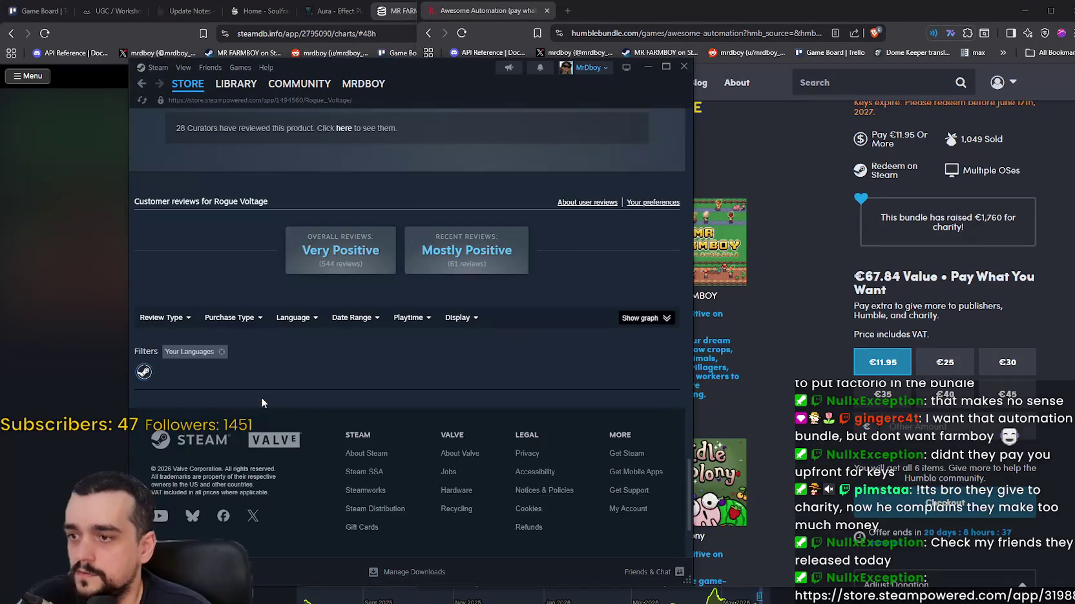
{"action": "scroll", "coordinate": [262, 394], "scroll_direction": "down", "scroll_amount": 2}
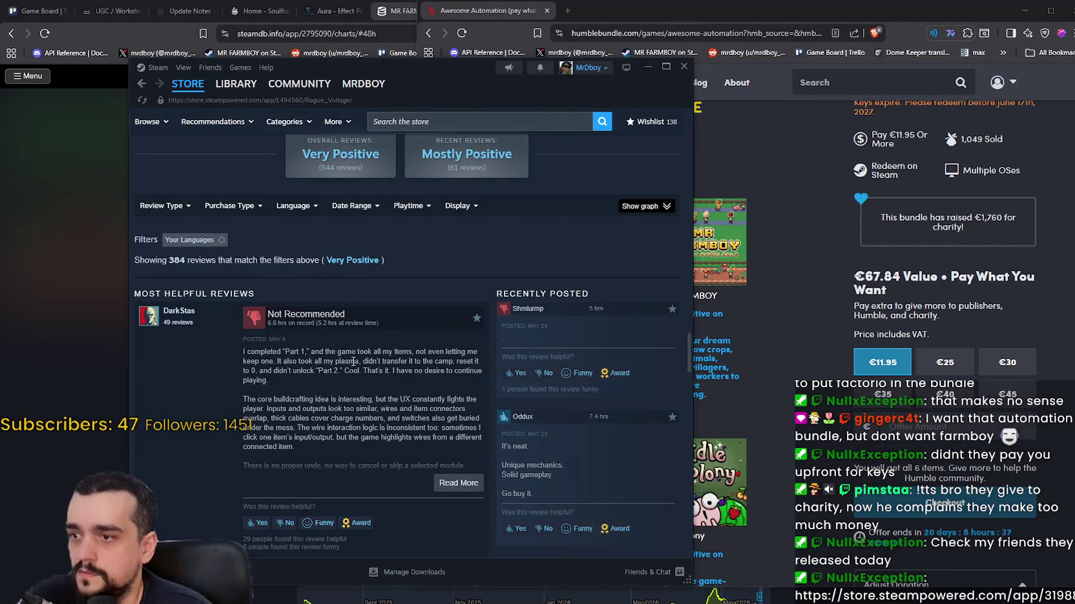
- Read through the Rogue Voltage reviews, highlighting a recommended review, then return to the page top
{"action": "scroll", "coordinate": [353, 362], "scroll_direction": "down", "scroll_amount": 4}
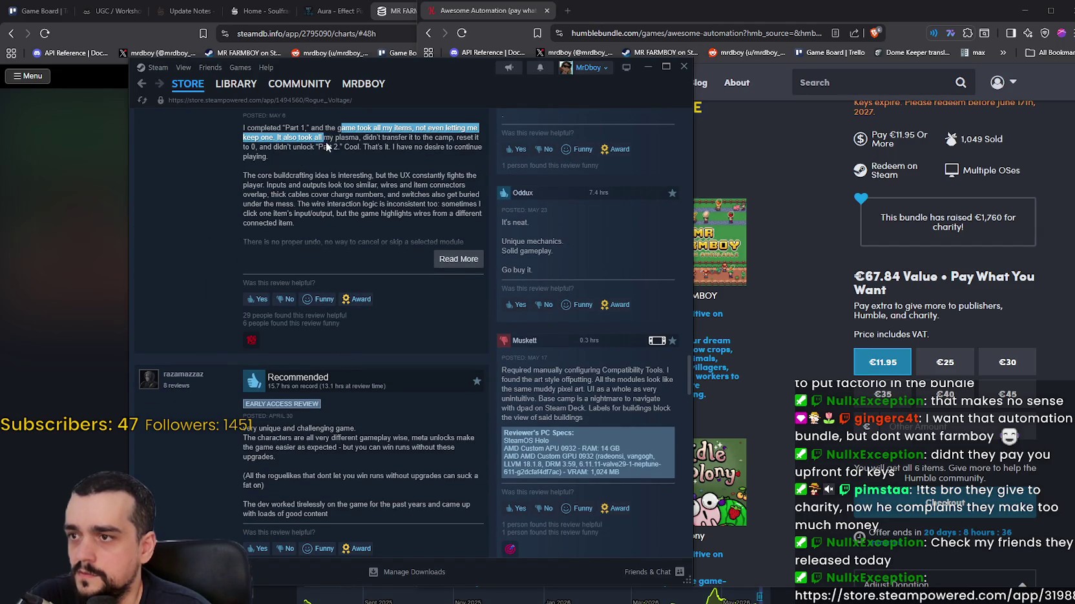
{"action": "mouse_move", "coordinate": [326, 147]}
{"action": "left_mouse_down"}
{"action": "mouse_move", "coordinate": [429, 208]}
{"action": "mouse_move", "coordinate": [381, 401]}
{"action": "left_mouse_up"}
{"action": "scroll", "coordinate": [380, 404], "scroll_direction": "down", "scroll_amount": 3}
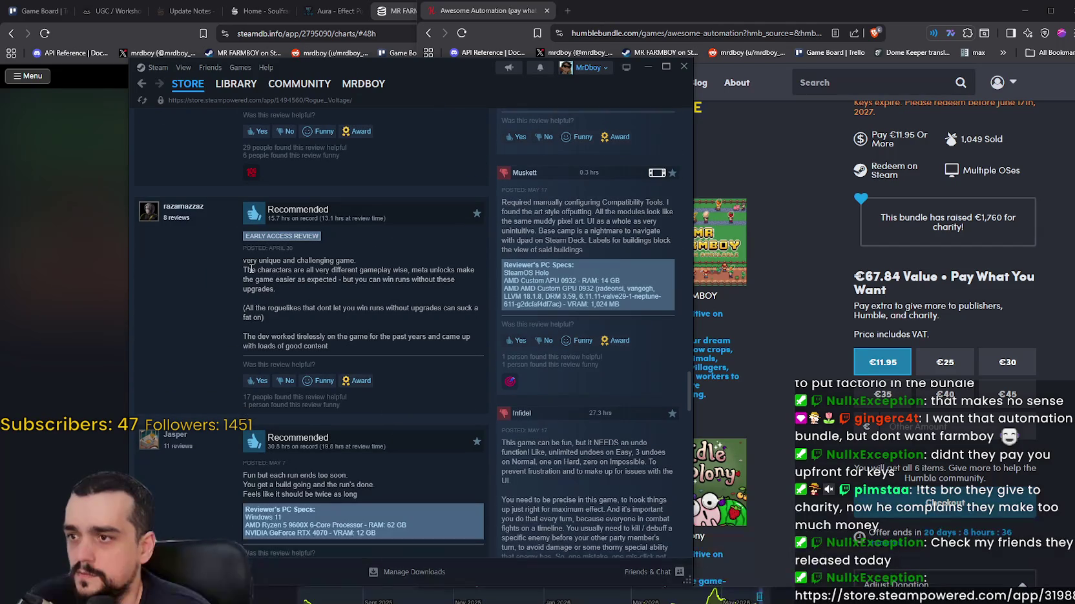
{"action": "left_click_drag", "start_coordinate": [350, 280], "coordinate": [400, 348]}
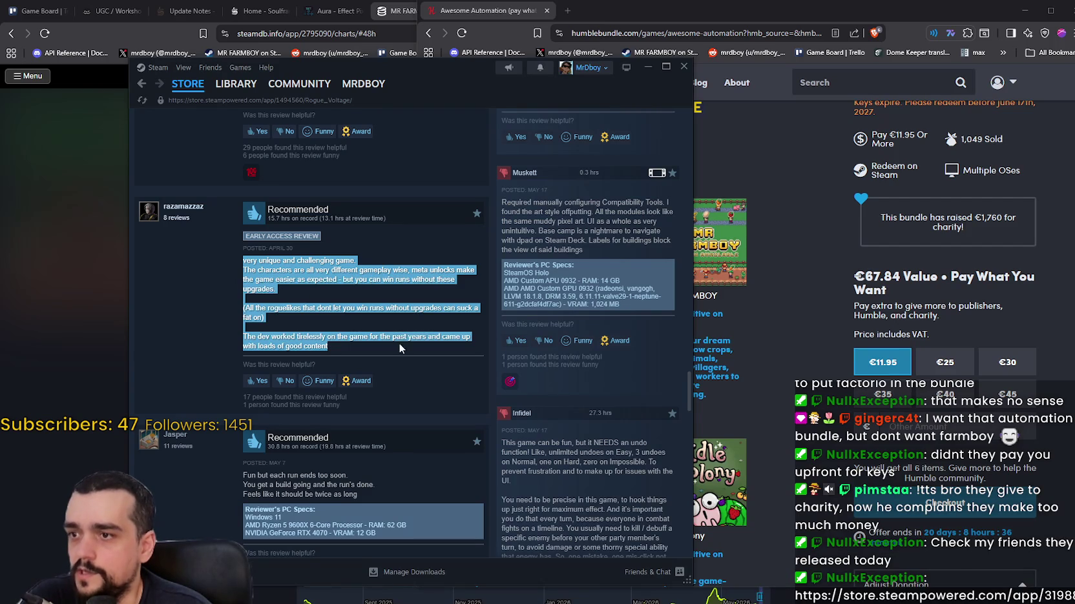
{"action": "scroll", "coordinate": [686, 373], "scroll_direction": "down", "scroll_amount": 4}
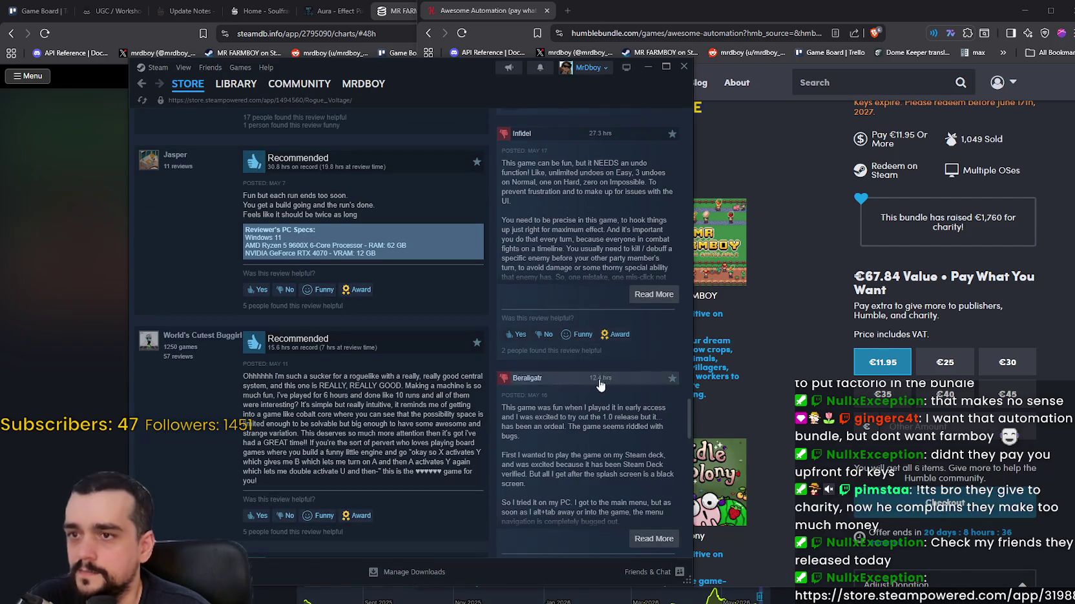
{"action": "scroll", "coordinate": [553, 283], "scroll_direction": "up", "scroll_amount": 4}
{"action": "scroll", "coordinate": [552, 280], "scroll_direction": "down", "scroll_amount": 6}
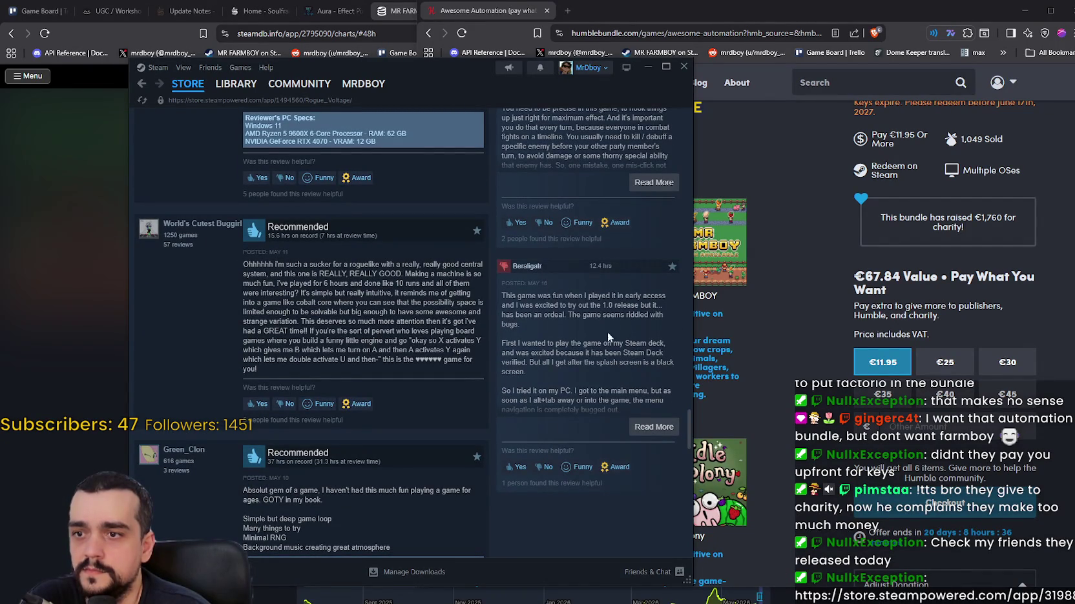
{"action": "scroll", "coordinate": [658, 411], "scroll_direction": "down", "scroll_amount": 3}
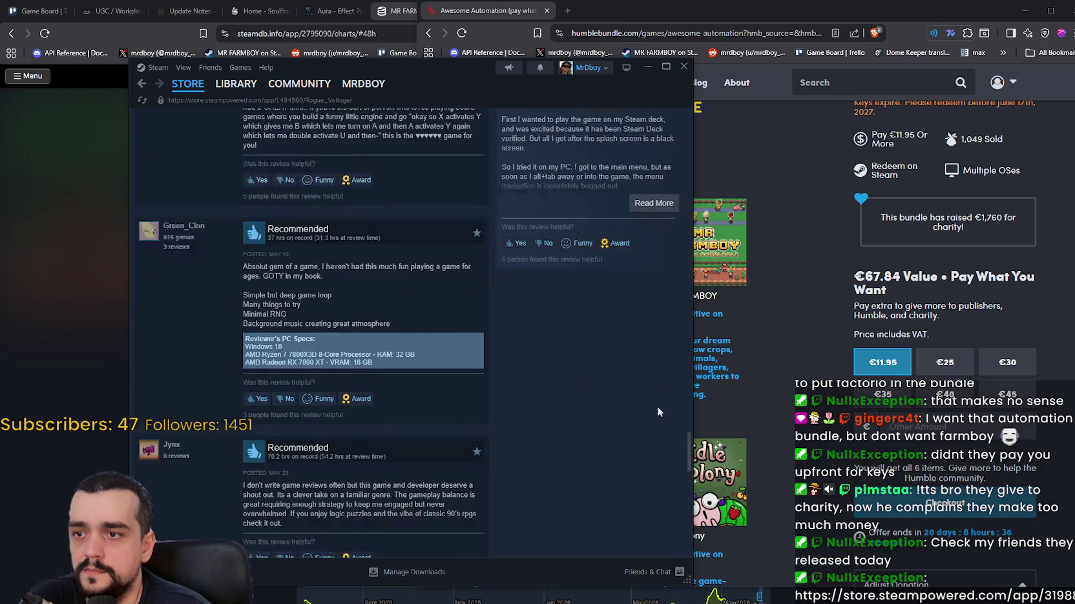
{"action": "left_click_drag", "start_coordinate": [687, 459], "coordinate": [685, 124]}
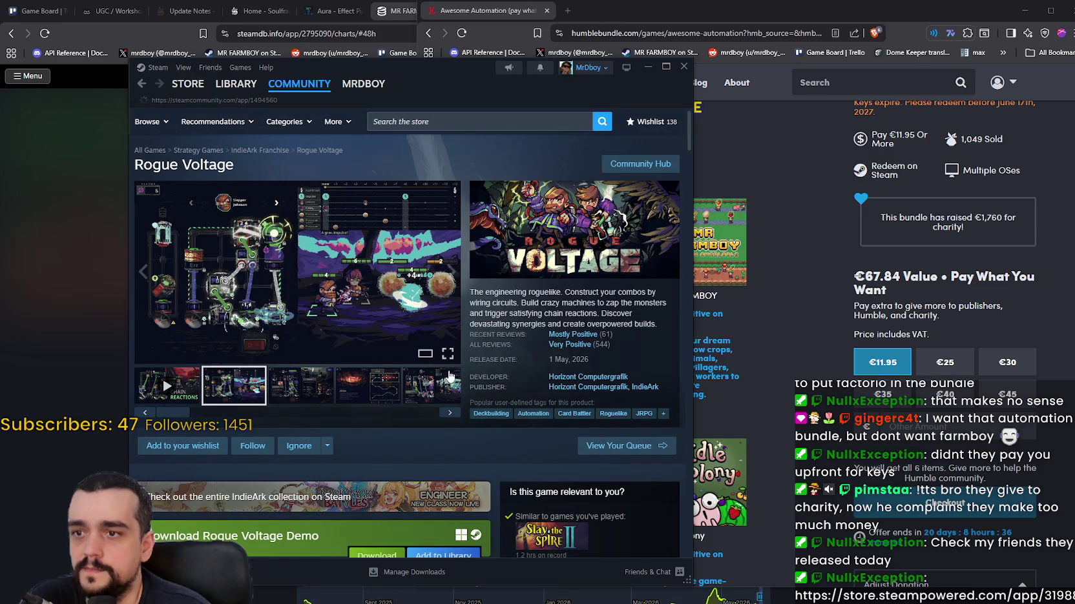
- Open the developer's 'Thank you!' announcement in Rogue Voltage's Community Hub, read it, and close it
{"action": "scroll", "coordinate": [396, 326], "scroll_direction": "down", "scroll_amount": 3}
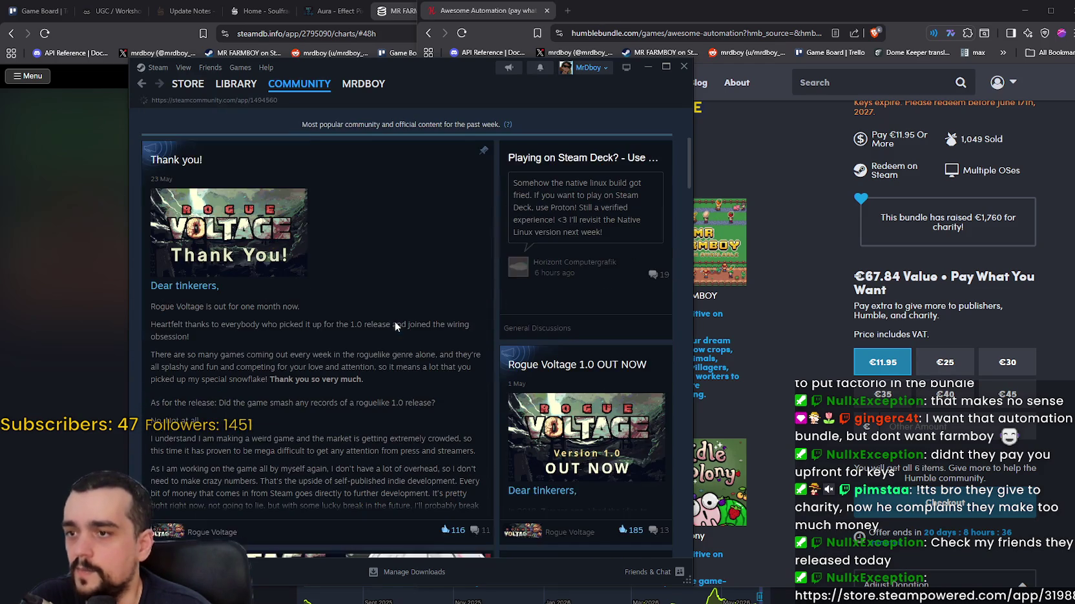
{"action": "left_click", "coordinate": [442, 368]}
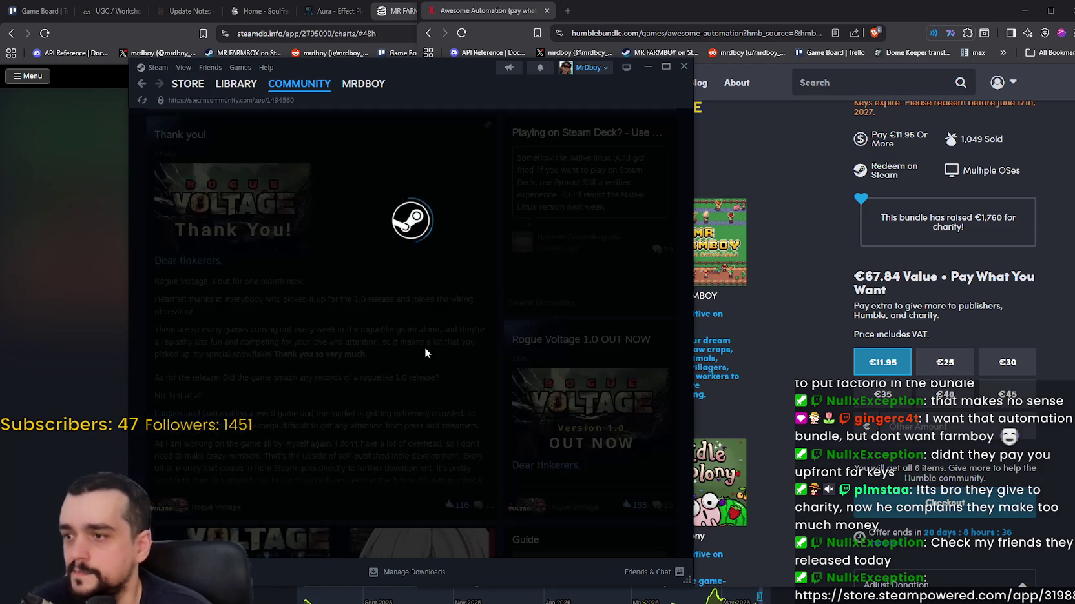
{"action": "scroll", "coordinate": [424, 347], "scroll_direction": "down", "scroll_amount": 8}
{"action": "scroll", "coordinate": [426, 349], "scroll_direction": "down", "scroll_amount": 5}
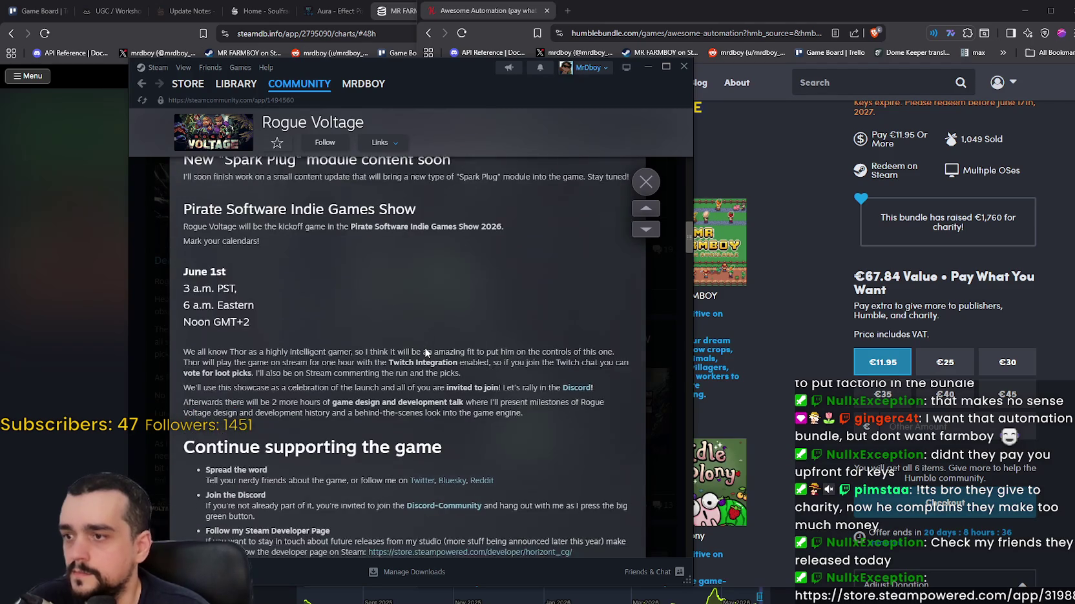
{"action": "scroll", "coordinate": [423, 347], "scroll_direction": "up", "scroll_amount": 4}
{"action": "scroll", "coordinate": [311, 410], "scroll_direction": "down", "scroll_amount": 3}
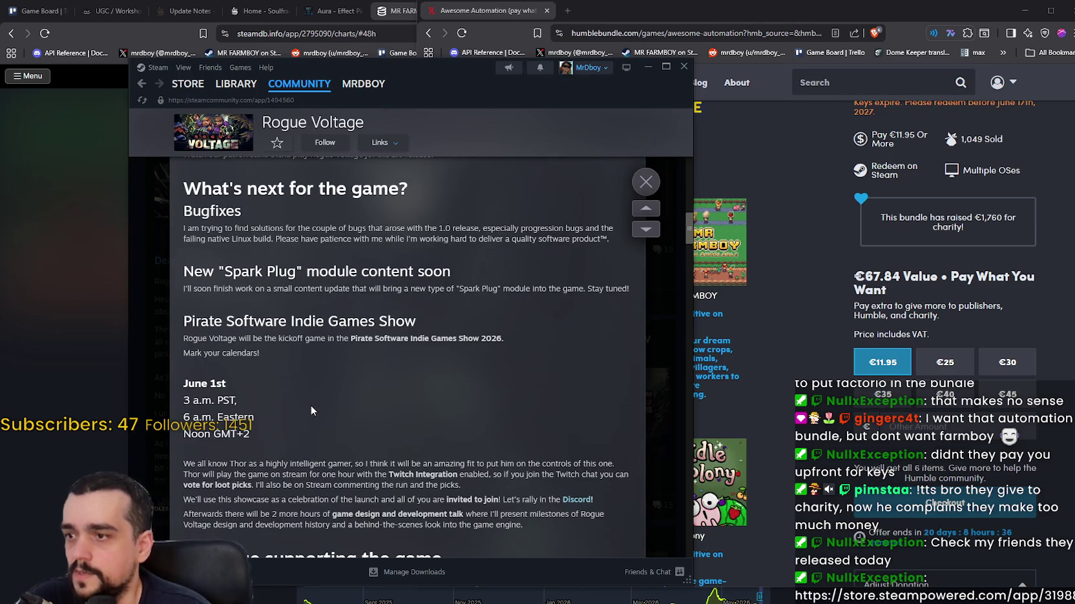
{"action": "scroll", "coordinate": [311, 401], "scroll_direction": "down", "scroll_amount": 8}
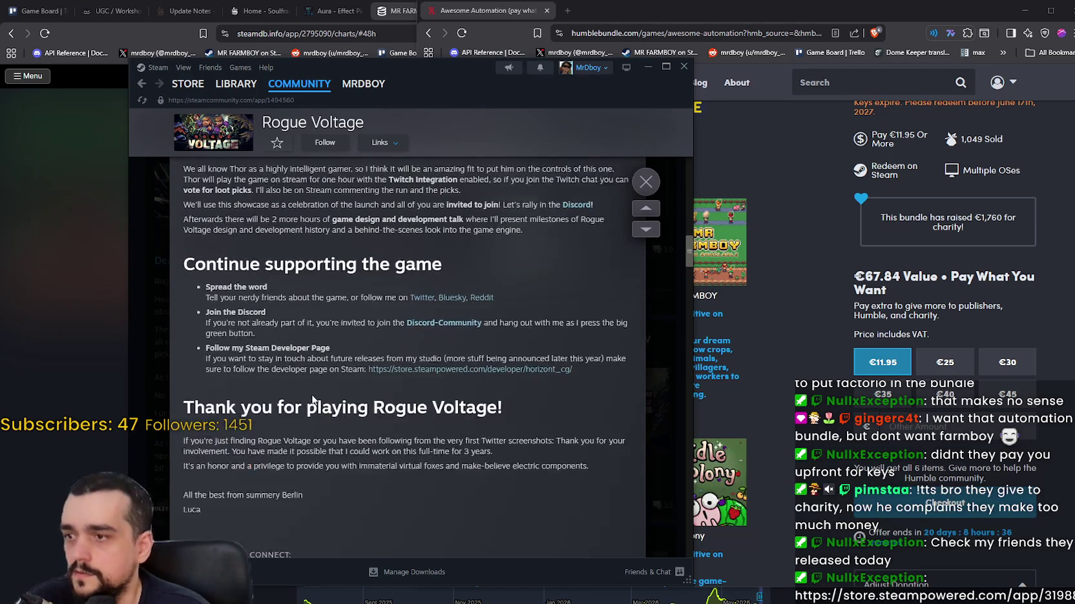
{"action": "scroll", "coordinate": [313, 396], "scroll_direction": "up", "scroll_amount": 4}
{"action": "scroll", "coordinate": [313, 393], "scroll_direction": "down", "scroll_amount": 10}
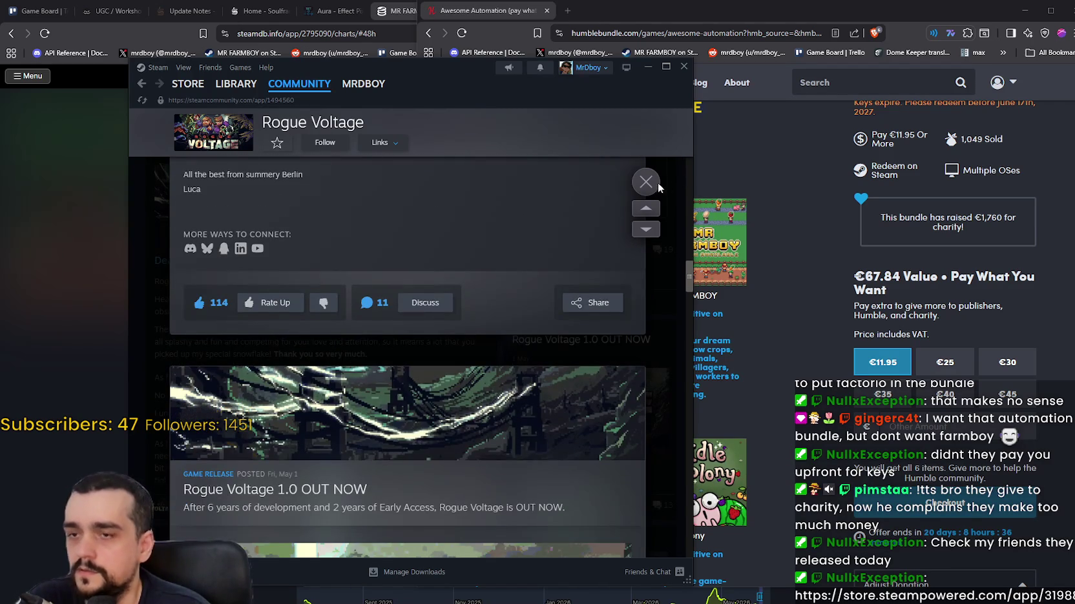
{"action": "left_click", "coordinate": [657, 185]}
- Move Steam aside, scroll the Humble bundle's six games, then place the Steam window back over it
{"action": "left_click_drag", "start_coordinate": [546, 88], "coordinate": [323, 75]}
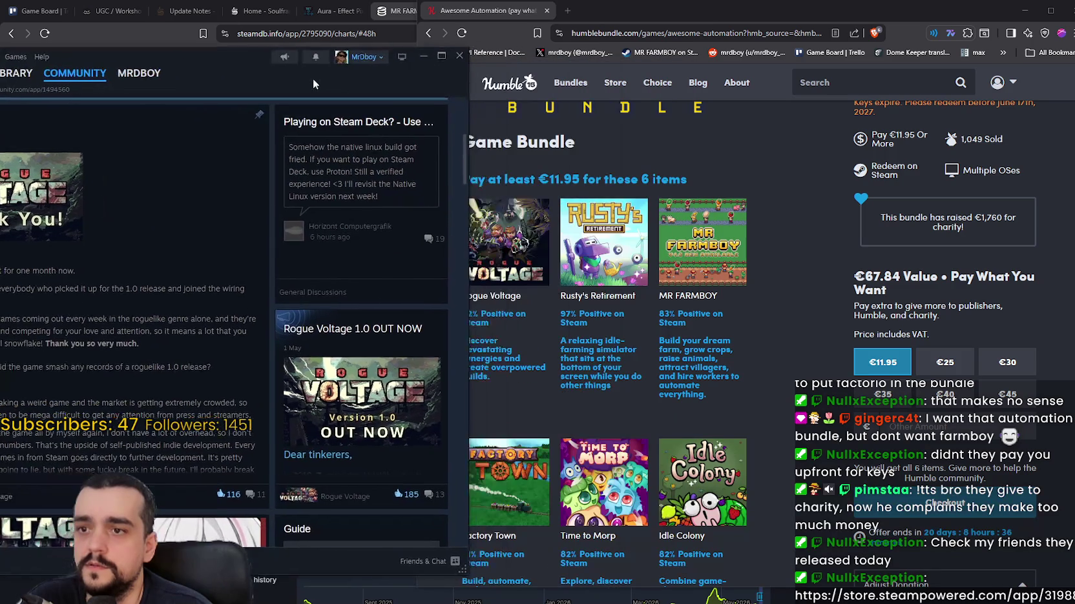
{"action": "scroll", "coordinate": [801, 446], "scroll_direction": "down", "scroll_amount": 1}
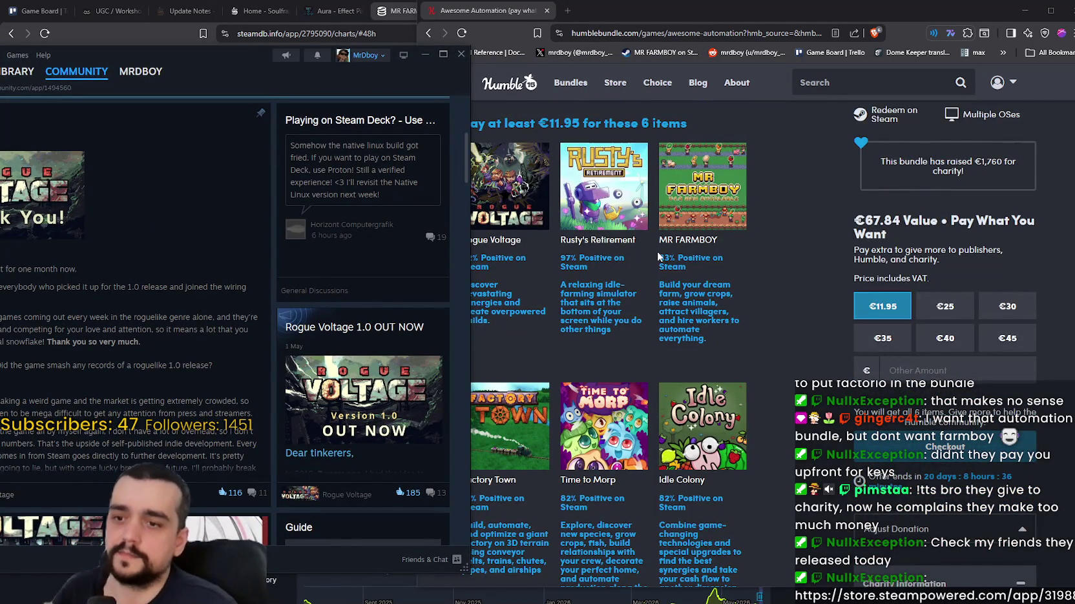
{"action": "scroll", "coordinate": [549, 258], "scroll_direction": "up", "scroll_amount": 1}
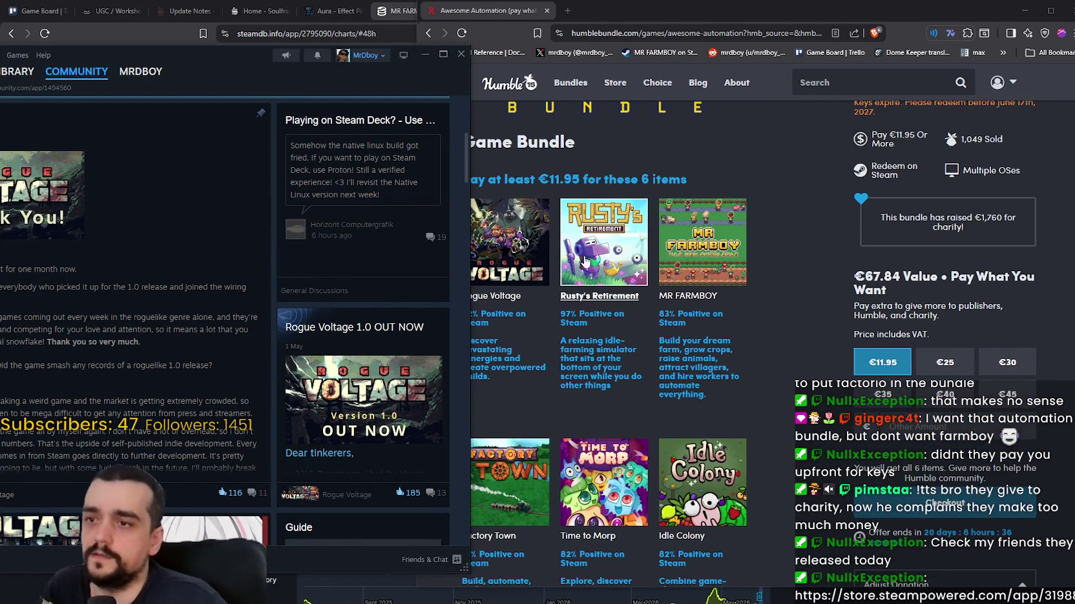
{"action": "left_click", "coordinate": [775, 303]}
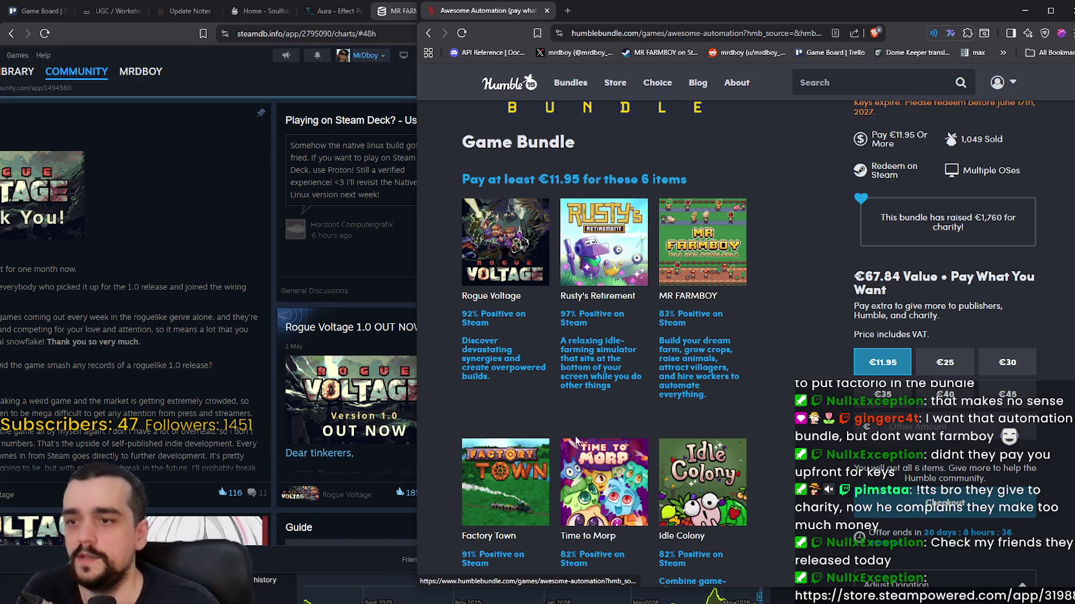
{"action": "scroll", "coordinate": [511, 479], "scroll_direction": "down", "scroll_amount": 1}
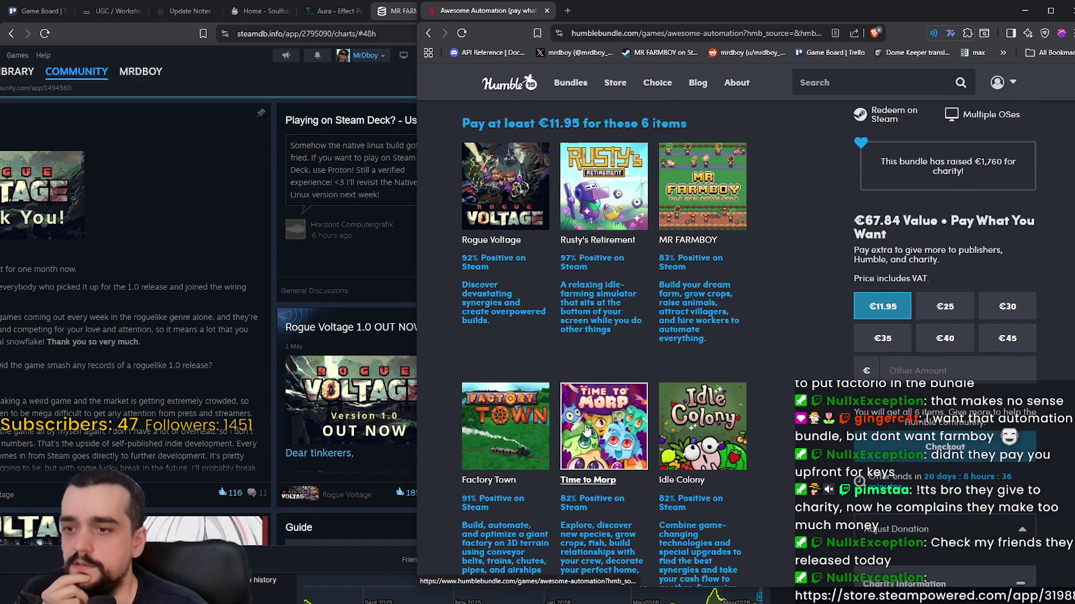
{"action": "scroll", "coordinate": [603, 452], "scroll_direction": "up", "scroll_amount": 3}
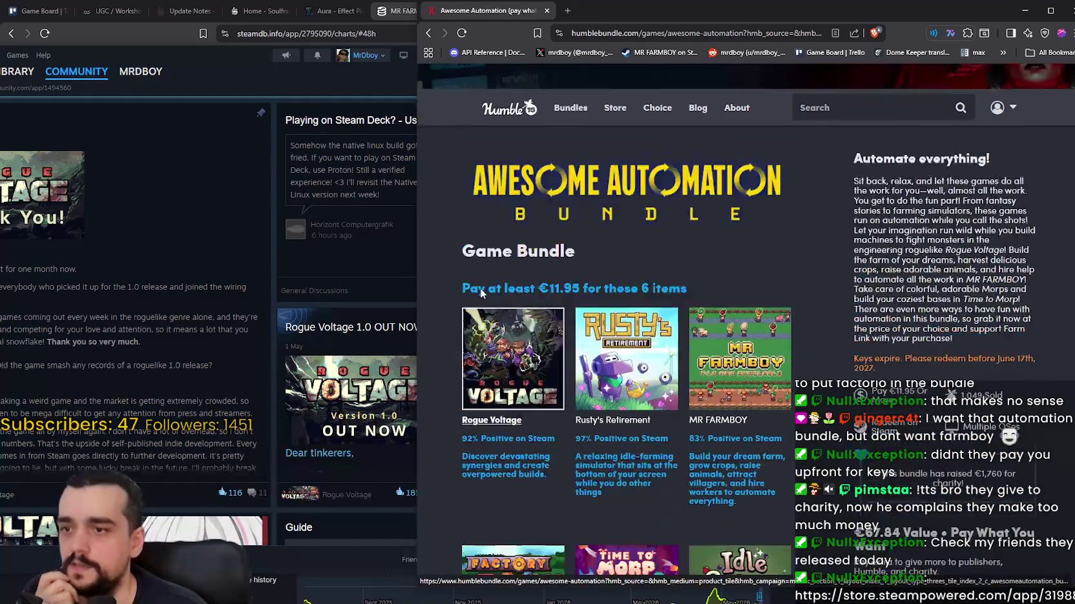
{"action": "scroll", "coordinate": [705, 134], "scroll_direction": "up", "scroll_amount": 1}
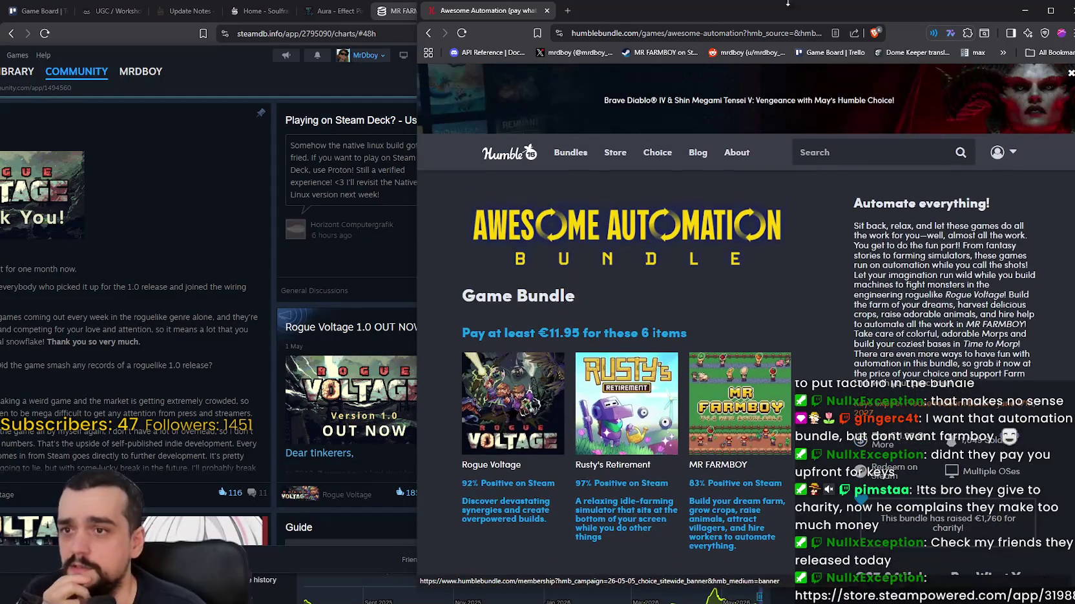
{"action": "left_click_drag", "start_coordinate": [656, 23], "coordinate": [698, 18]}
{"action": "scroll", "coordinate": [368, 366], "scroll_direction": "up", "scroll_amount": 5}
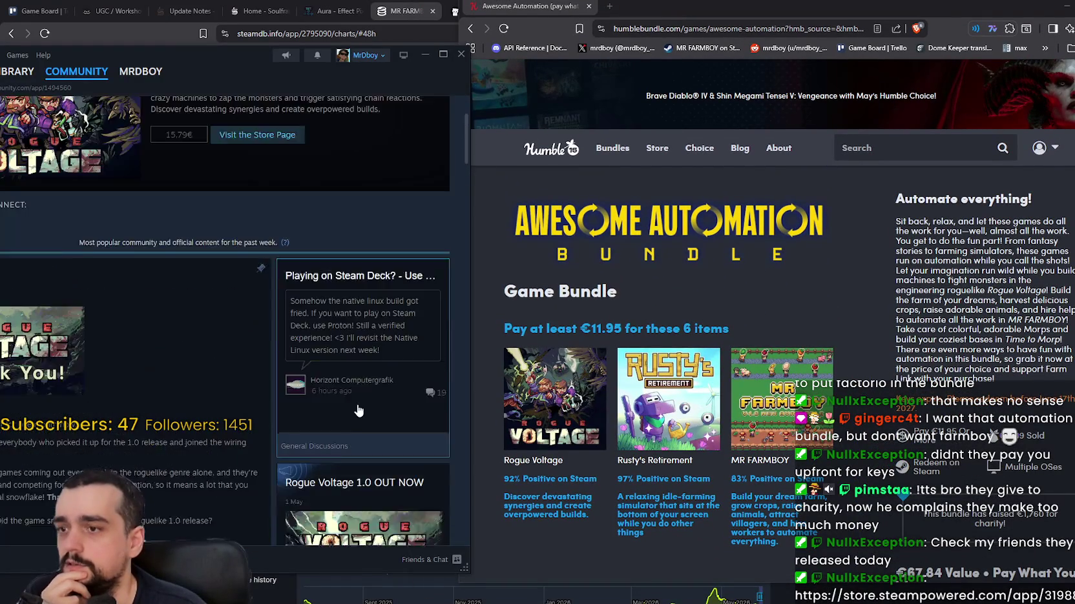
{"action": "mouse_move", "coordinate": [253, 55]}
{"action": "left_mouse_down"}
{"action": "mouse_move", "coordinate": [492, 82]}
{"action": "mouse_move", "coordinate": [385, 98]}
{"action": "left_mouse_up"}
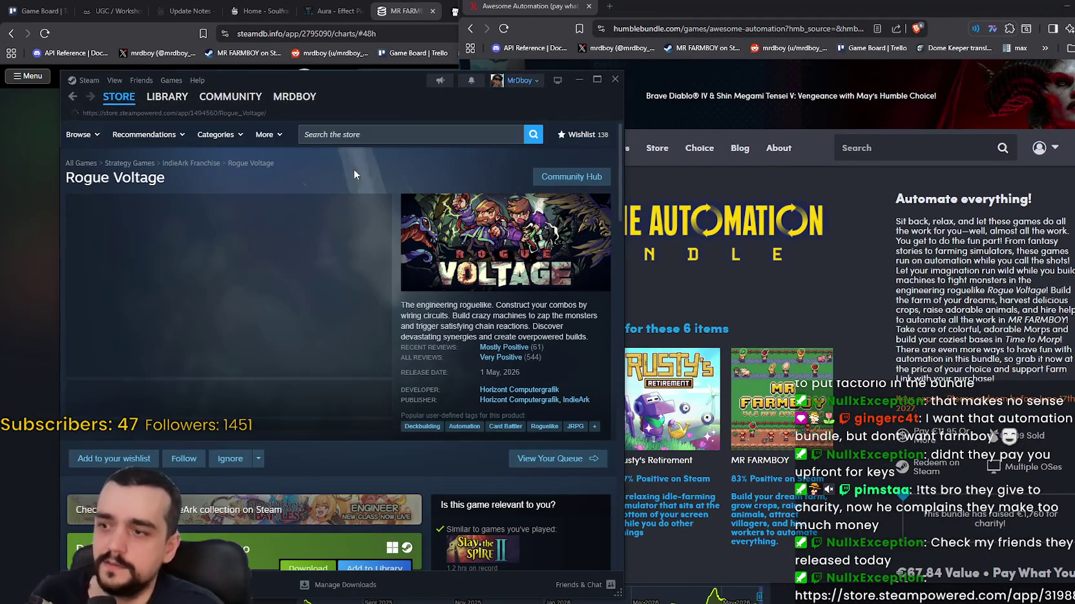
- Search 'Scale the delph' and open the Scale the Depths store page from the top result
{"action": "left_click", "coordinate": [407, 135]}
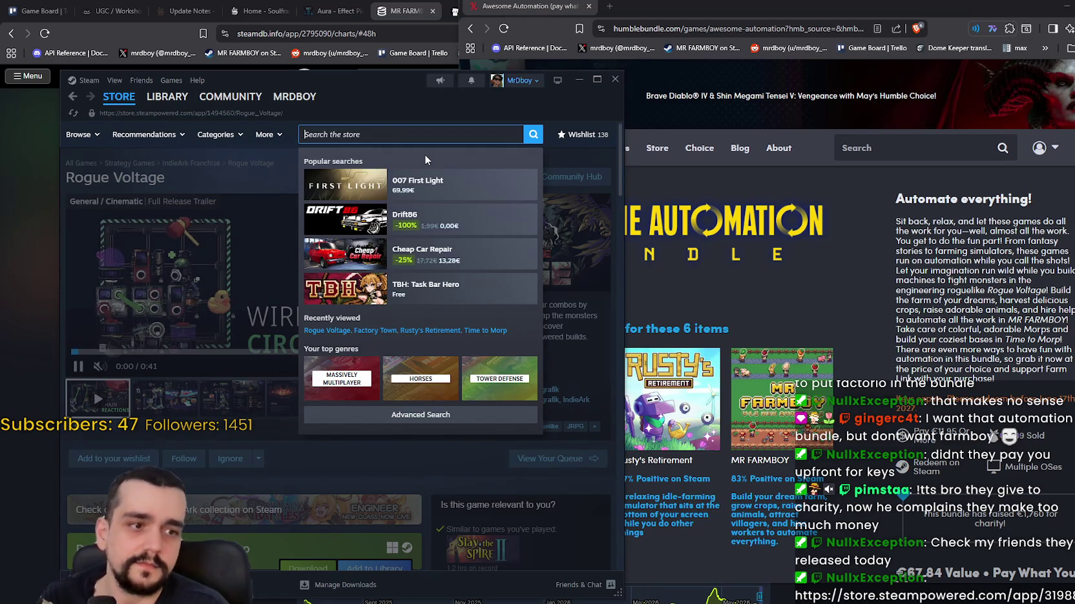
{"action": "type", "text": "Scale the"}
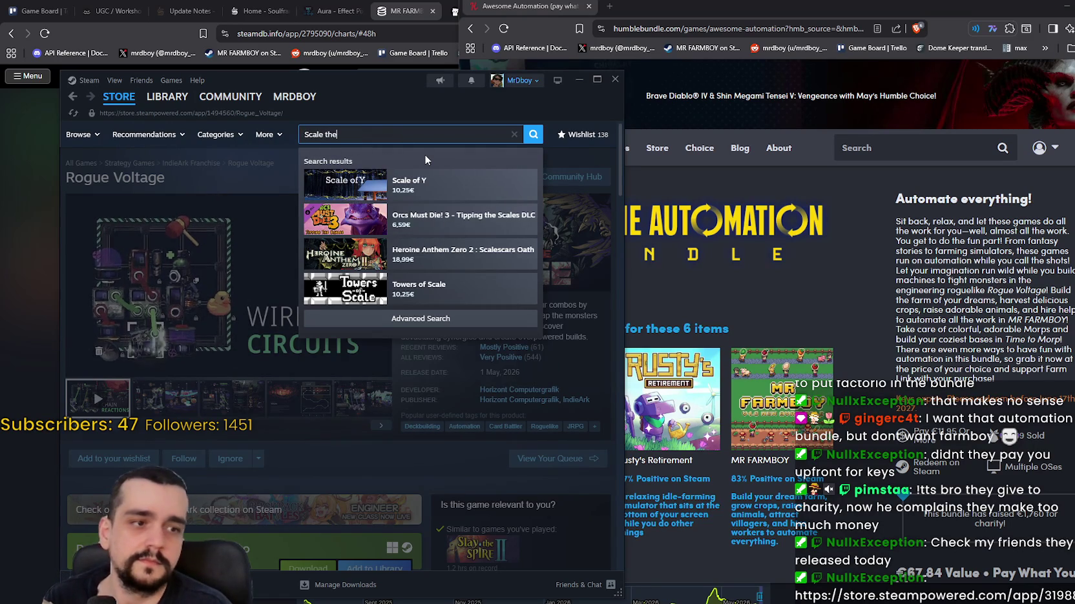
{"action": "type", "text": " delph"}
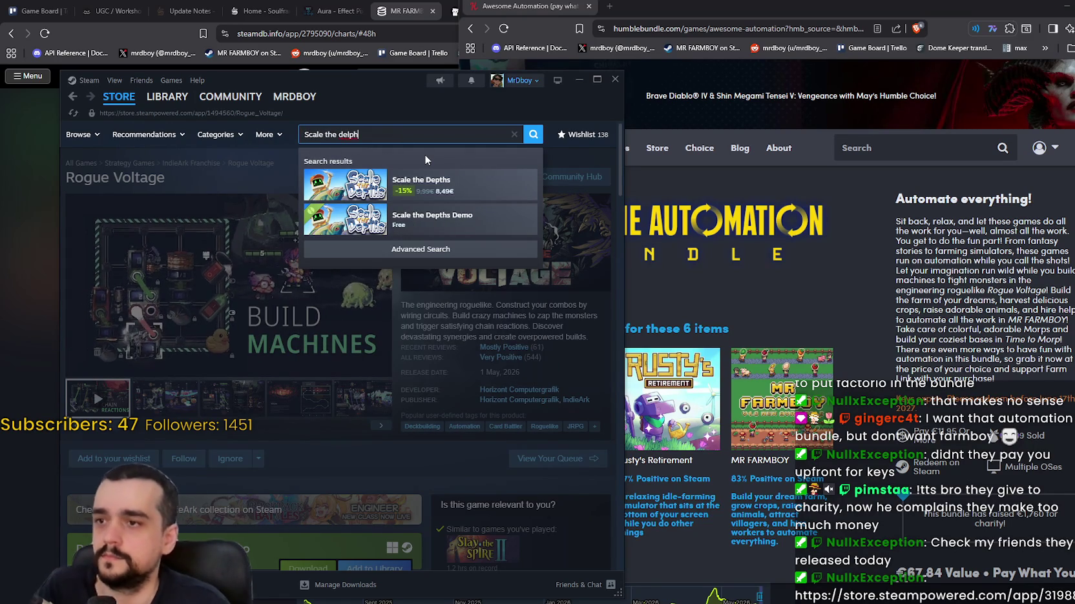
{"action": "key", "text": "Down"}
{"action": "key", "text": "Return"}
{"action": "left_click_drag", "start_coordinate": [469, 81], "coordinate": [480, 79]}
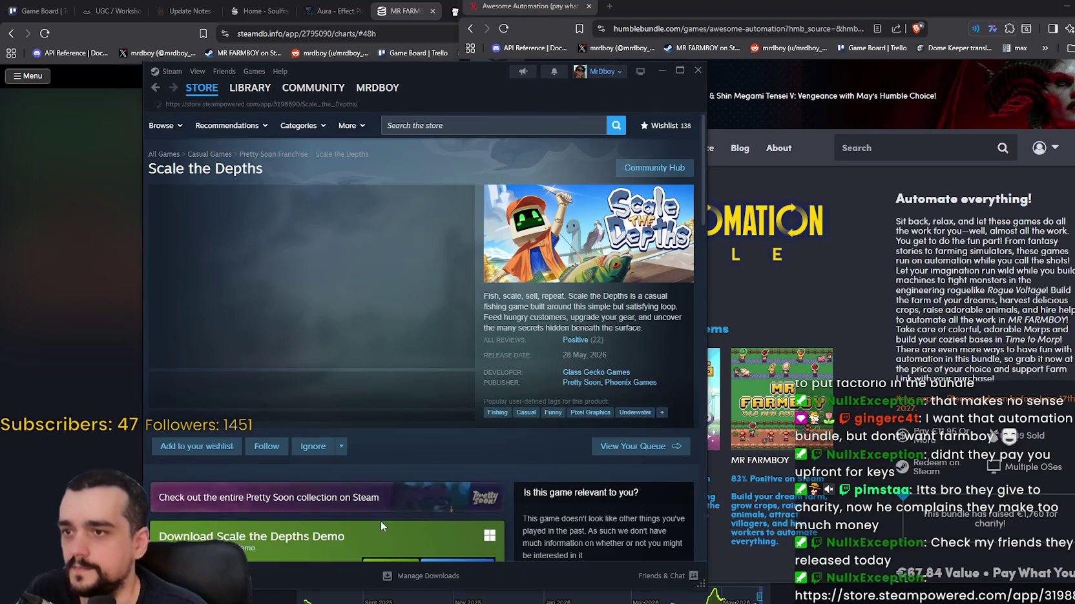
{"action": "scroll", "coordinate": [278, 407], "scroll_direction": "down", "scroll_amount": 5}
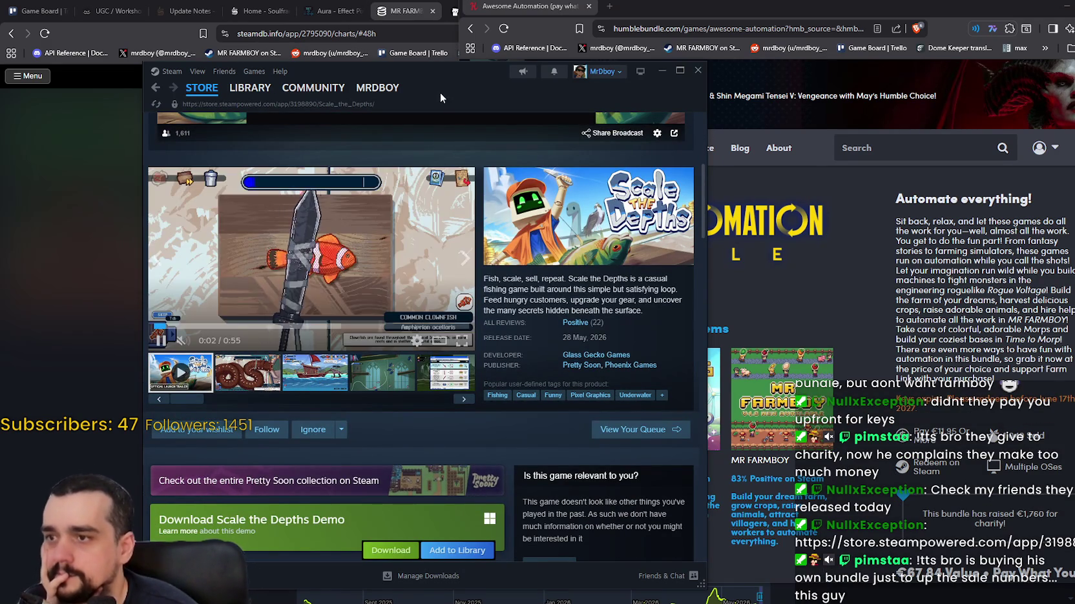
{"action": "left_click_drag", "start_coordinate": [440, 92], "coordinate": [632, 75]}
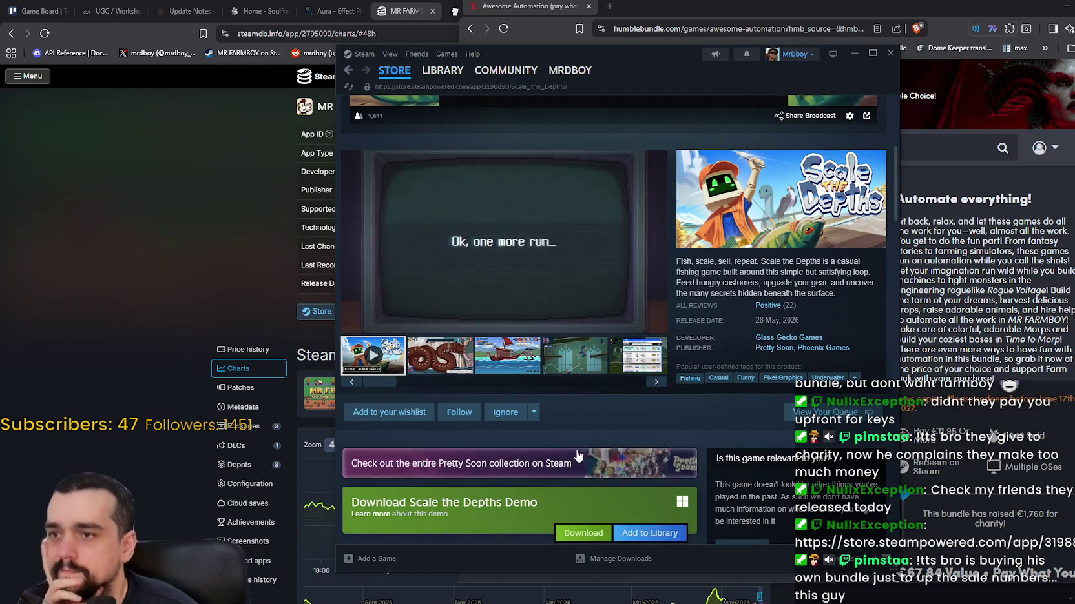
- Watch the Scale the Depths trailer full screen, pausing at the worm arena, then skip ahead
{"action": "left_click", "coordinate": [654, 323]}
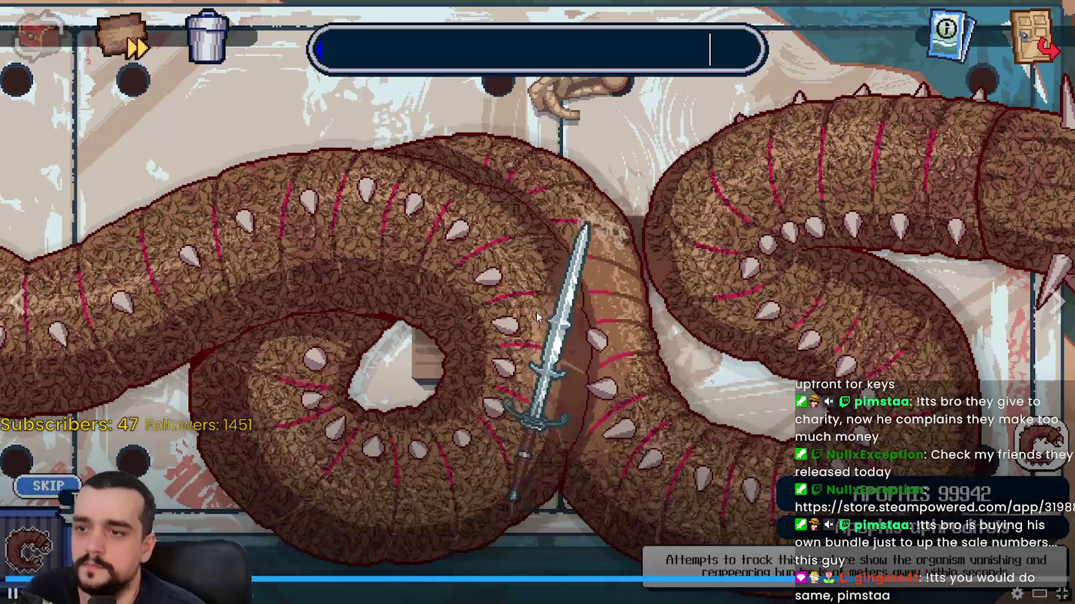
{"action": "left_click", "coordinate": [517, 353]}
{"action": "left_click", "coordinate": [536, 350]}
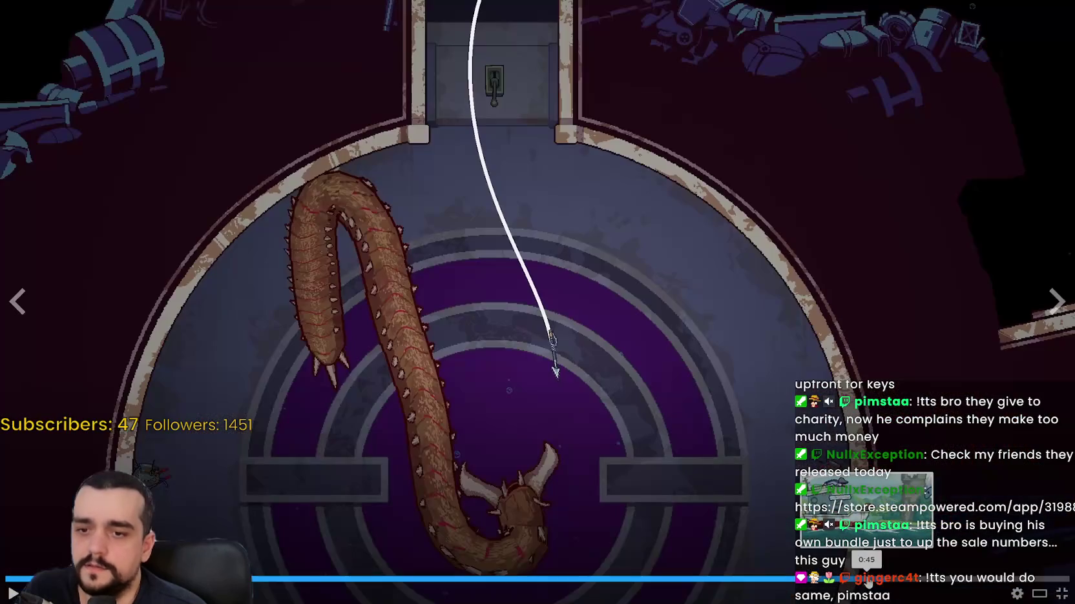
{"action": "left_click", "coordinate": [567, 176]}
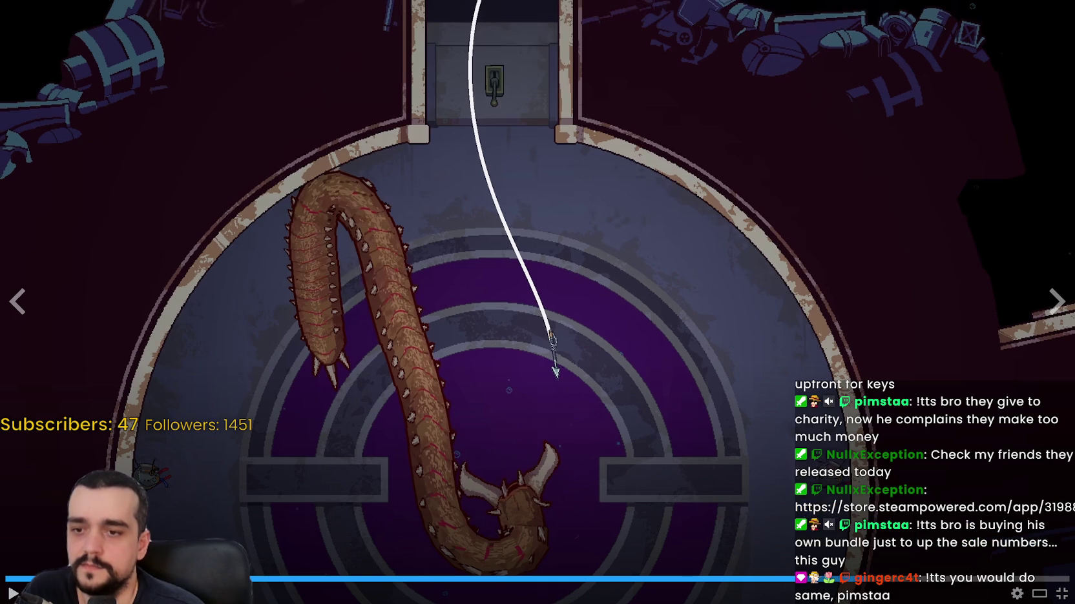
{"action": "left_click", "coordinate": [771, 421]}
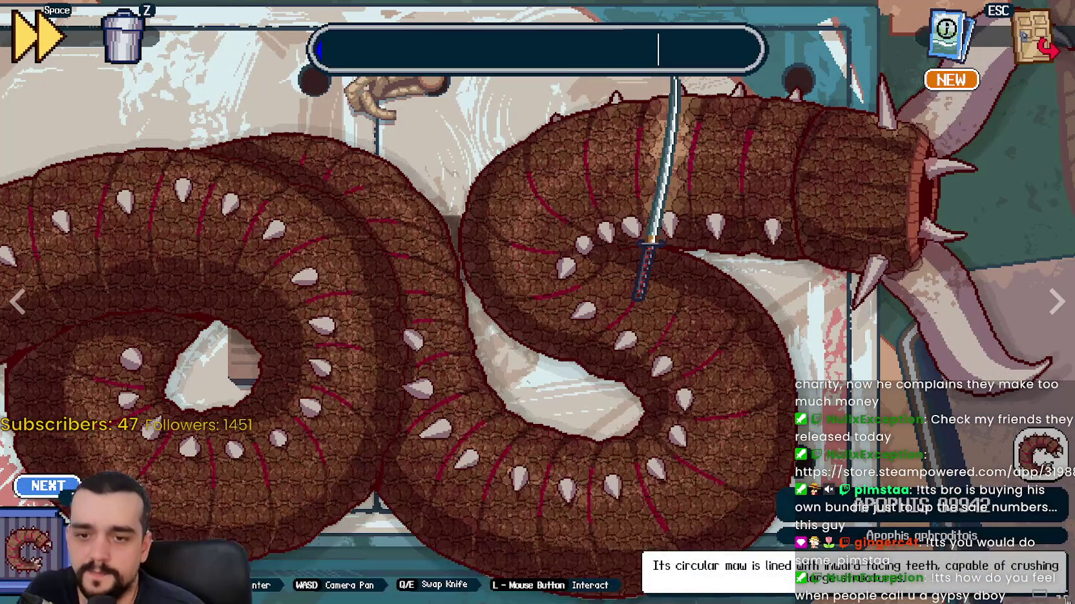
{"action": "left_click", "coordinate": [19, 300]}
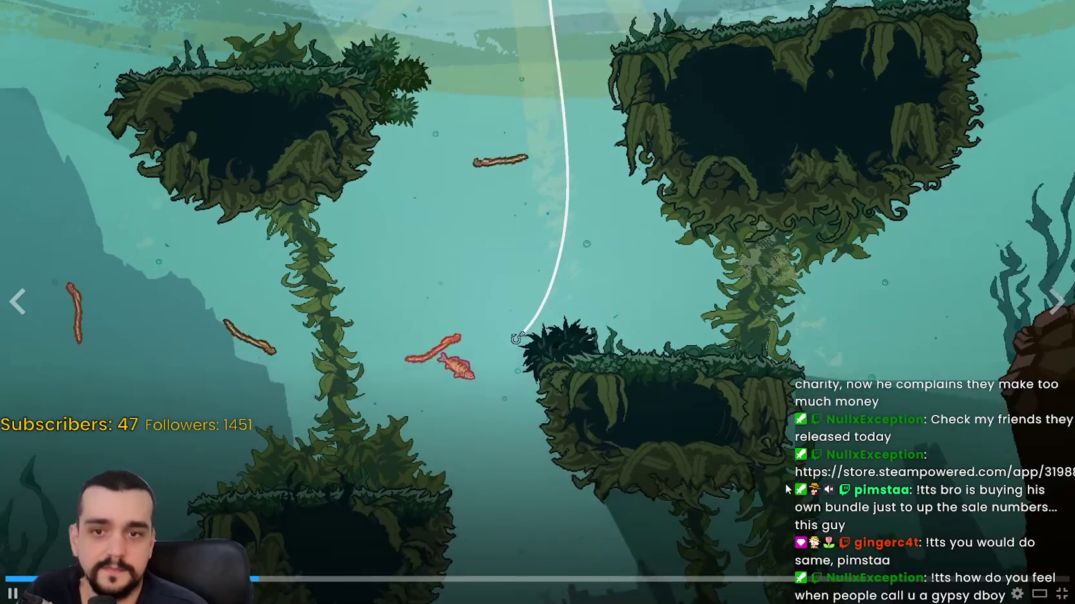
- Exit fullscreen and view the ship, cave and shop screenshots in the gallery
{"action": "key", "text": "Escape"}
{"action": "left_click", "coordinate": [519, 345]}
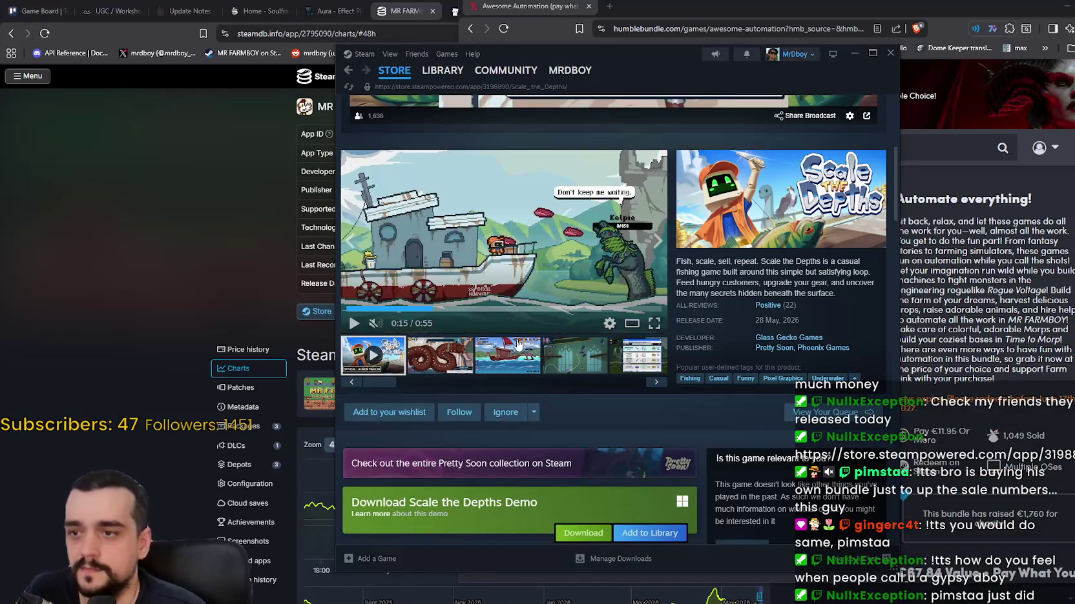
{"action": "left_click", "coordinate": [520, 347]}
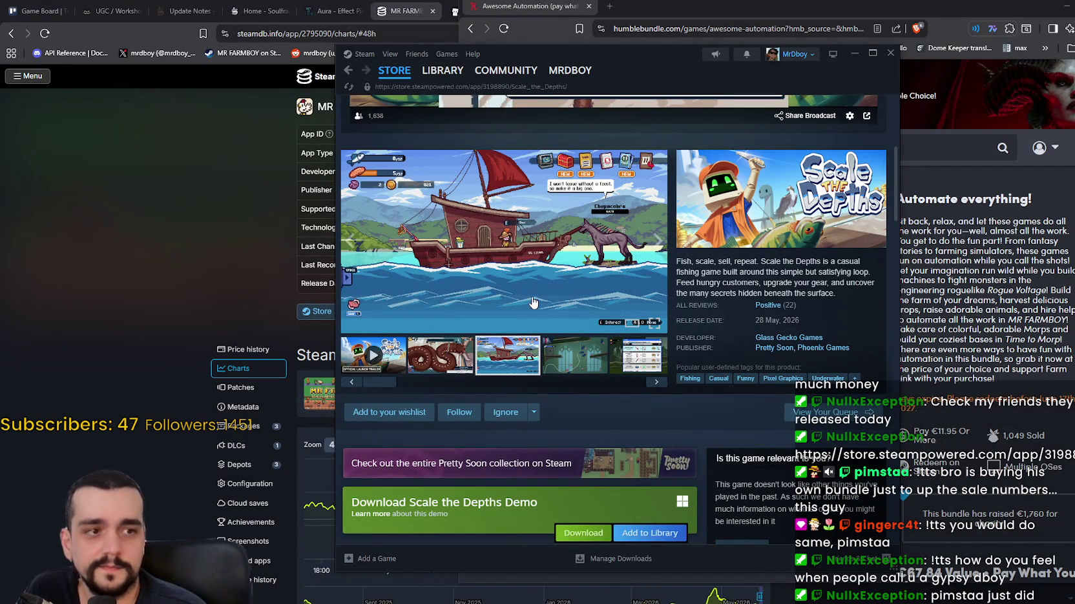
{"action": "left_click", "coordinate": [574, 354]}
{"action": "left_click", "coordinate": [639, 355]}
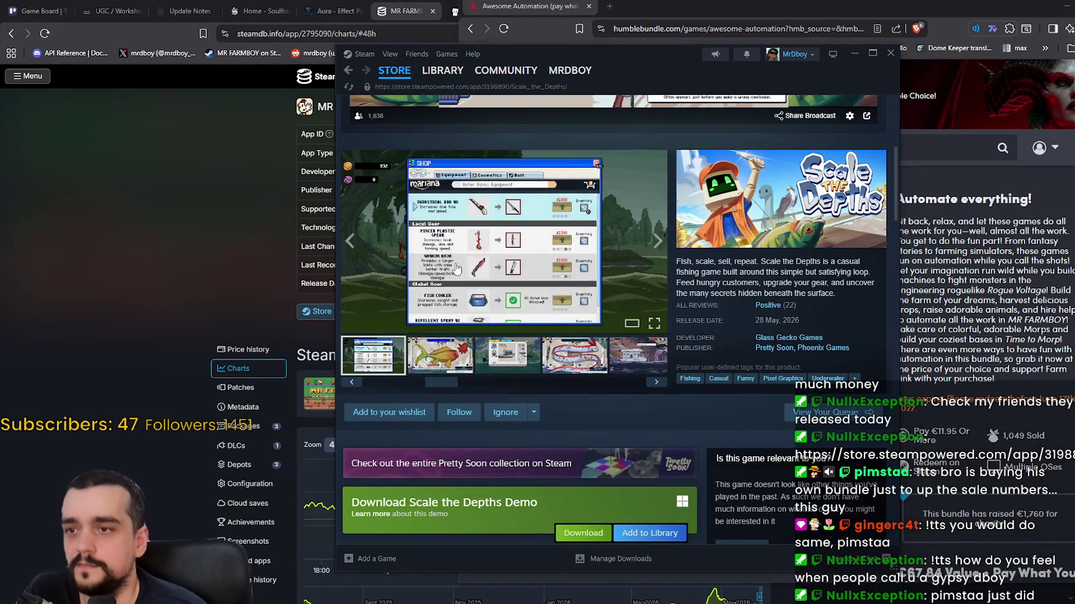
- Enlarge the screenshots, advance to the giant oarfish, then close and scroll to buying options
{"action": "left_click", "coordinate": [504, 242]}
{"action": "left_click", "coordinate": [863, 322]}
{"action": "left_click", "coordinate": [863, 321]}
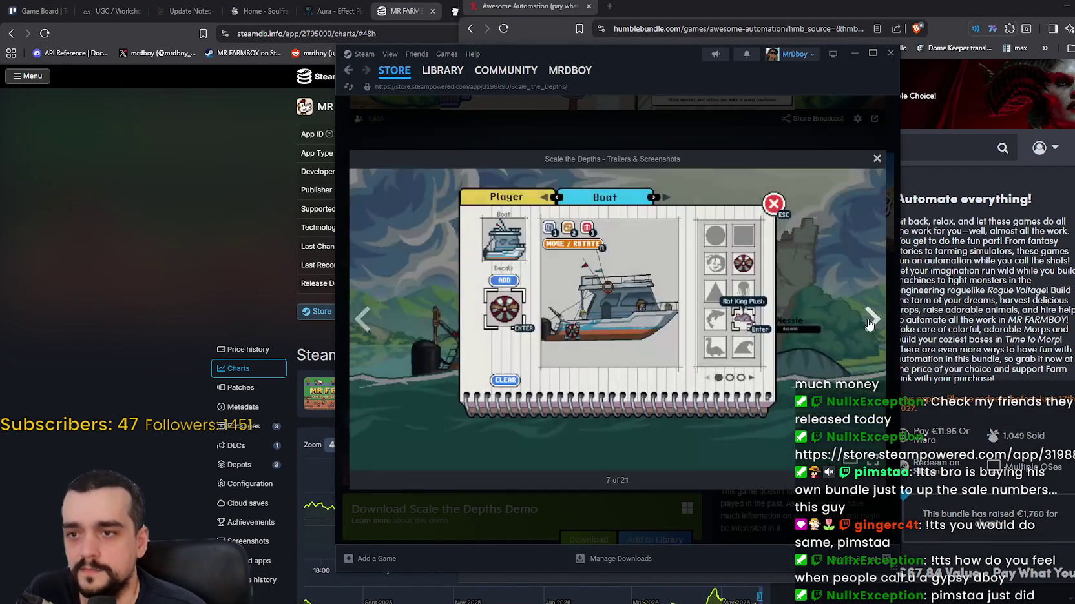
{"action": "left_click", "coordinate": [863, 321]}
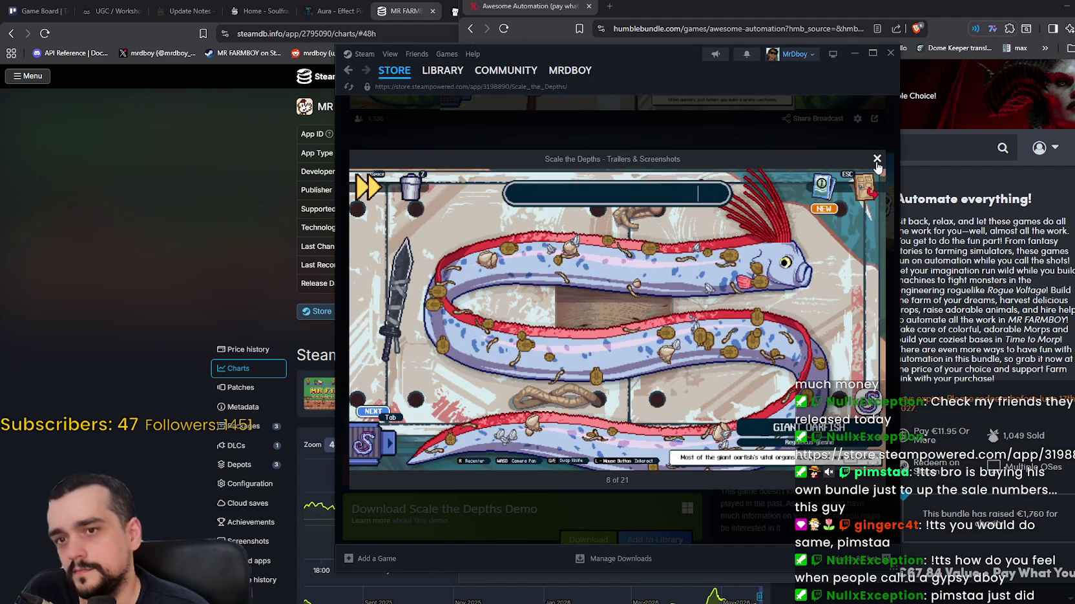
{"action": "left_click", "coordinate": [877, 159]}
{"action": "scroll", "coordinate": [552, 406], "scroll_direction": "down", "scroll_amount": 5}
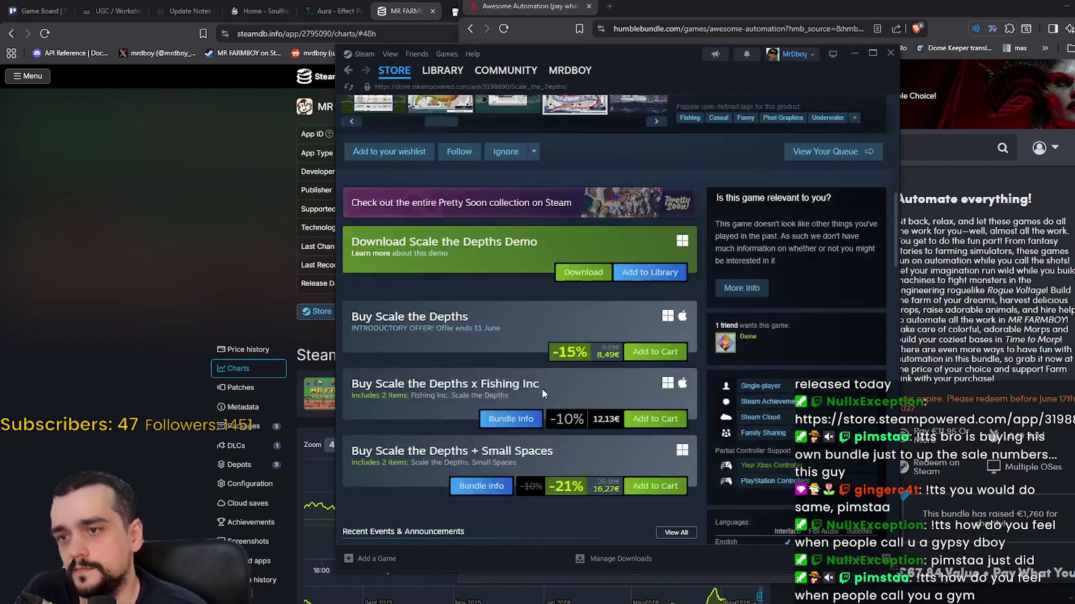
- Scroll up and down the Scale the Depths store page reviewing its bundle offers
{"action": "scroll", "coordinate": [542, 390], "scroll_direction": "down", "scroll_amount": 3}
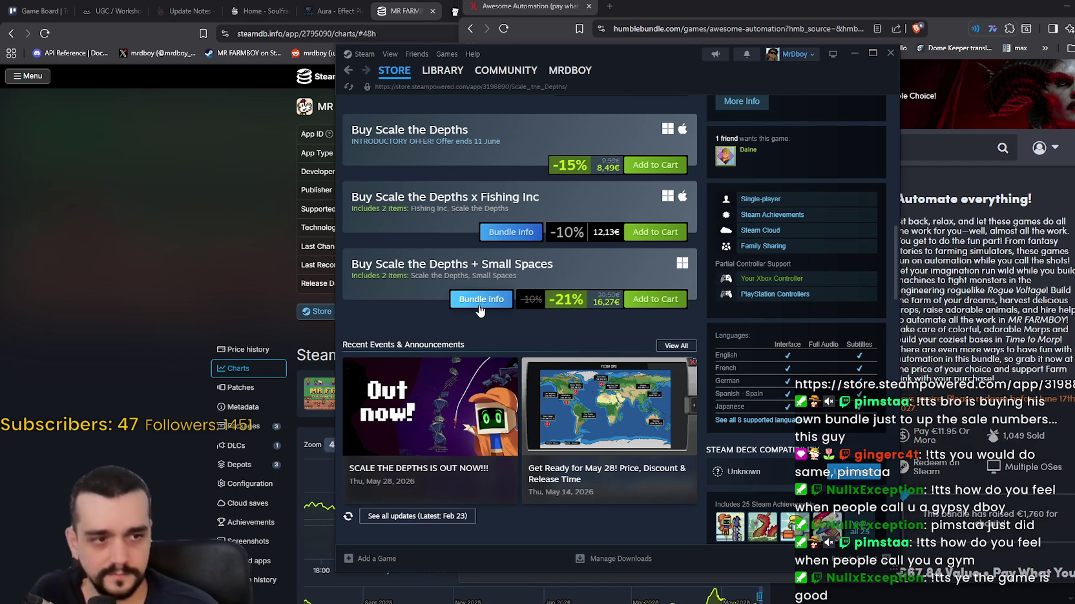
{"action": "scroll", "coordinate": [478, 311], "scroll_direction": "up", "scroll_amount": 5}
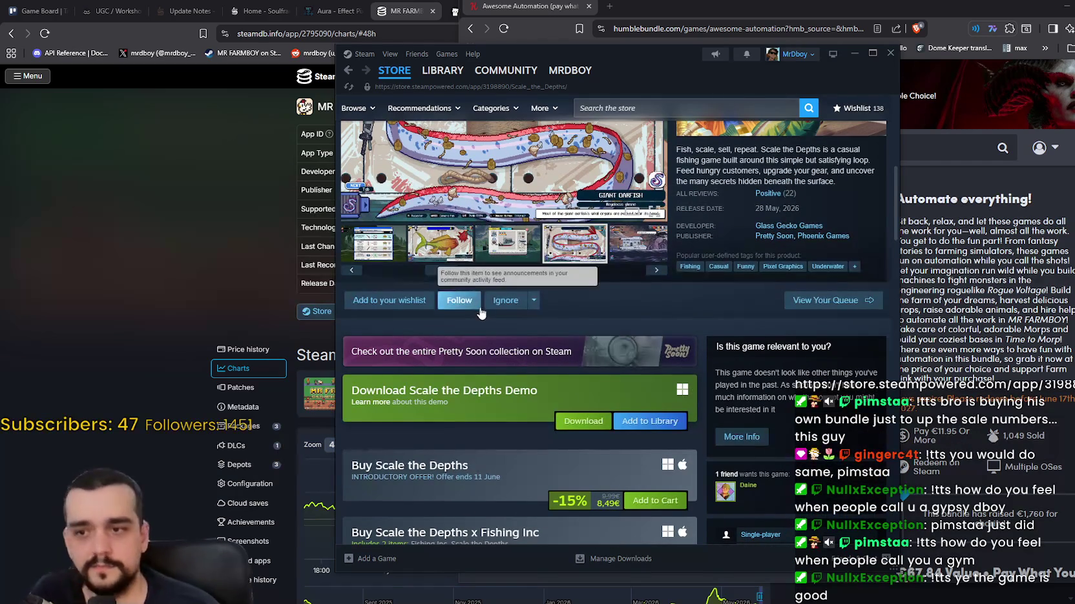
{"action": "scroll", "coordinate": [481, 310], "scroll_direction": "down", "scroll_amount": 3}
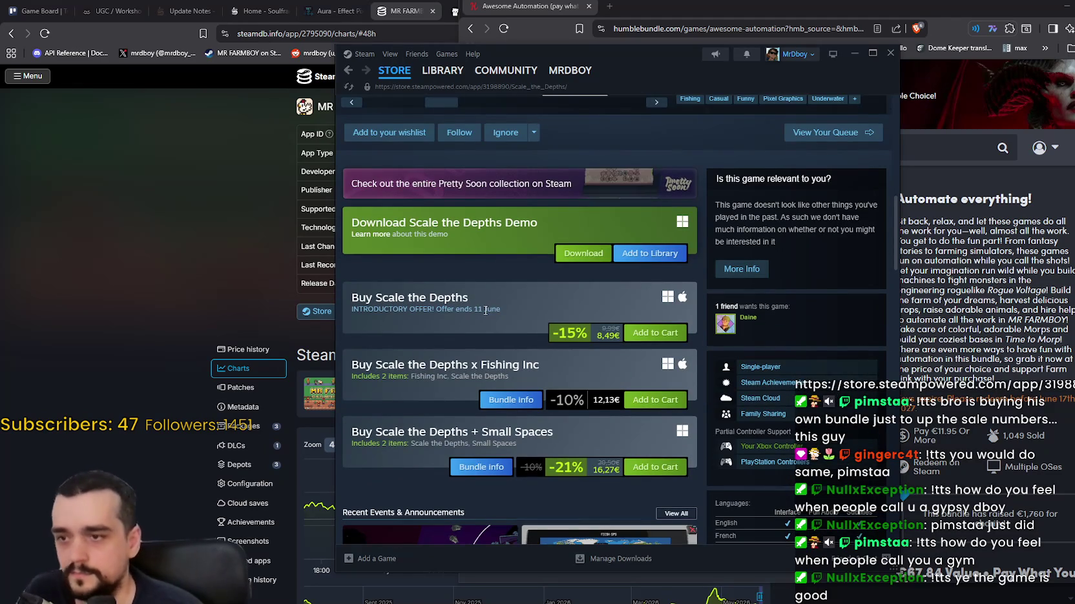
{"action": "scroll", "coordinate": [485, 311], "scroll_direction": "down", "scroll_amount": 2}
{"action": "scroll", "coordinate": [488, 323], "scroll_direction": "up", "scroll_amount": 7}
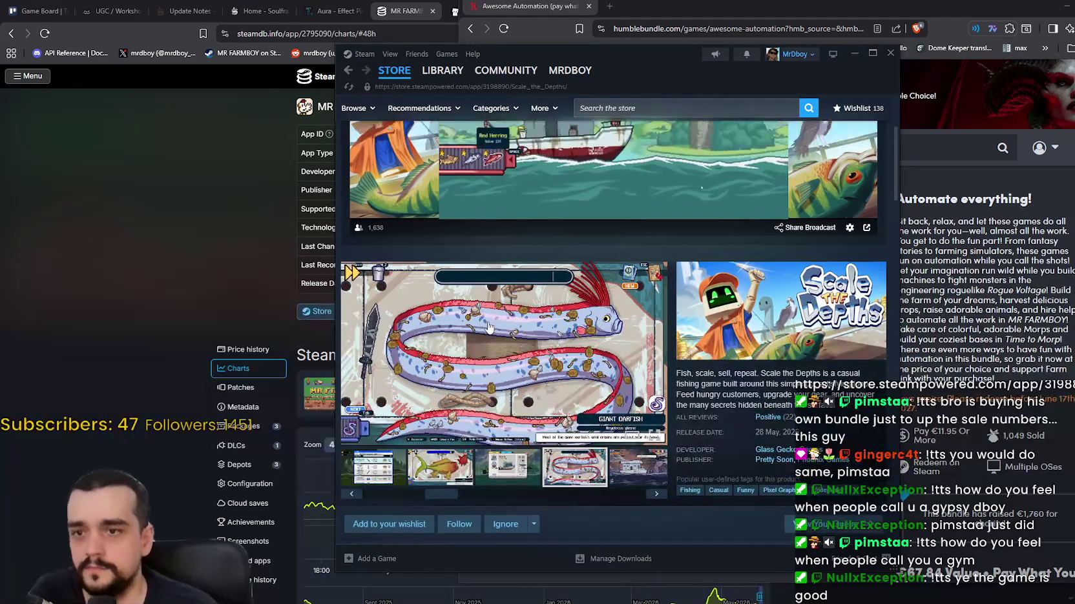
{"action": "scroll", "coordinate": [489, 327], "scroll_direction": "down", "scroll_amount": 8}
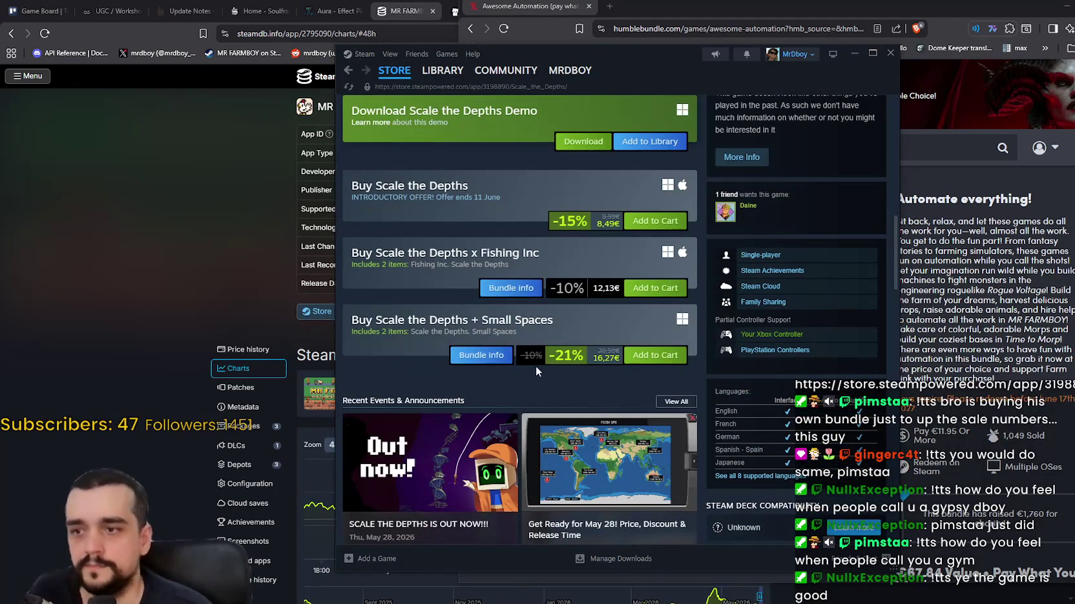
{"action": "scroll", "coordinate": [478, 329], "scroll_direction": "down", "scroll_amount": 1}
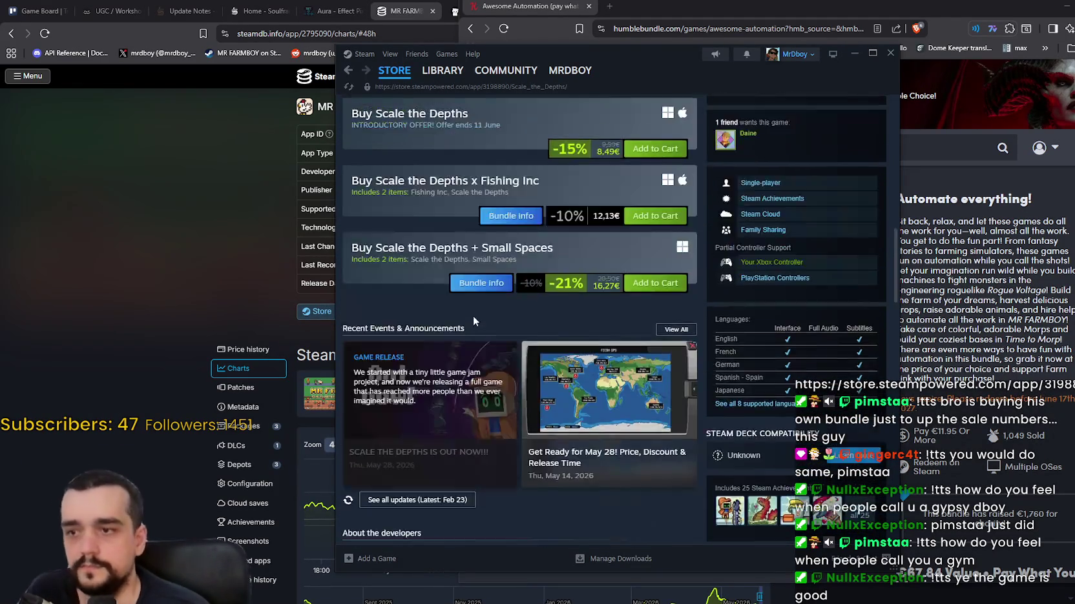
{"action": "scroll", "coordinate": [490, 349], "scroll_direction": "up", "scroll_amount": 3}
{"action": "scroll", "coordinate": [504, 345], "scroll_direction": "down", "scroll_amount": 2}
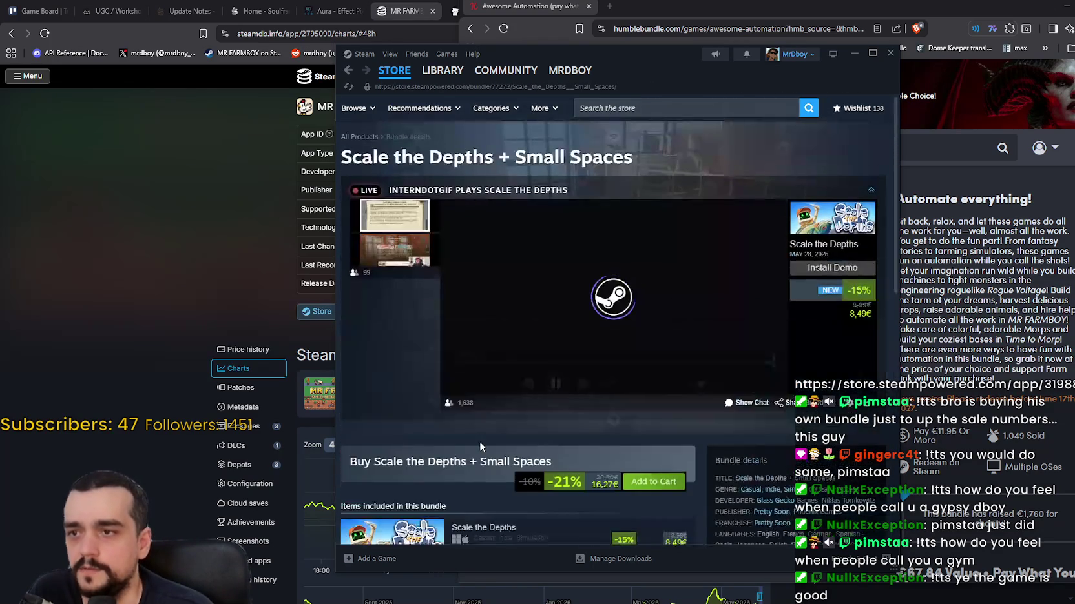
- Scroll the bundle breakdown showing Small Spaces at 9,59€ and a 1,81€ saving
{"action": "scroll", "coordinate": [479, 444], "scroll_direction": "down", "scroll_amount": 3}
{"action": "mouse_move", "coordinate": [396, 363]}
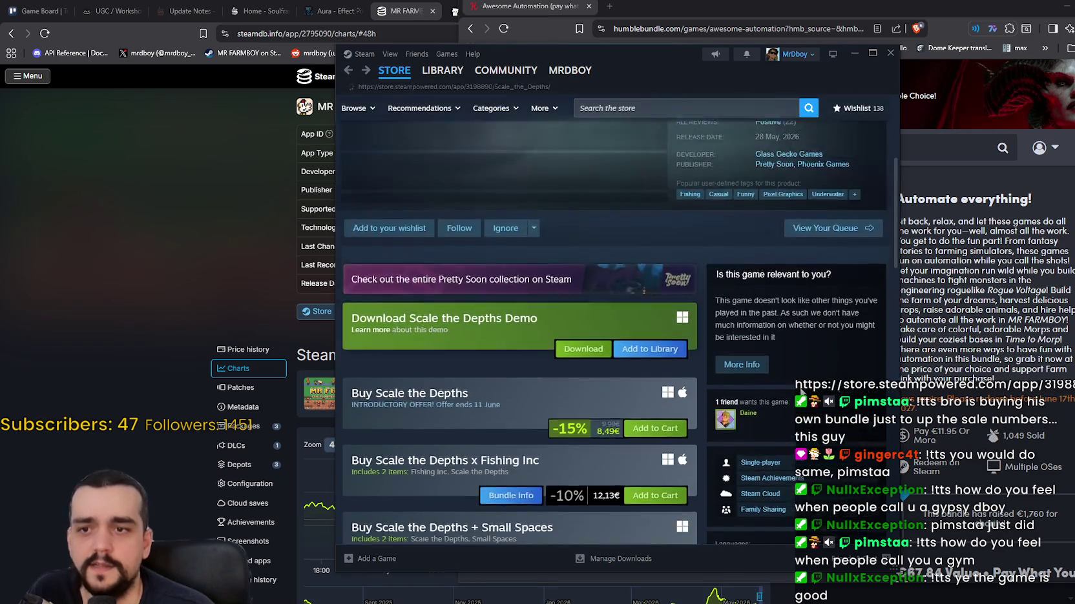
{"action": "scroll", "coordinate": [793, 434], "scroll_direction": "down", "scroll_amount": 5}
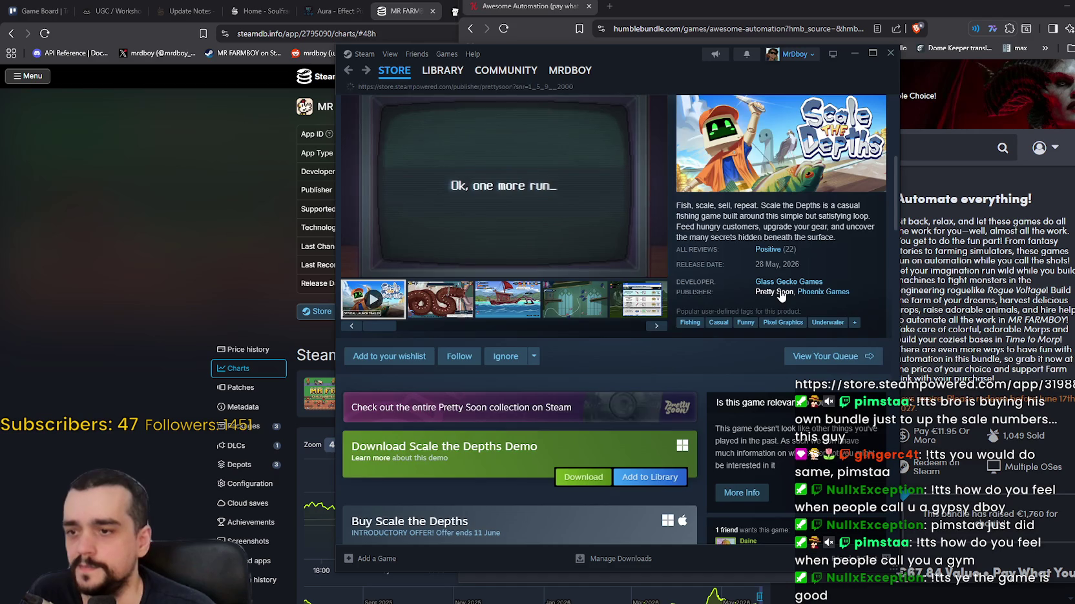
{"action": "left_click", "coordinate": [779, 293]}
{"action": "scroll", "coordinate": [691, 394], "scroll_direction": "down", "scroll_amount": 7}
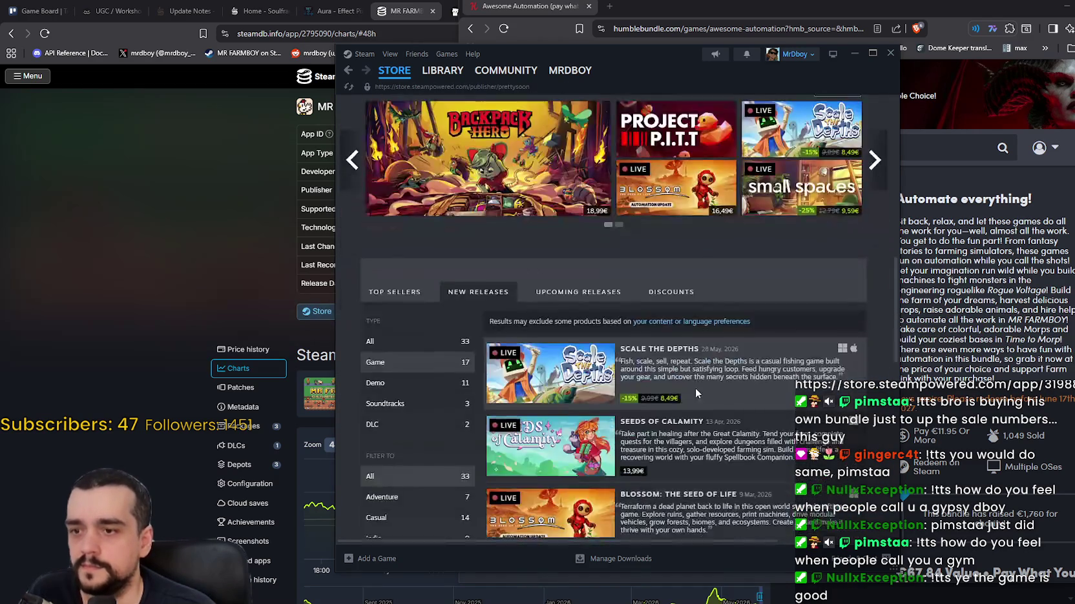
{"action": "scroll", "coordinate": [695, 388], "scroll_direction": "down", "scroll_amount": 7}
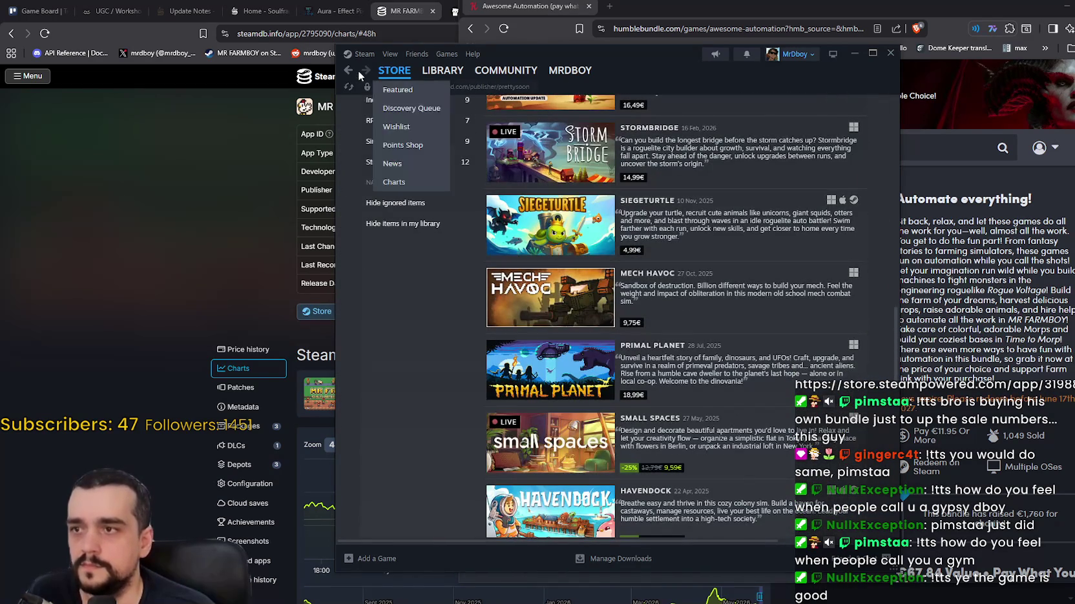
{"action": "scroll", "coordinate": [474, 211], "scroll_direction": "down", "scroll_amount": 6}
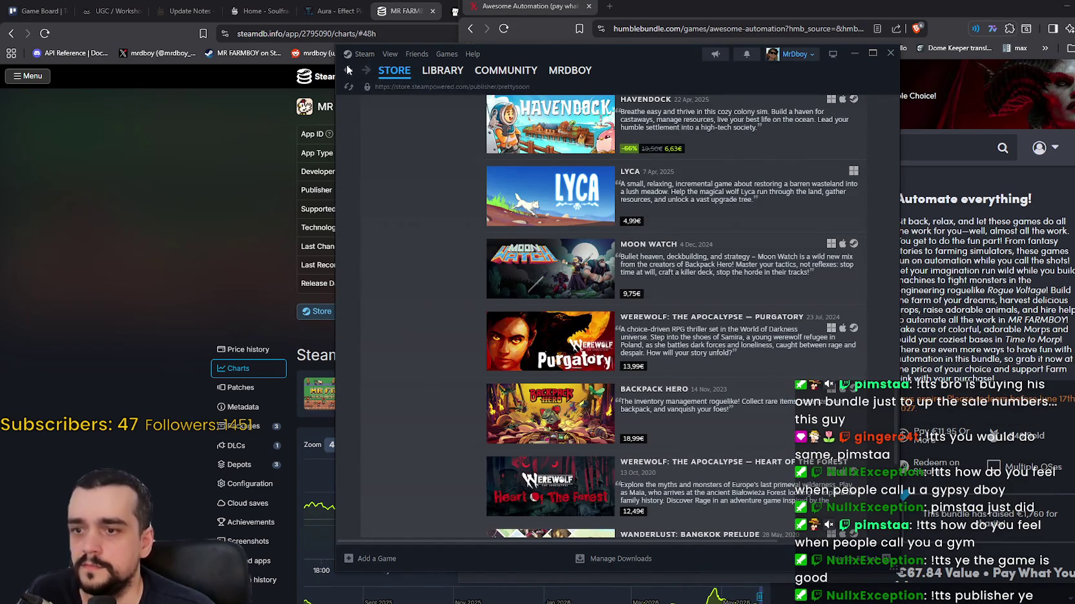
{"action": "scroll", "coordinate": [363, 152], "scroll_direction": "down", "scroll_amount": 6}
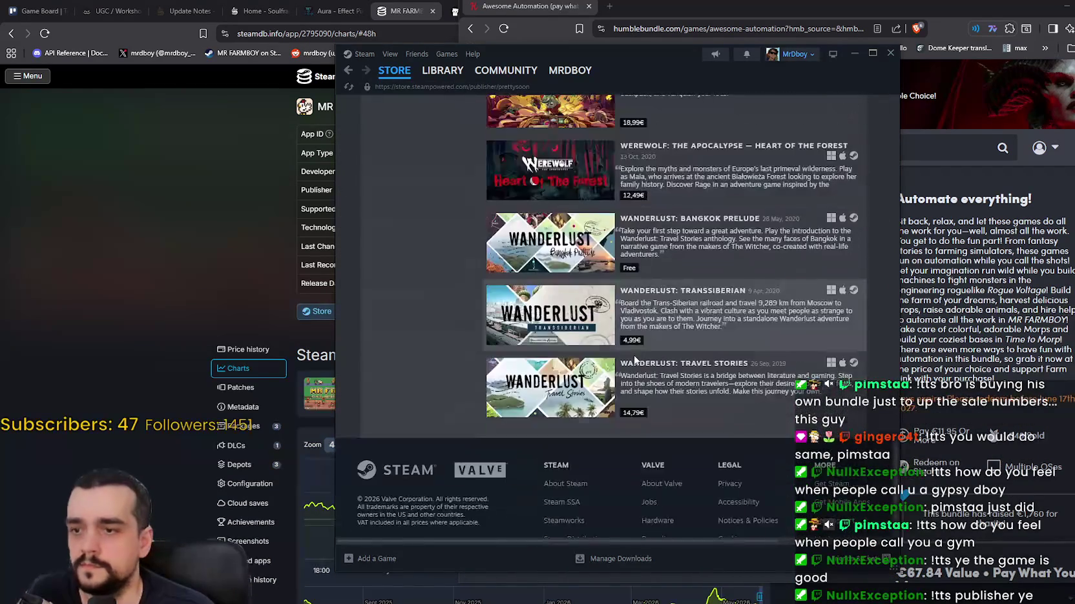
{"action": "left_click", "coordinate": [350, 75]}
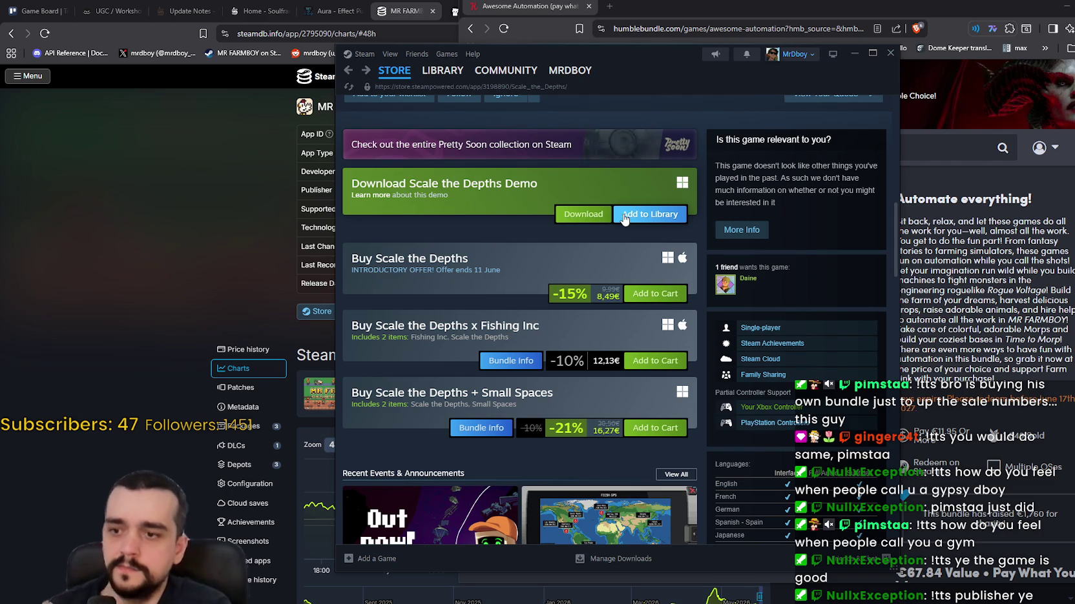
- Open the Scale the Depths Community Hub
{"action": "scroll", "coordinate": [640, 257], "scroll_direction": "down", "scroll_amount": 3}
{"action": "scroll", "coordinate": [639, 257], "scroll_direction": "up", "scroll_amount": 10}
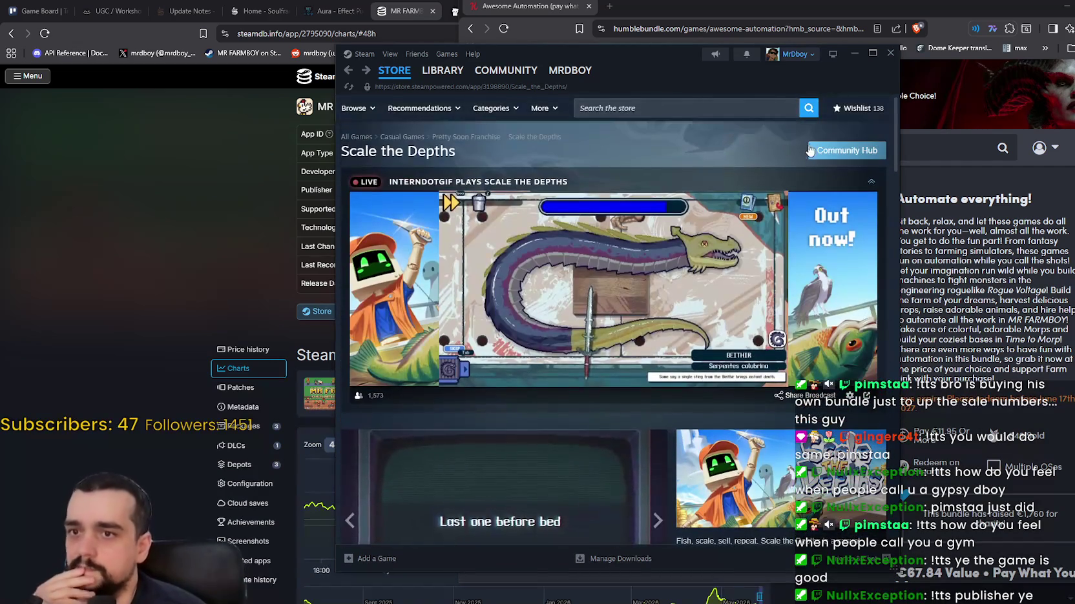
{"action": "left_click", "coordinate": [846, 150]}
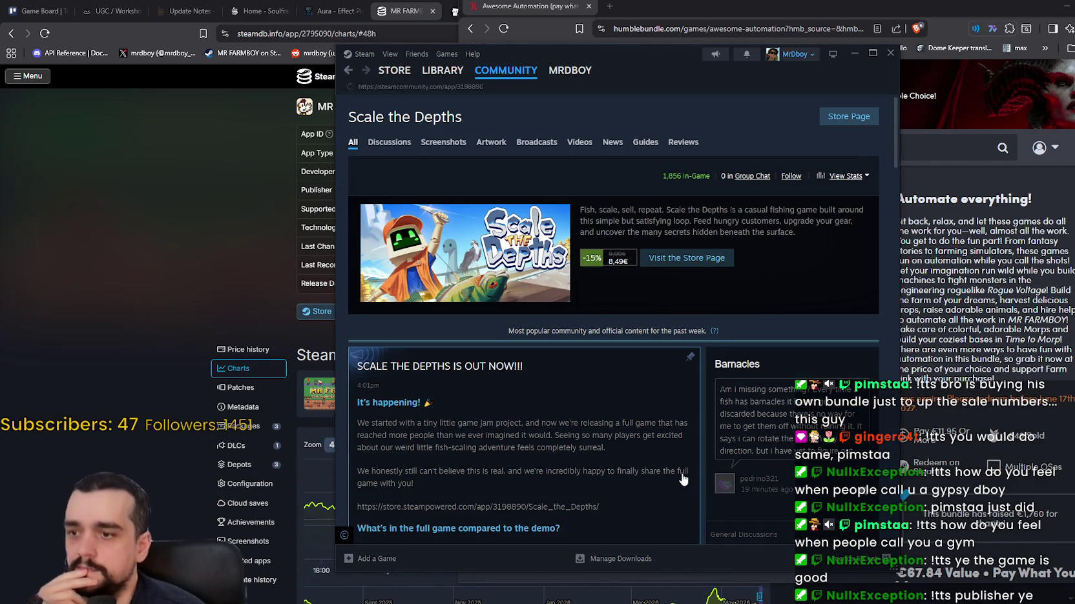
- Scroll through the Scale the Depths Community Hub discussions
{"action": "scroll", "coordinate": [682, 474], "scroll_direction": "down", "scroll_amount": 10}
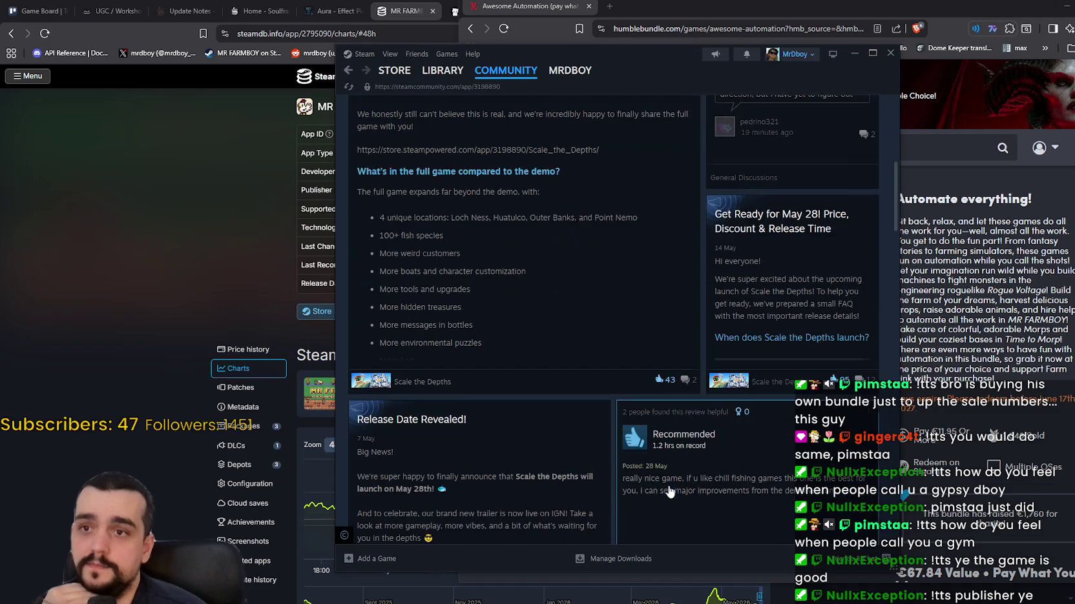
{"action": "scroll", "coordinate": [671, 490], "scroll_direction": "down", "scroll_amount": 15}
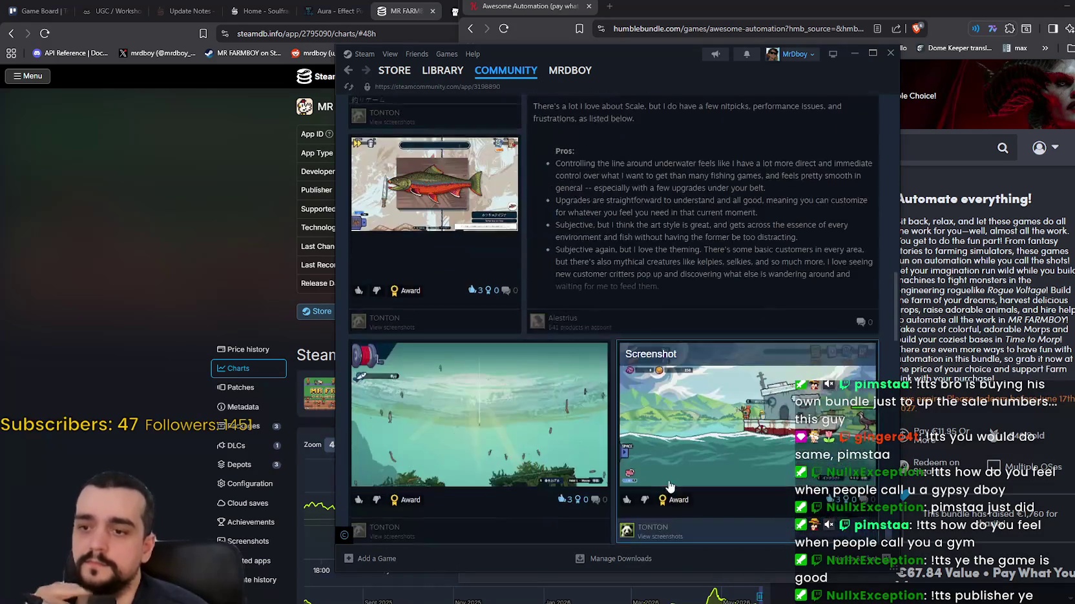
{"action": "scroll", "coordinate": [670, 488], "scroll_direction": "down", "scroll_amount": 6}
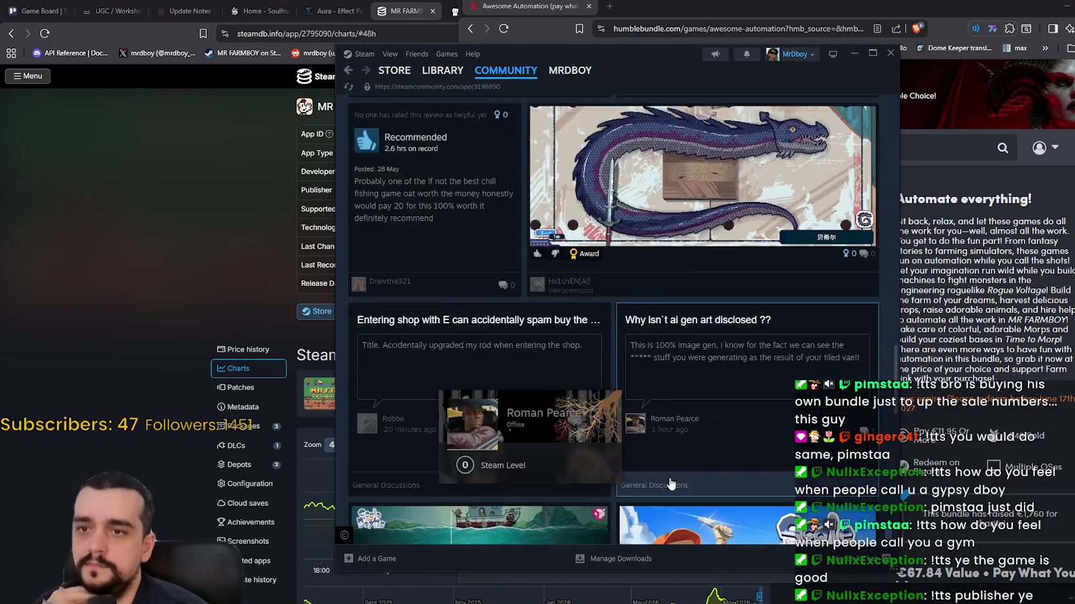
{"action": "scroll", "coordinate": [670, 484], "scroll_direction": "down", "scroll_amount": 10}
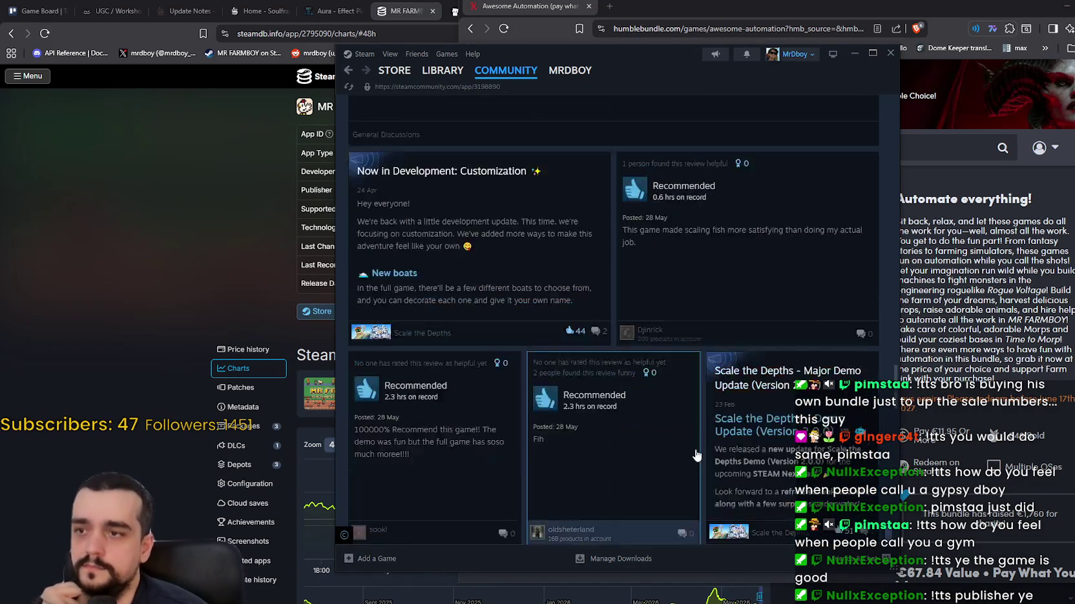
{"action": "scroll", "coordinate": [709, 437], "scroll_direction": "down", "scroll_amount": 4}
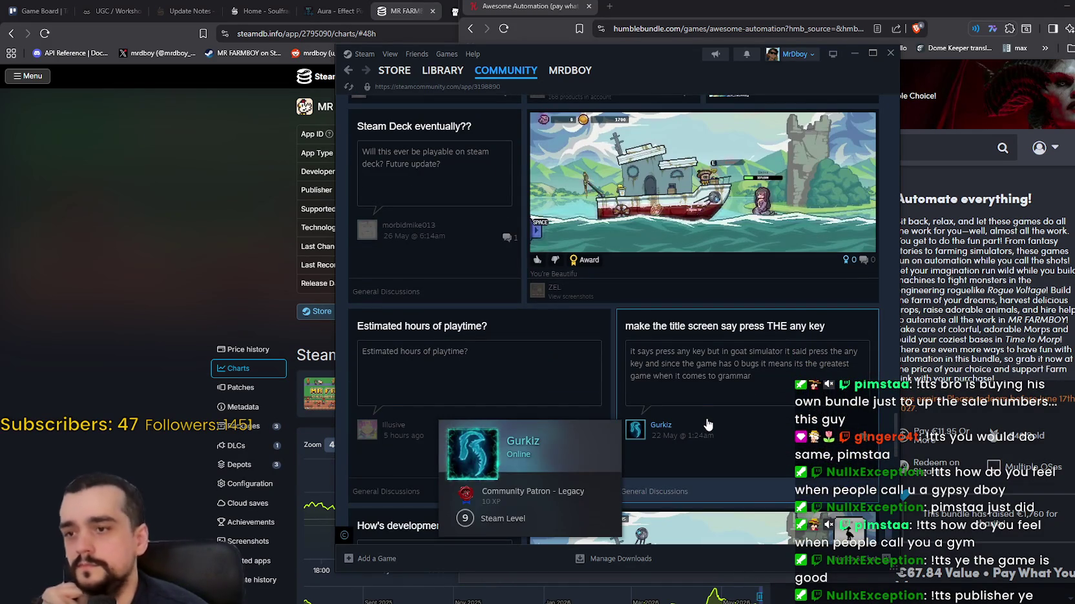
{"action": "scroll", "coordinate": [706, 423], "scroll_direction": "down", "scroll_amount": 8}
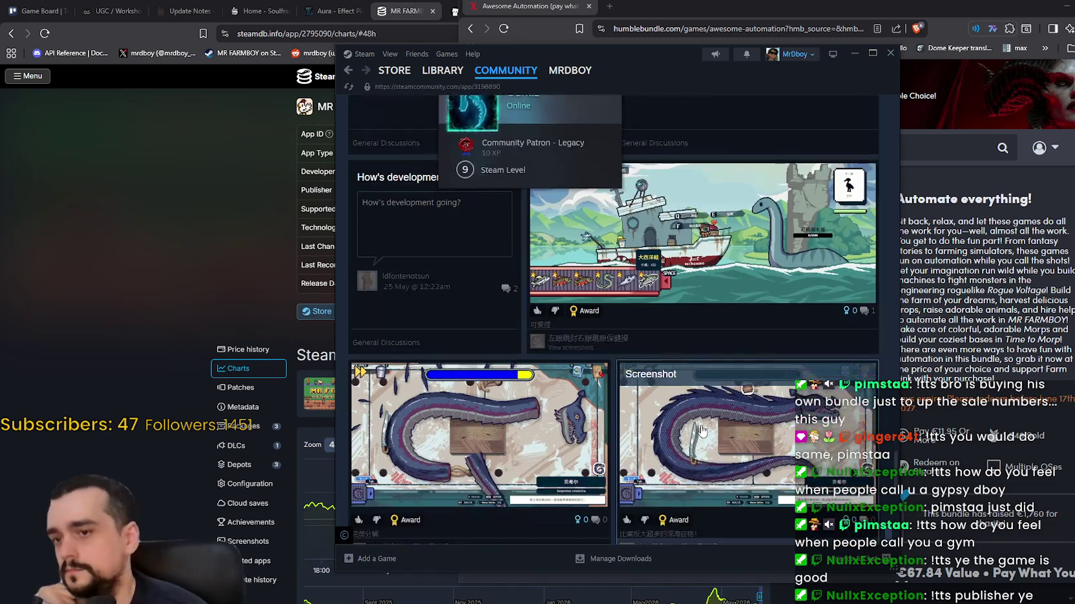
{"action": "scroll", "coordinate": [704, 431], "scroll_direction": "down", "scroll_amount": 15}
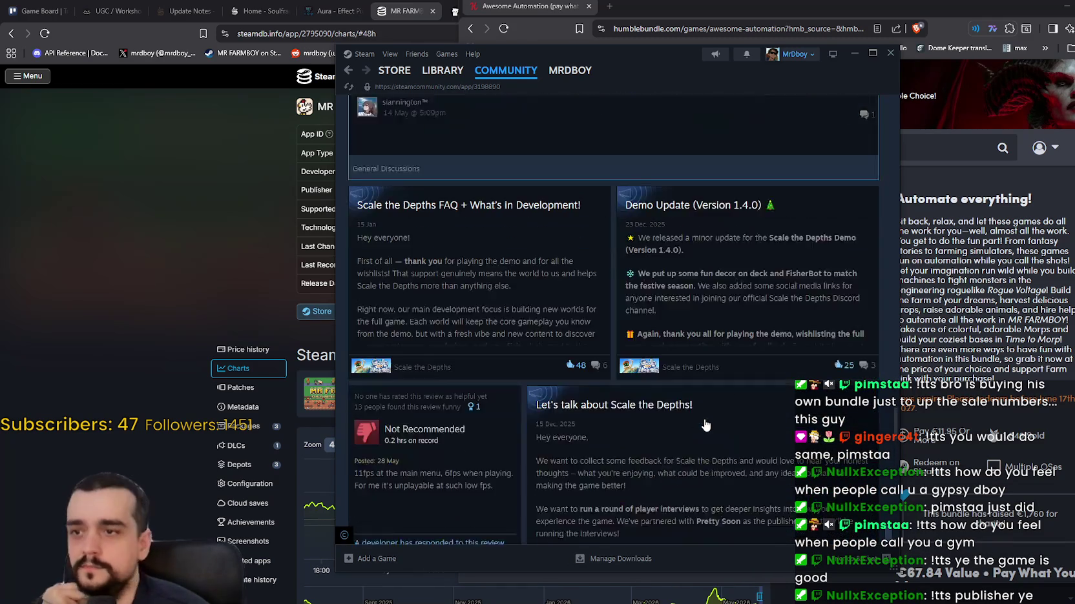
{"action": "scroll", "coordinate": [704, 422], "scroll_direction": "up", "scroll_amount": 2}
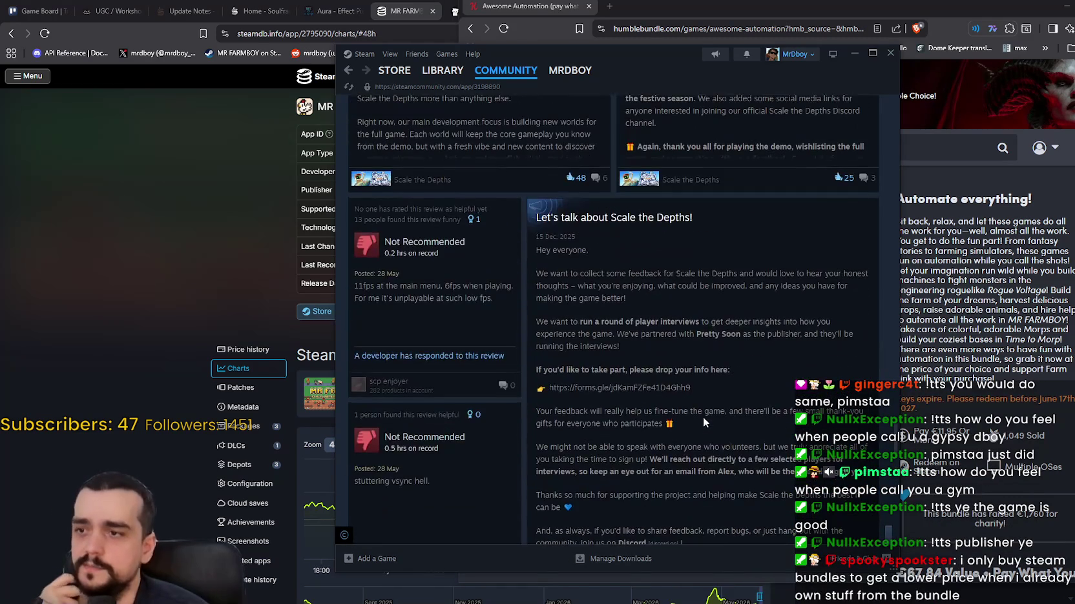
{"action": "scroll", "coordinate": [704, 421], "scroll_direction": "down", "scroll_amount": 10}
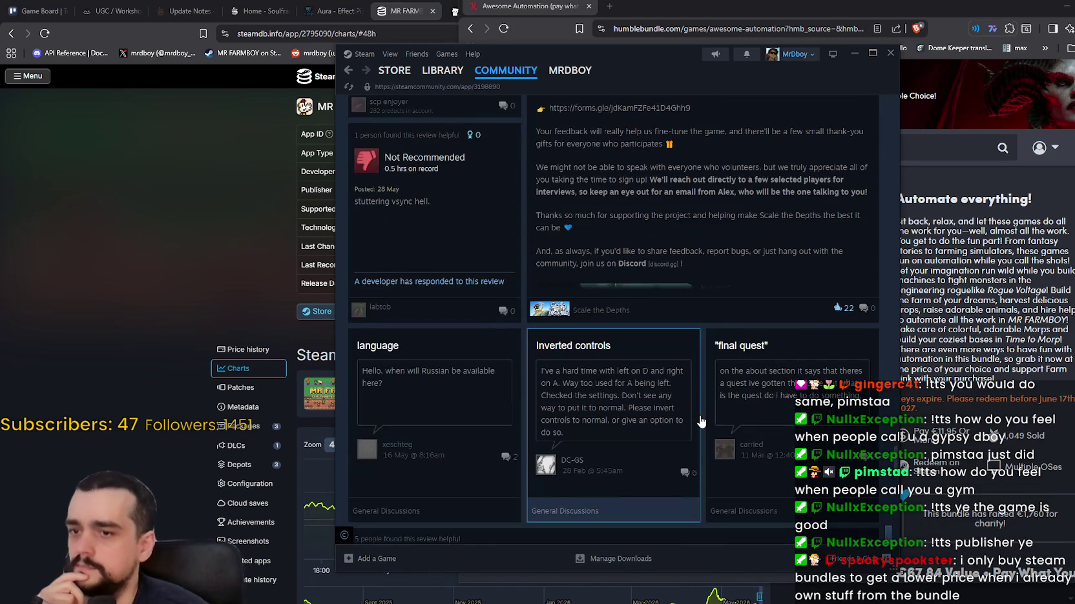
{"action": "scroll", "coordinate": [697, 423], "scroll_direction": "down", "scroll_amount": 5}
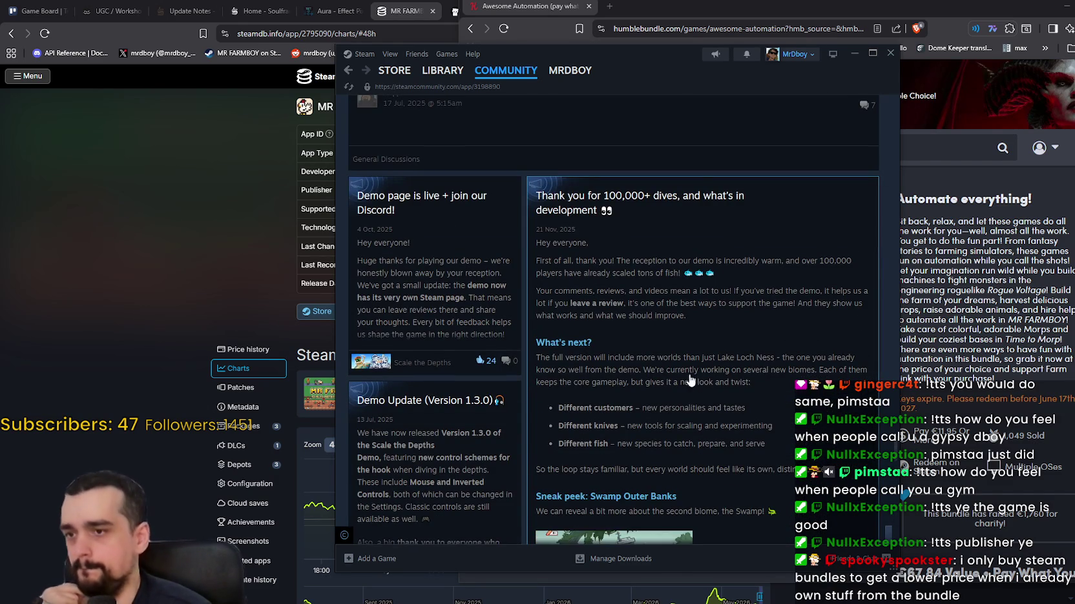
{"action": "scroll", "coordinate": [690, 380], "scroll_direction": "down", "scroll_amount": 4}
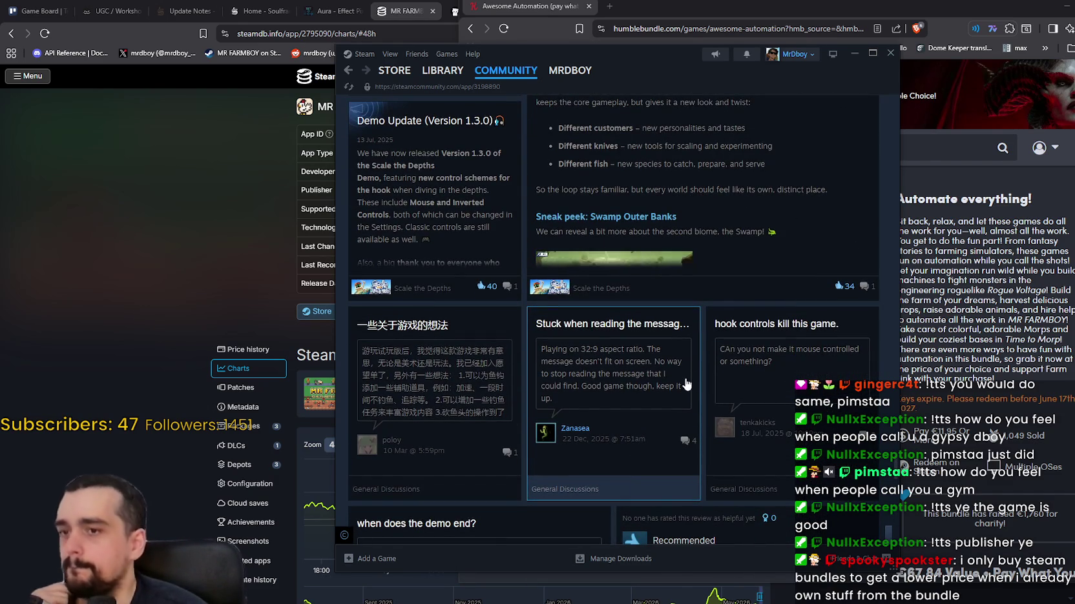
{"action": "scroll", "coordinate": [686, 384], "scroll_direction": "down", "scroll_amount": 2}
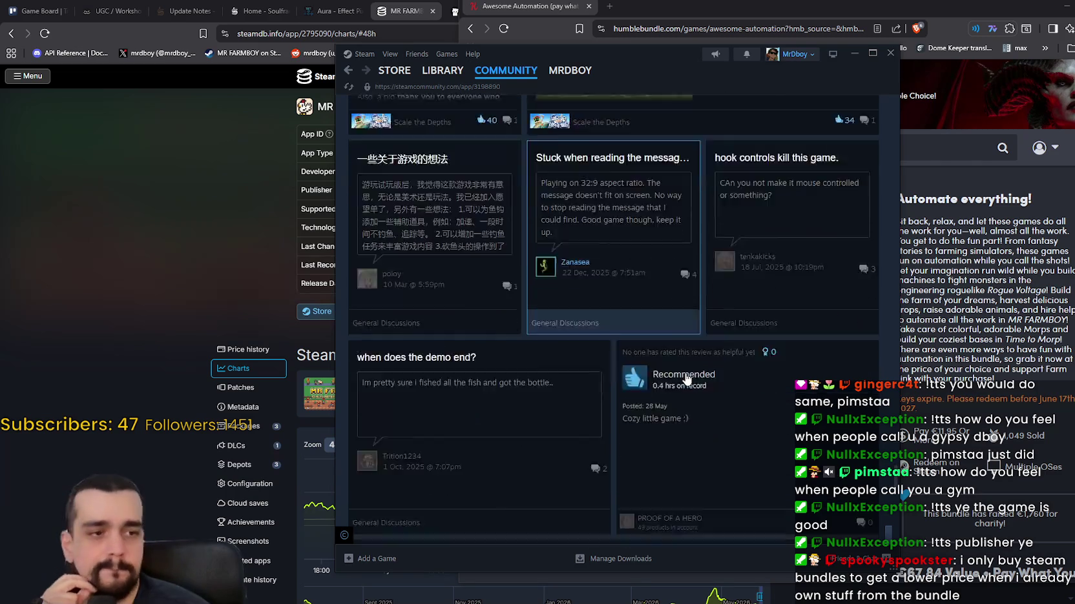
{"action": "scroll", "coordinate": [686, 381], "scroll_direction": "down", "scroll_amount": 3}
{"action": "scroll", "coordinate": [671, 363], "scroll_direction": "down", "scroll_amount": 3}
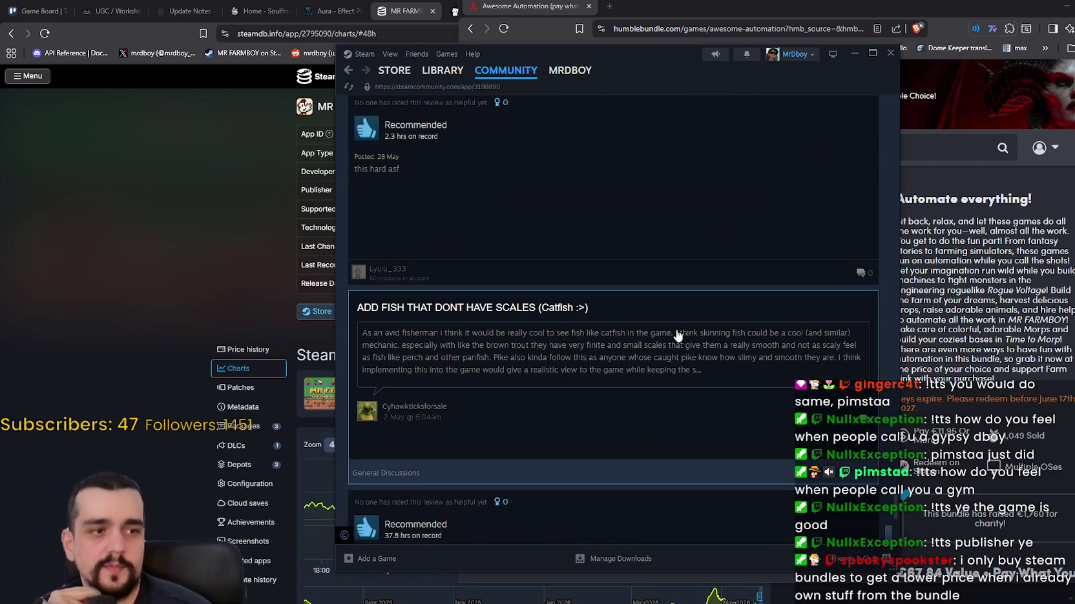
{"action": "scroll", "coordinate": [674, 331], "scroll_direction": "up", "scroll_amount": 3}
- Open MR FARMBOY's store page, widen the window and scroll through its bundles and add-ons
{"action": "left_click", "coordinate": [442, 69]}
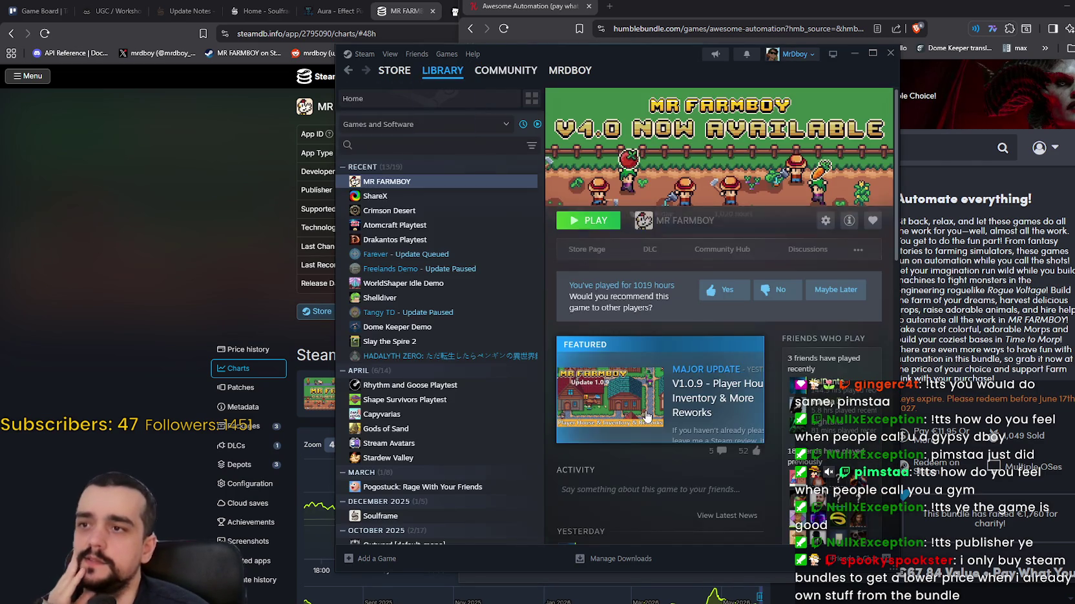
{"action": "left_click", "coordinate": [594, 250]}
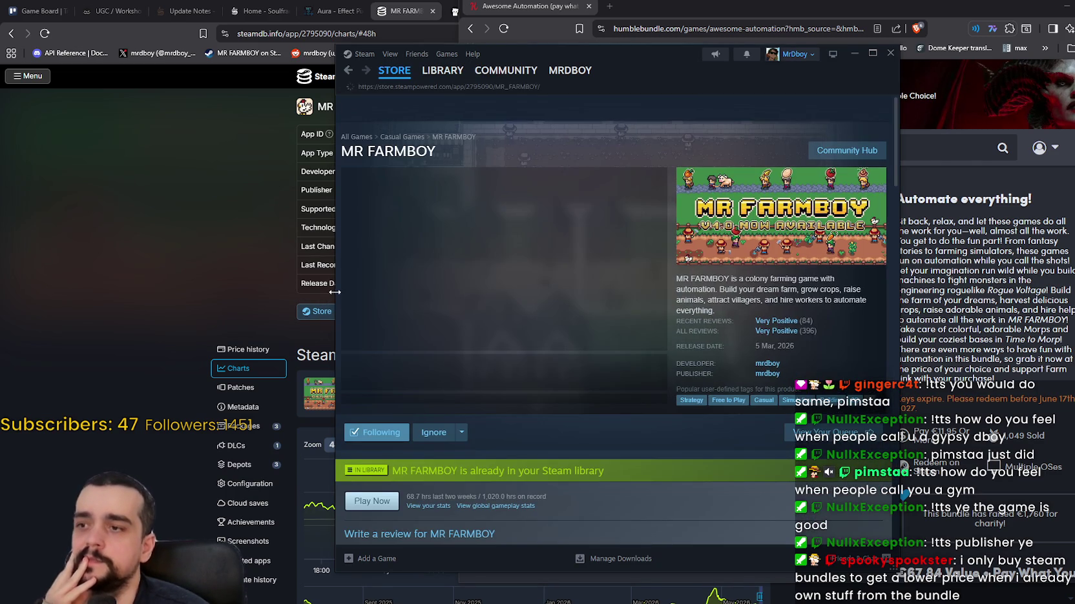
{"action": "left_click_drag", "start_coordinate": [332, 297], "coordinate": [163, 280]}
{"action": "scroll", "coordinate": [440, 464], "scroll_direction": "down", "scroll_amount": 10}
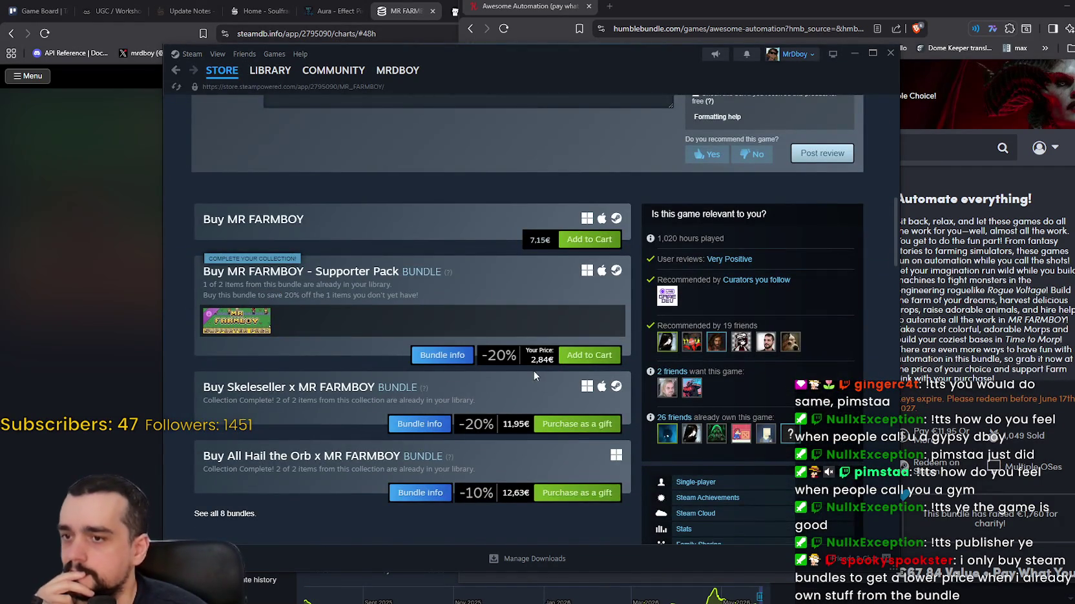
{"action": "scroll", "coordinate": [533, 370], "scroll_direction": "down", "scroll_amount": 3}
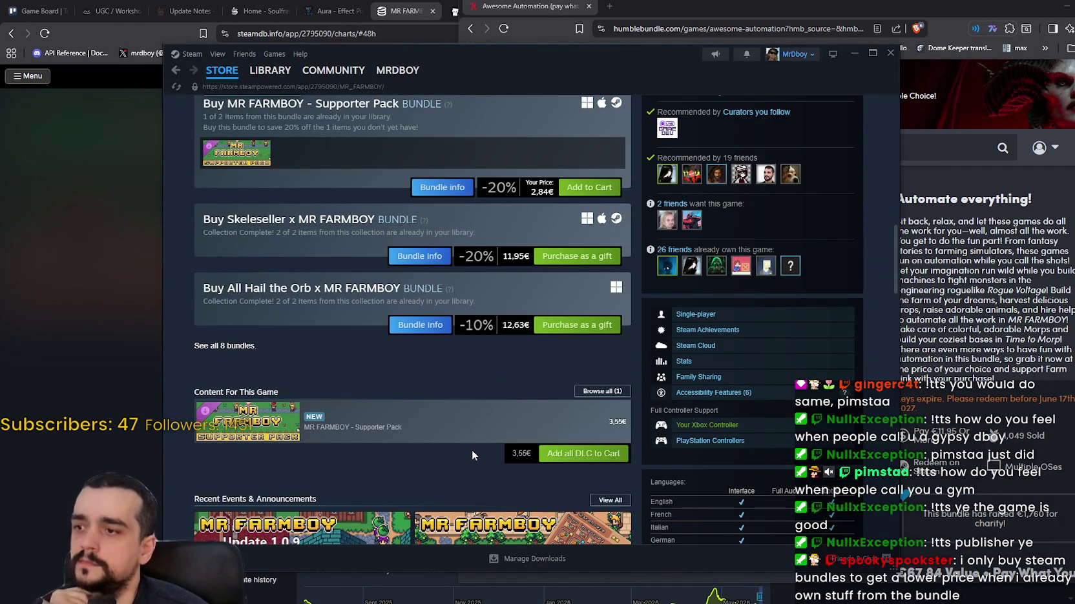
{"action": "scroll", "coordinate": [472, 448], "scroll_direction": "down", "scroll_amount": 5}
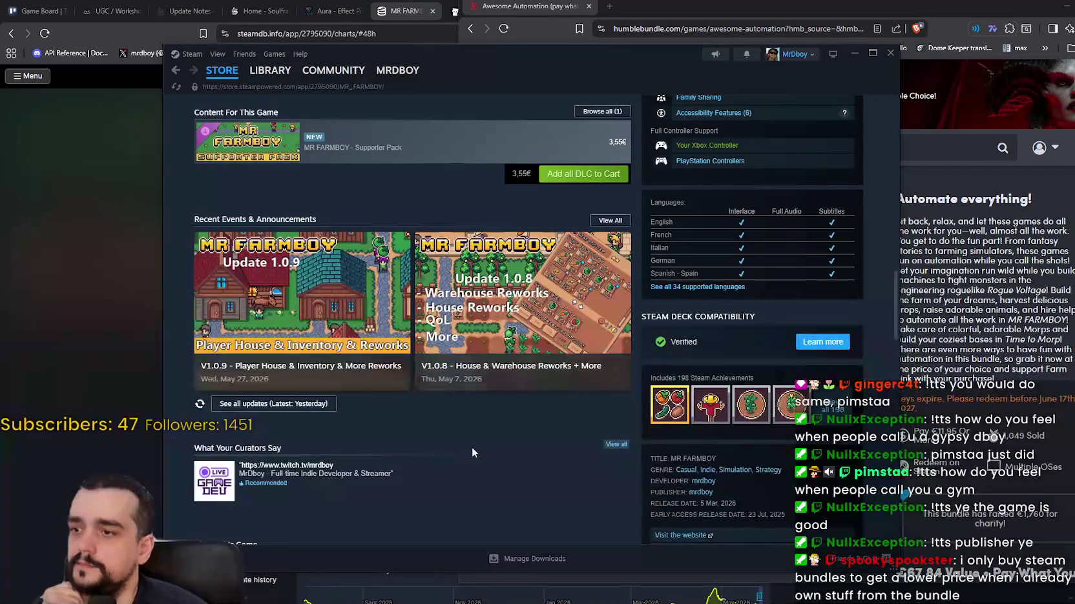
{"action": "scroll", "coordinate": [473, 447], "scroll_direction": "up", "scroll_amount": 2}
{"action": "scroll", "coordinate": [470, 445], "scroll_direction": "up", "scroll_amount": 3}
- Close Steam, highlight the Humble 'Game Bundle' heading, then switch back to the Steam window
{"action": "left_click", "coordinate": [895, 56]}
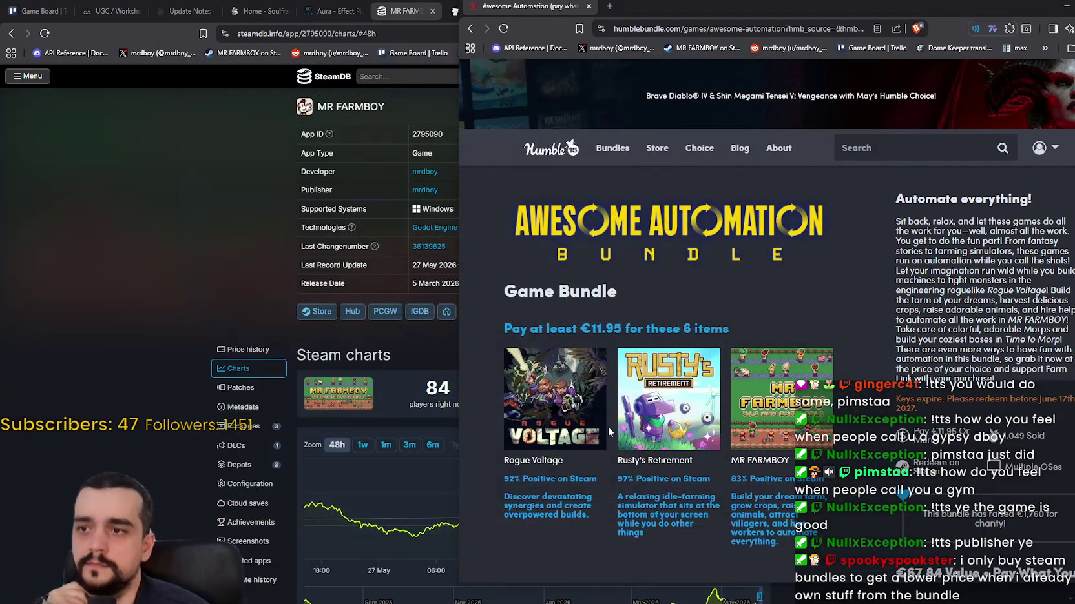
{"action": "left_click_drag", "start_coordinate": [617, 291], "coordinate": [541, 288]}
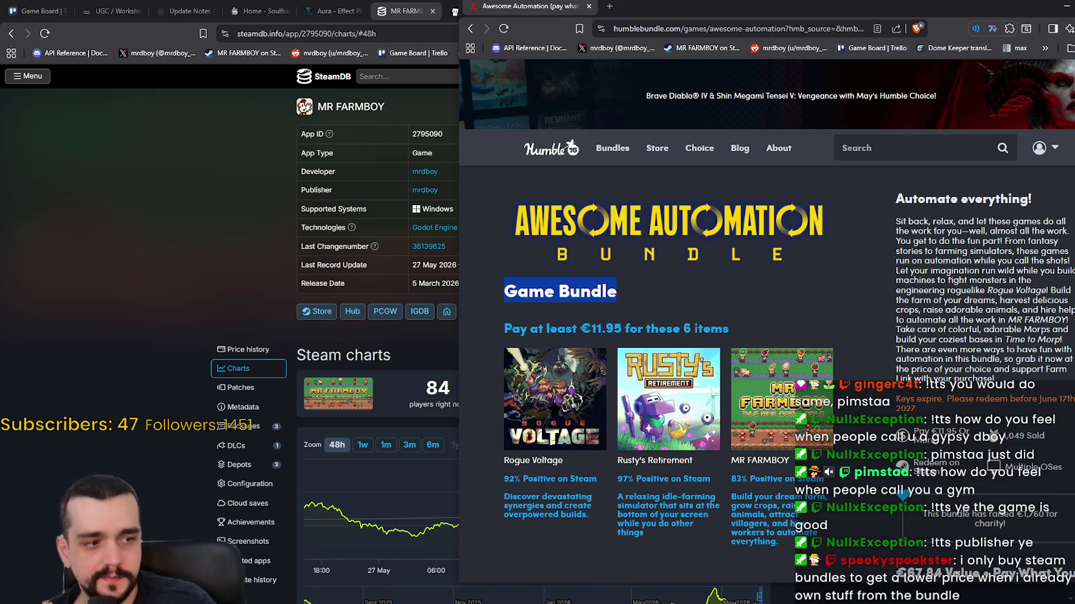
{"action": "key", "text": "alt+Tab"}
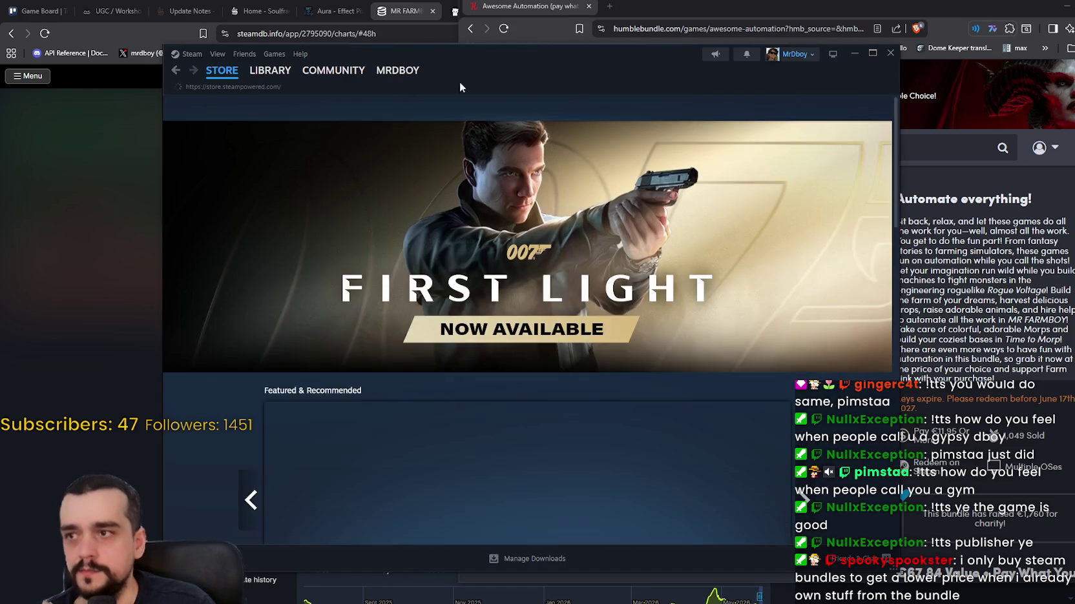
- Go back three pages to the Scale the Depths community hub and open its Store Page
{"action": "left_click_drag", "start_coordinate": [459, 81], "coordinate": [601, 110]}
{"action": "left_click", "coordinate": [317, 101]}
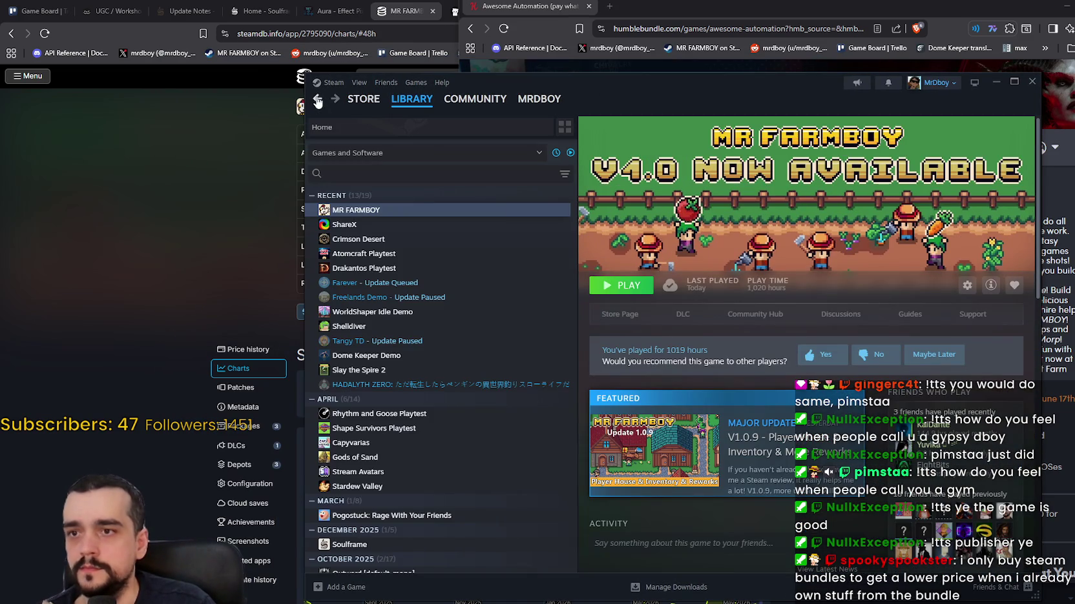
{"action": "left_click", "coordinate": [318, 101]}
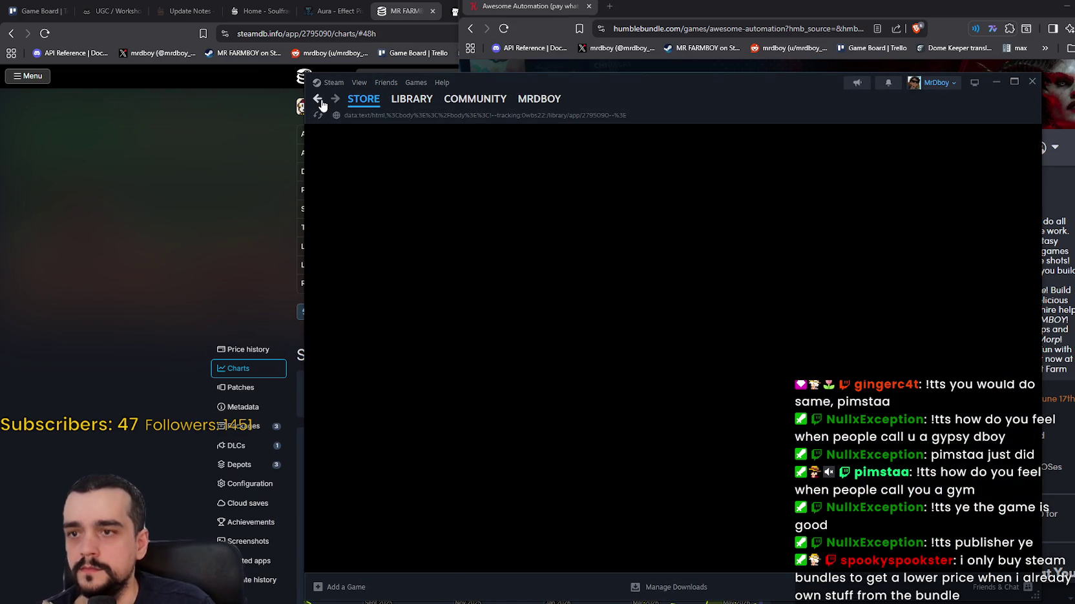
{"action": "left_click", "coordinate": [317, 102]}
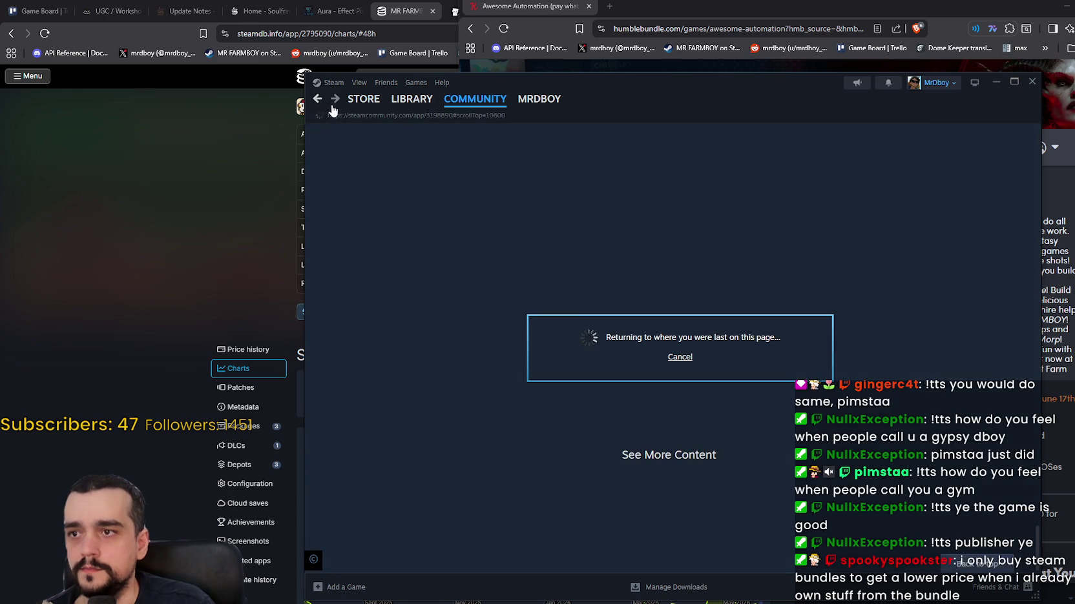
{"action": "scroll", "coordinate": [967, 272], "scroll_direction": "up", "scroll_amount": 10}
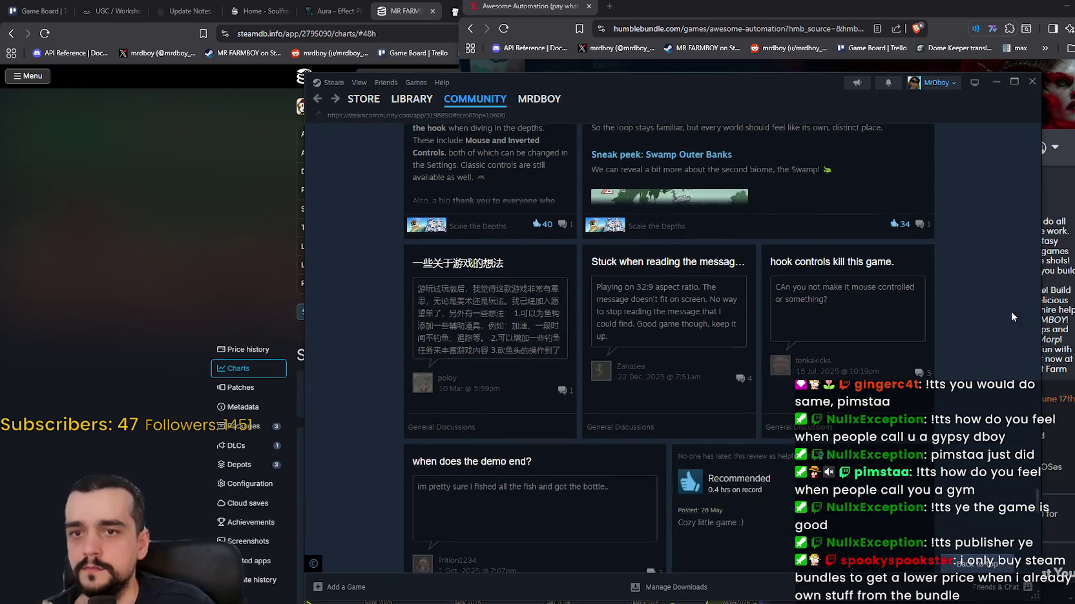
{"action": "left_click_drag", "start_coordinate": [1036, 419], "coordinate": [1033, 104]}
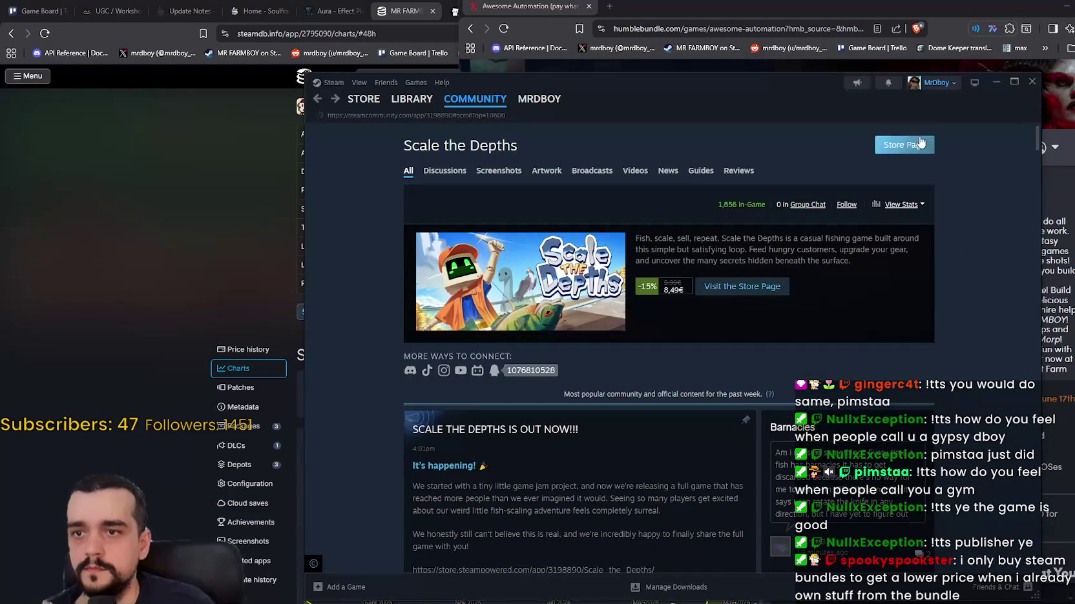
{"action": "left_click", "coordinate": [890, 143]}
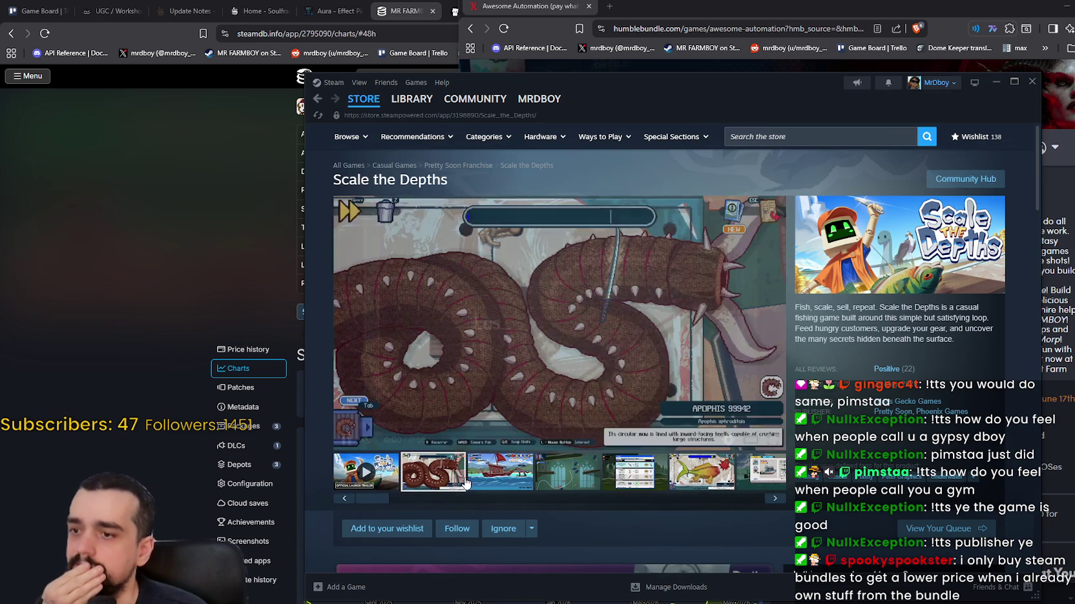
- Check the current wishlist, then return to the Scale the Depths store page
{"action": "scroll", "coordinate": [458, 446], "scroll_direction": "down", "scroll_amount": 2}
{"action": "scroll", "coordinate": [456, 444], "scroll_direction": "up", "scroll_amount": 5}
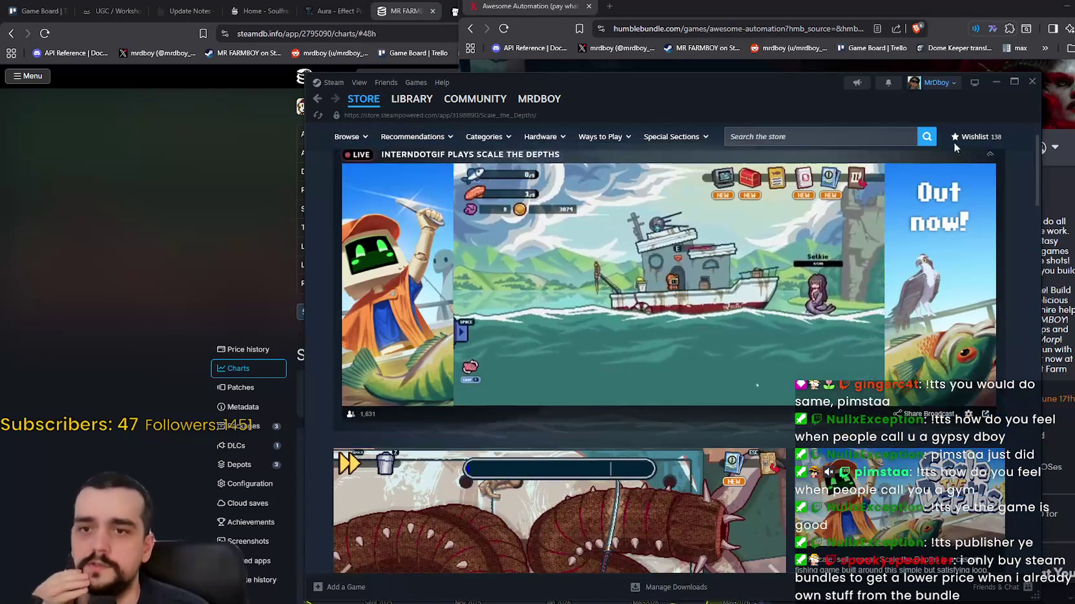
{"action": "left_click", "coordinate": [988, 138]}
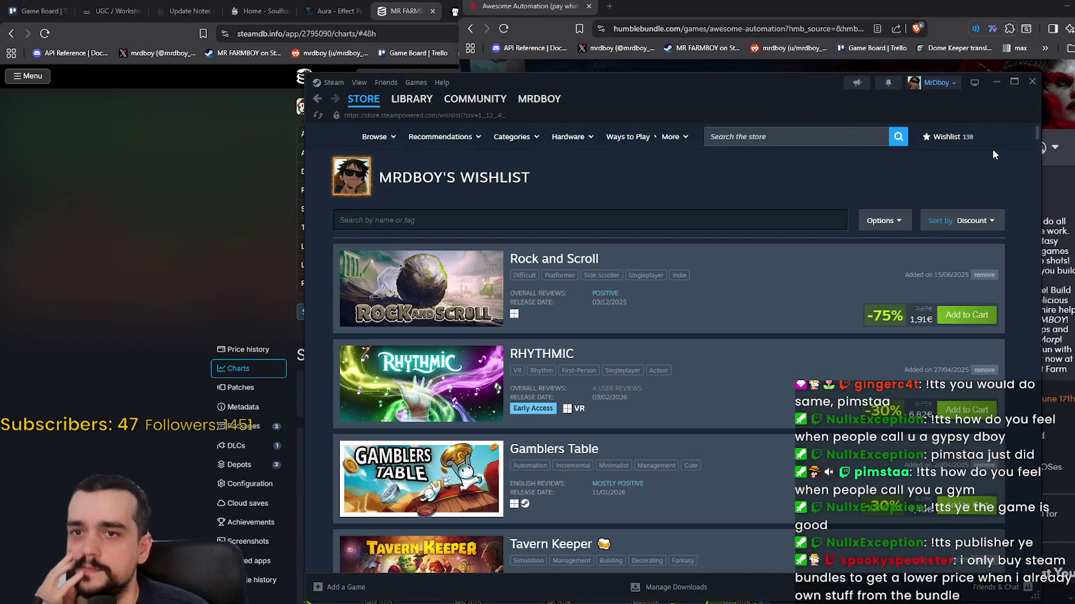
{"action": "left_click", "coordinate": [317, 98]}
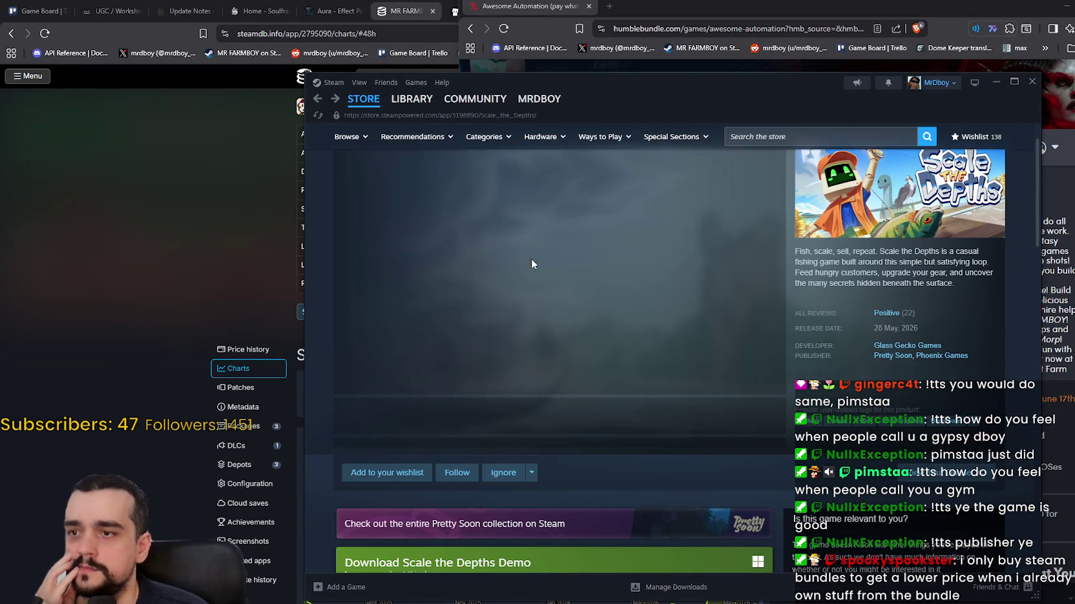
- Wishlist Scale the Depths and list all games by Glass Gecko Games
{"action": "scroll", "coordinate": [613, 406], "scroll_direction": "down", "scroll_amount": 5}
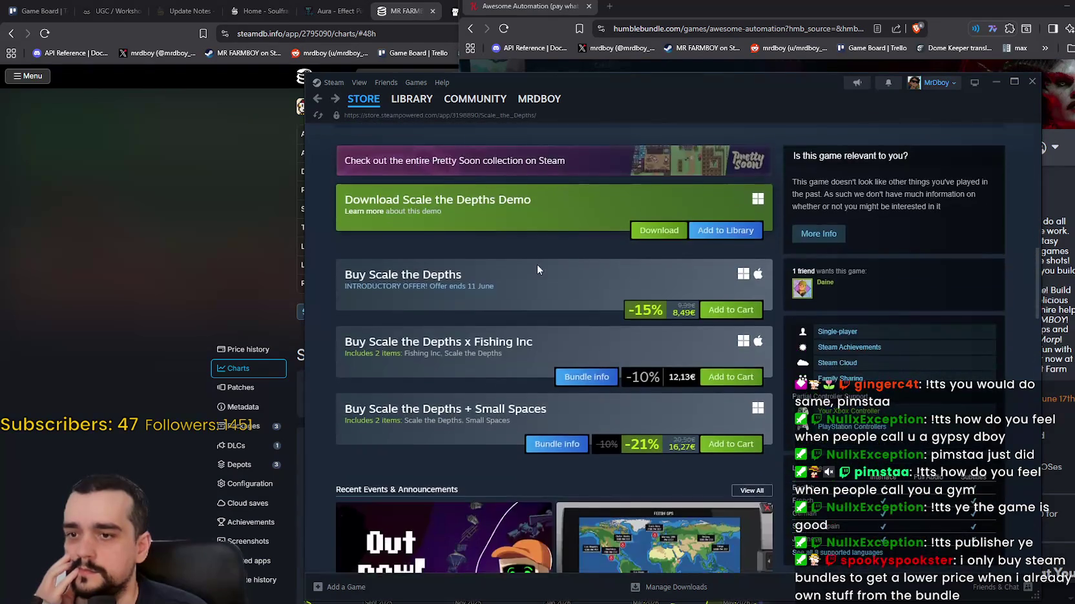
{"action": "scroll", "coordinate": [536, 265], "scroll_direction": "up", "scroll_amount": 4}
{"action": "left_click", "coordinate": [405, 339]}
{"action": "scroll", "coordinate": [678, 413], "scroll_direction": "up", "scroll_amount": 3}
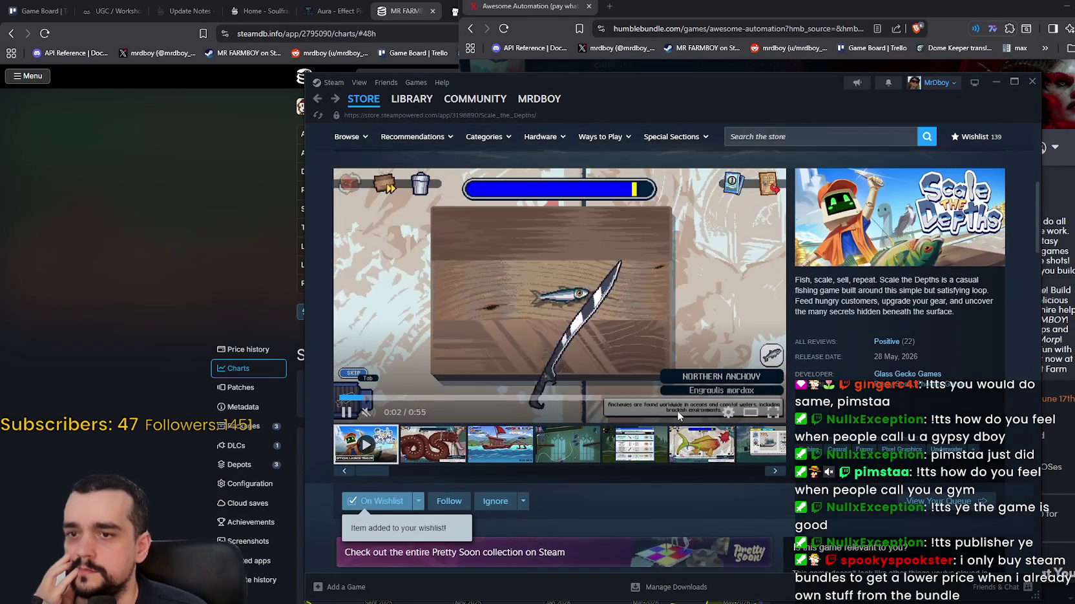
{"action": "left_click", "coordinate": [906, 374]}
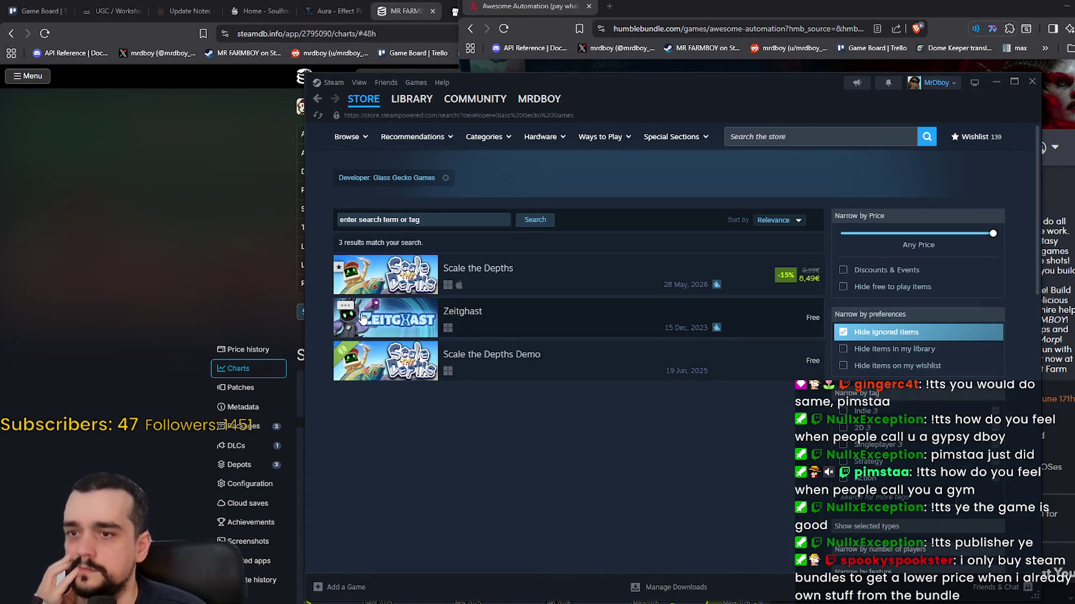
- Open the Zeitghast store page and step through its screenshots
{"action": "mouse_move", "coordinate": [363, 318]}
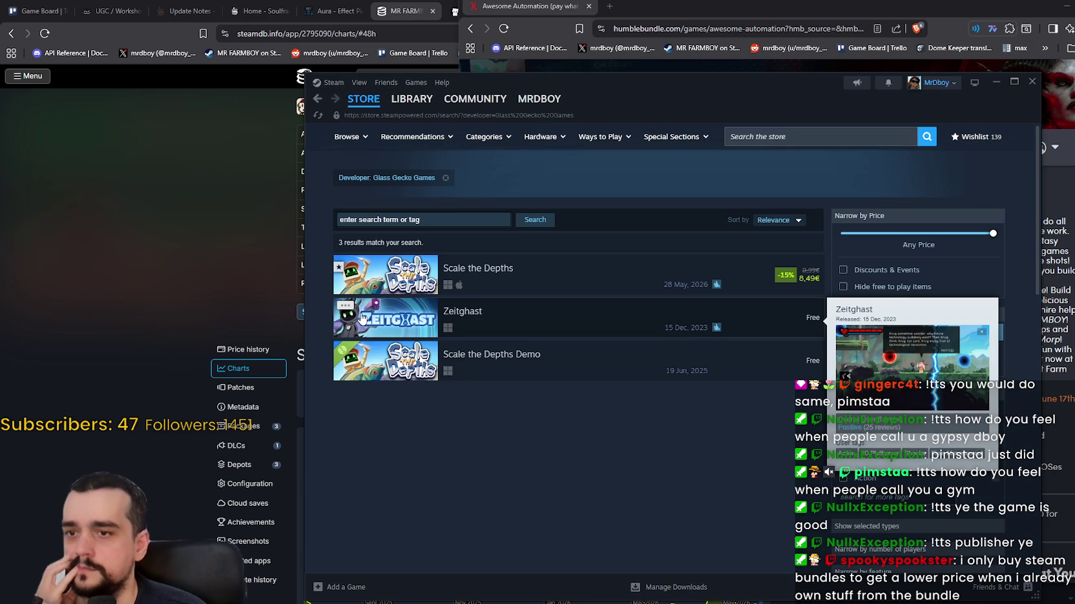
{"action": "mouse_move", "coordinate": [384, 352]}
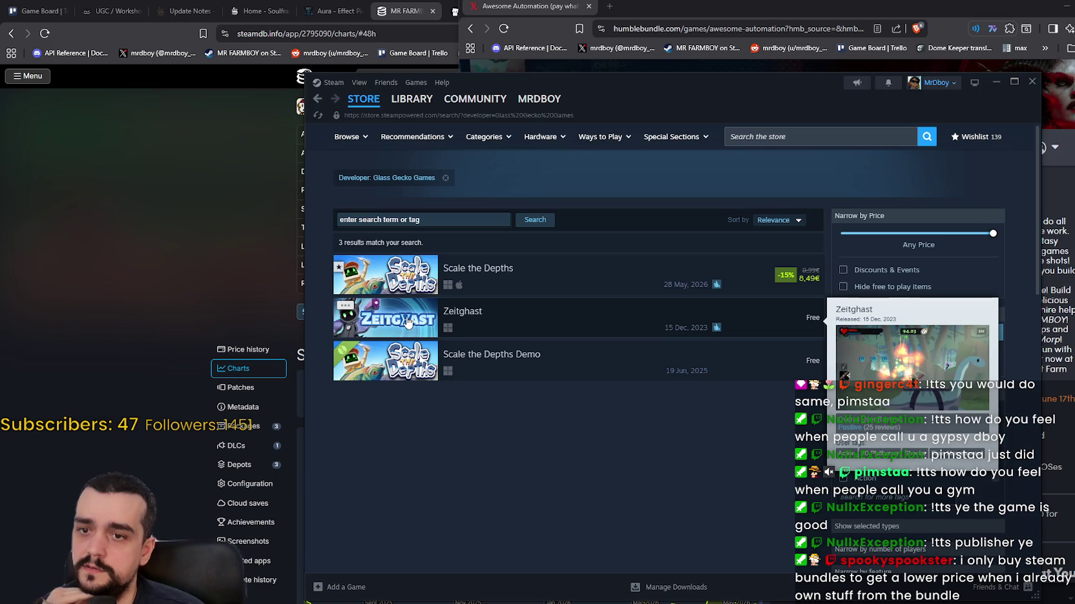
{"action": "left_click", "coordinate": [406, 317]}
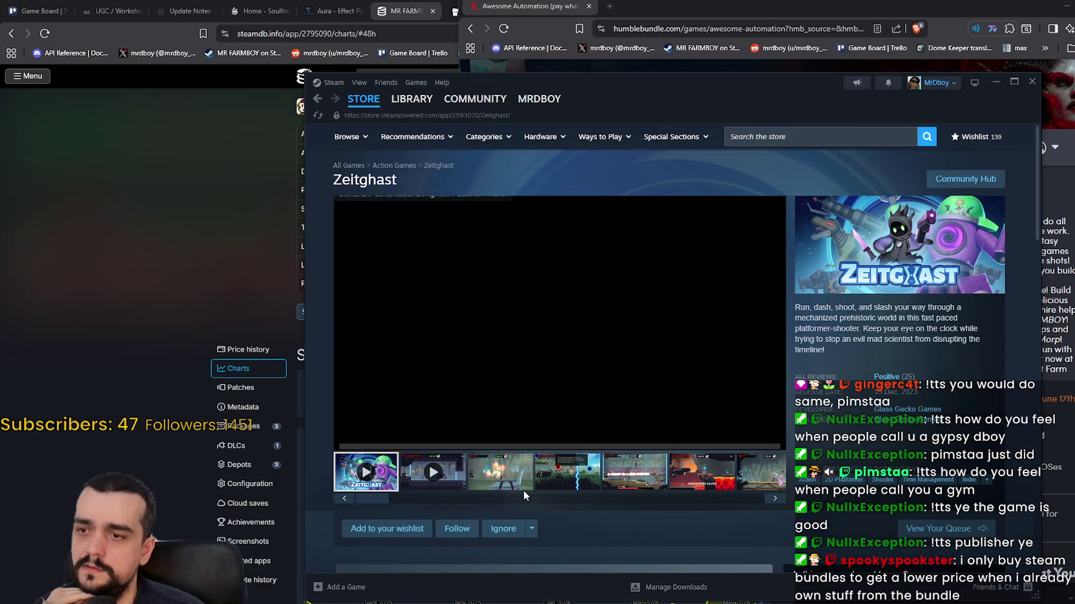
{"action": "left_click", "coordinate": [501, 483]}
{"action": "left_click", "coordinate": [572, 485]}
{"action": "left_click", "coordinate": [651, 481]}
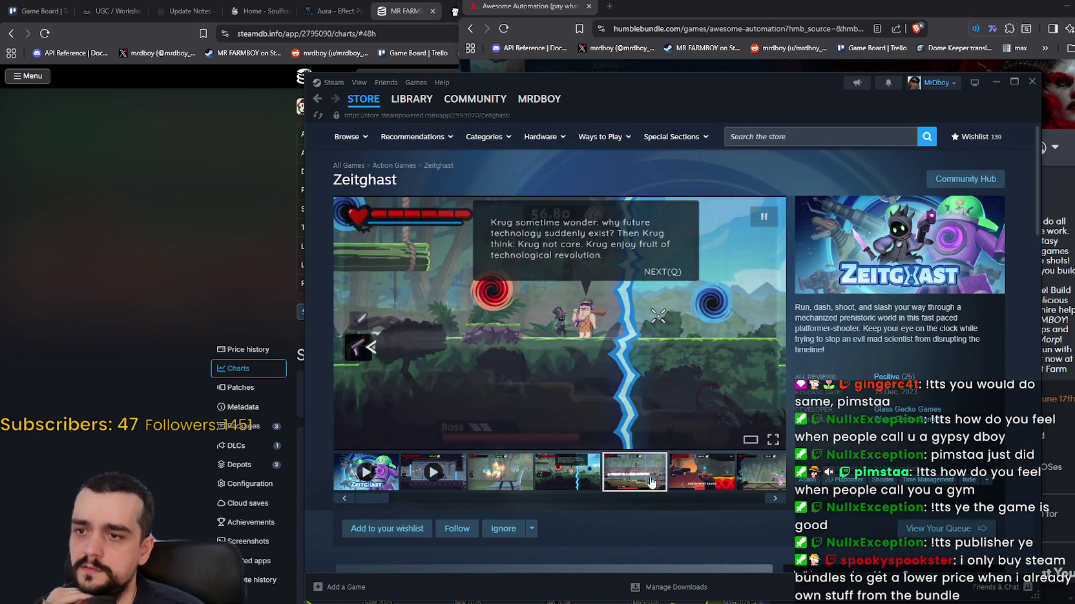
{"action": "left_click", "coordinate": [702, 472]}
{"action": "left_click", "coordinate": [762, 472]}
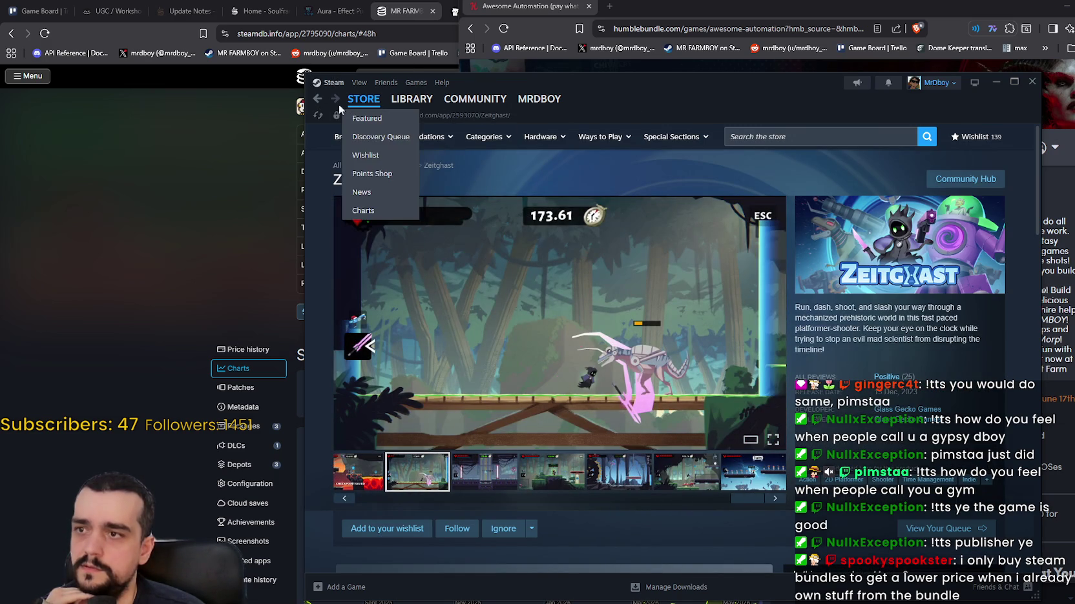
- Browse the Scale the Depths screenshots, then go to the store home and close Steam
{"action": "left_click", "coordinate": [317, 99]}
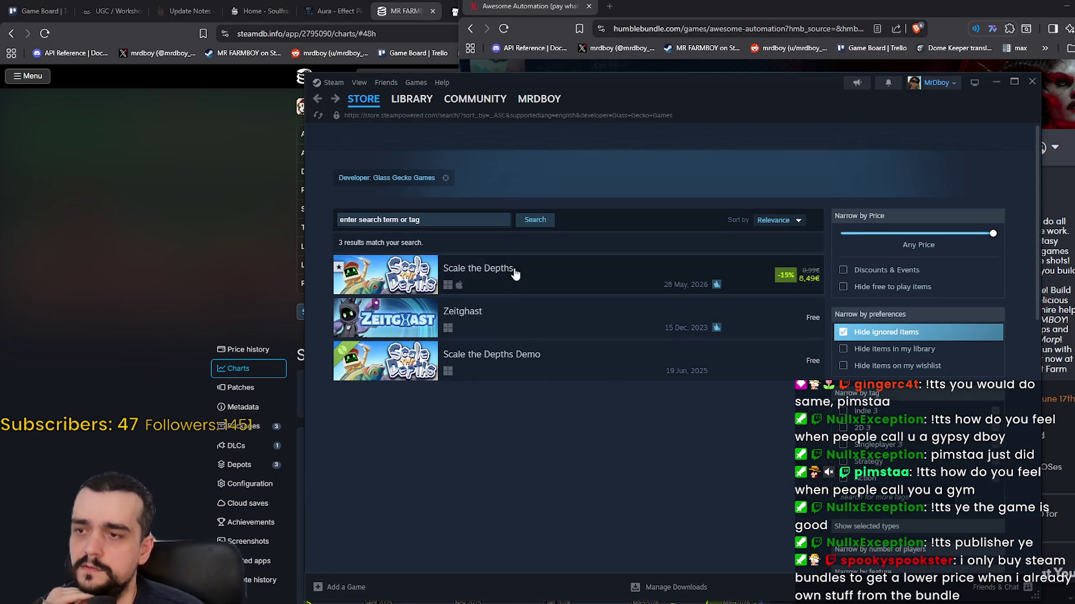
{"action": "left_click", "coordinate": [515, 274]}
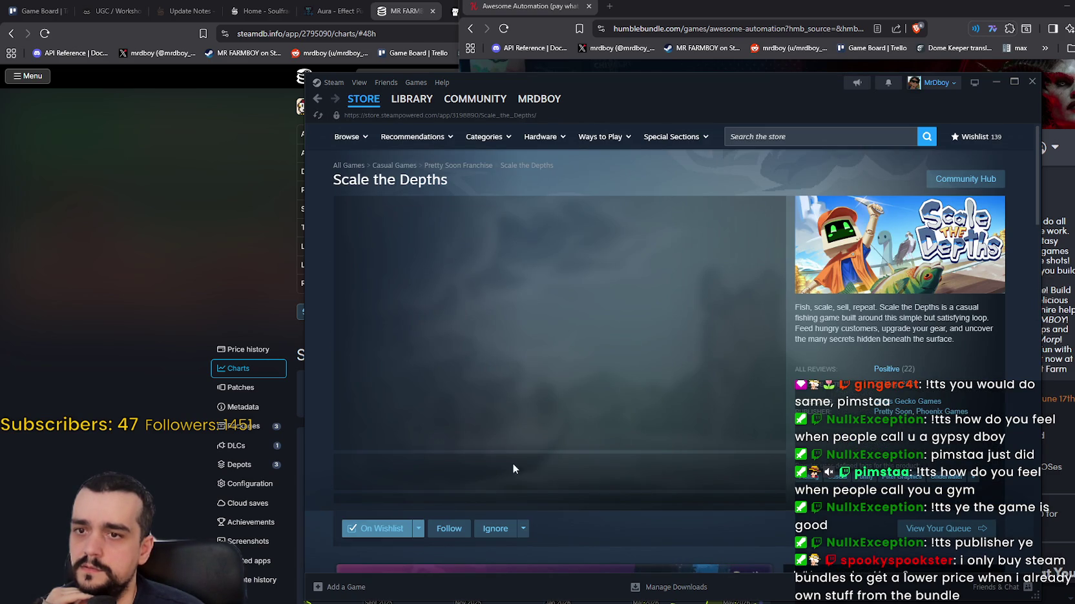
{"action": "scroll", "coordinate": [517, 452], "scroll_direction": "down", "scroll_amount": 2}
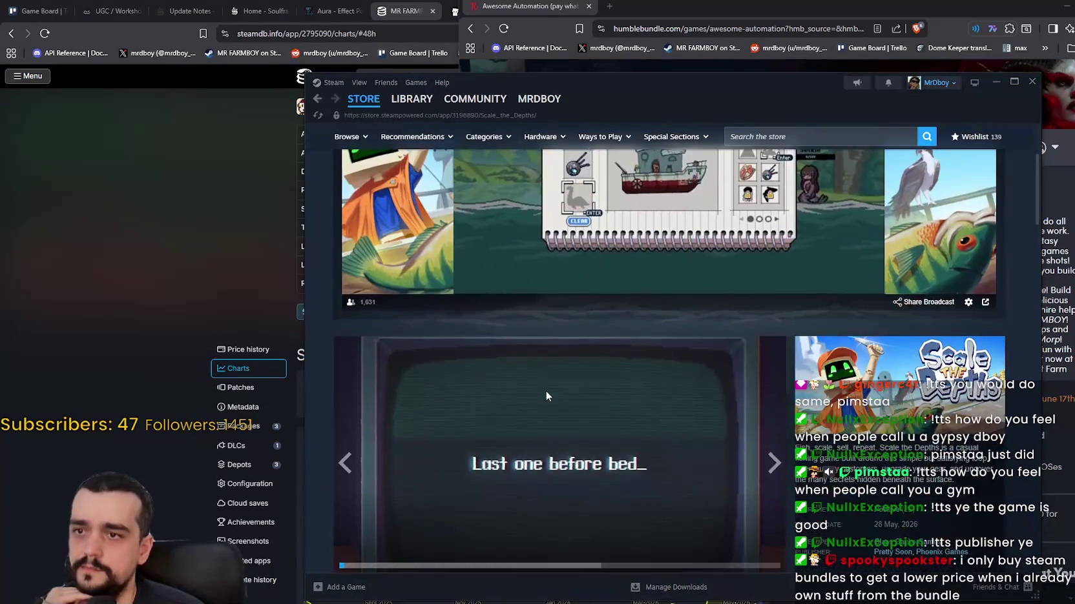
{"action": "scroll", "coordinate": [546, 390], "scroll_direction": "down", "scroll_amount": 3}
{"action": "left_click", "coordinate": [532, 450]}
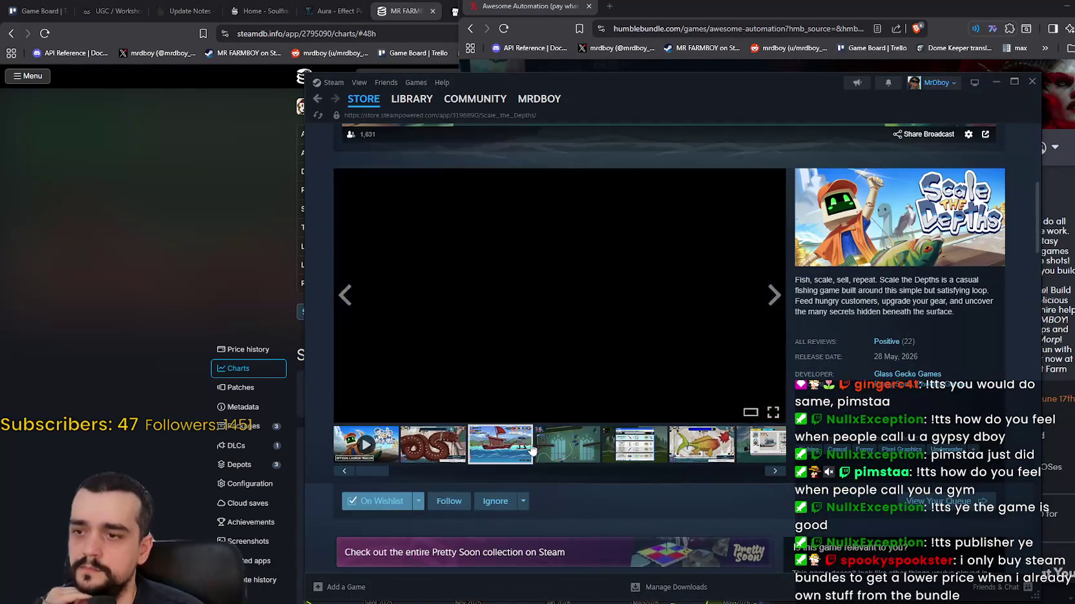
{"action": "left_click", "coordinate": [635, 444]}
{"action": "left_click", "coordinate": [701, 444]}
{"action": "left_click", "coordinate": [763, 445]}
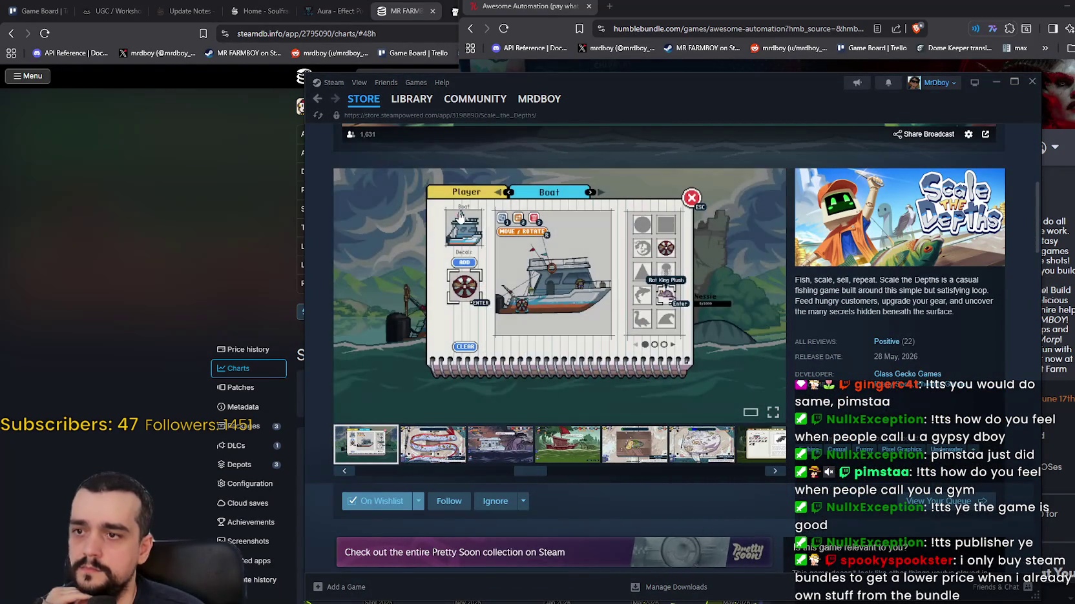
{"action": "left_click", "coordinate": [363, 99]}
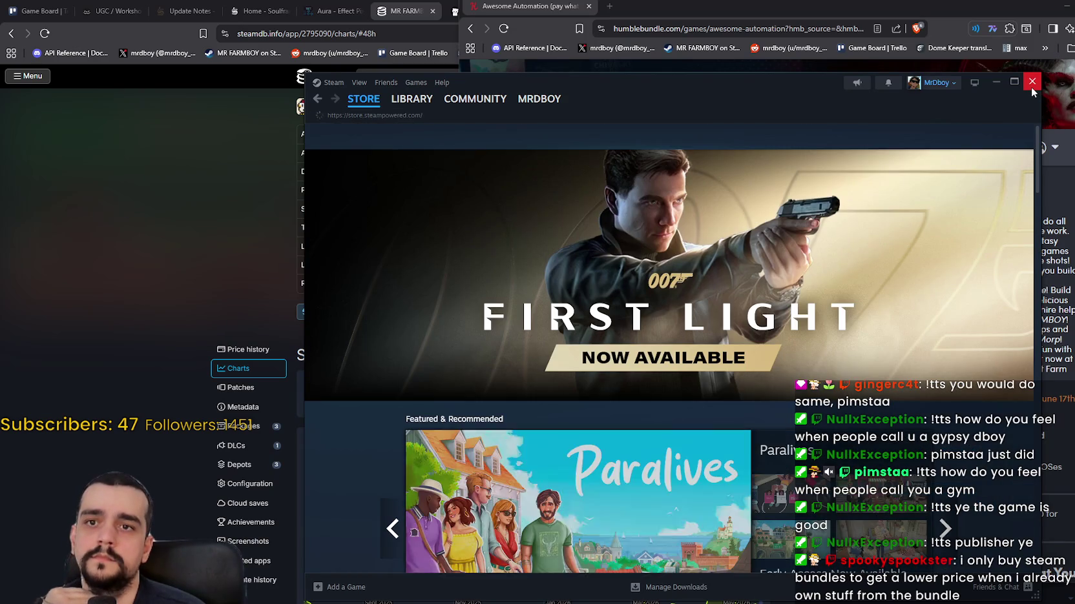
{"action": "left_click", "coordinate": [1032, 89]}
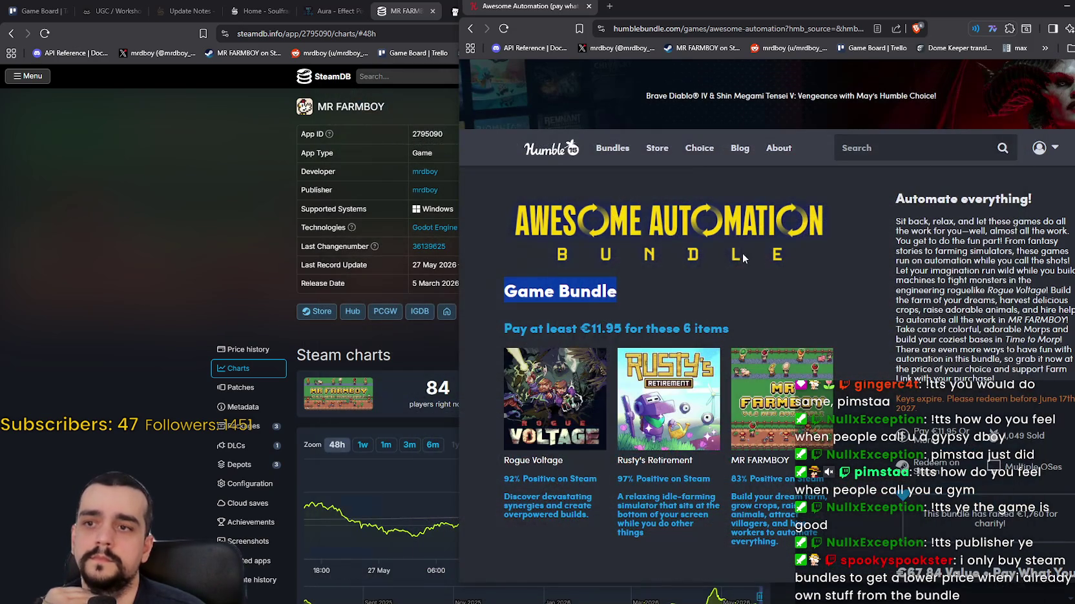
- Close the Humble Bundle browser window
{"action": "left_click", "coordinate": [709, 284]}
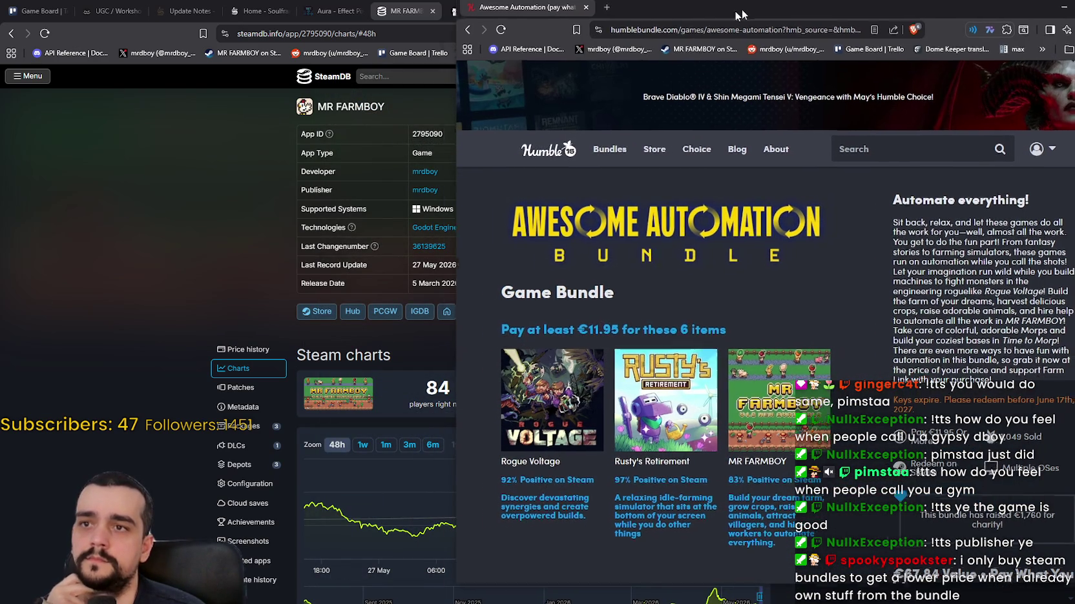
{"action": "left_click_drag", "start_coordinate": [996, 1], "coordinate": [937, 13]}
{"action": "left_click", "coordinate": [1059, 20]}
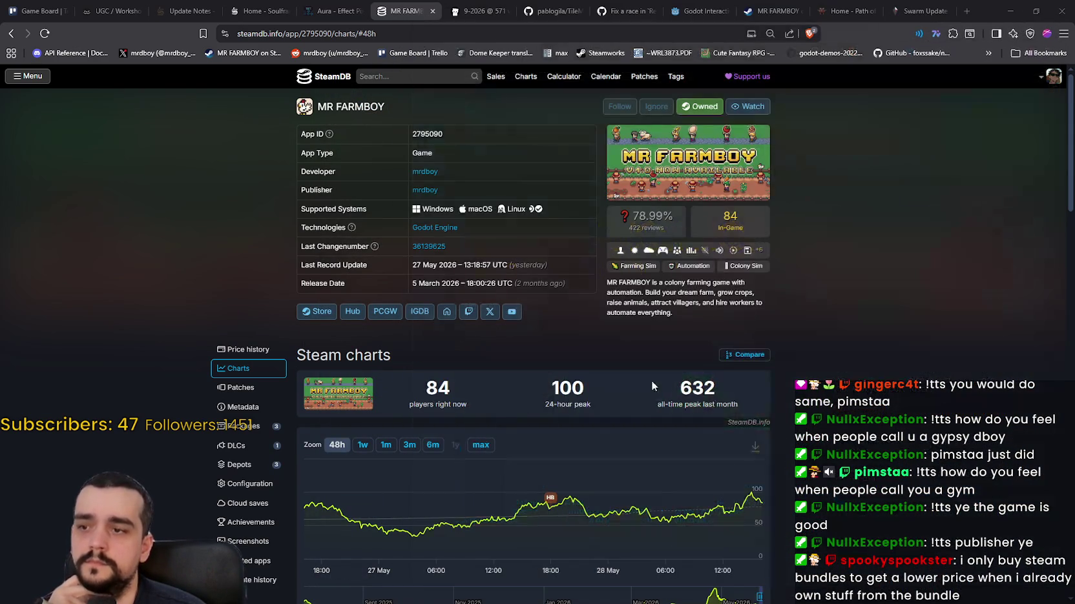
- Reload SteamDB's MR FARMBOY charts to show 91 players, then go to Soulframe Update Notes
{"action": "right_click", "coordinate": [869, 354]}
{"action": "left_click", "coordinate": [868, 391]}
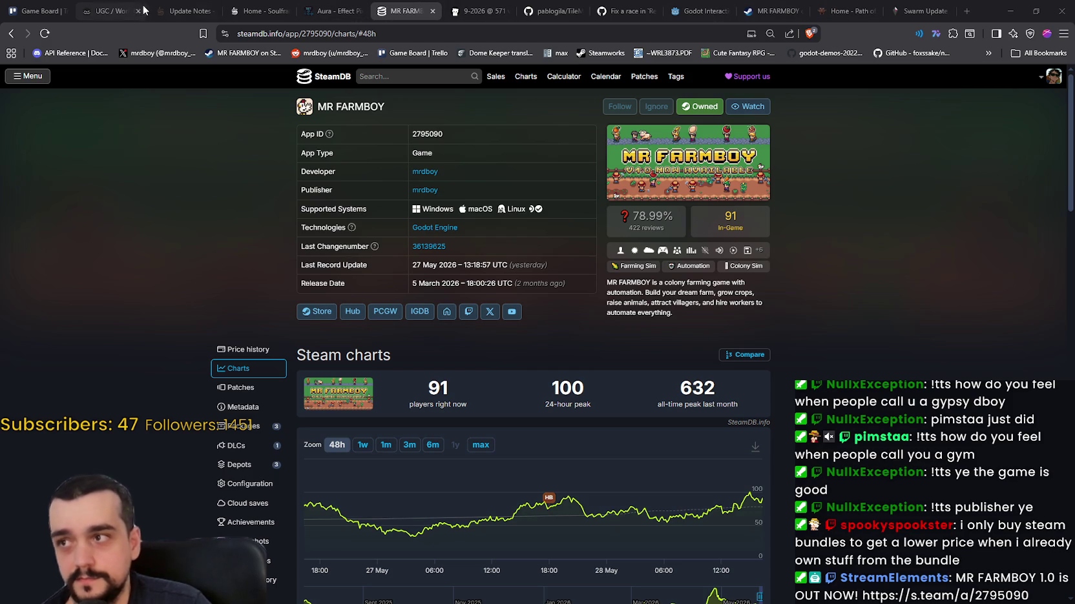
{"action": "left_click", "coordinate": [179, 10]}
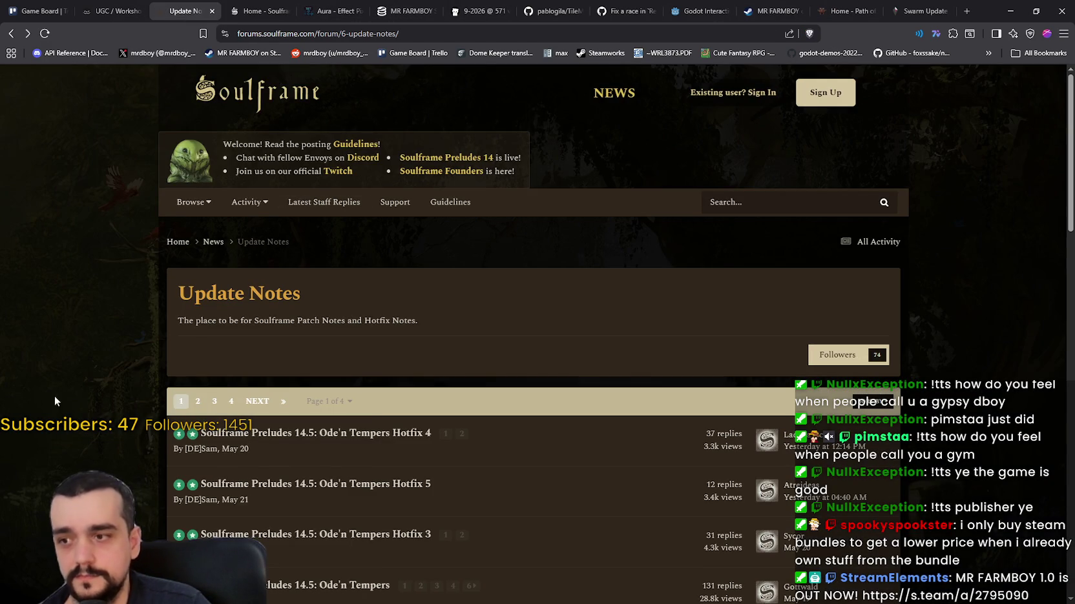
- Reload the Soulframe Update Notes and read the Ode'n Tempers Hotfix 5 patch notes
{"action": "right_click", "coordinate": [54, 396]}
{"action": "left_click", "coordinate": [97, 439]}
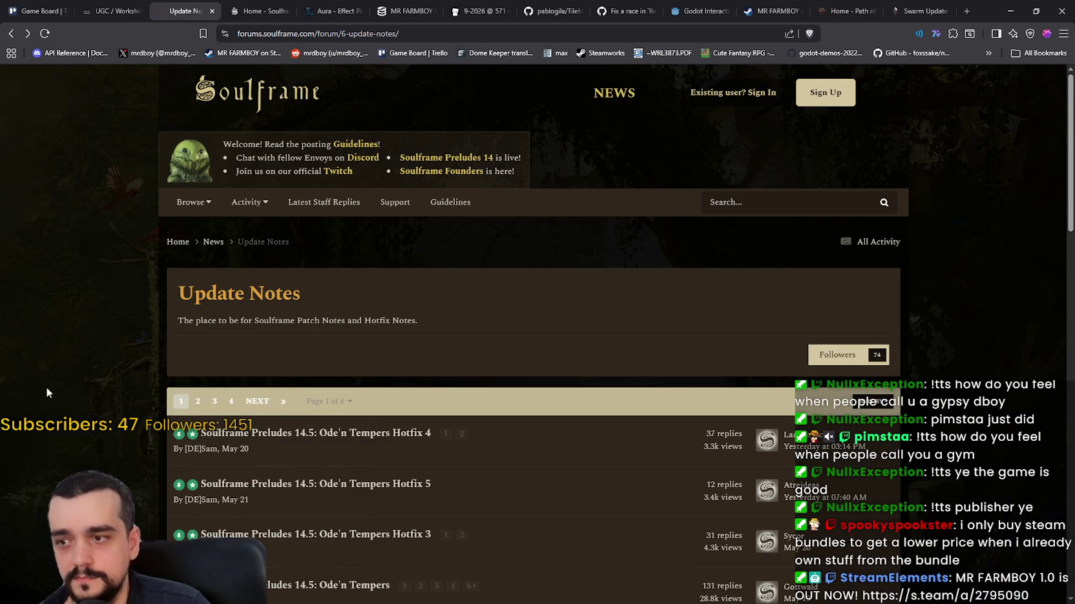
{"action": "scroll", "coordinate": [46, 386], "scroll_direction": "down", "scroll_amount": 3}
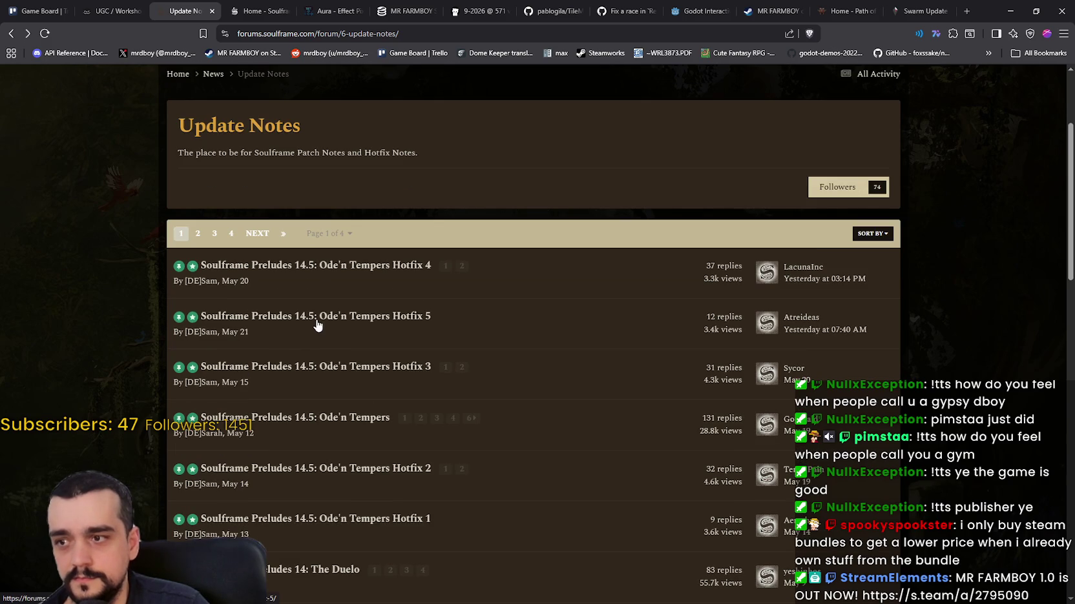
{"action": "scroll", "coordinate": [279, 375], "scroll_direction": "down", "scroll_amount": 2}
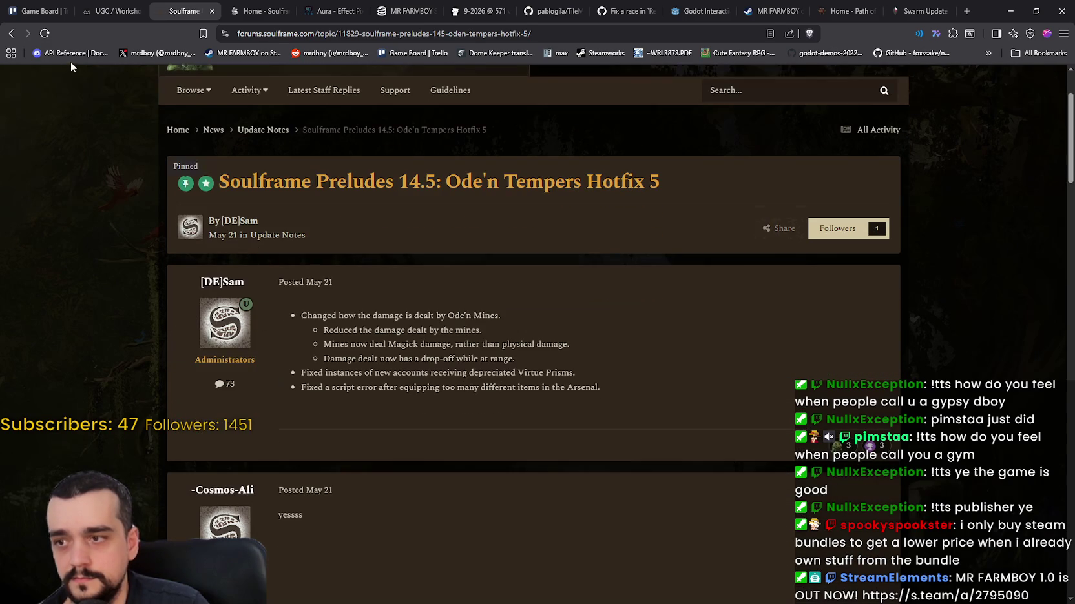
- Return to the Update Notes list and bring up the Path of Exile 2 home page
{"action": "left_click", "coordinate": [17, 33]}
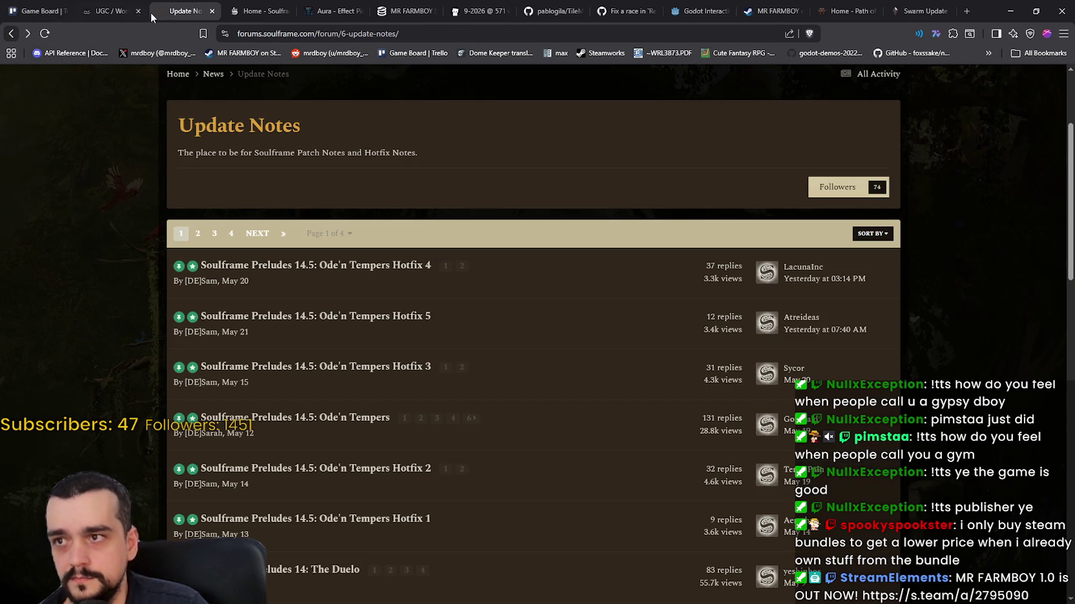
{"action": "left_click", "coordinate": [852, 13]}
{"action": "right_click", "coordinate": [855, 159]}
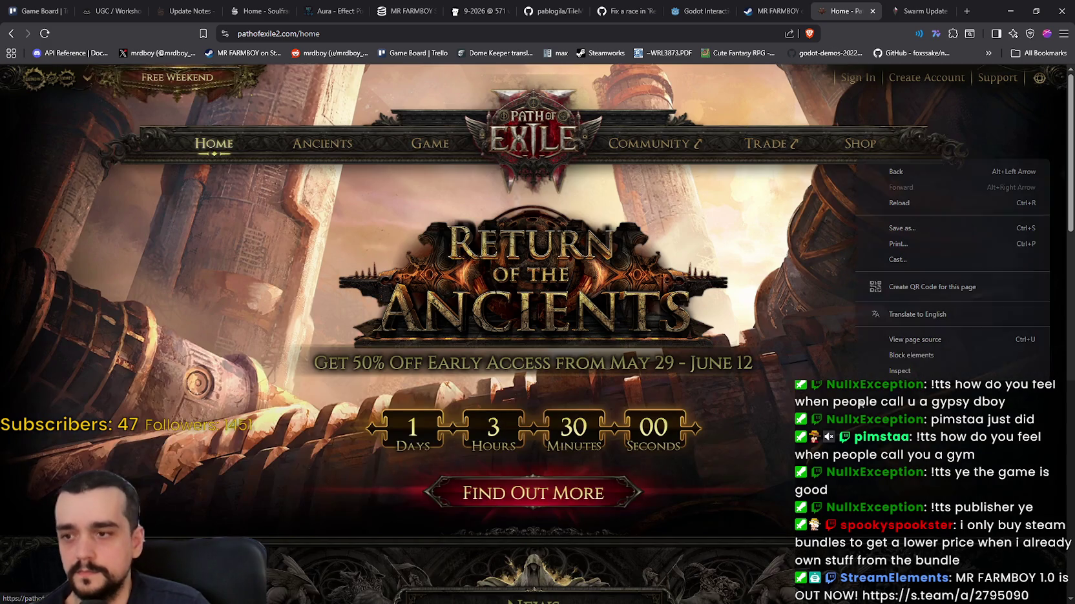
- Reload the Path of Exile 2 home page and browse News and Livestreams, ending at the Kalguuran Gems Showcase
{"action": "left_click", "coordinate": [915, 205]}
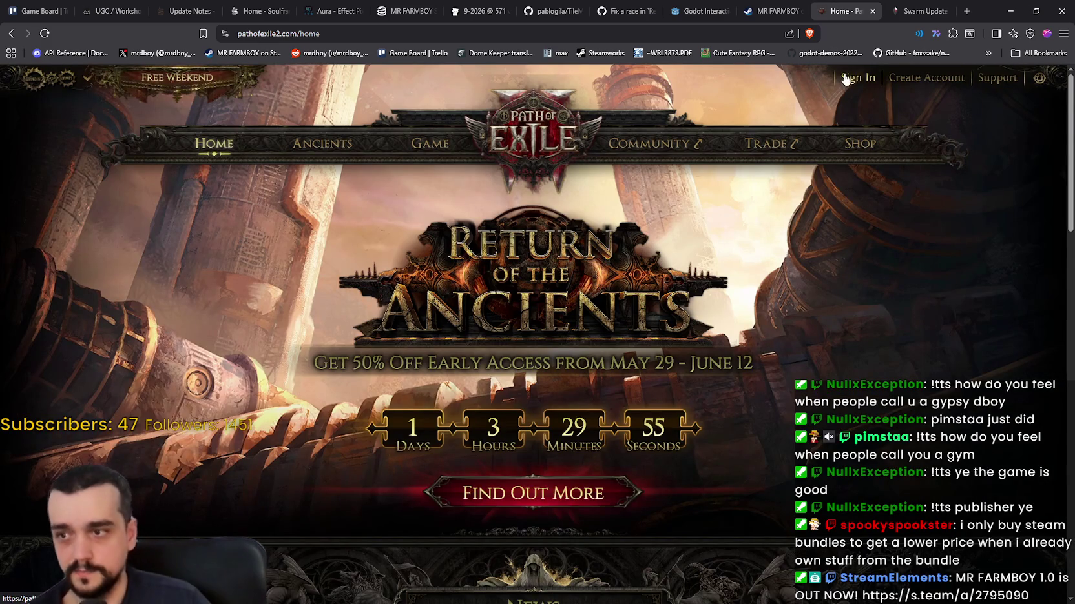
{"action": "scroll", "coordinate": [792, 401], "scroll_direction": "down", "scroll_amount": 3}
{"action": "scroll", "coordinate": [792, 401], "scroll_direction": "up", "scroll_amount": 3}
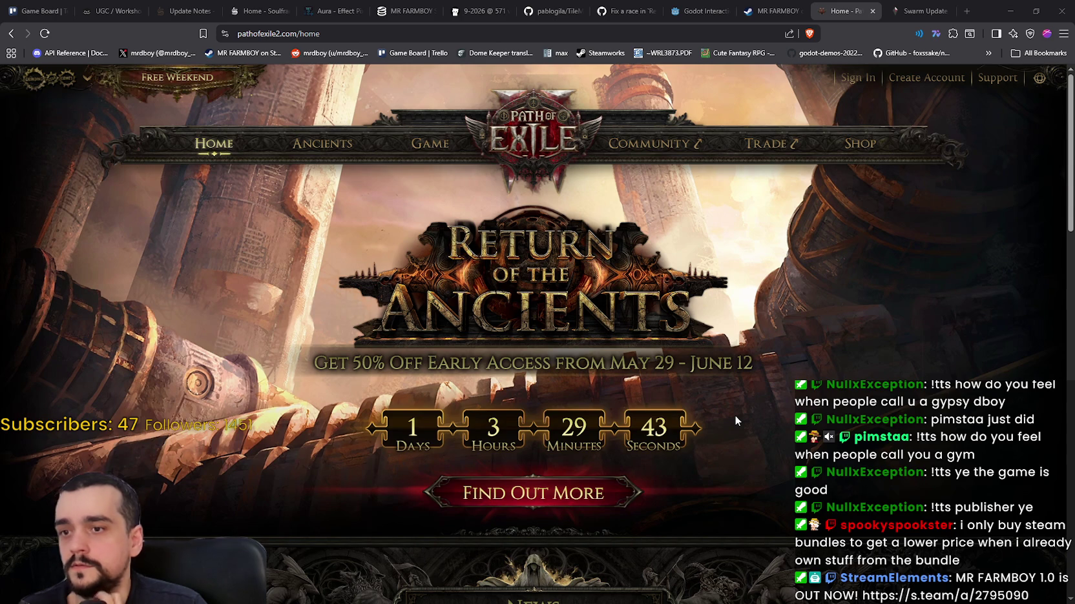
{"action": "scroll", "coordinate": [735, 420], "scroll_direction": "down", "scroll_amount": 5}
{"action": "scroll", "coordinate": [736, 420], "scroll_direction": "down", "scroll_amount": 8}
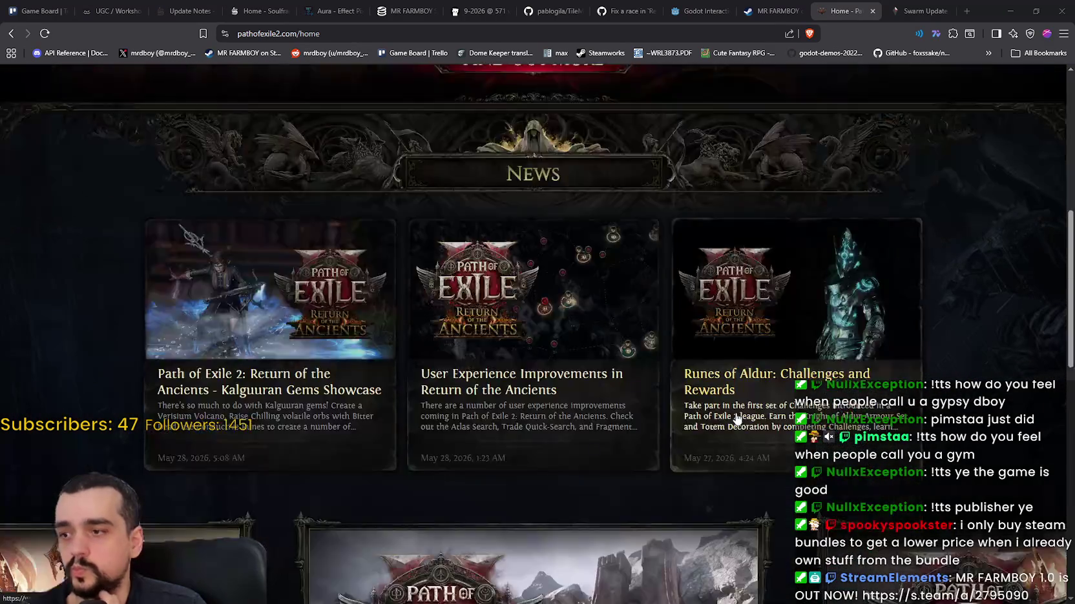
{"action": "scroll", "coordinate": [852, 473], "scroll_direction": "down", "scroll_amount": 4}
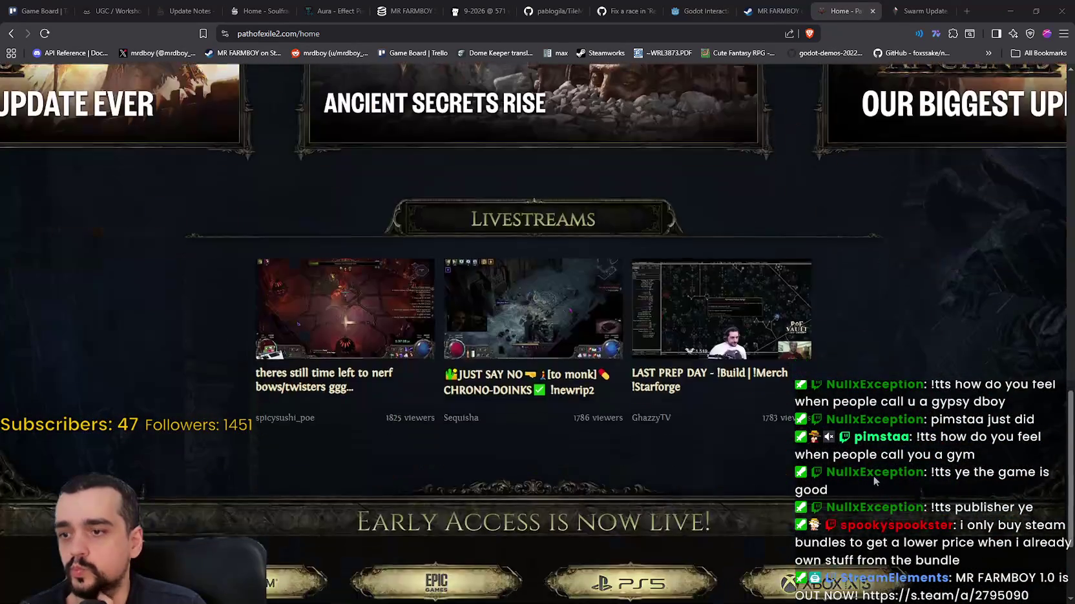
{"action": "scroll", "coordinate": [871, 475], "scroll_direction": "up", "scroll_amount": 10}
{"action": "scroll", "coordinate": [869, 471], "scroll_direction": "up", "scroll_amount": 8}
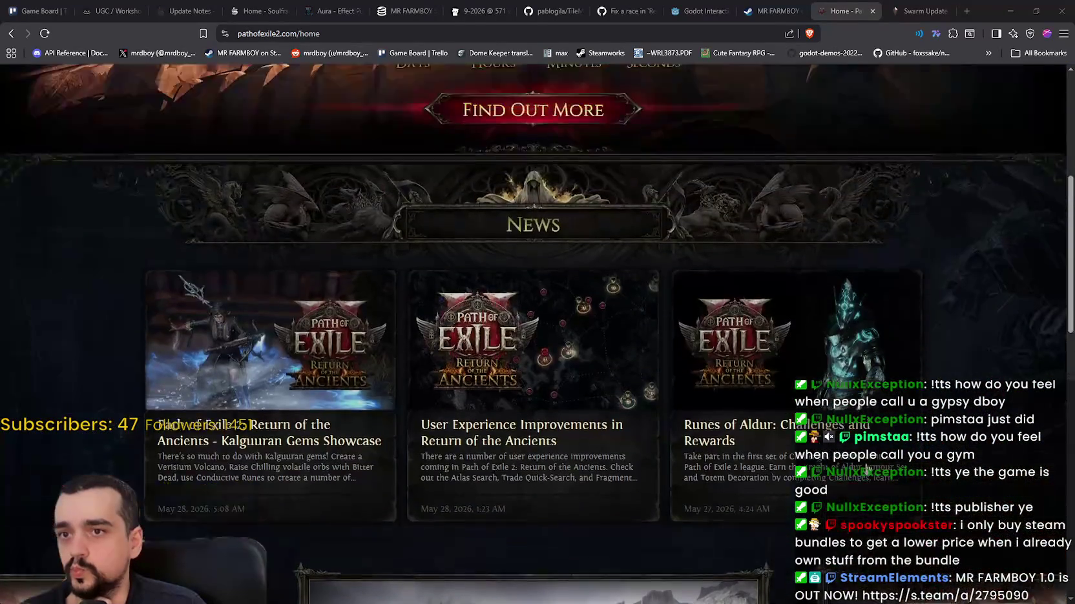